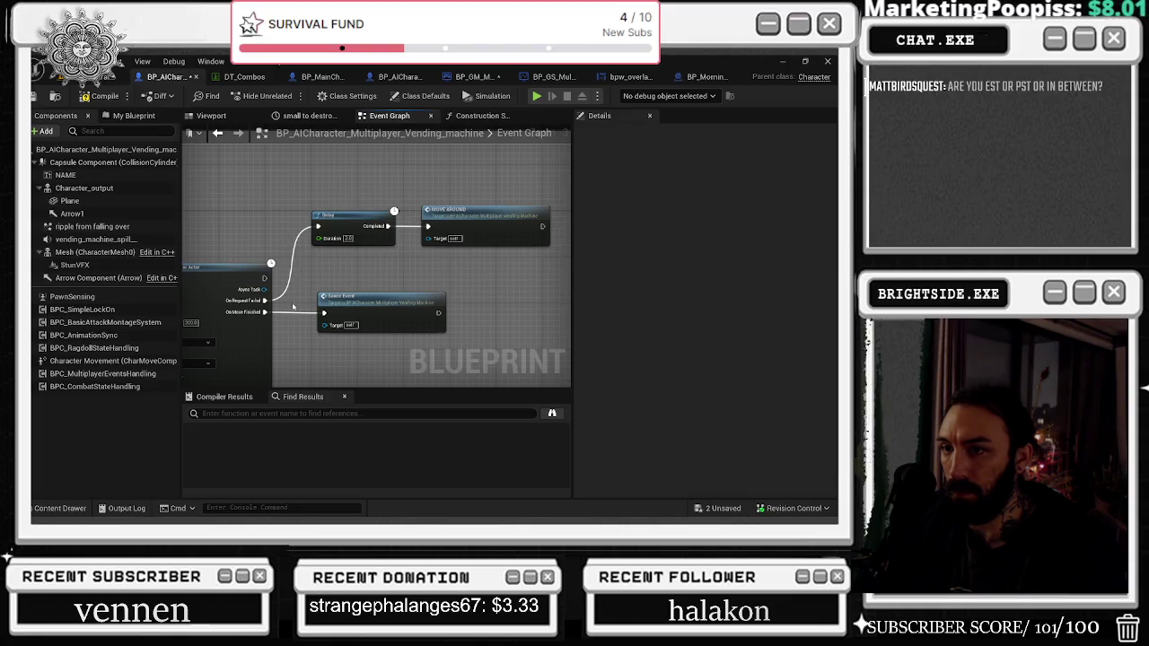
Step: Pan through the event graph, following the Move Around event and its calls
mouse_move(384, 306)
mouse_down()
mouse_move(457, 216)
mouse_move(557, 212)
mouse_up()
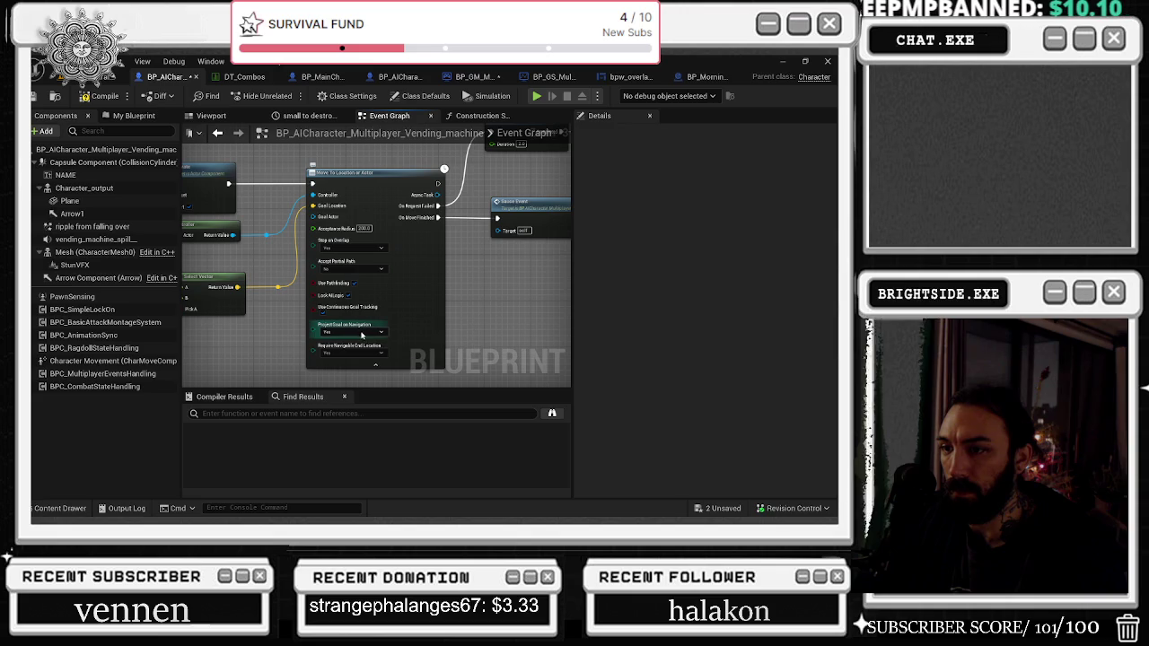
drag(349, 332, 312, 383)
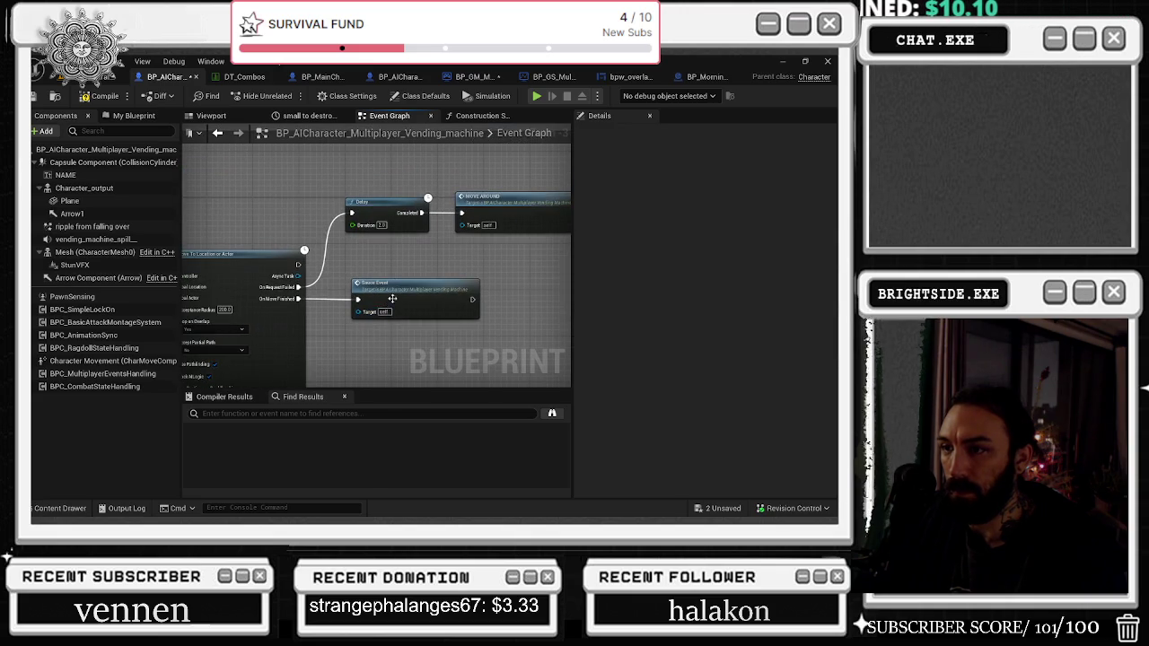
double_click(392, 298)
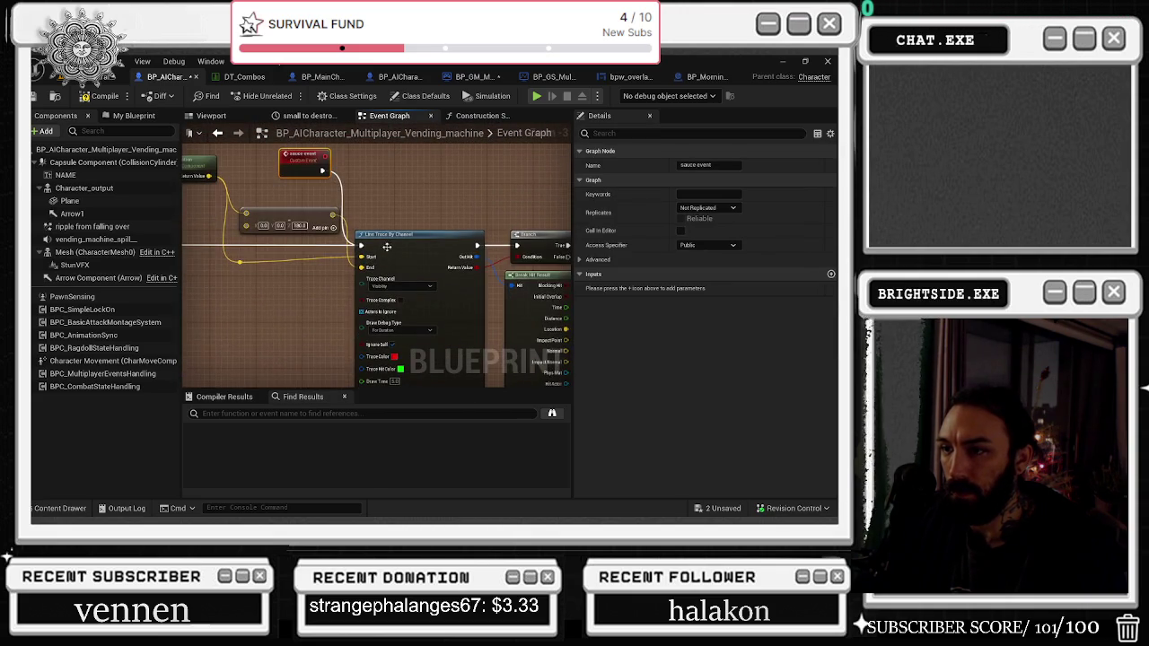
mouse_move(392, 217)
mouse_down()
mouse_move(368, 183)
mouse_move(343, 176)
mouse_move(115, 186)
mouse_up()
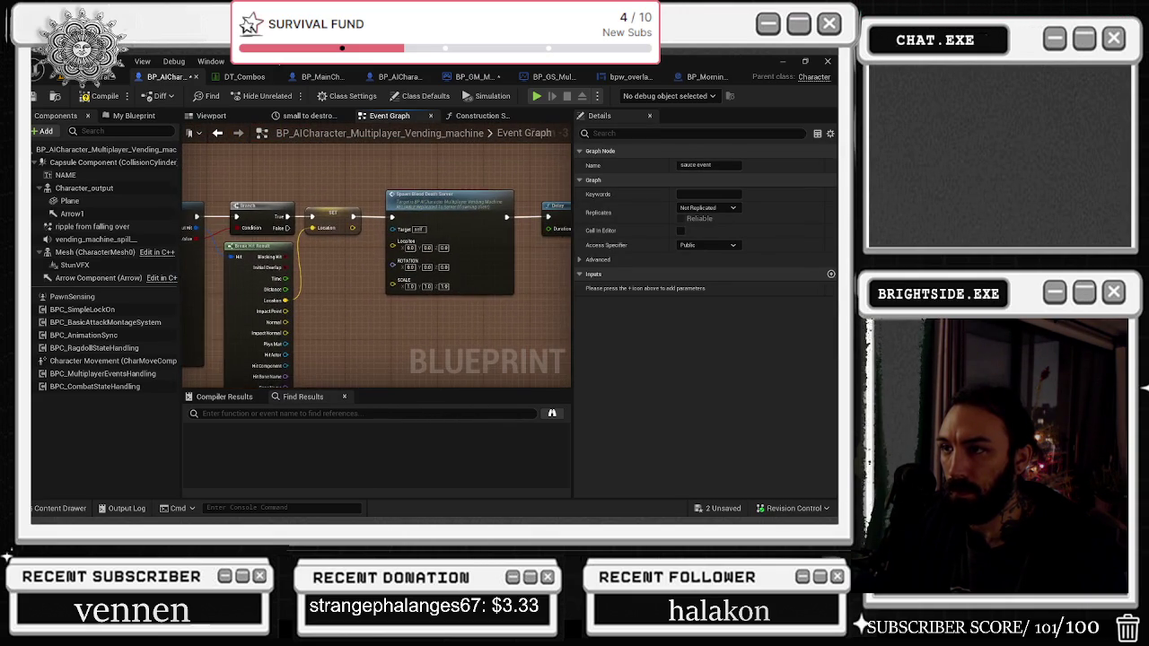
drag(502, 377, 430, 286)
double_click(413, 310)
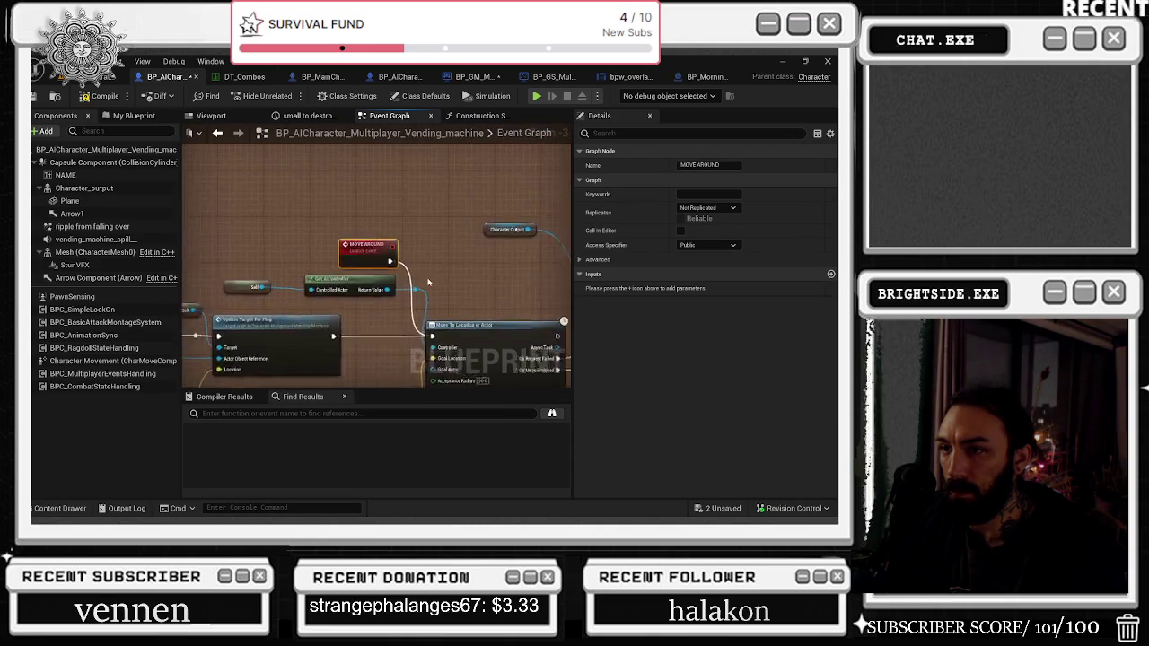
mouse_move(366, 204)
mouse_down()
mouse_move(170, 230)
mouse_move(146, 313)
mouse_up()
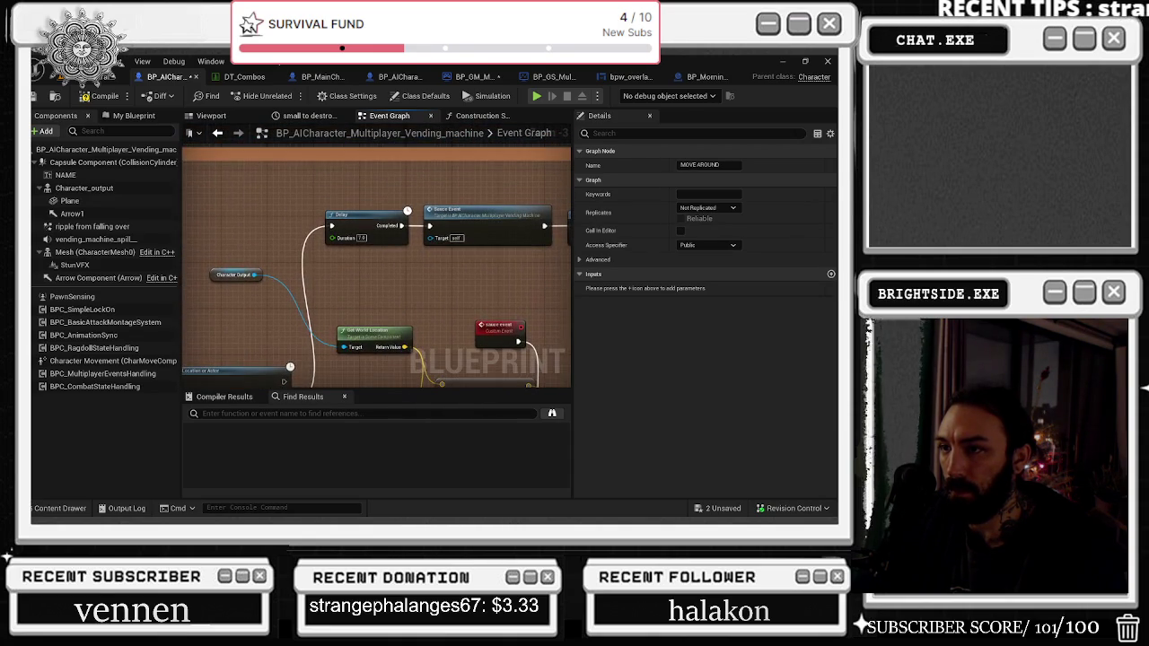
mouse_move(368, 274)
mouse_down()
mouse_move(336, 267)
mouse_move(359, 183)
mouse_move(234, 222)
mouse_move(54, 143)
mouse_move(2, 140)
mouse_up()
mouse_move(269, 233)
mouse_down()
mouse_move(324, 188)
mouse_move(310, 249)
mouse_move(161, 240)
mouse_move(258, 247)
mouse_up()
double_click(353, 216)
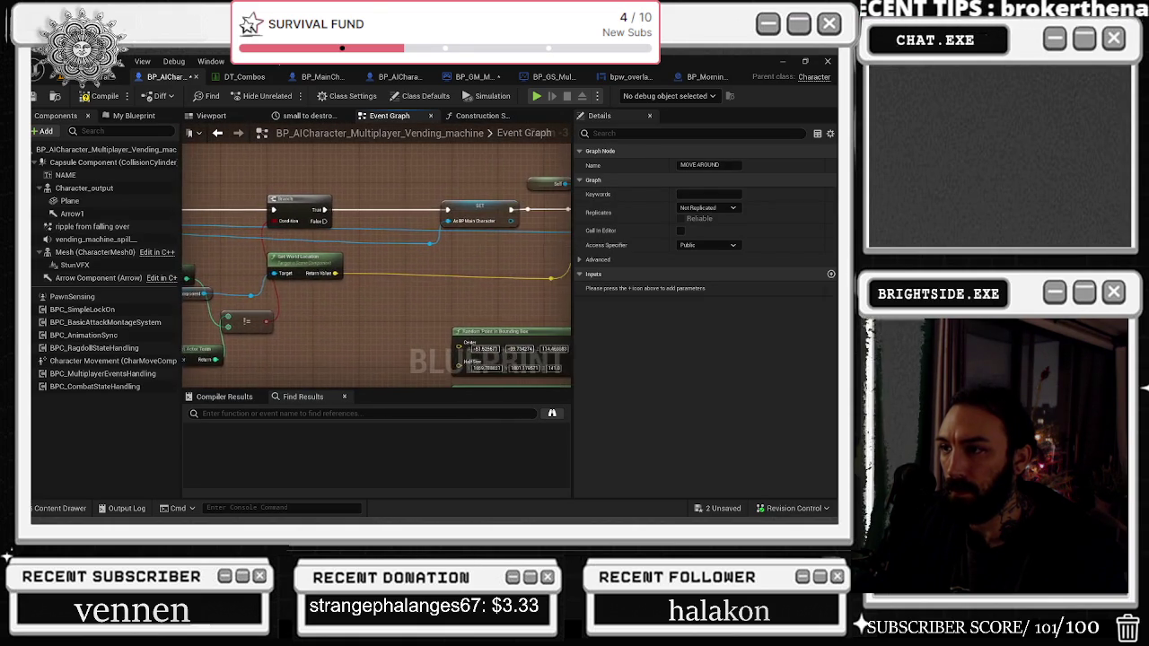
Step: Add a Reset Interact node off the cast's exec output, then delete it as a mistake
scroll(435, 319, down, 1)
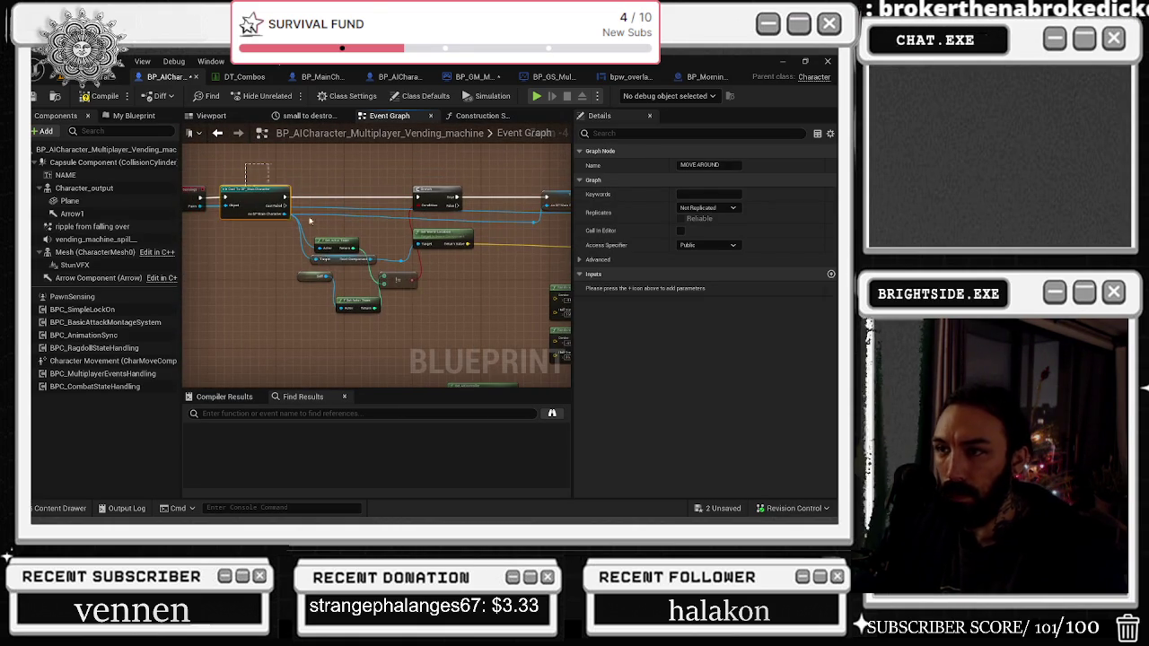
click(435, 319)
drag(258, 194, 436, 240)
scroll(485, 306, up, 4)
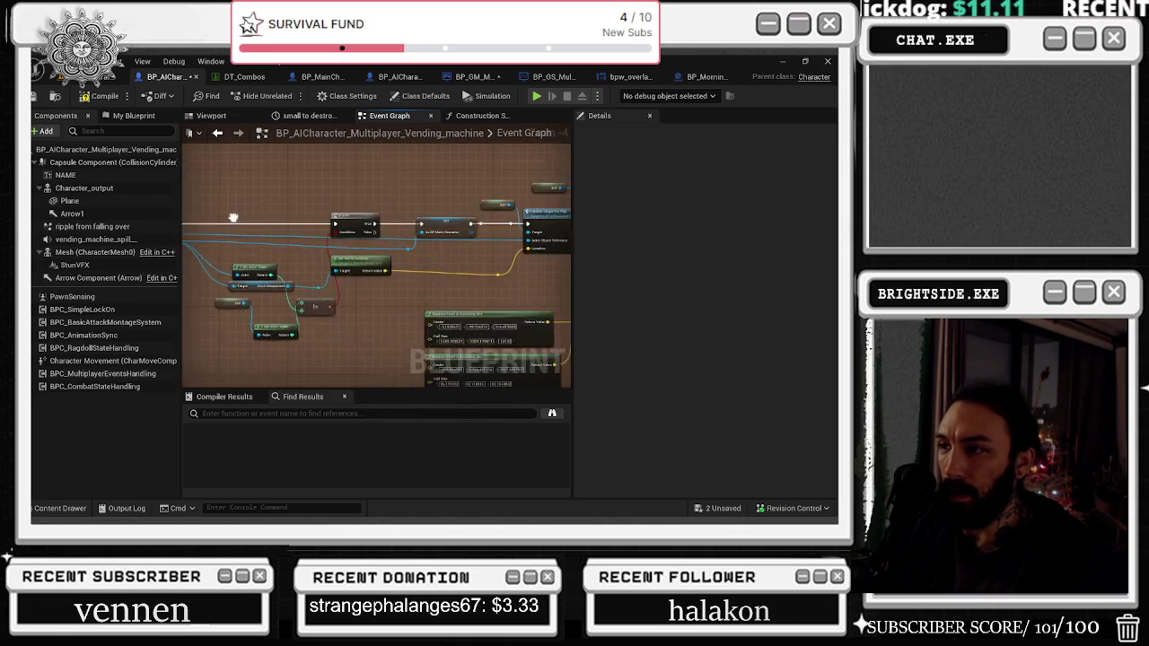
scroll(377, 269, down, 2)
scroll(256, 222, up, 2)
drag(256, 222, 300, 223)
text(reset interact)
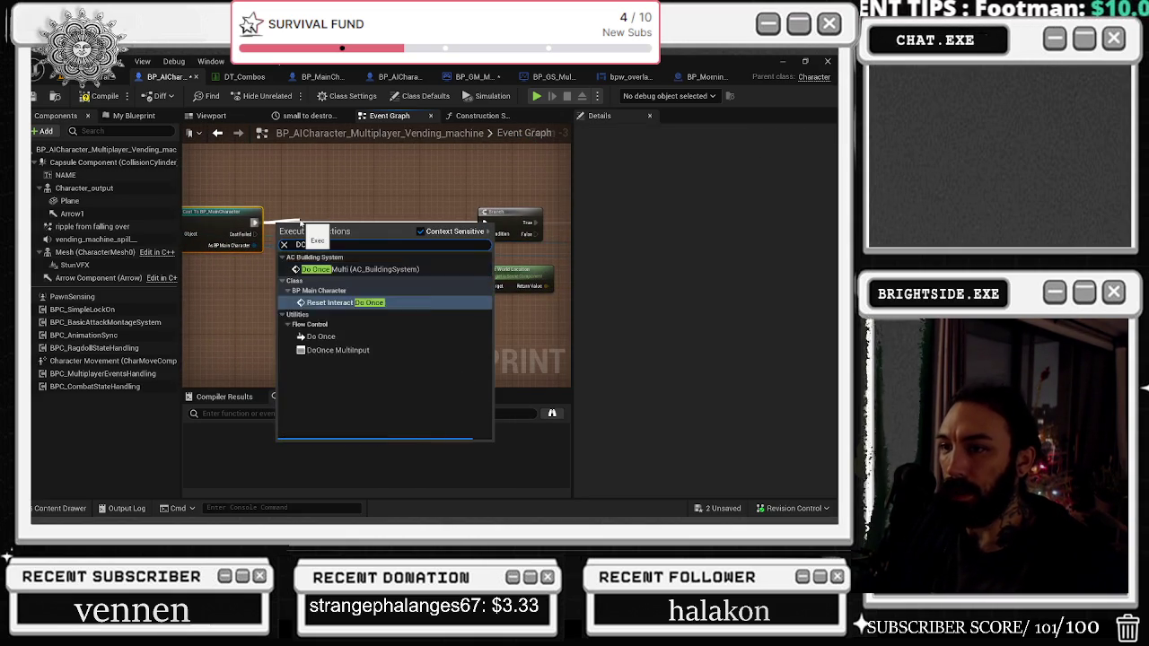
key(Return)
key(Delete)
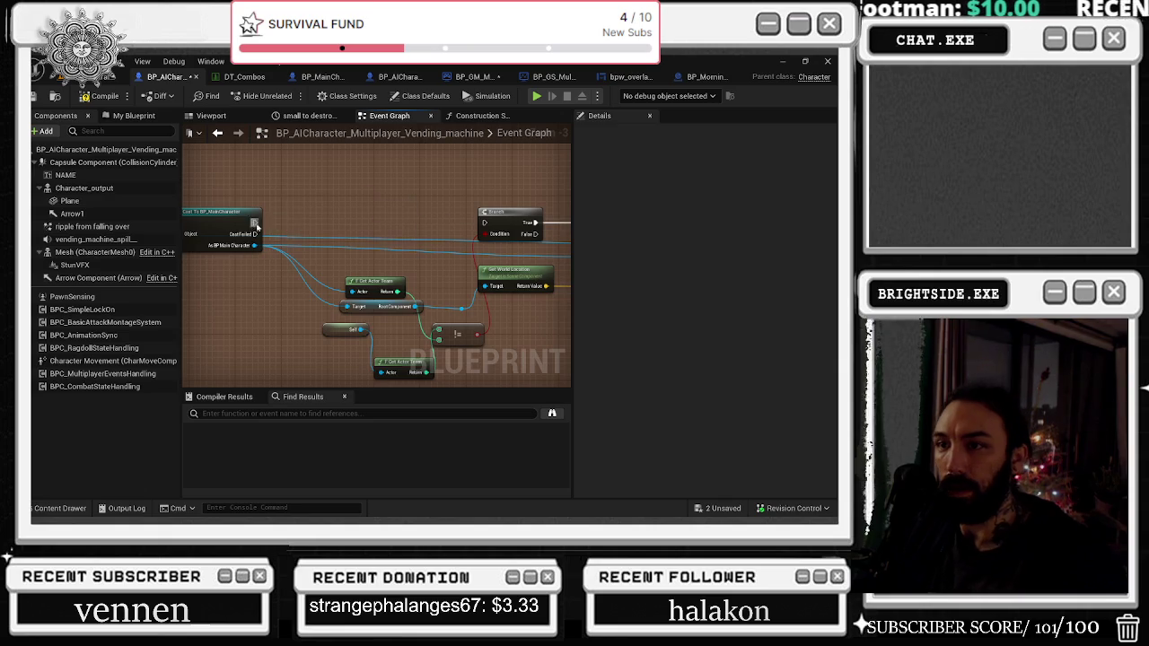
Step: Add a Do Once node after Cast To BP_MainCharacter and wire Completed to the Branch
drag(256, 221, 312, 231)
text(DO ONCE)
key(Down)
key(Down)
key(Escape)
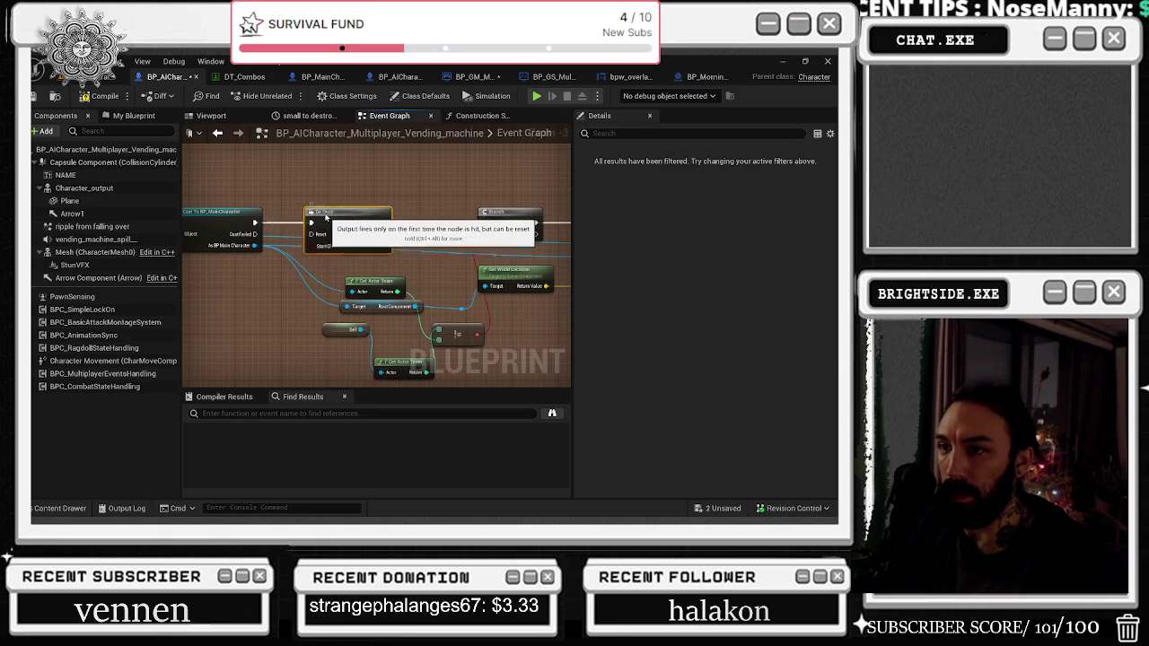
drag(393, 250, 487, 250)
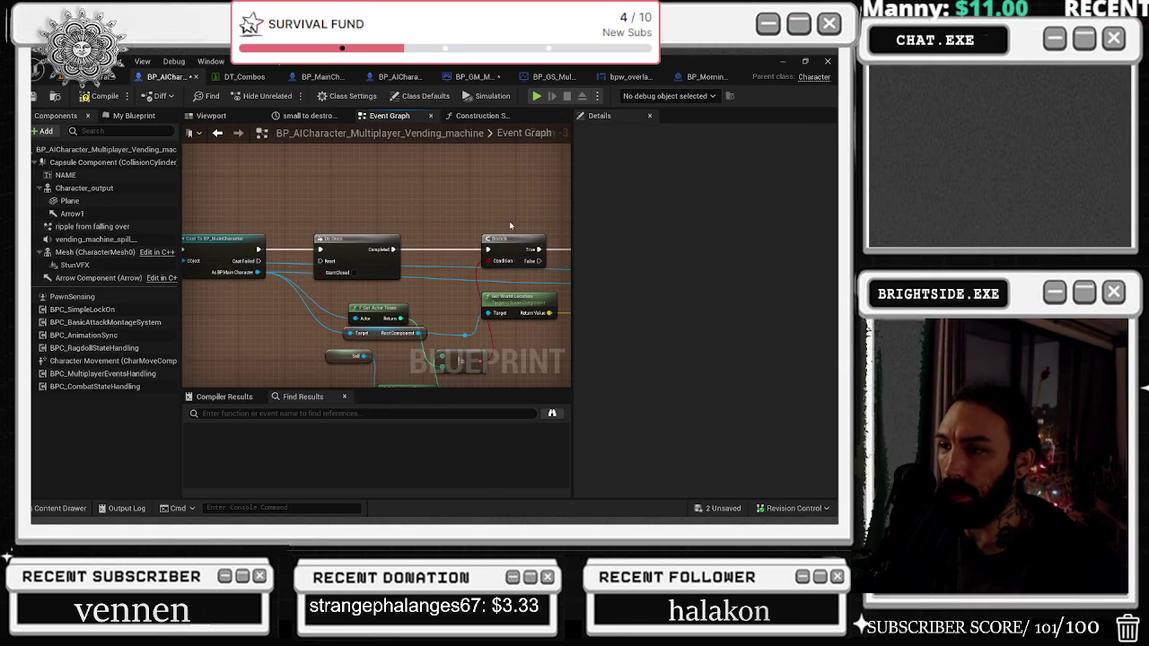
Step: Add a custom event named Reset Pawn Sensing Event and place it above the Do Once node
right_click(304, 259)
text(CUSTOM E)
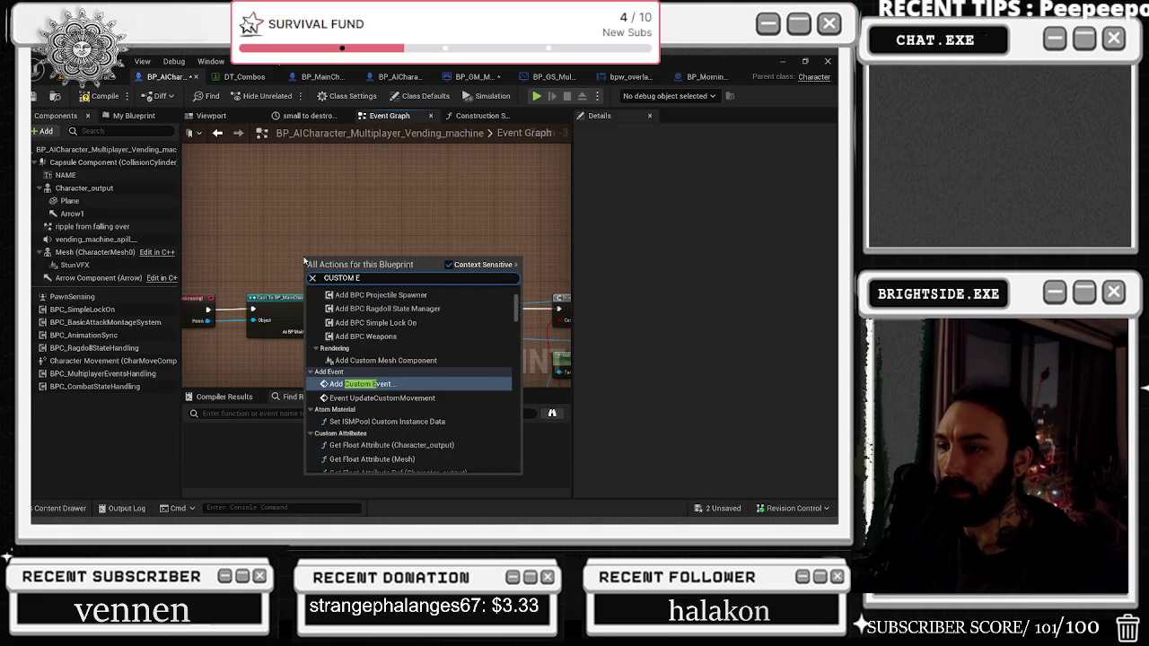
key(Return)
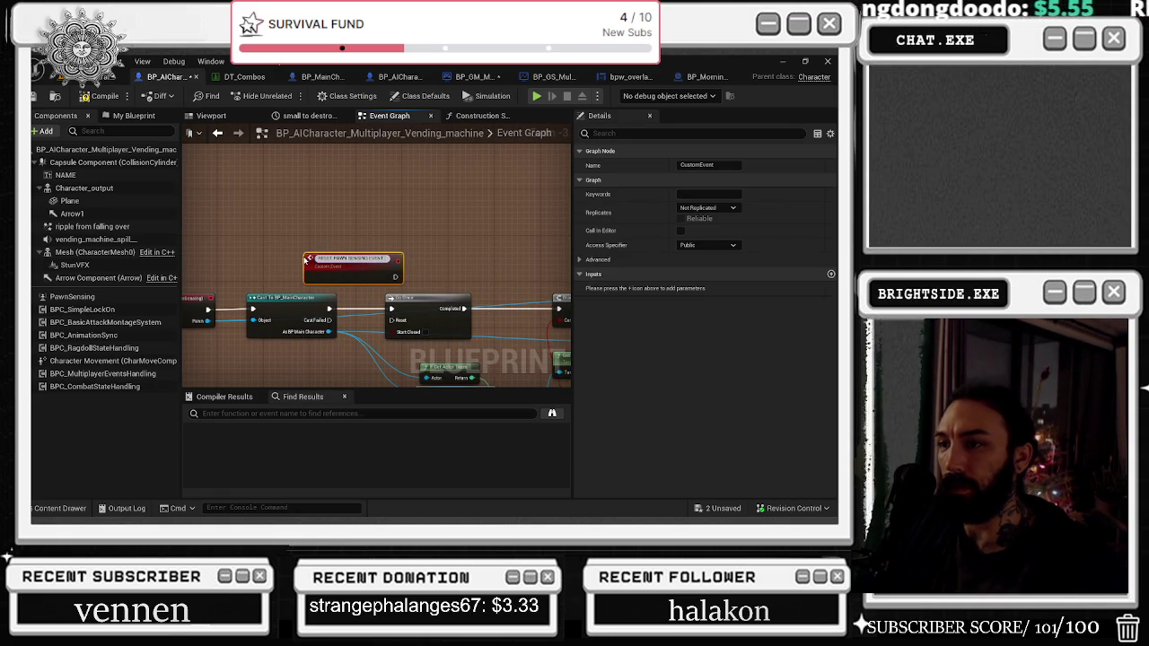
drag(350, 258, 320, 241)
click(380, 252)
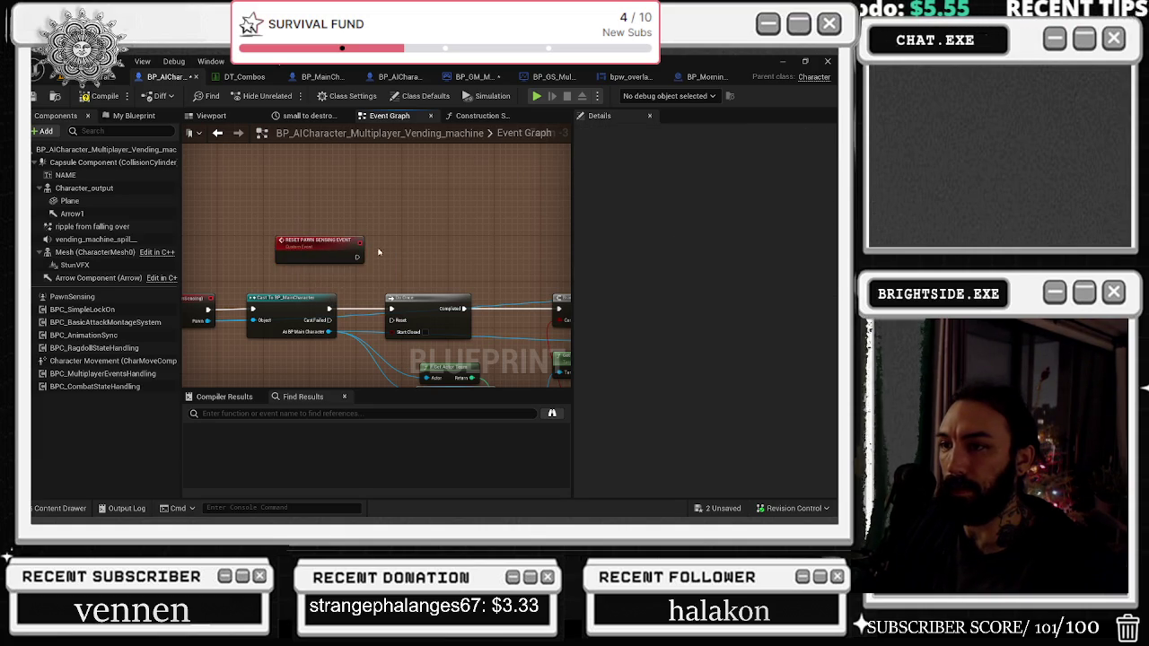
Step: Pan across the graph to the Spawn_Blood_Death_Multi event
drag(529, 273, 276, 226)
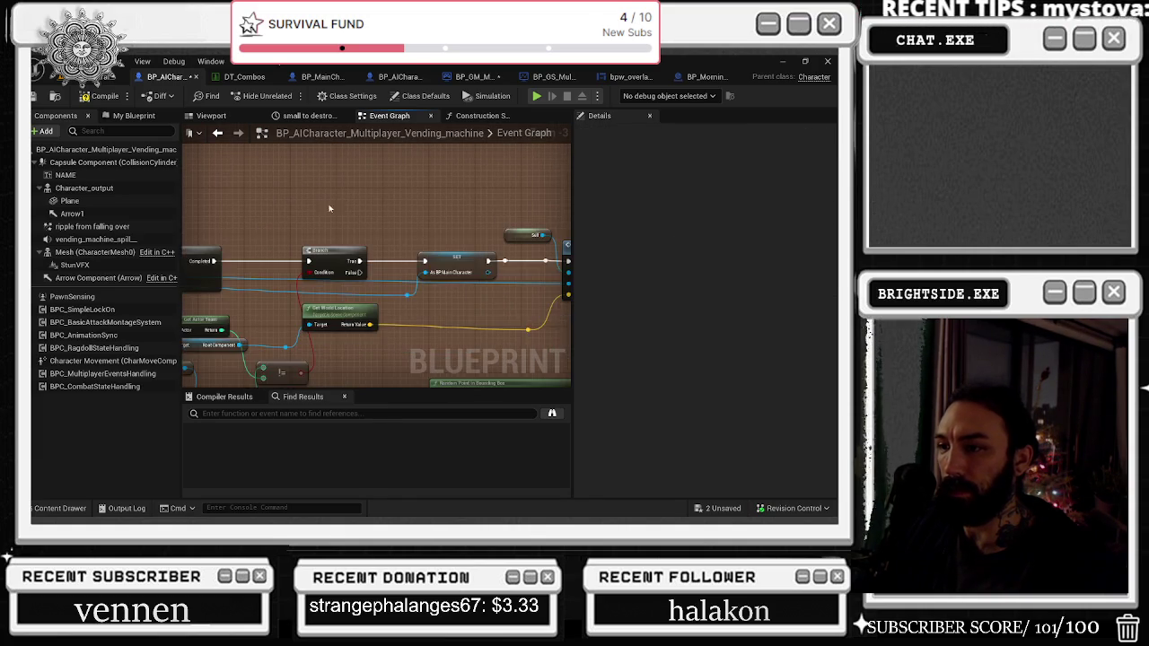
mouse_move(432, 207)
mouse_down()
mouse_move(377, 185)
mouse_move(202, 221)
mouse_up()
drag(439, 242, 365, 205)
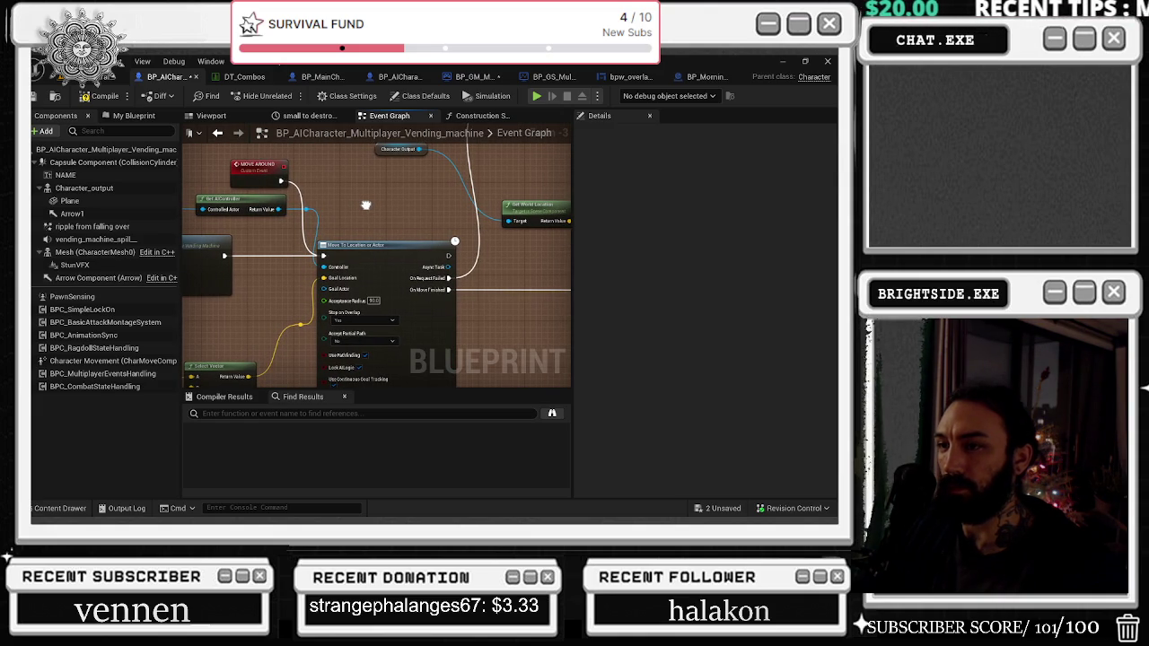
mouse_move(365, 204)
mouse_down()
mouse_move(367, 240)
mouse_move(277, 263)
mouse_move(149, 259)
mouse_move(20, 230)
mouse_up()
mouse_move(270, 261)
mouse_down()
mouse_move(305, 242)
mouse_move(379, 301)
mouse_move(237, 230)
mouse_up()
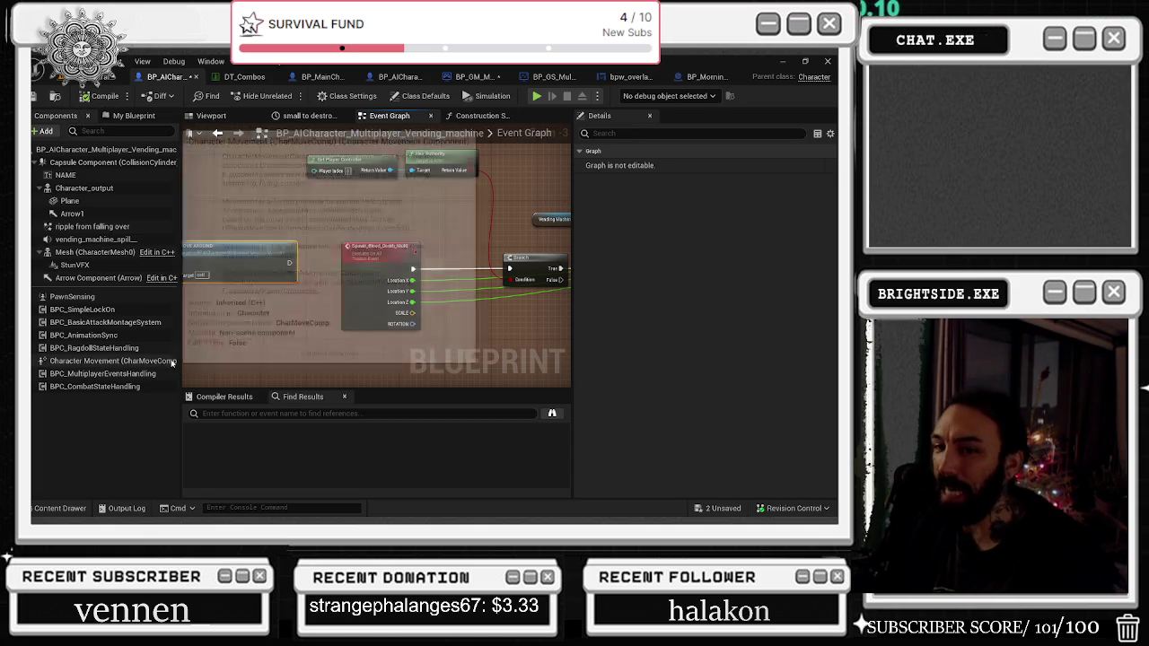
Step: Inspect the PawnSensing component settings and shift the Spawn_Blood_Death_Multi node slightly right
click(83, 297)
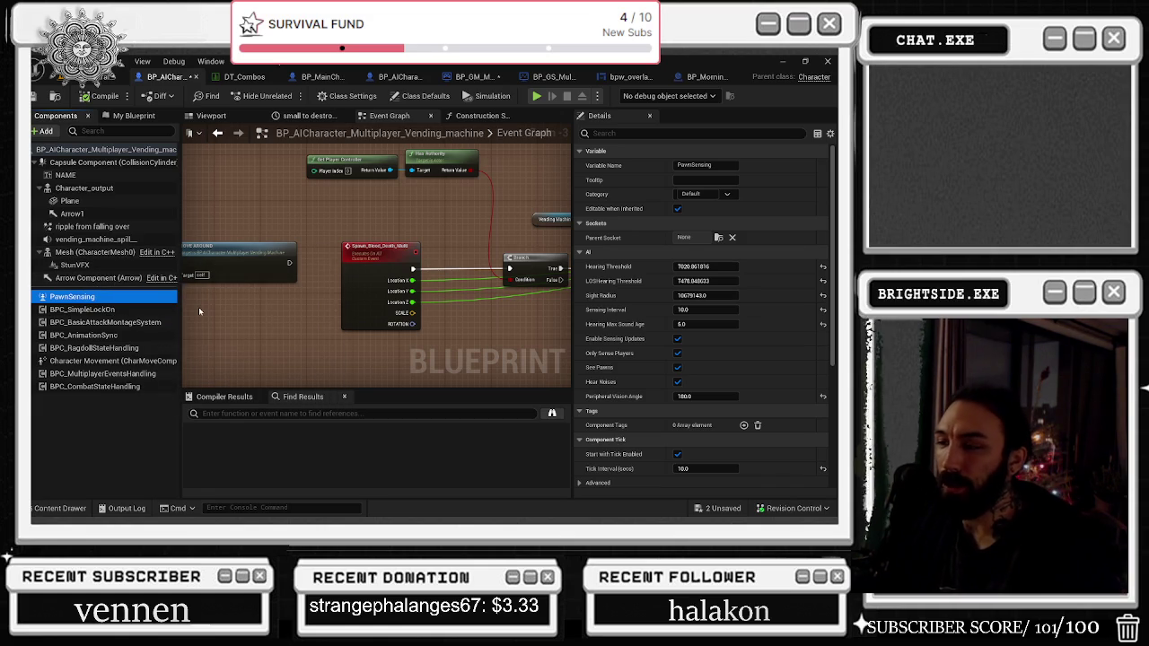
scroll(405, 287, down, 1)
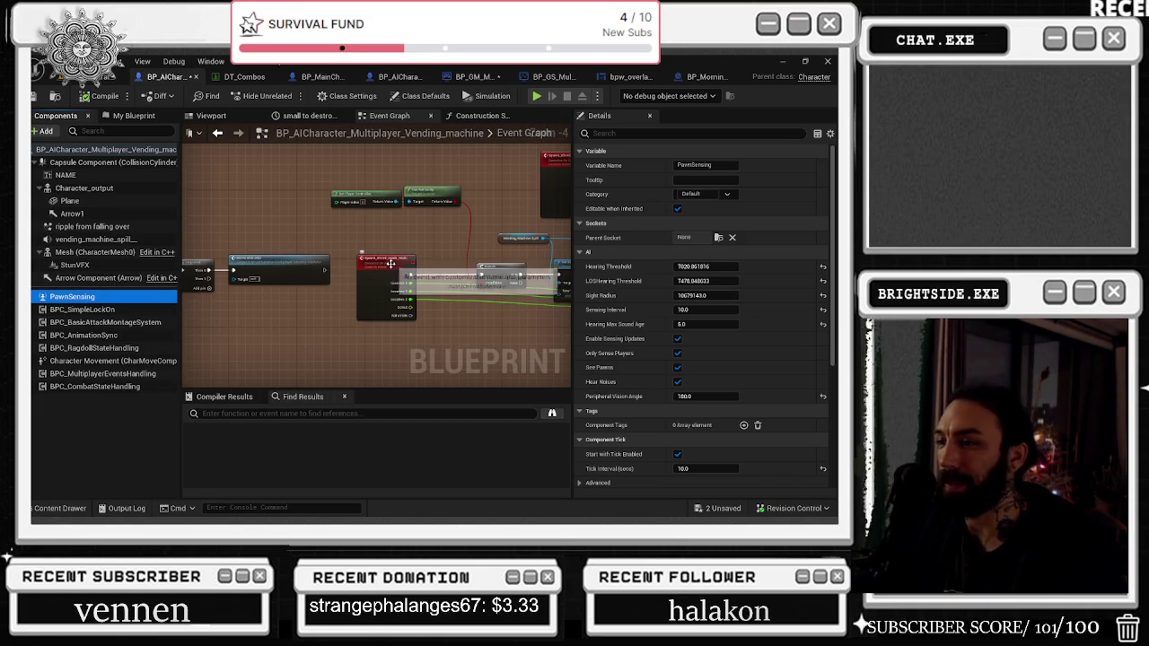
click(405, 286)
drag(405, 286, 429, 287)
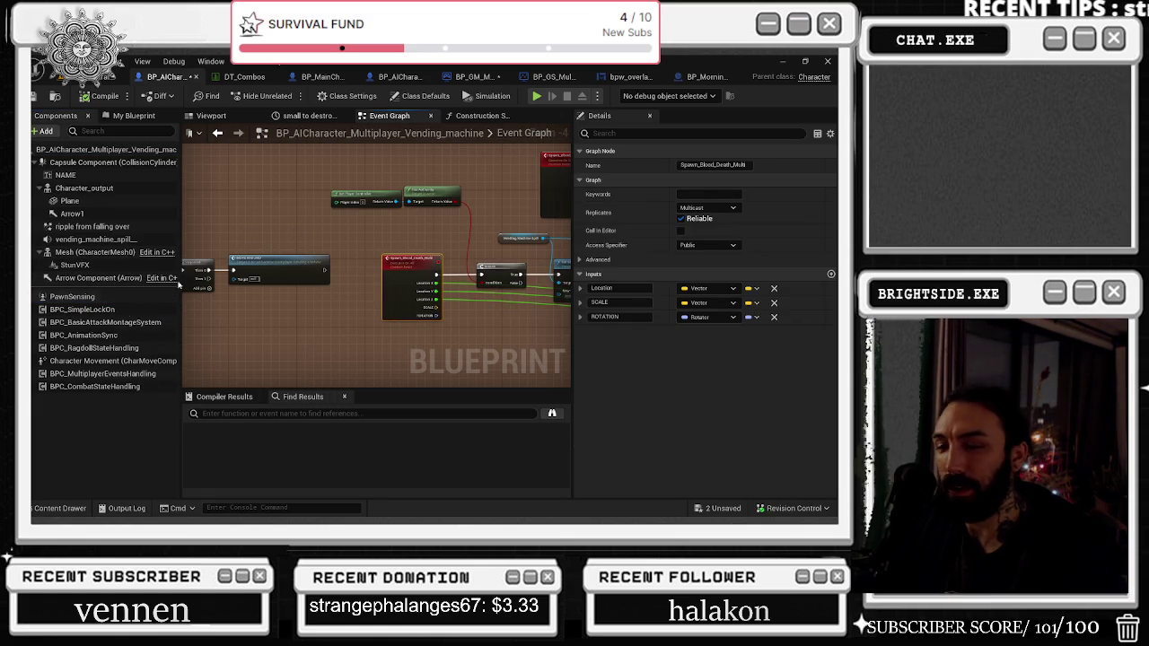
Step: Check the ripple, spill sound and BPC_CombatStateHandling components, then switch to BP_GM_Multiplayer
mouse_move(91, 297)
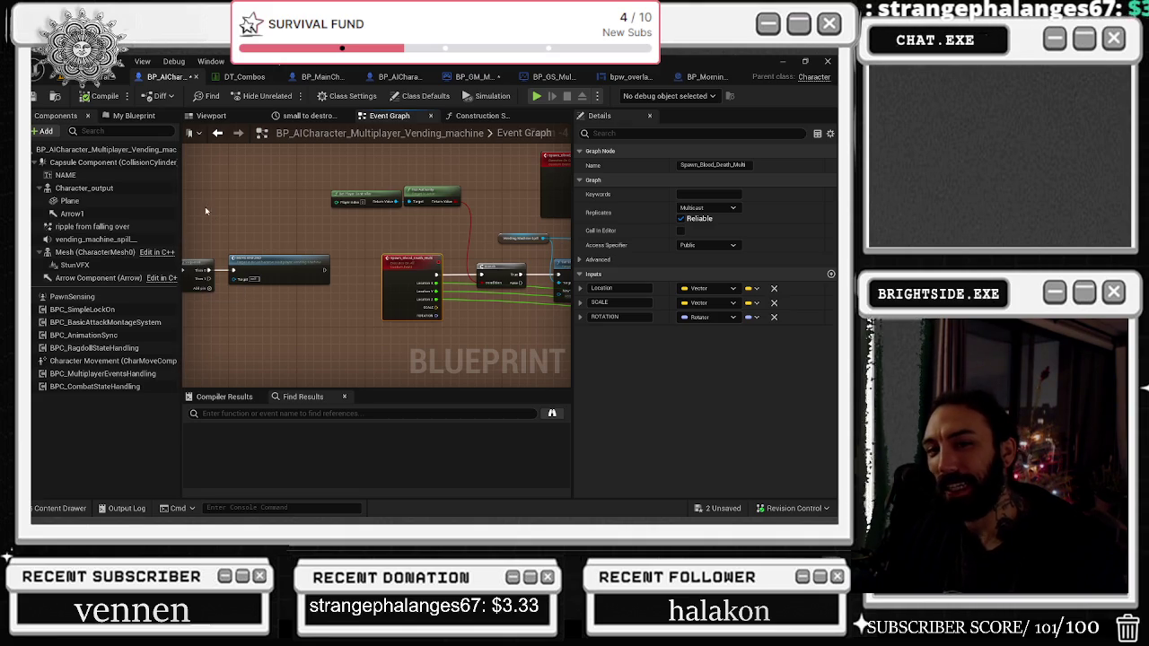
click(106, 228)
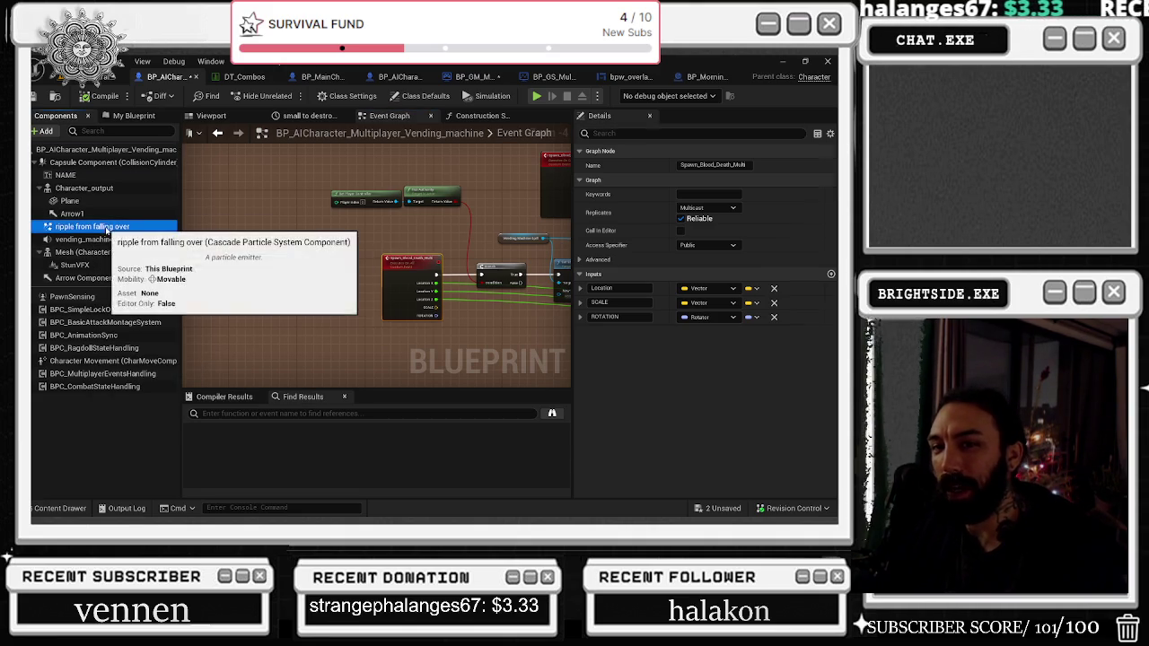
click(99, 240)
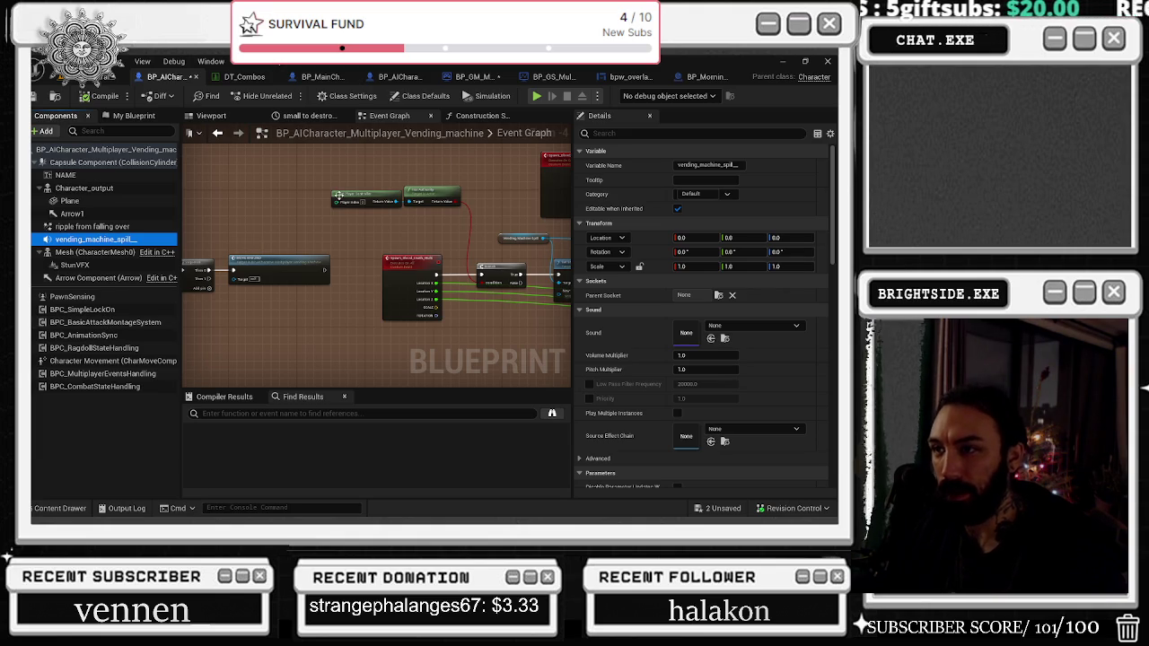
click(135, 387)
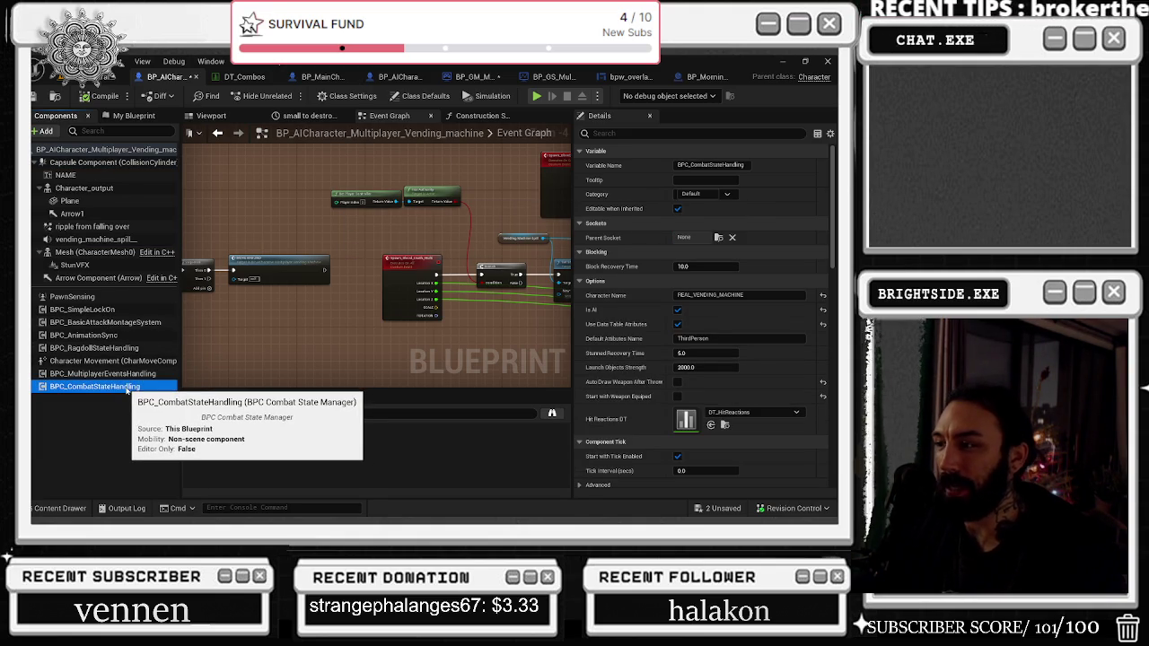
click(471, 76)
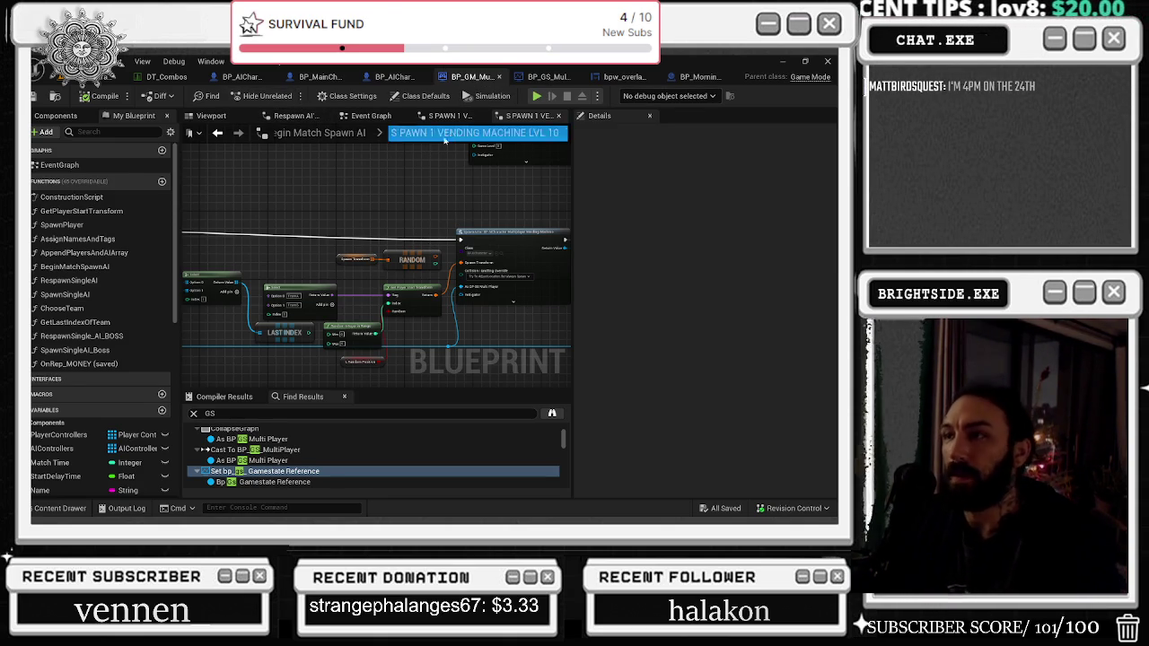
Step: Open the game mode's Begin Match Spawn AI function, then return to the level tab
click(361, 118)
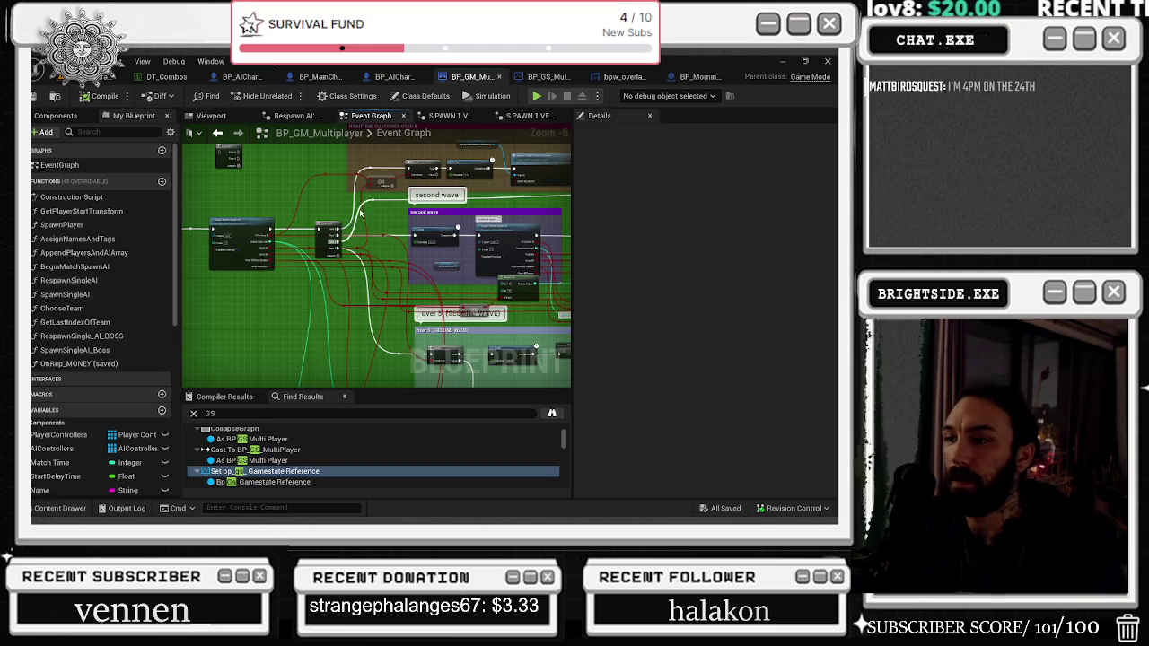
double_click(240, 222)
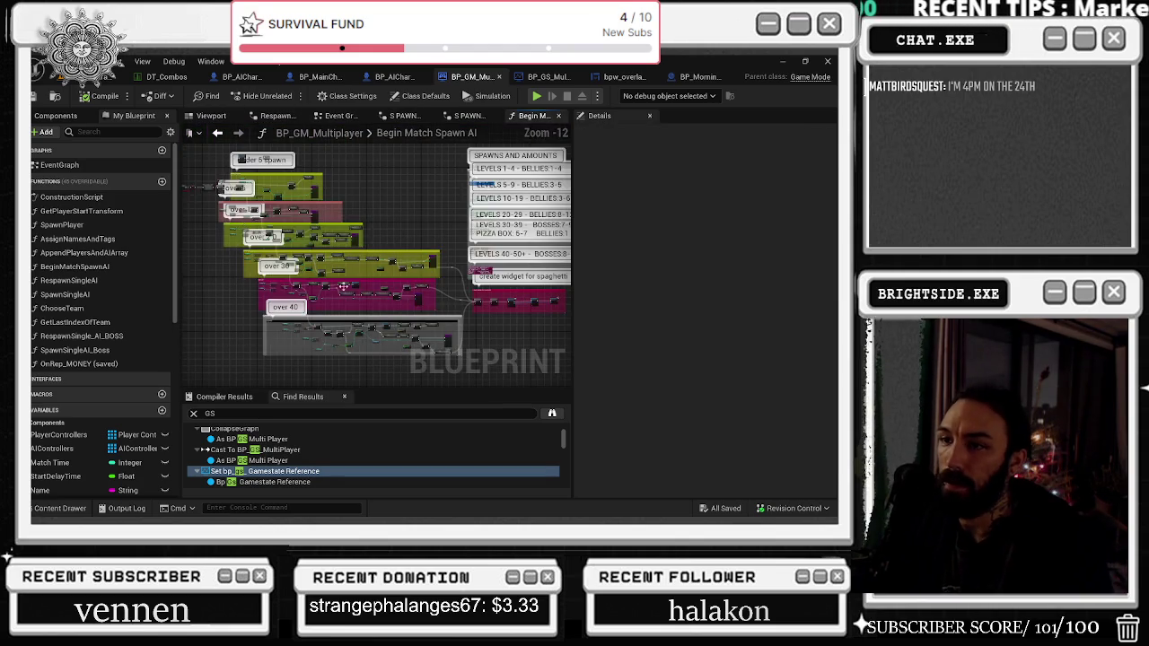
scroll(328, 306, up, 5)
scroll(362, 208, up, 4)
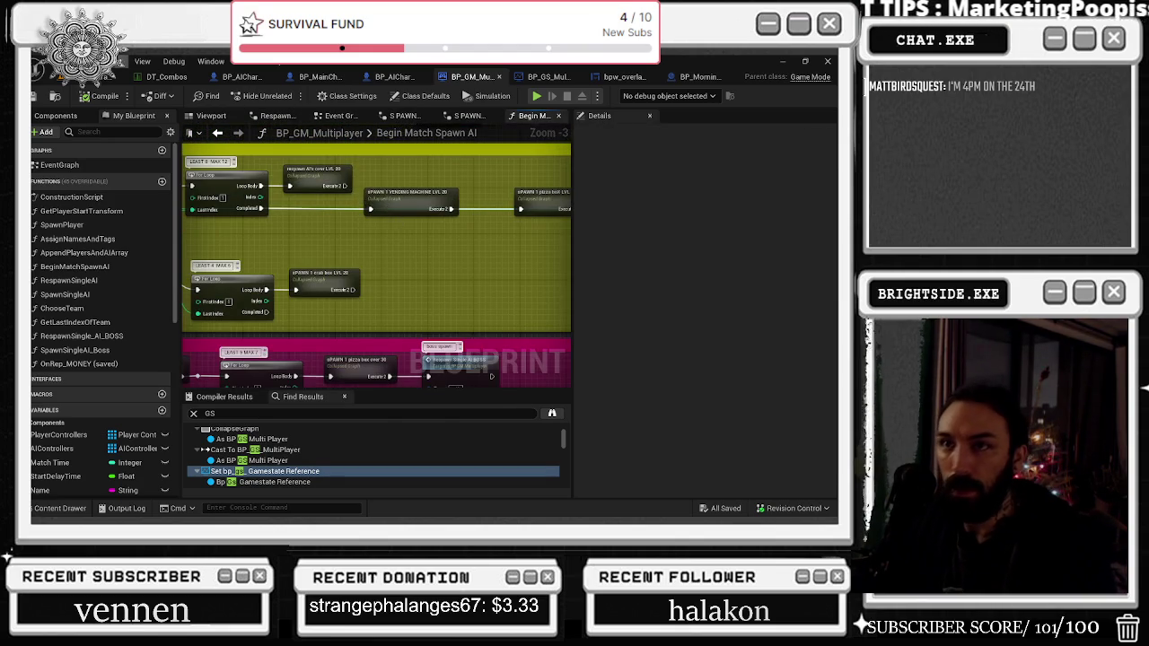
click(113, 76)
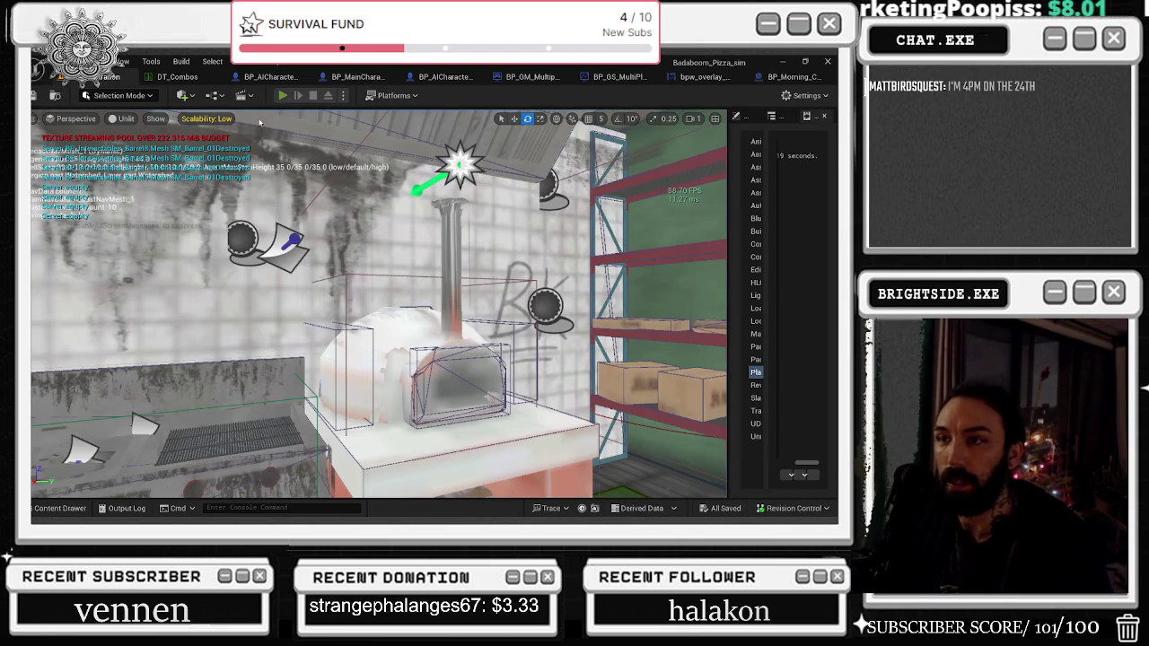
Step: Start Play-In-Editor with Alt+P, walk the chef outside in third person, and hide the controls overlay
key(alt+p)
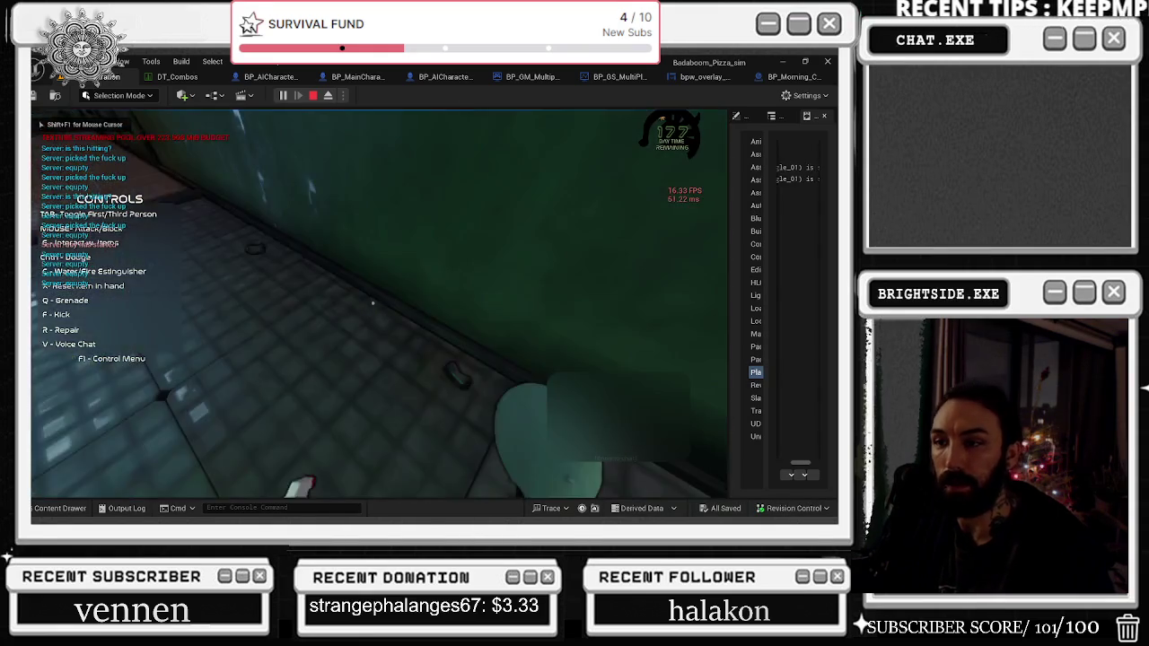
key(w)
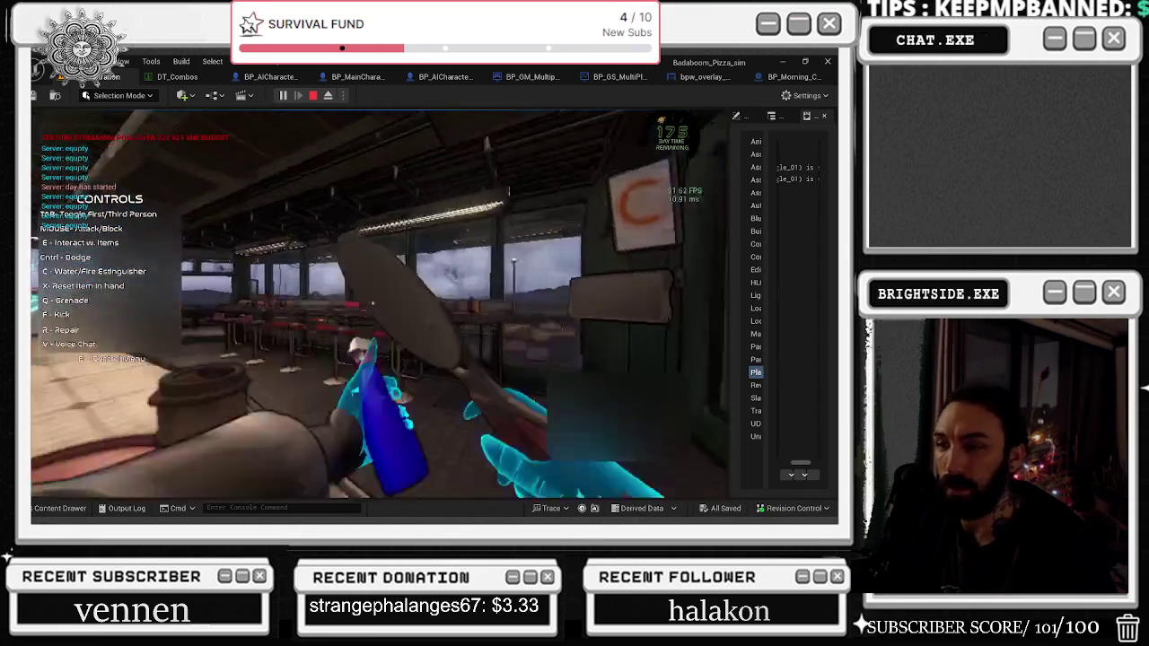
key(Tab)
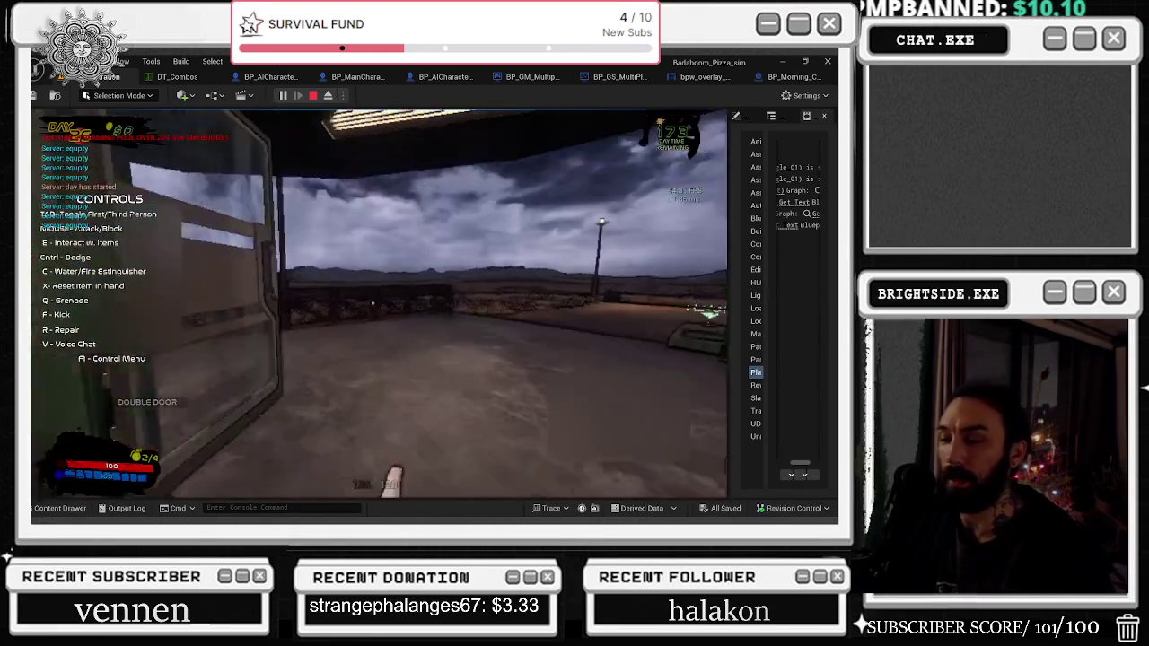
key(w)
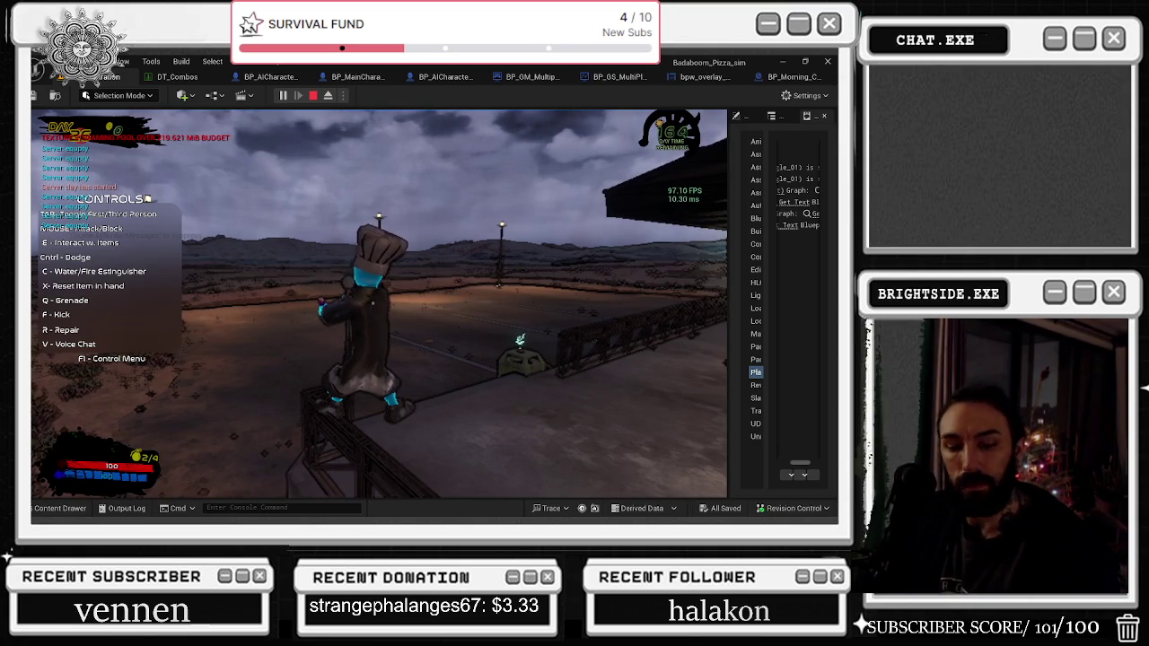
key(F1)
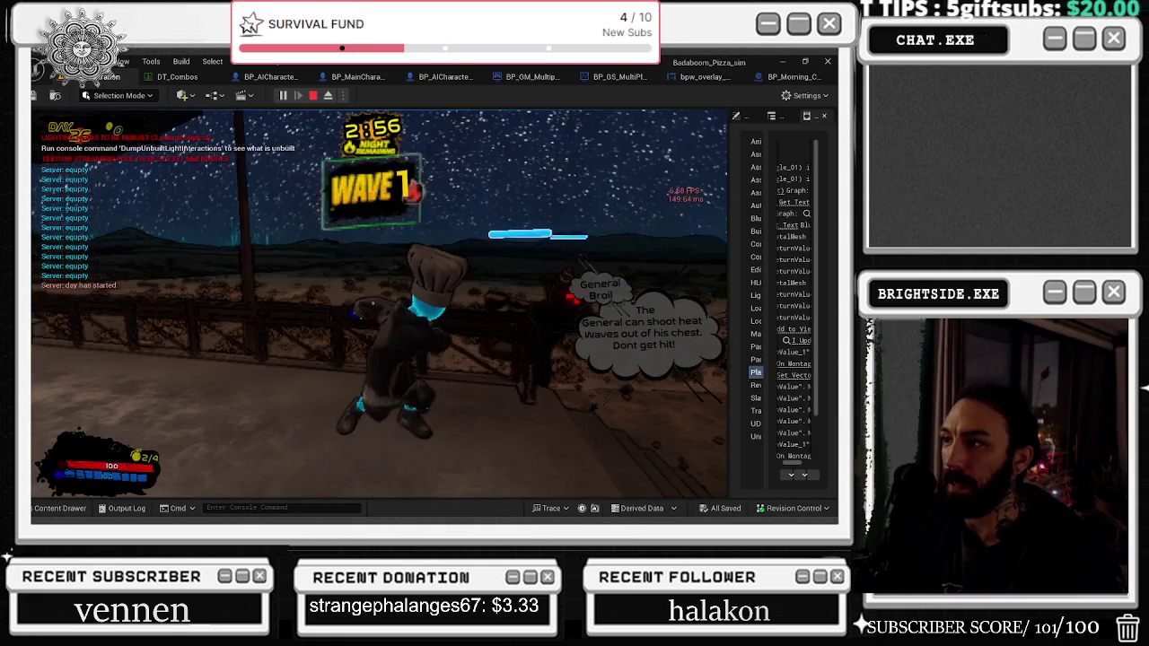
Step: Attack the enemies, grab the vending-machine enemy, run toward the building, then stop with Esc
click(458, 465)
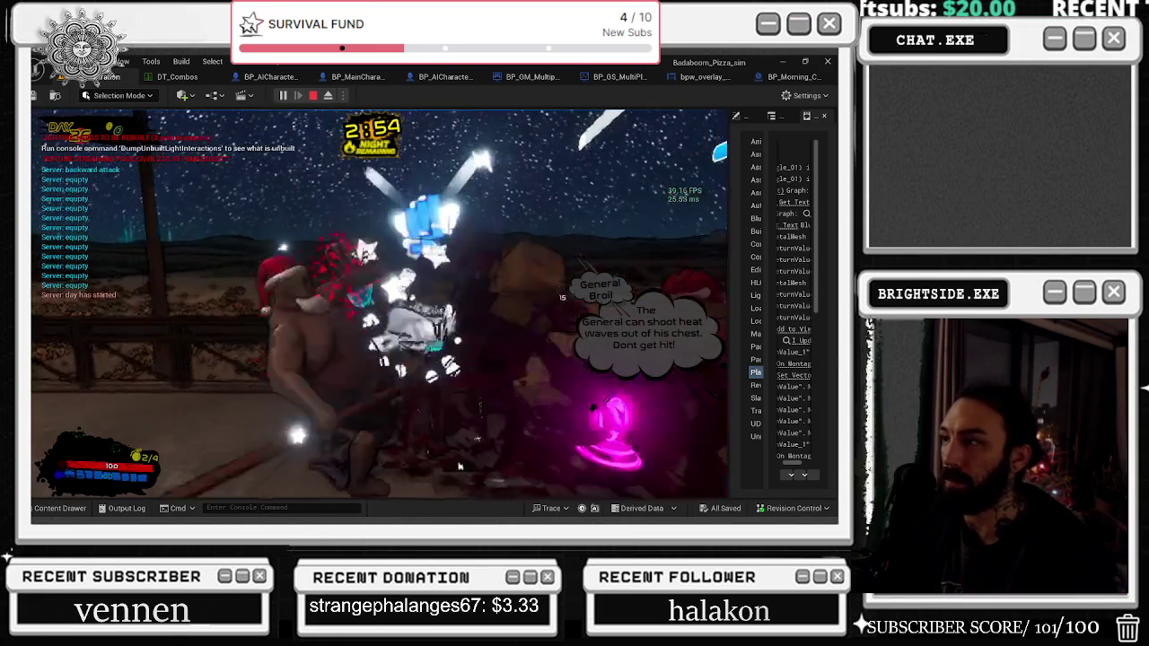
click(458, 465)
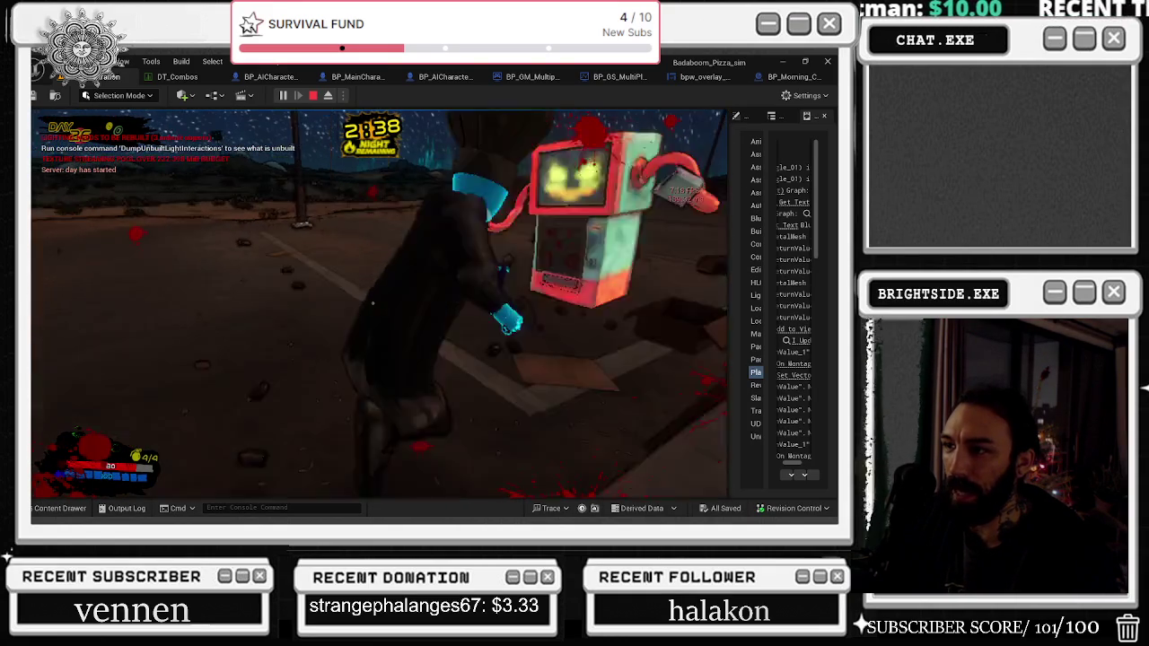
key(e)
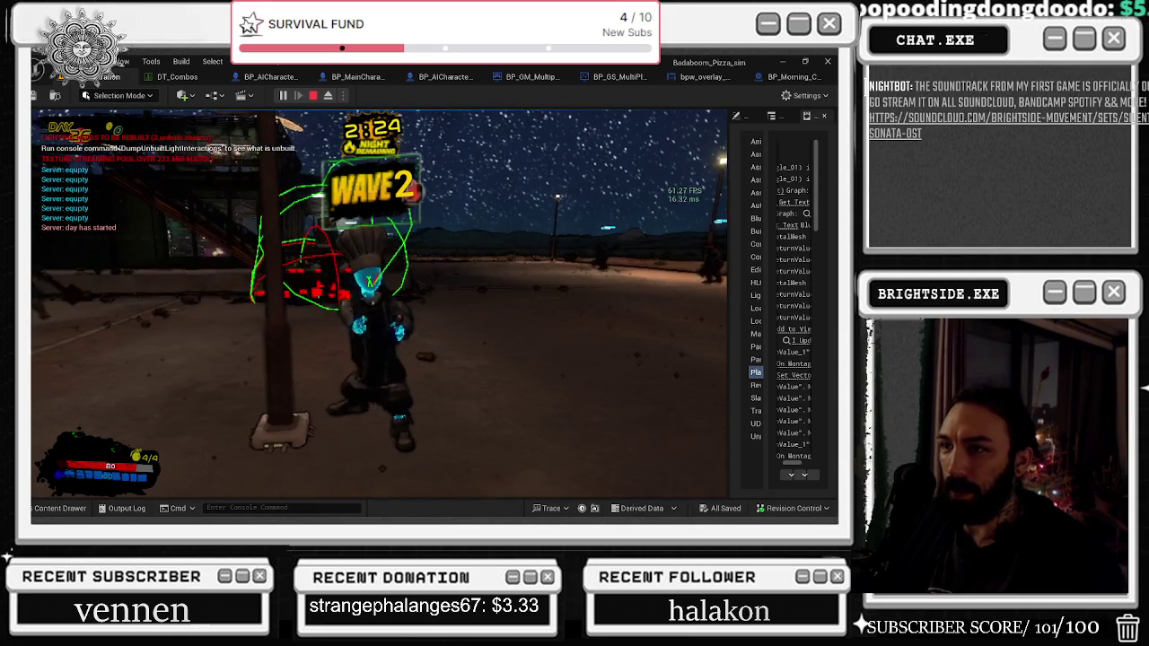
key(w)
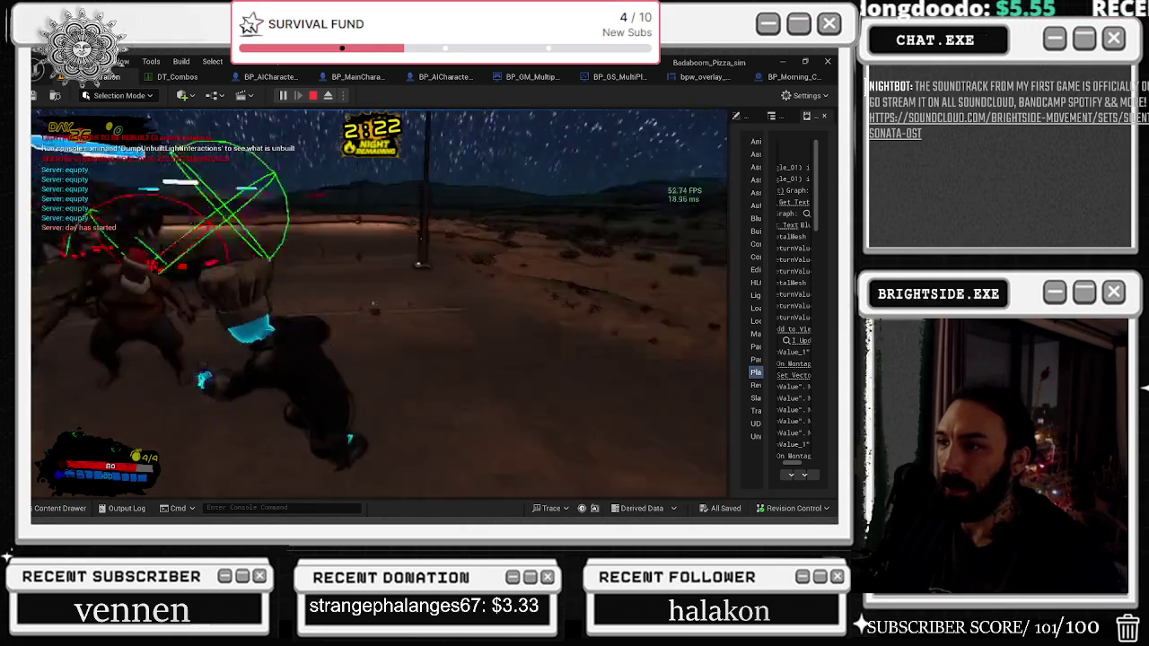
key(w)
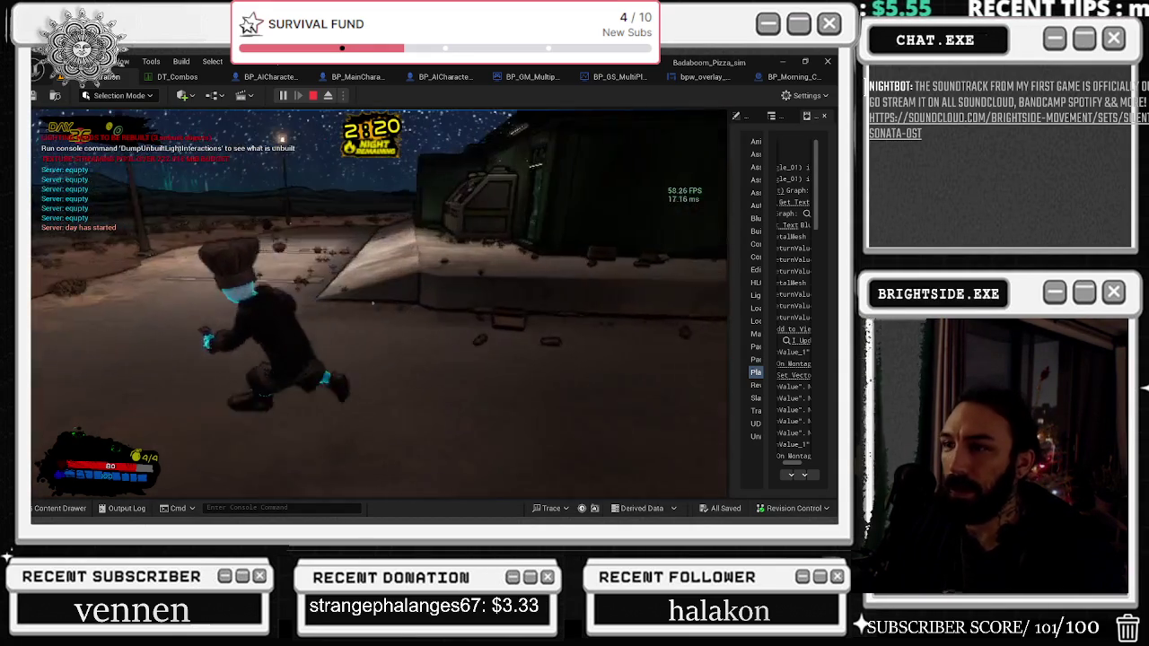
key(Escape)
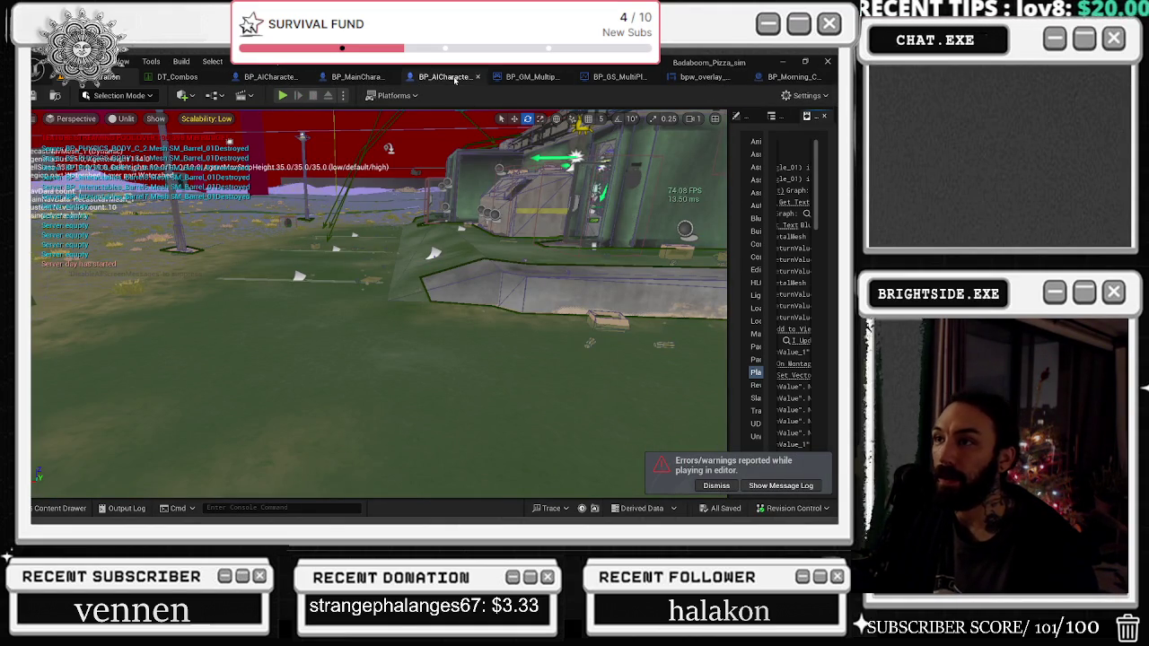
Step: Widen the message log panel and scroll to the newest Play in Editor entries
drag(729, 229, 319, 227)
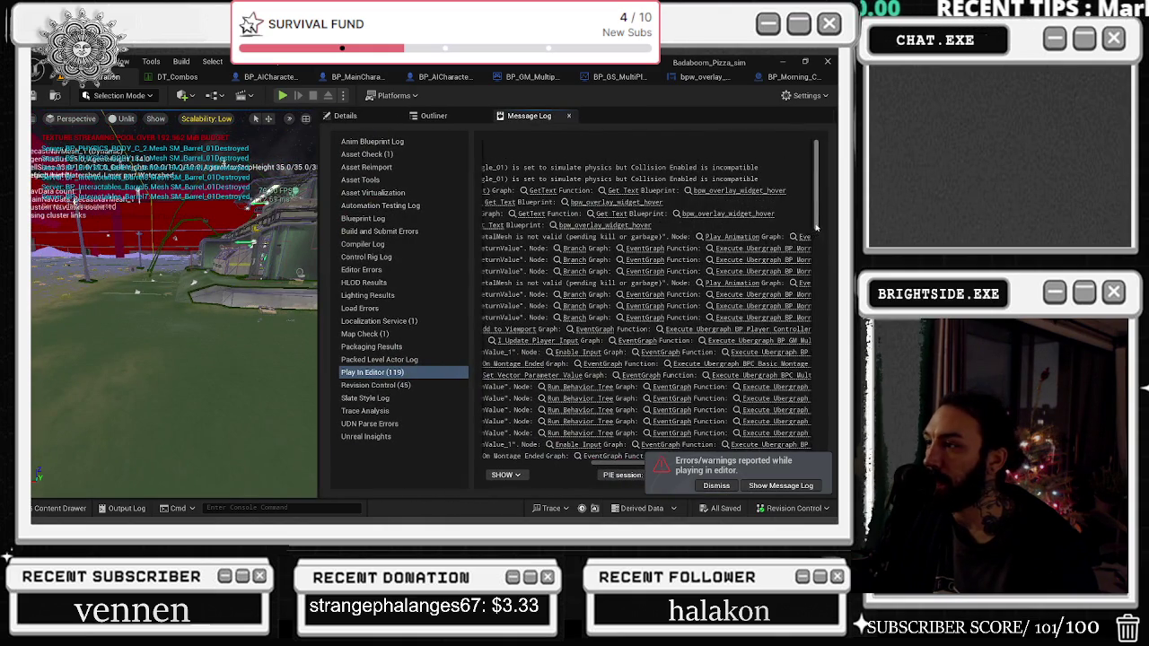
scroll(628, 404, down, 10)
mouse_move(624, 463)
mouse_down()
mouse_move(560, 469)
mouse_move(628, 467)
mouse_up()
Step: Jump from the log to the Run Behavior Tree node and locate BH_MP_Main in the Content Drawer
click(572, 386)
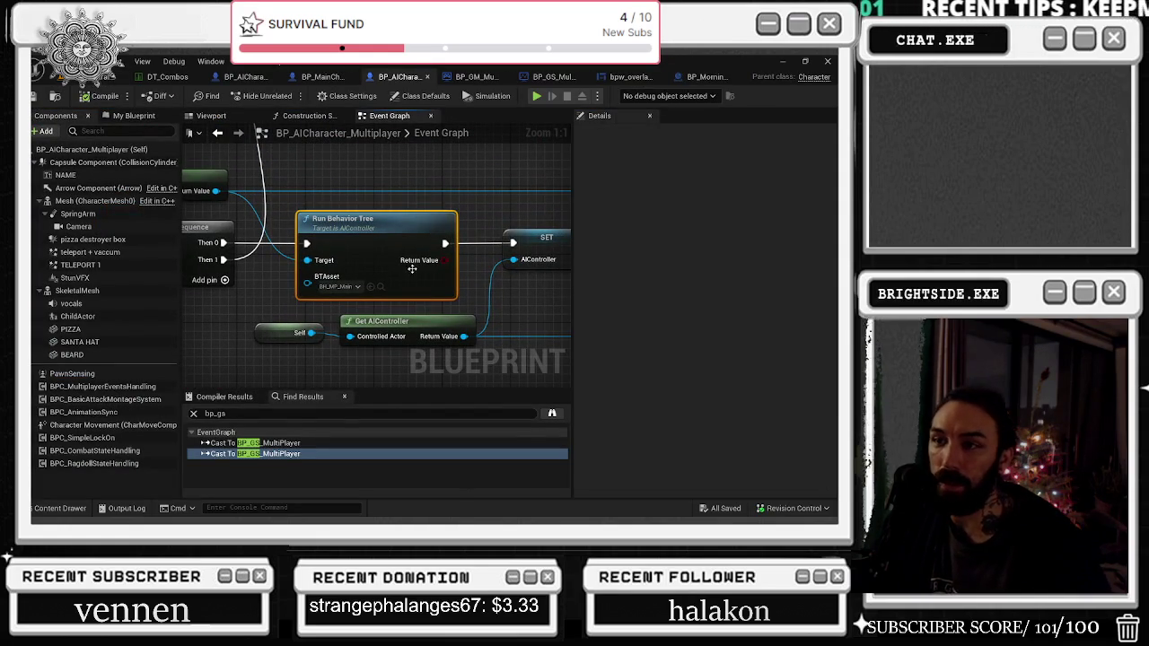
mouse_move(412, 268)
mouse_down()
mouse_move(565, 224)
mouse_move(470, 187)
mouse_move(652, 221)
mouse_up()
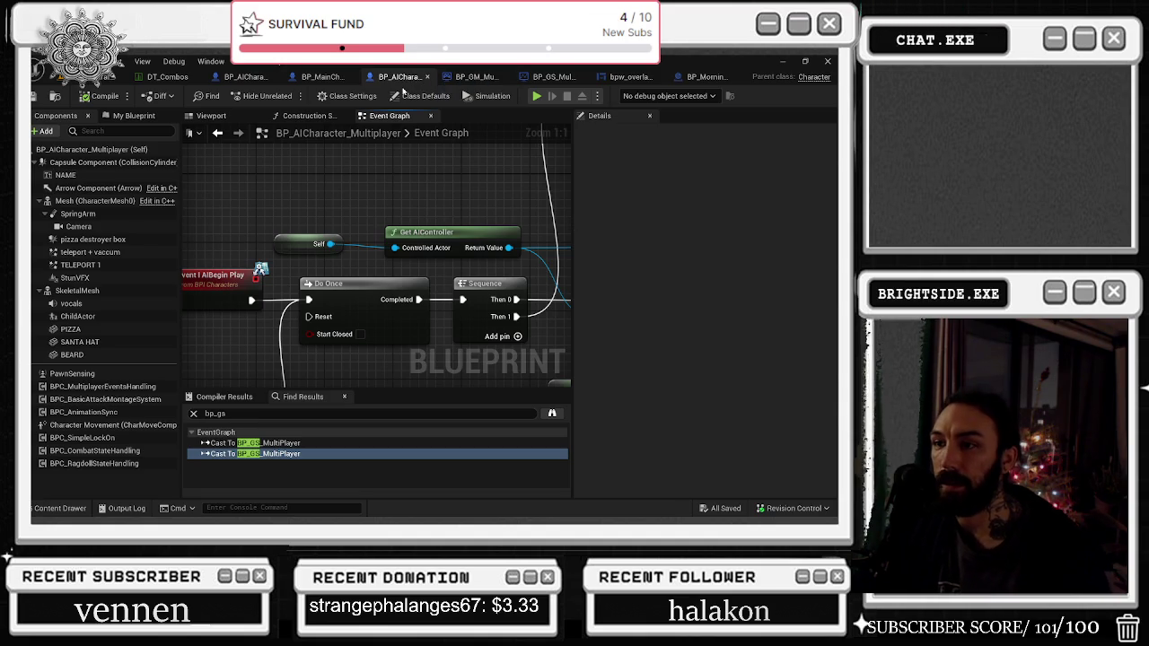
drag(429, 180, 229, 166)
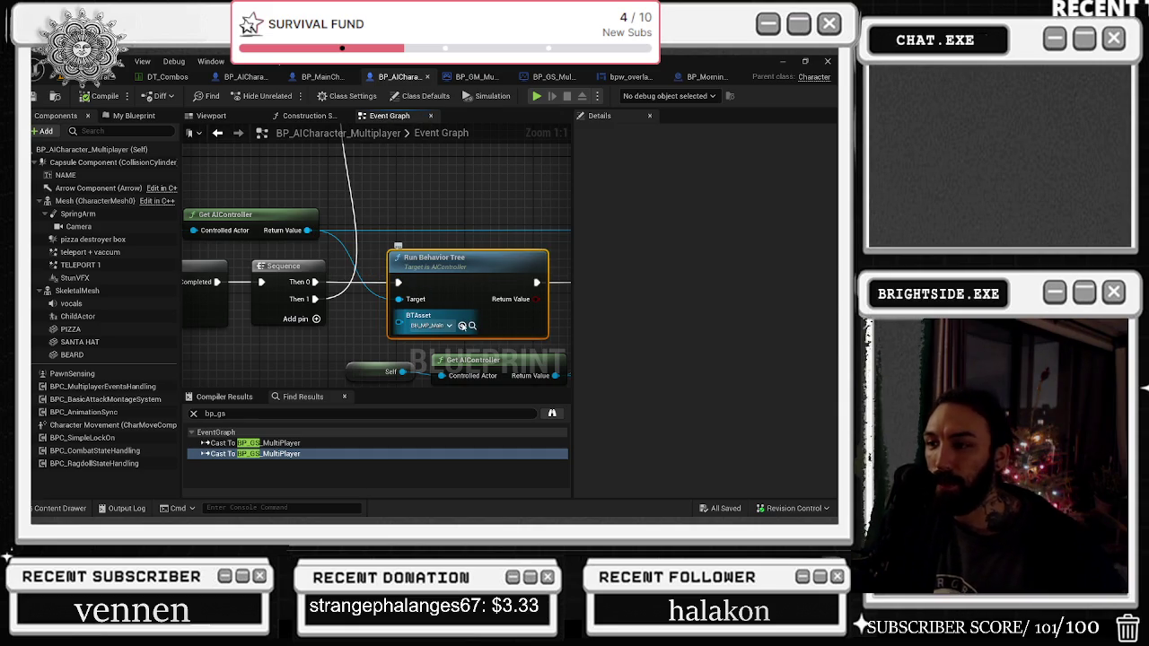
click(469, 325)
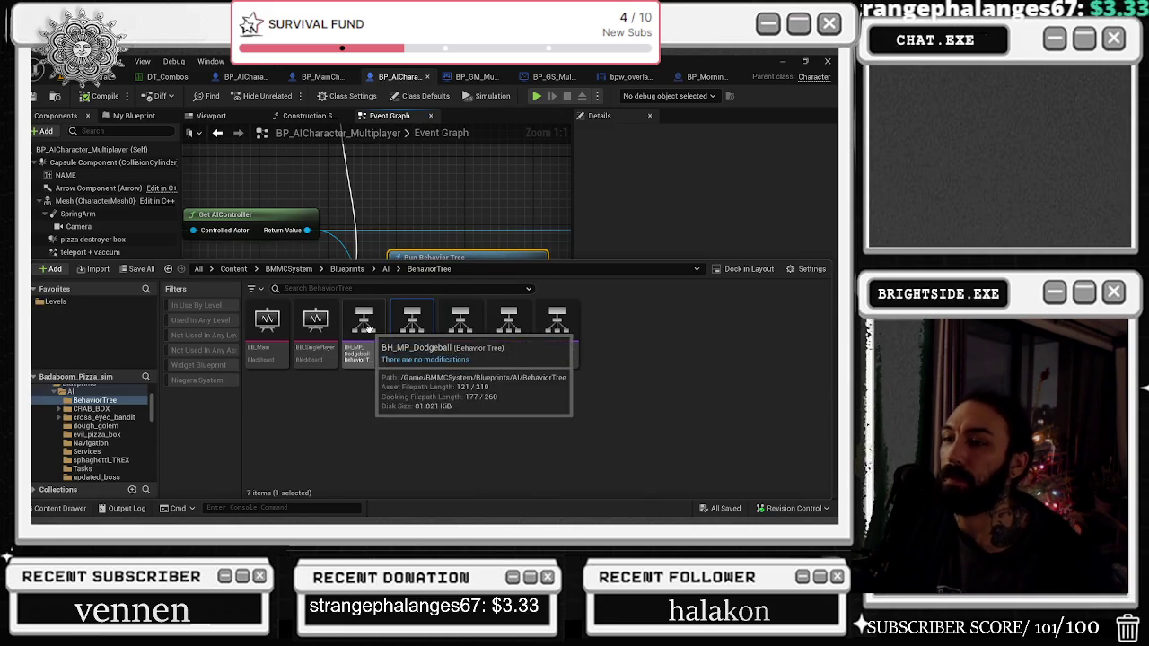
Step: Toggle the Content Drawer to review the BH_MP behaviour tree assets
click(454, 157)
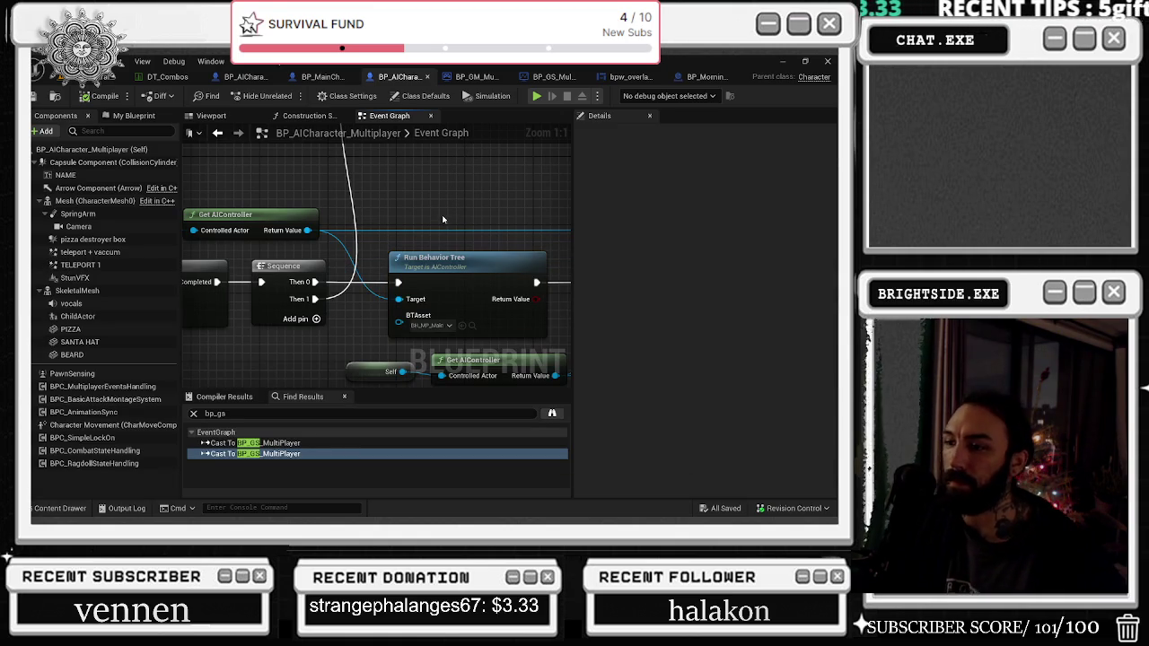
click(54, 509)
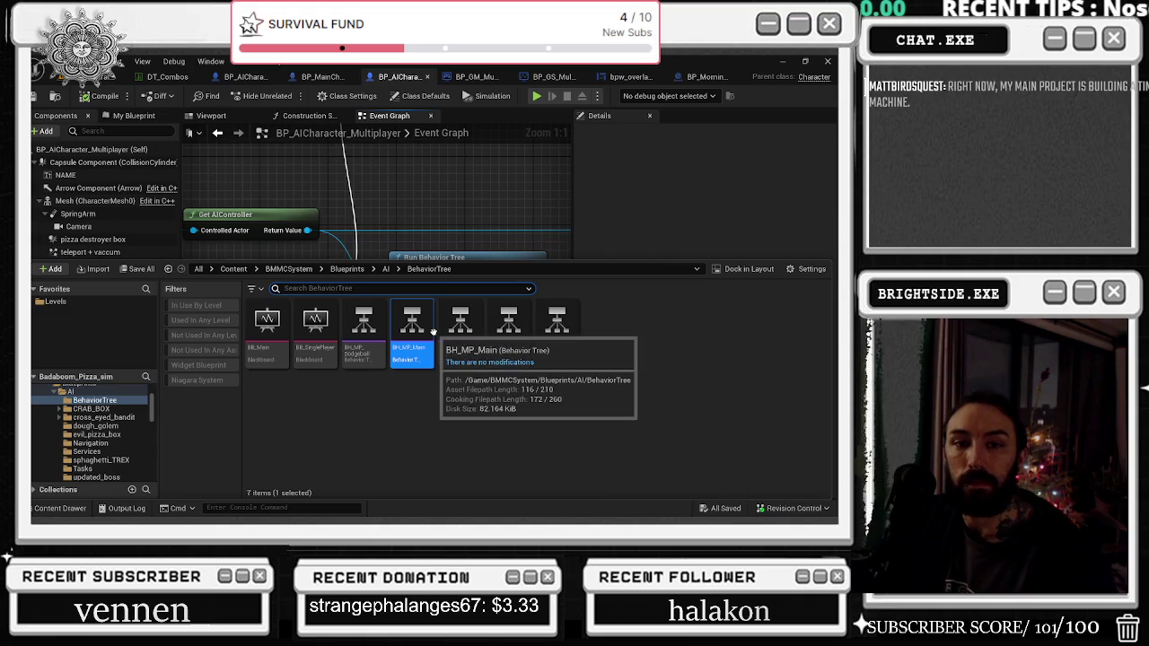
click(502, 204)
Step: Survey the zoomed-out event graph to the RANDOM branch nodes, then return to the message log
drag(502, 204, 112, 187)
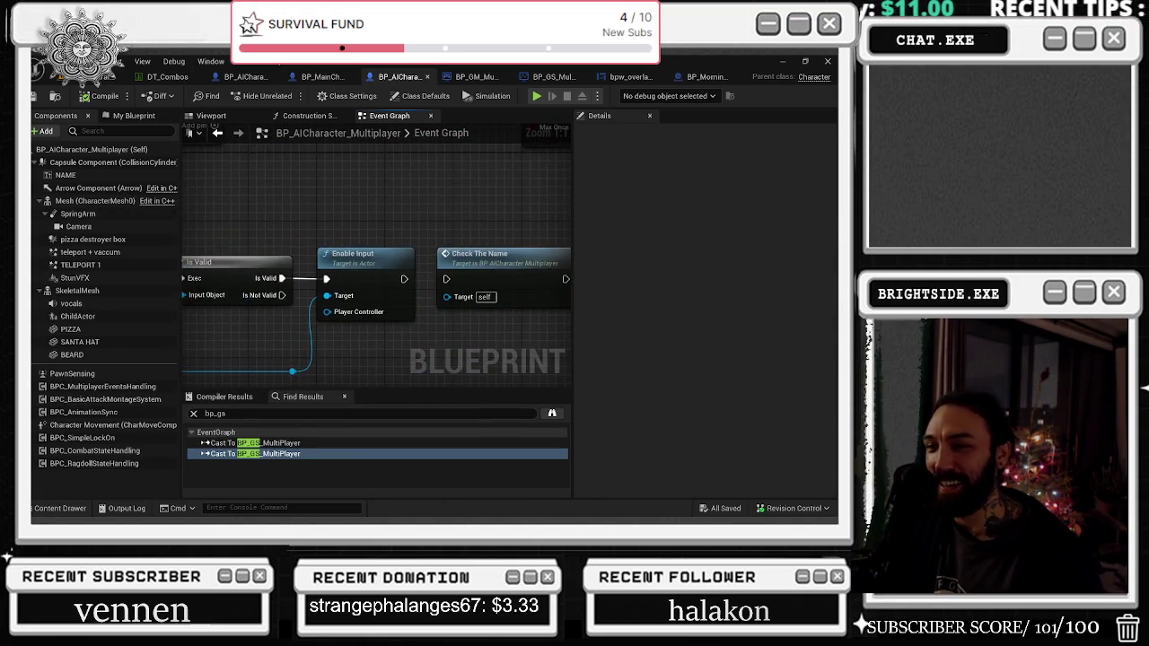
scroll(283, 222, down, 2)
scroll(421, 288, down, 2)
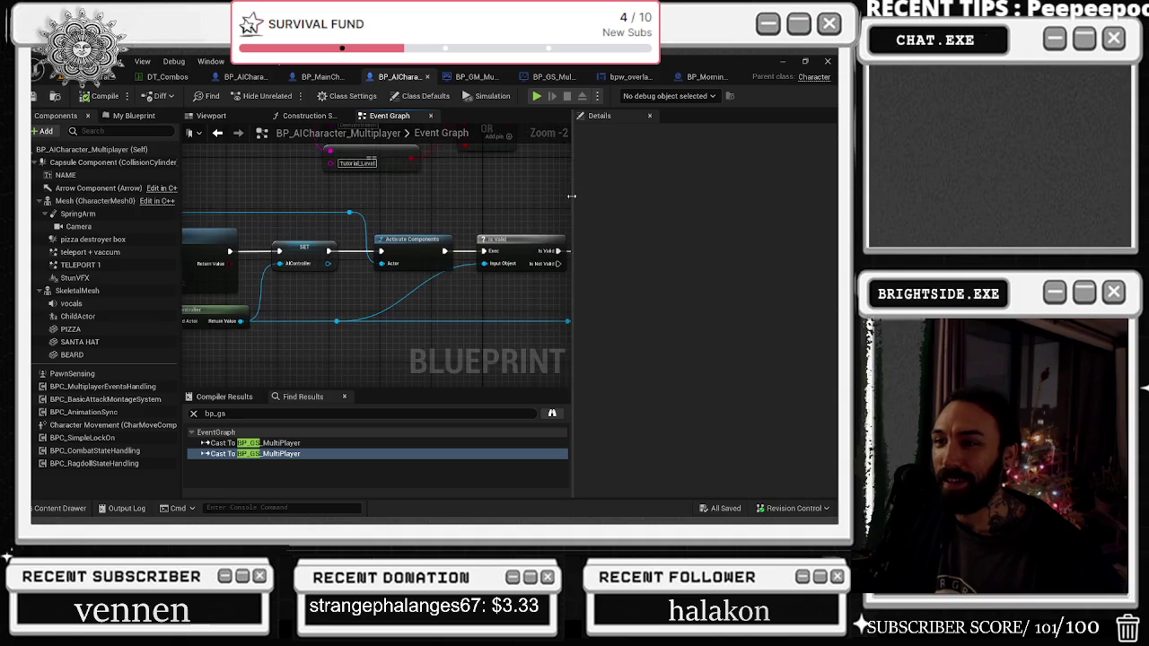
drag(462, 272, 390, 318)
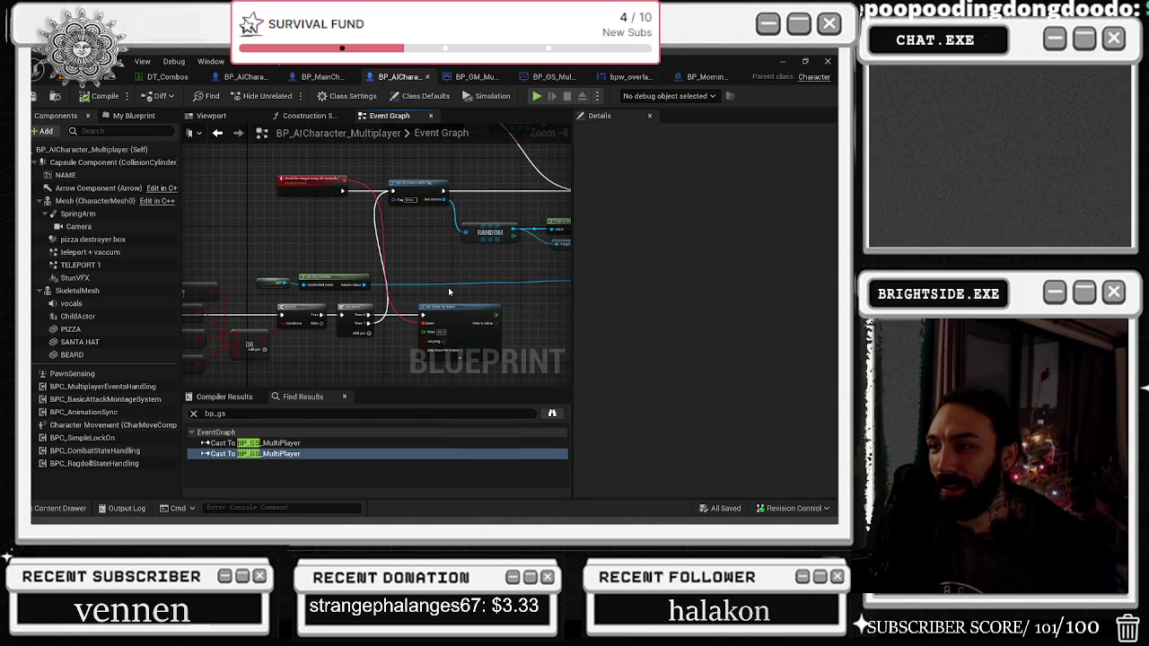
drag(485, 217, 416, 282)
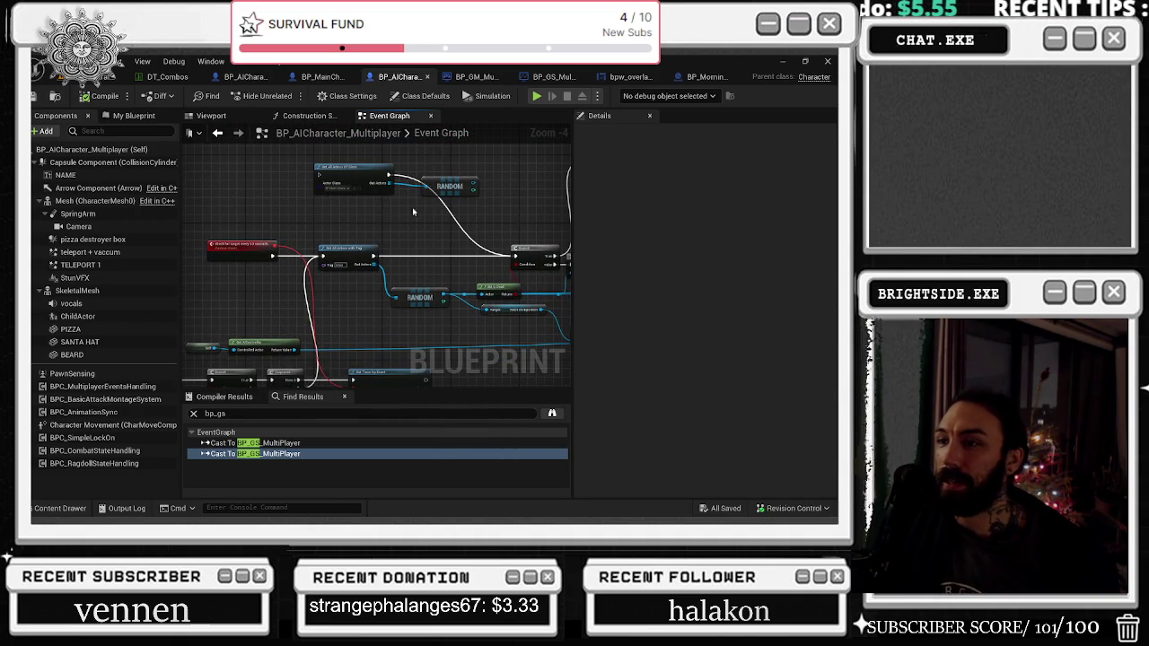
click(113, 77)
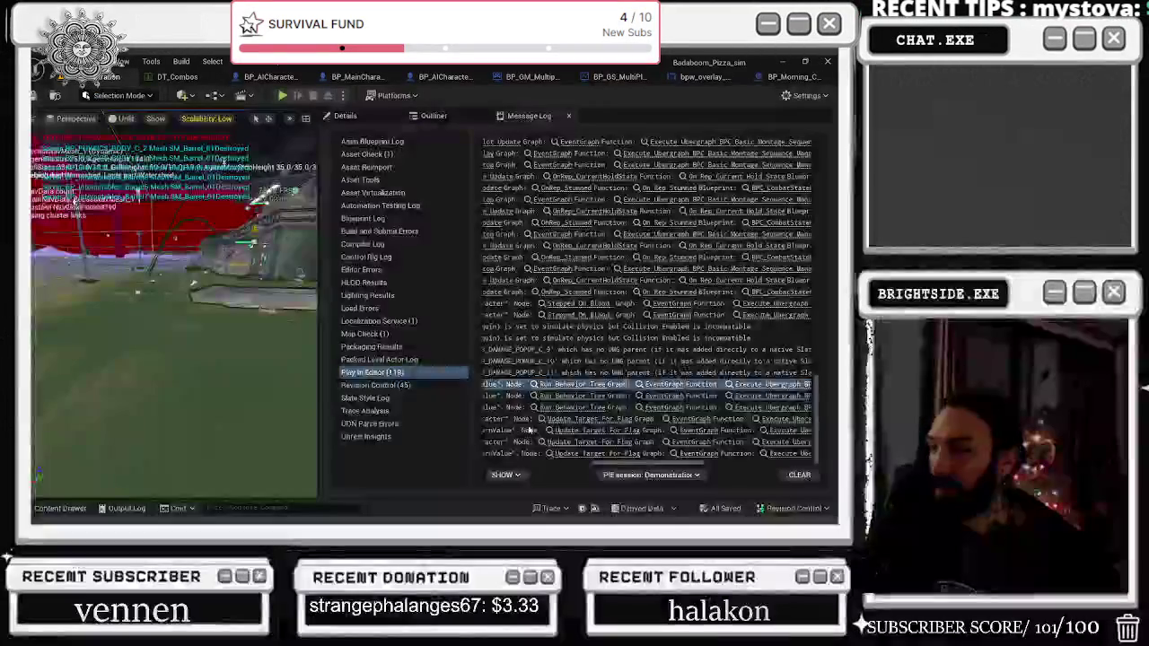
Step: Open the On Rep Stunned function from the log, then close the combat state manager blueprint
mouse_move(603, 465)
mouse_down()
mouse_move(551, 471)
mouse_move(647, 463)
mouse_up()
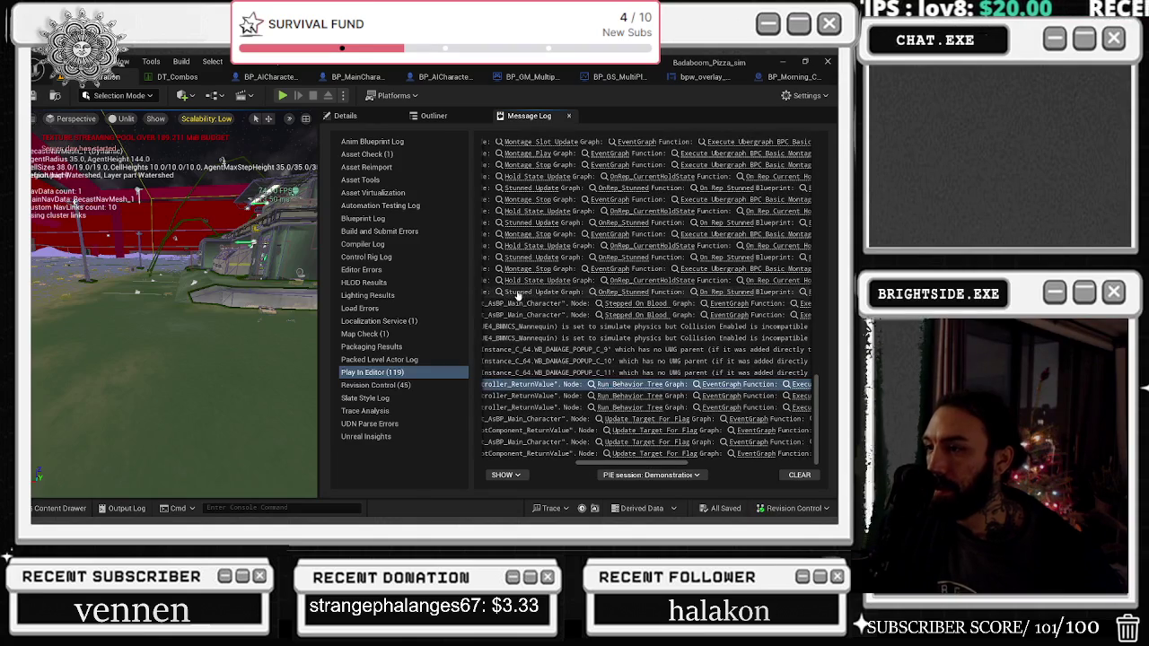
click(516, 296)
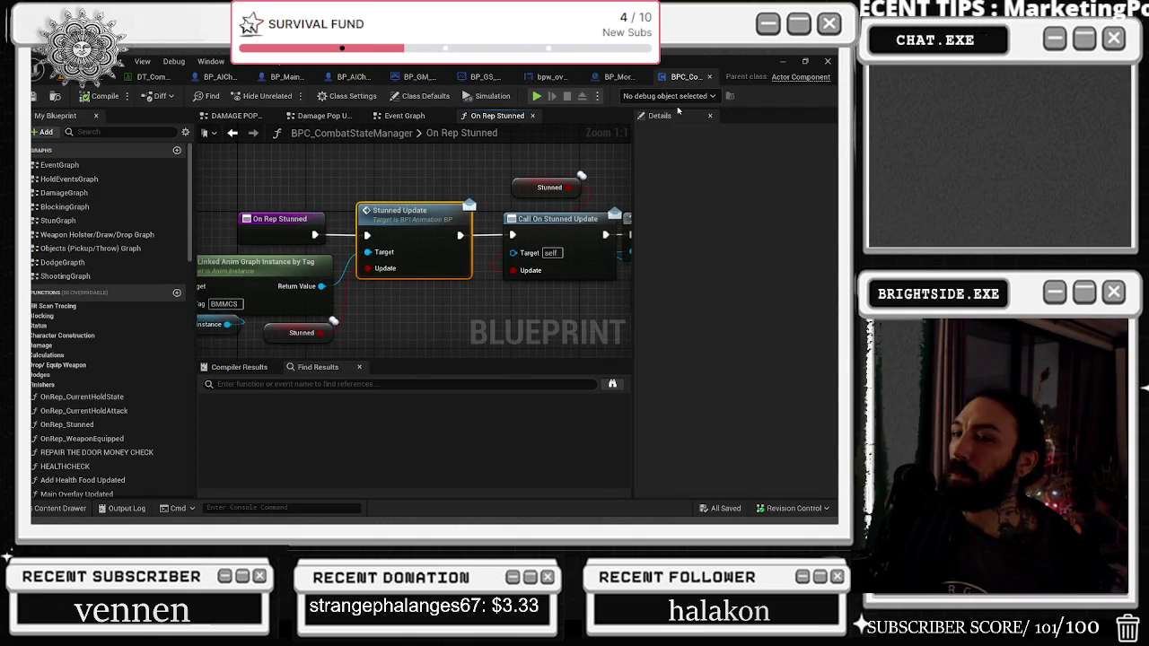
click(709, 78)
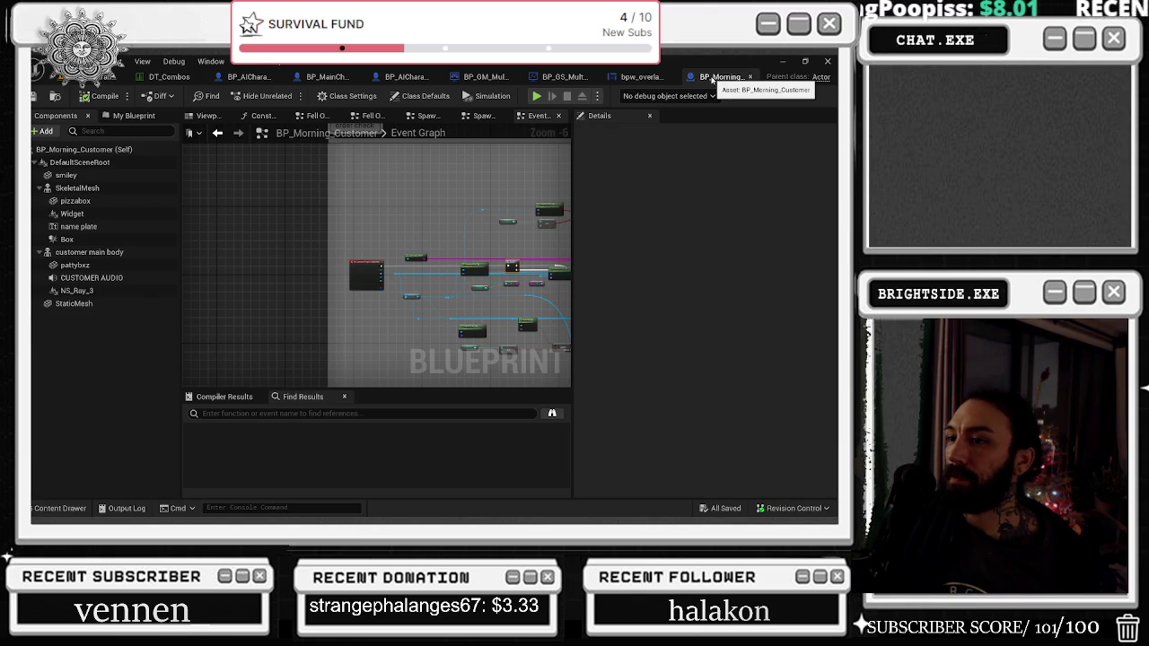
Step: Look over the overlay hover widget's GetText graph, close it, and bring DT_Combos forward
click(639, 77)
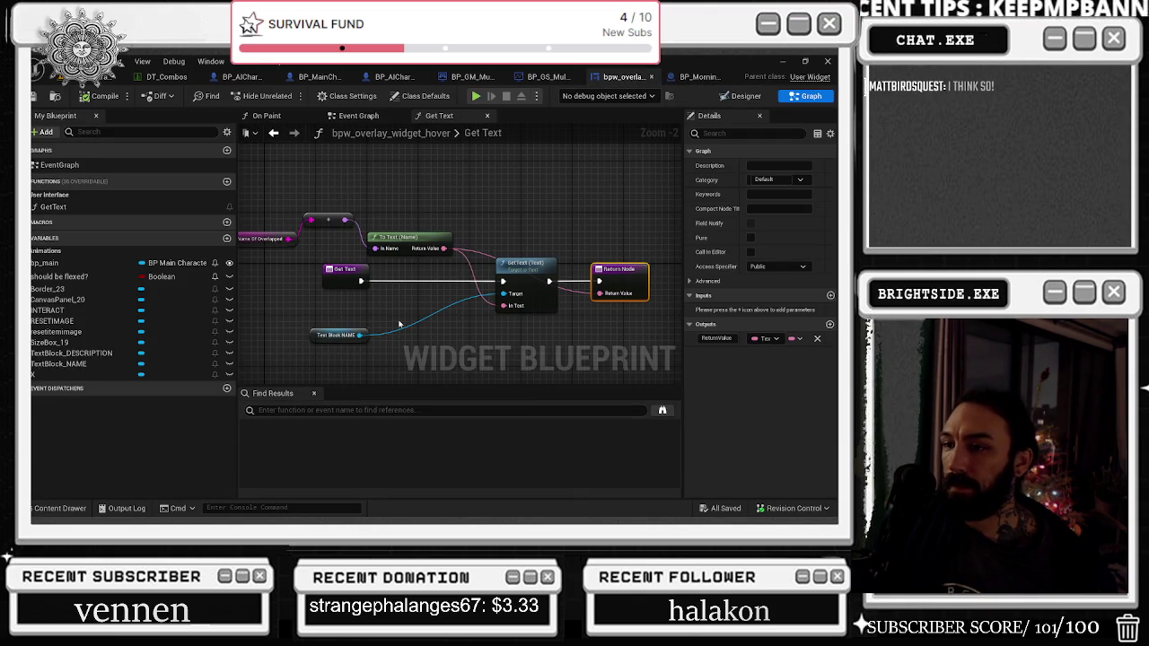
drag(382, 341, 517, 339)
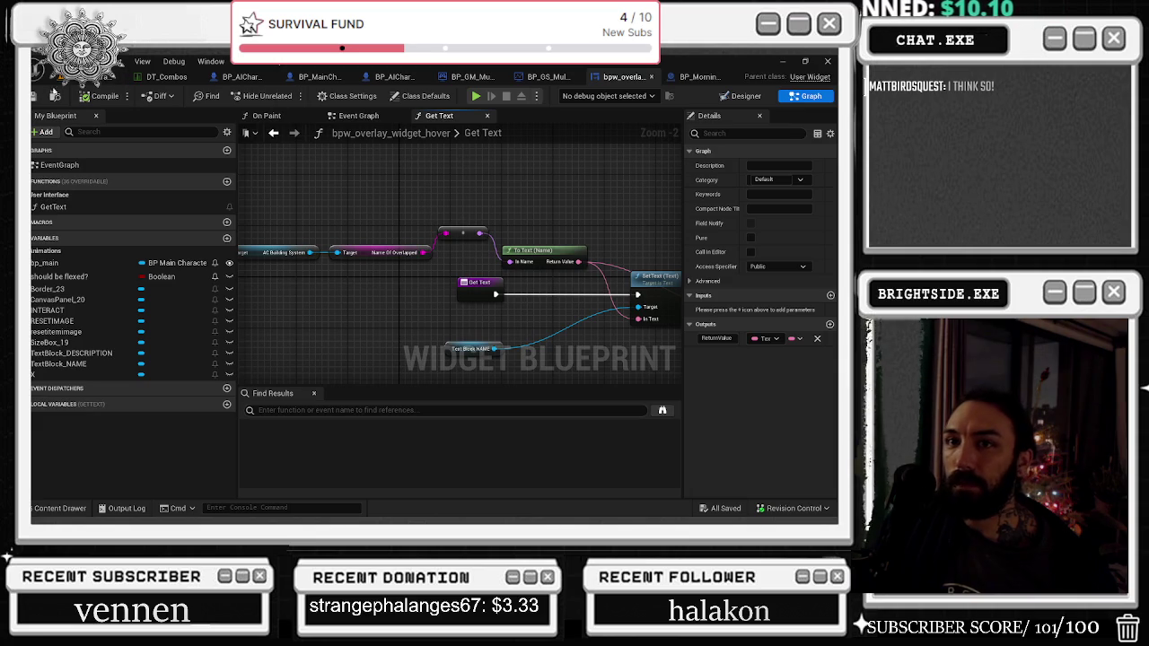
click(656, 76)
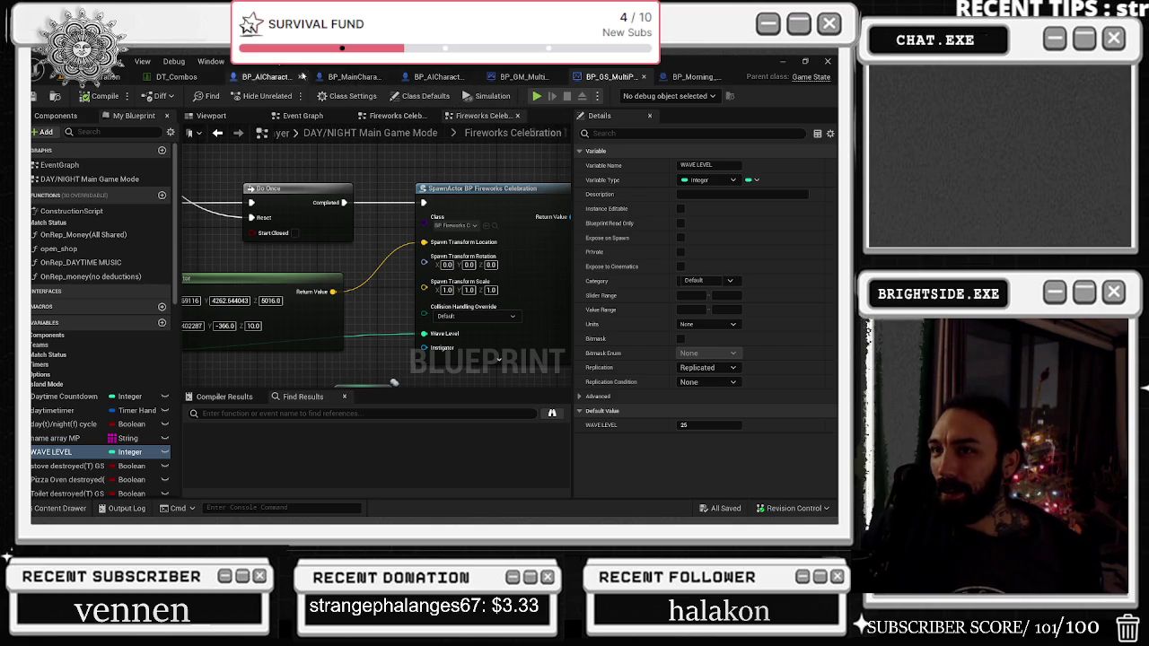
click(183, 77)
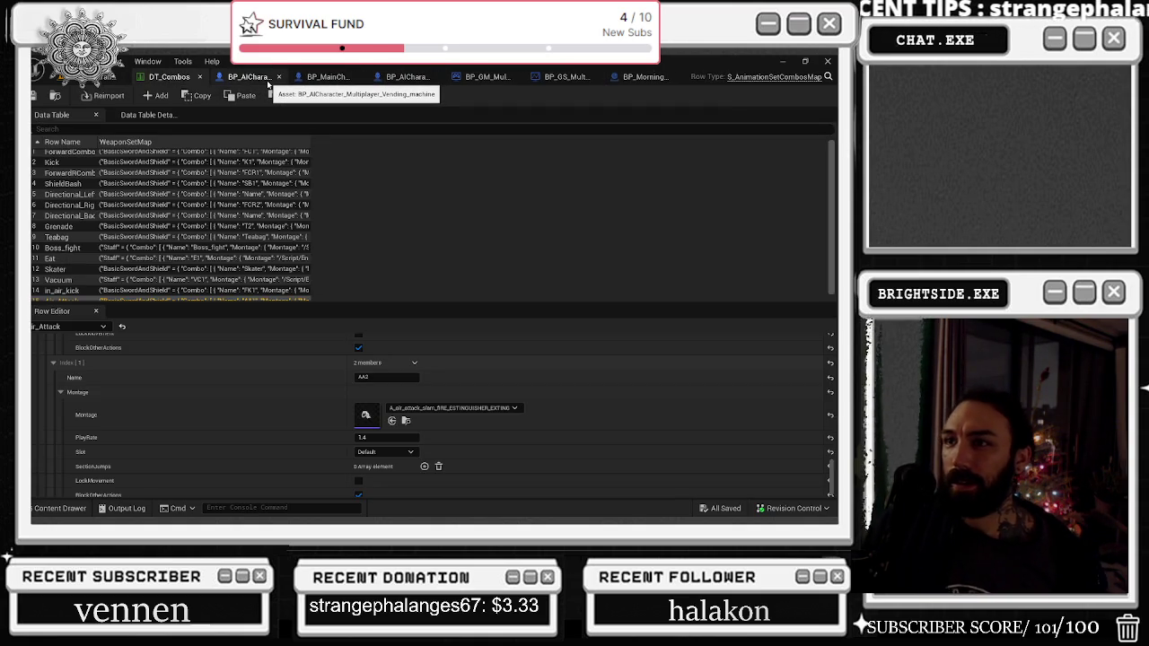
Step: Bring up the vending-machine AI blueprint, move its tab before DT_Combos, and centre the On Damaged nodes
click(267, 79)
drag(267, 79, 179, 77)
drag(281, 218, 353, 208)
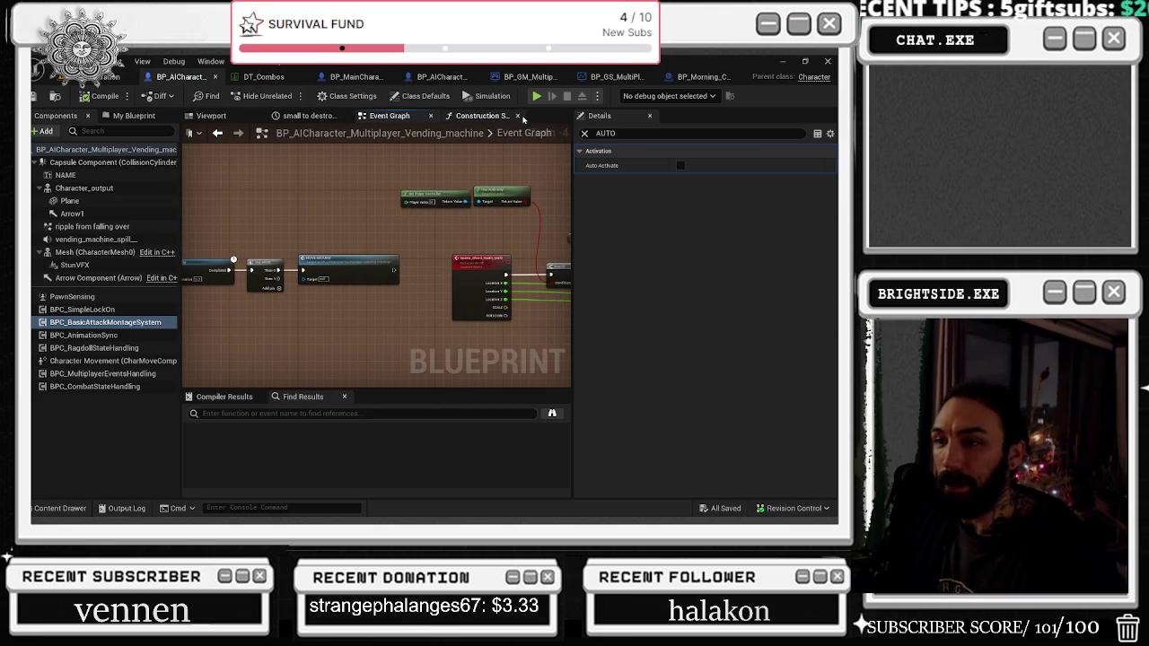
drag(526, 202, 167, 193)
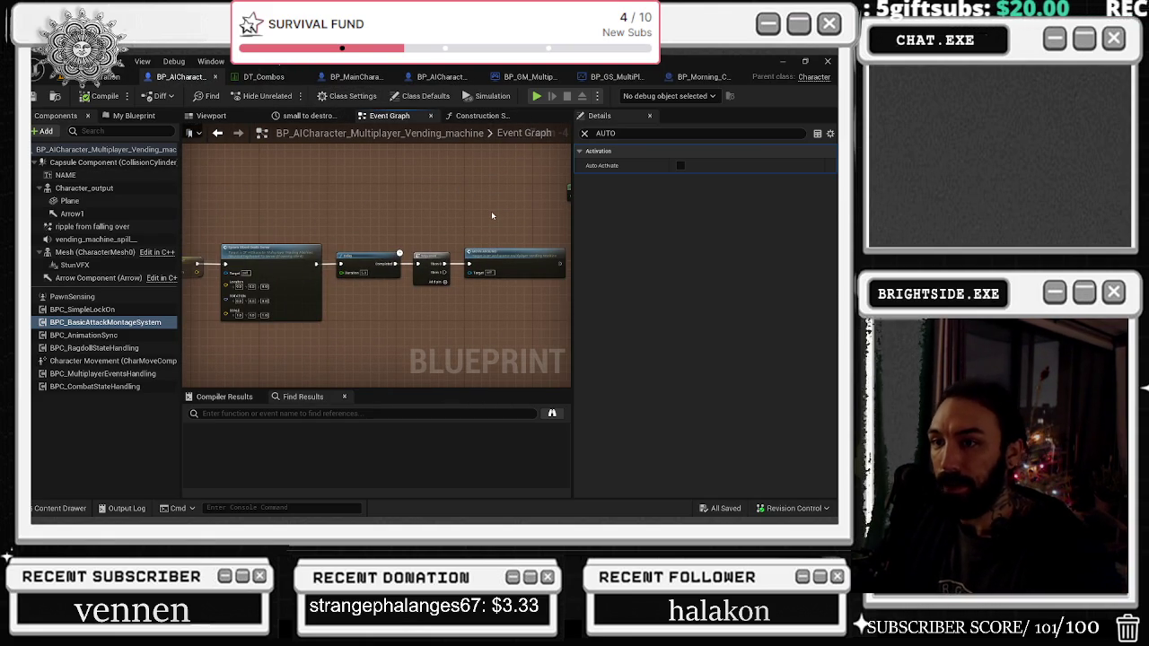
scroll(491, 215, down, 5)
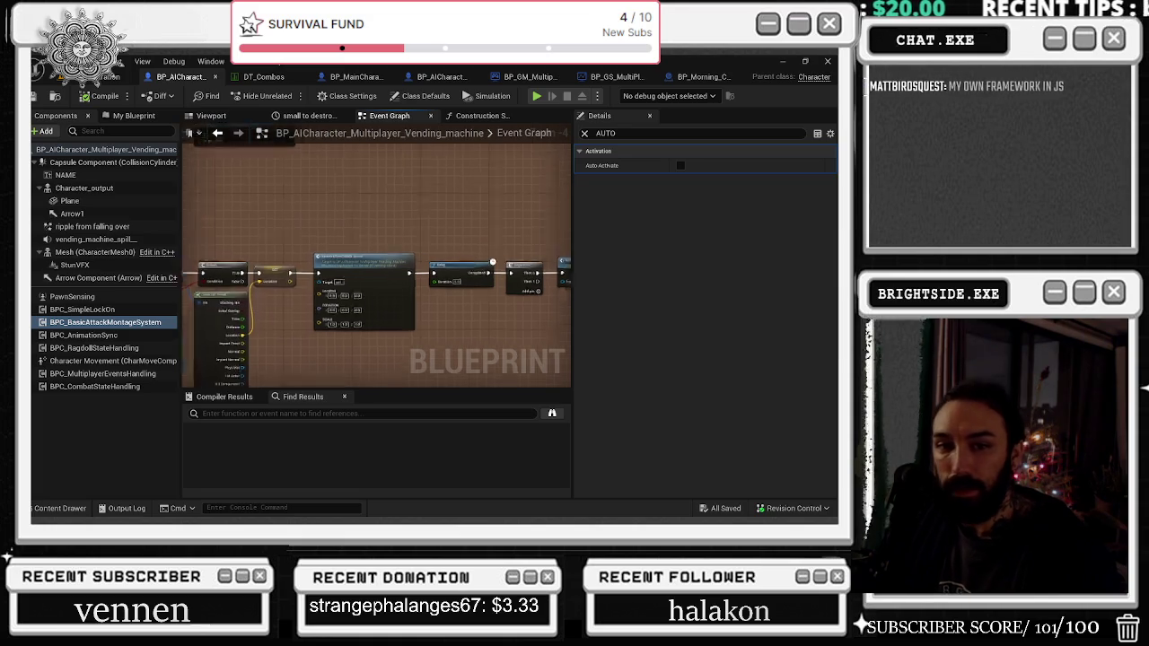
drag(512, 213, 571, 296)
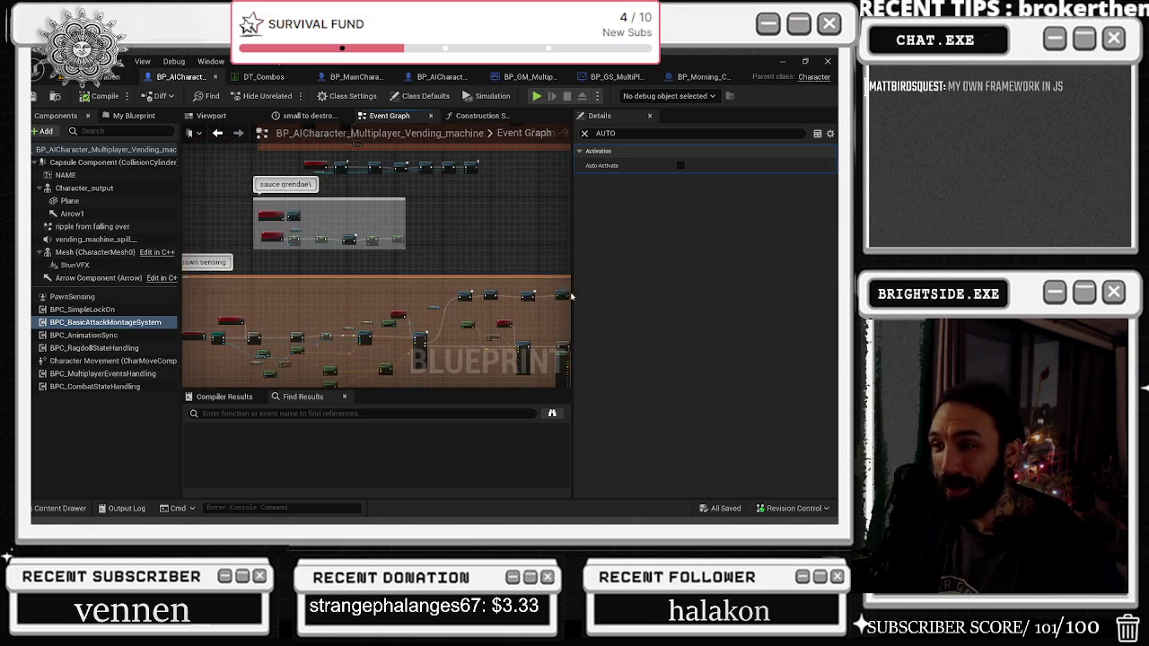
scroll(445, 376, down, 3)
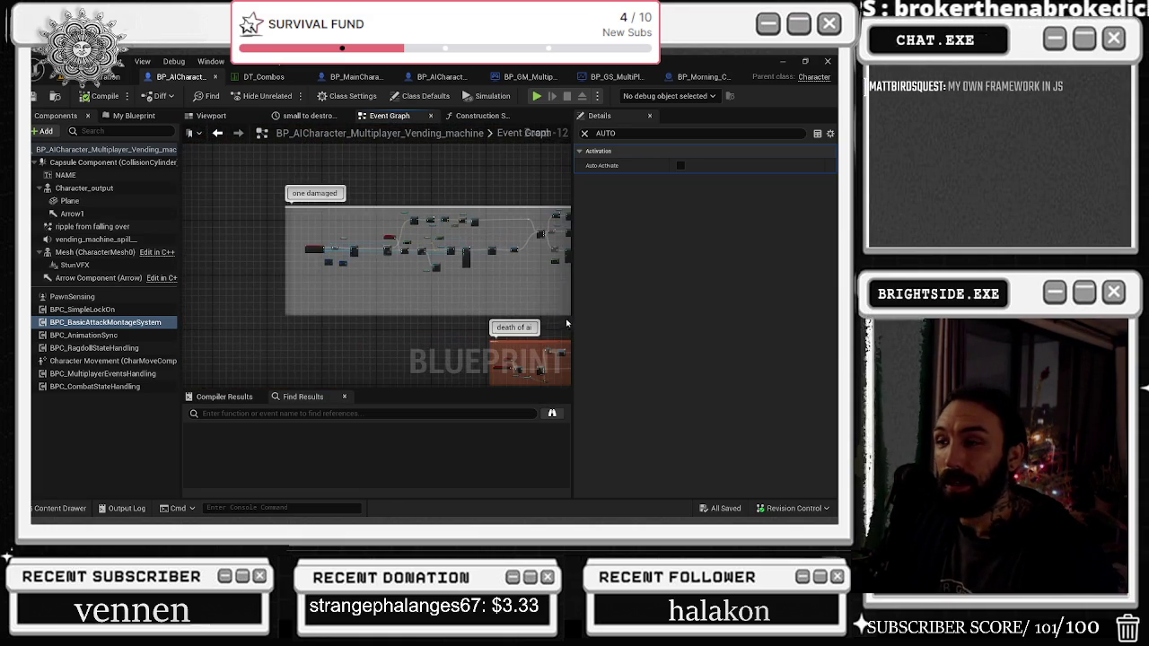
scroll(469, 294, up, 8)
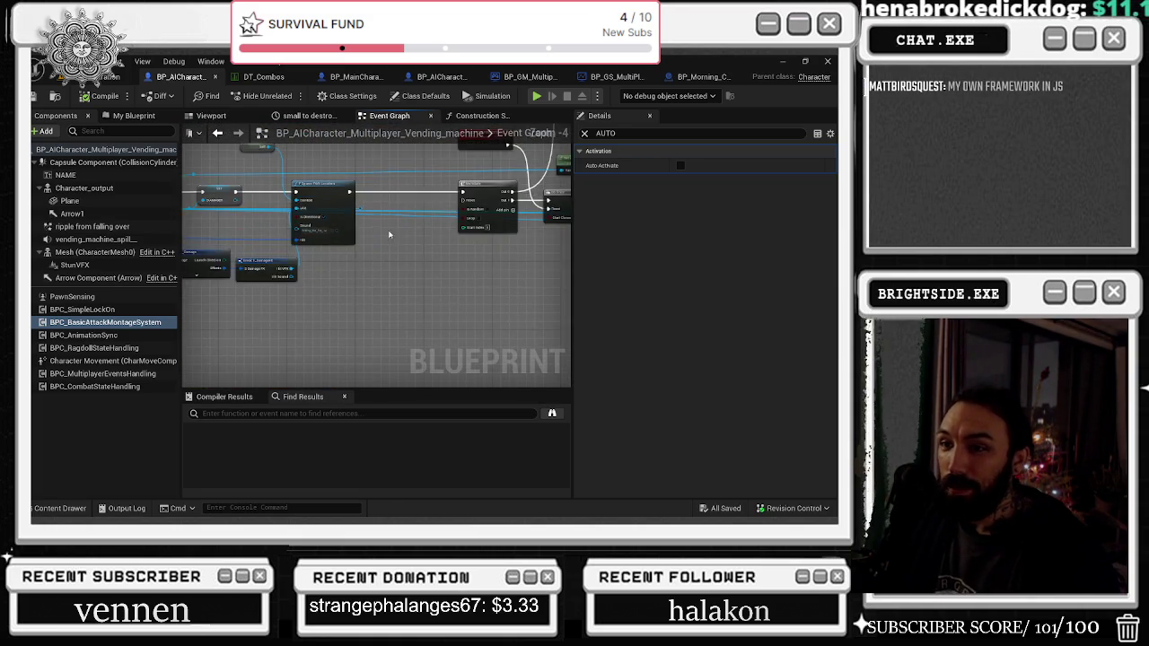
drag(495, 168, 585, 178)
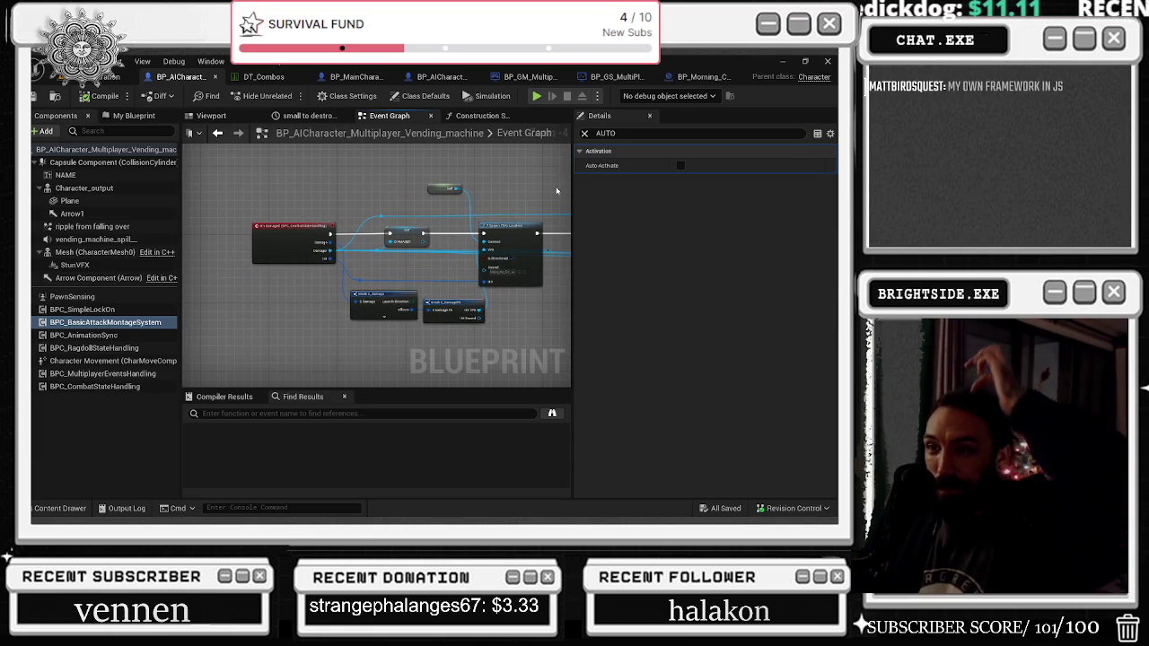
Step: Detach the execution wire from the On Damaged event and select the reroute node beside SET
mouse_move(422, 233)
mouse_down()
mouse_move(476, 235)
mouse_move(376, 236)
mouse_move(388, 233)
mouse_up()
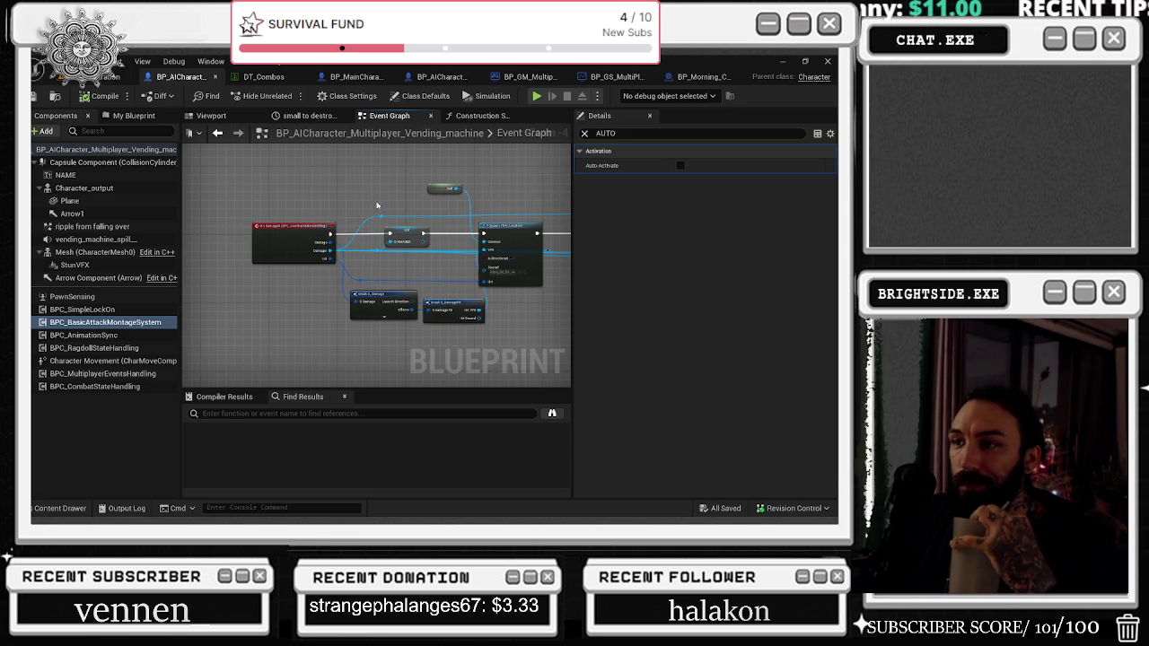
scroll(377, 207, up, 2)
click(322, 224)
Step: Move the reroute node further left of the SET dAMAGER node
click(322, 224)
drag(321, 223, 296, 223)
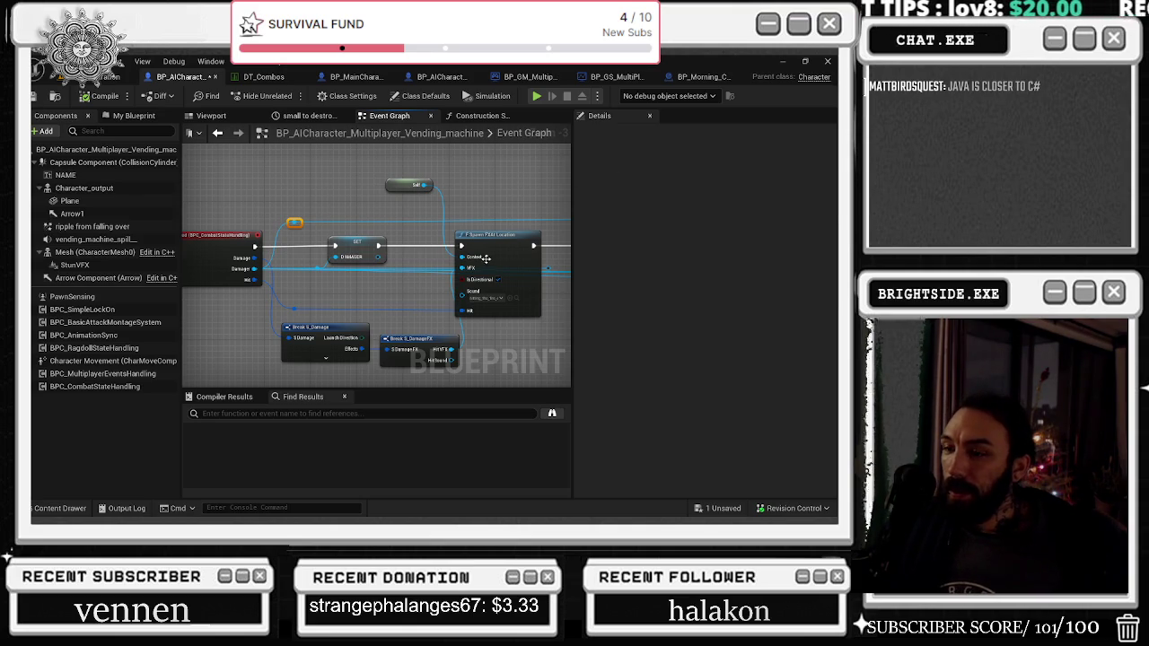
drag(442, 209, 477, 203)
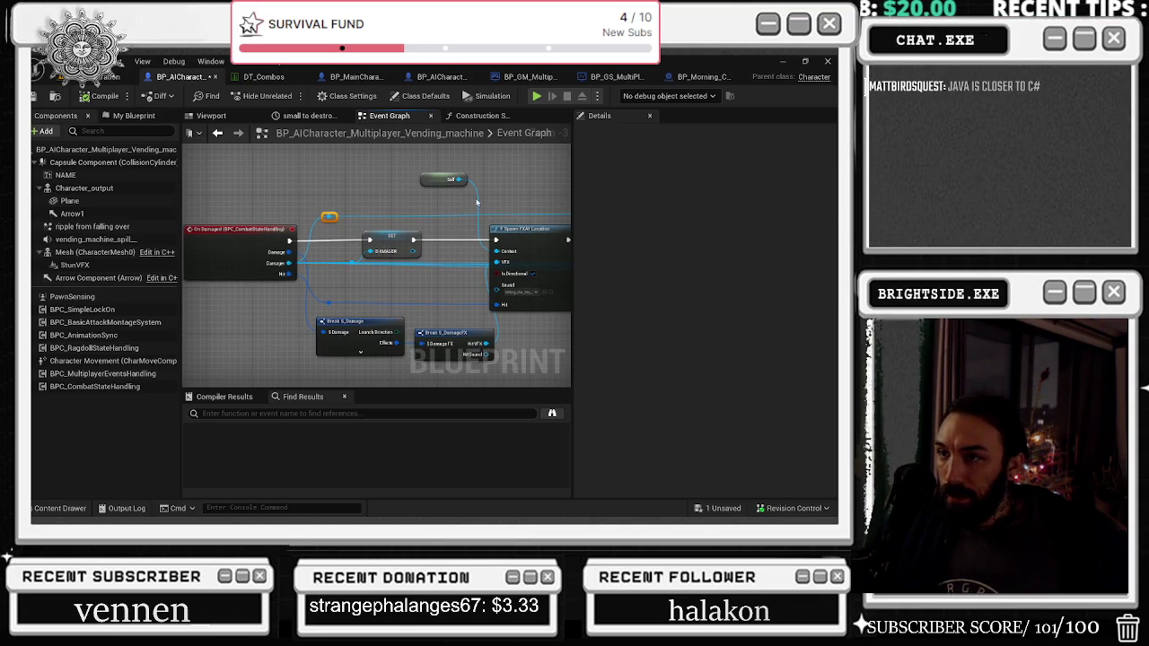
Step: Nudge the On Damaged event left and SET dAMAGER slightly right, then switch to the YouTube browser
drag(289, 230, 279, 230)
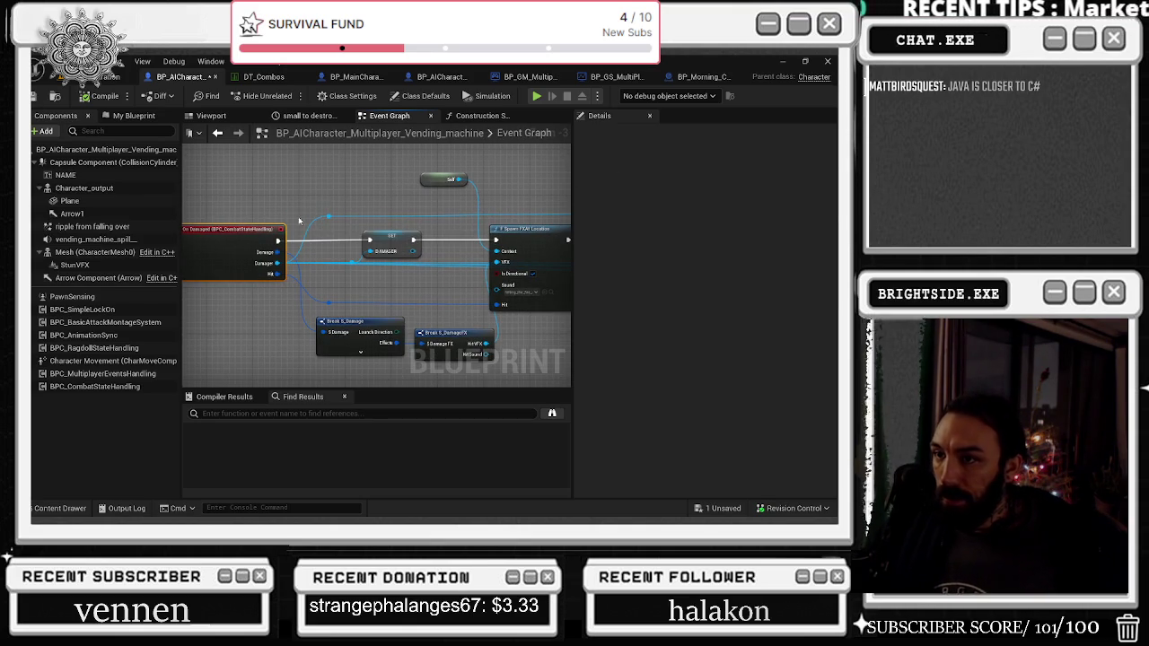
click(383, 241)
drag(384, 241, 401, 243)
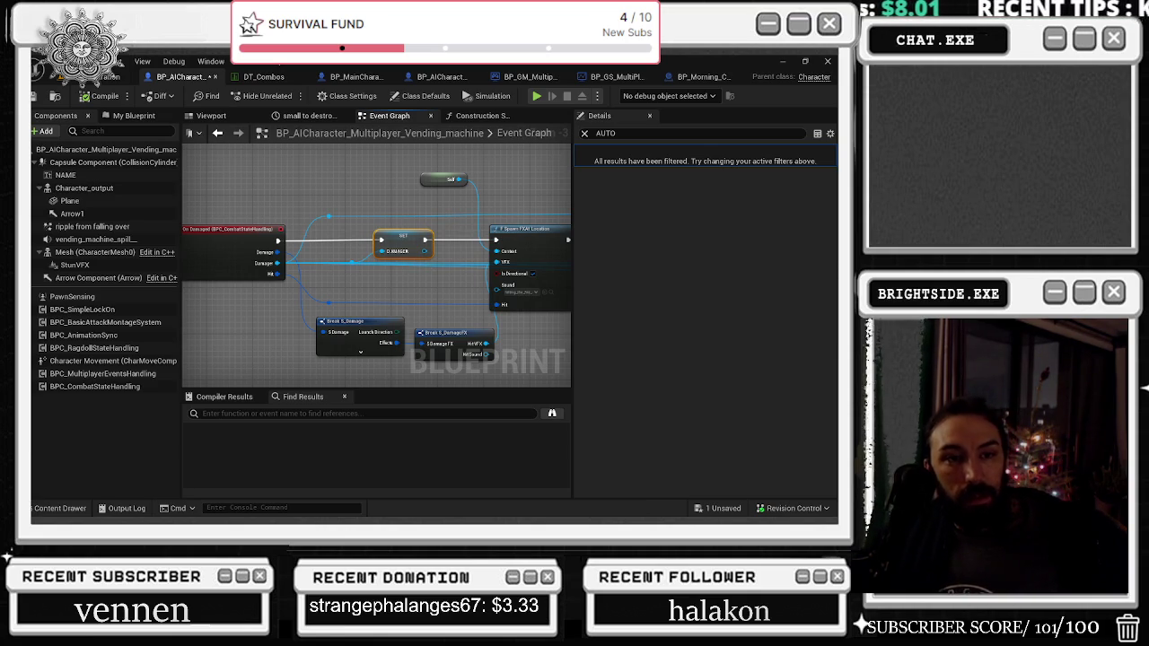
key(alt+Tab)
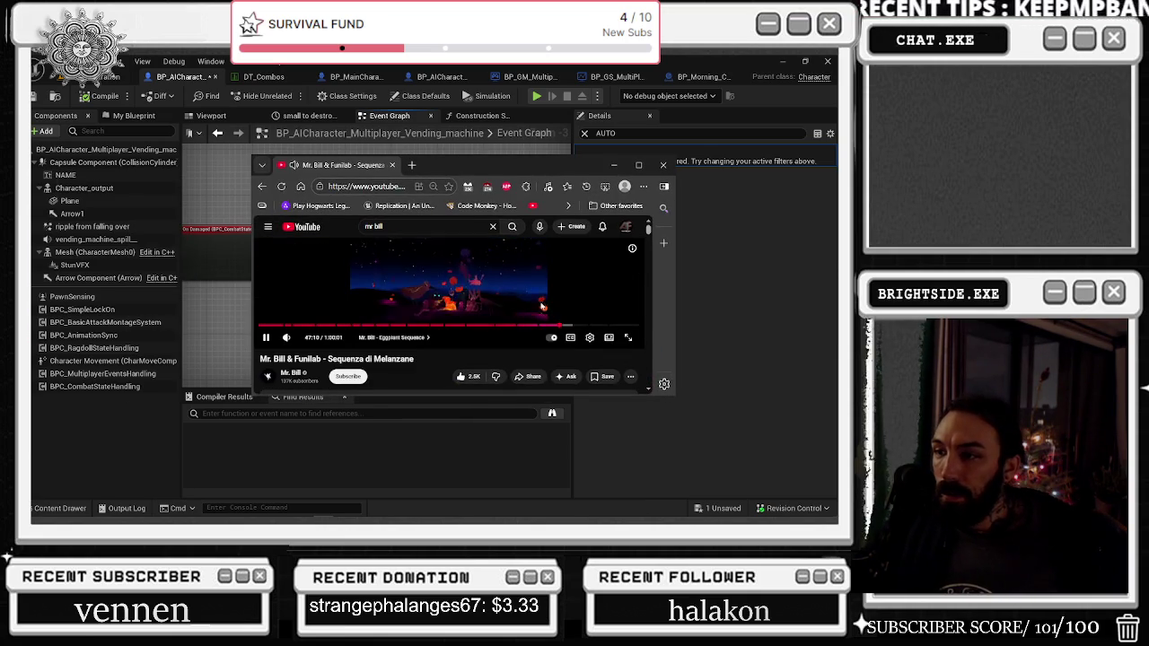
Step: Open the YouTube player settings, maximize the browser, then minimize it back to the editor
click(590, 337)
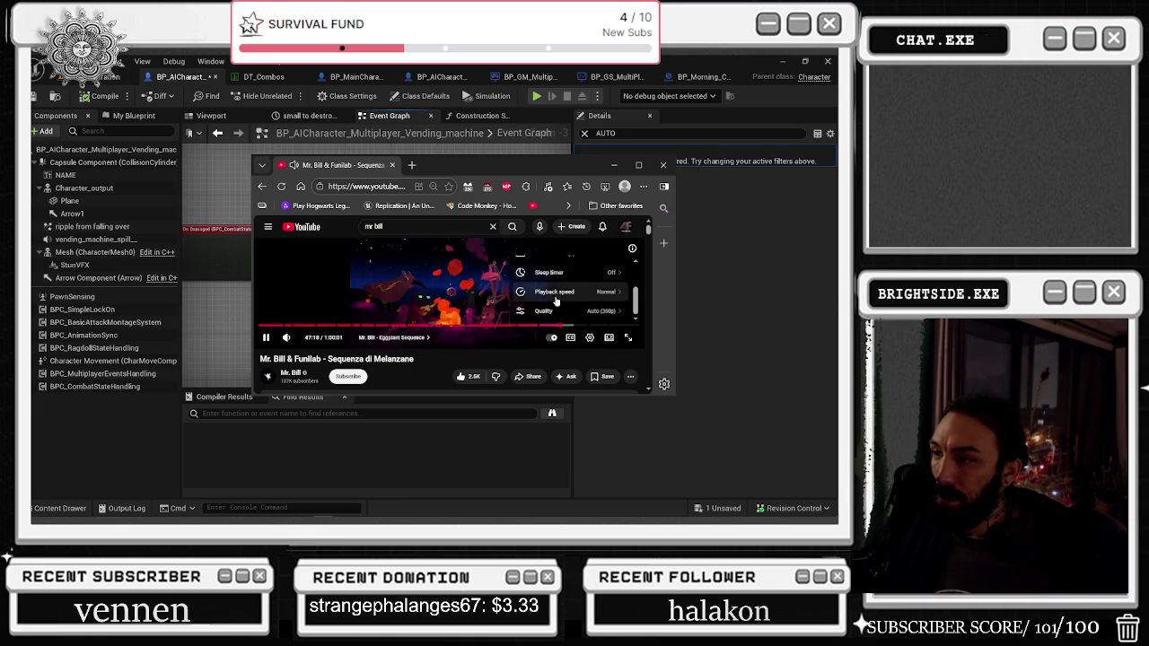
click(639, 165)
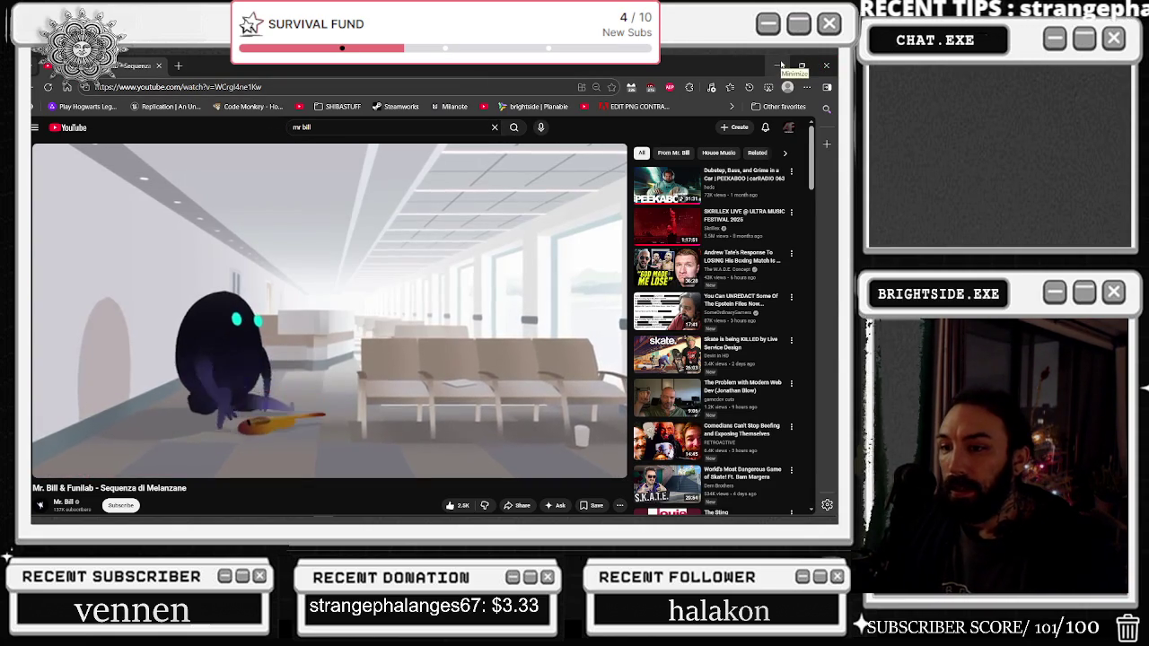
click(780, 65)
key(alt+Tab)
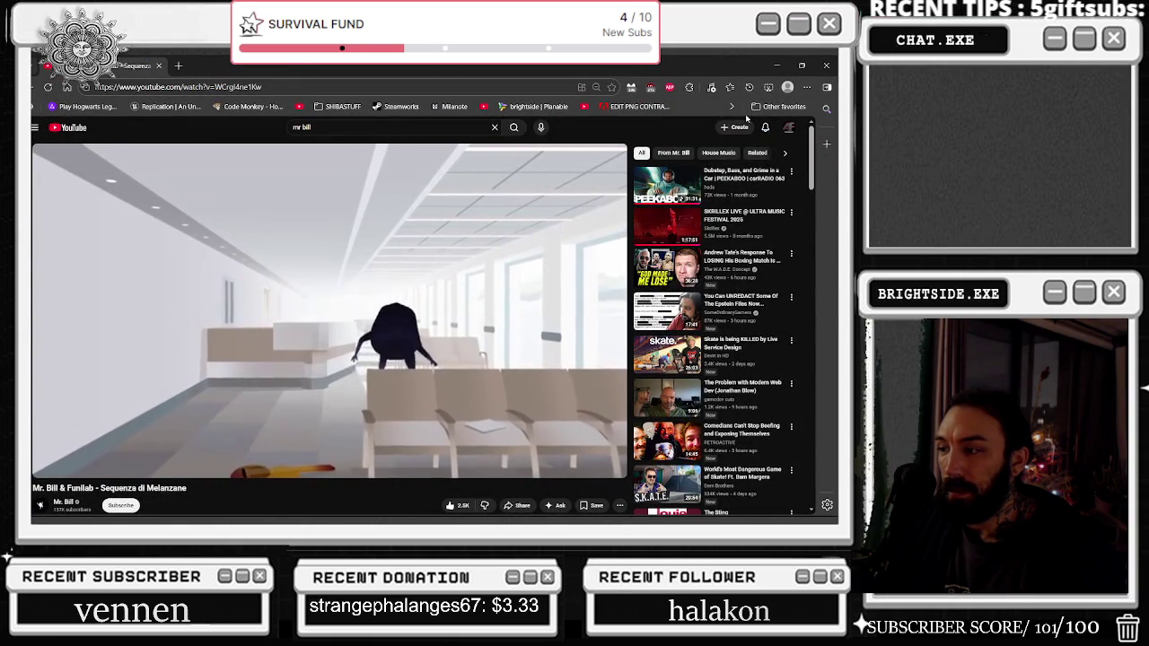
click(774, 64)
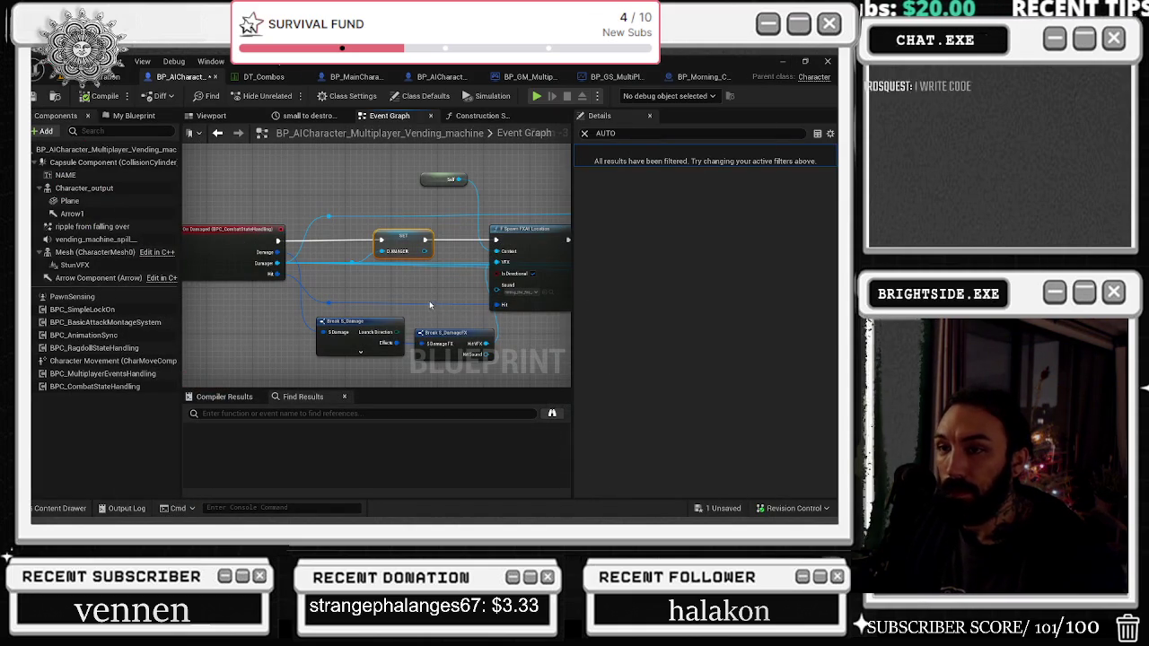
Step: Pan along the BeginPlay chain past Enable Input, Activate, Delay and Move To Location or Actor nodes
scroll(443, 282, down, 6)
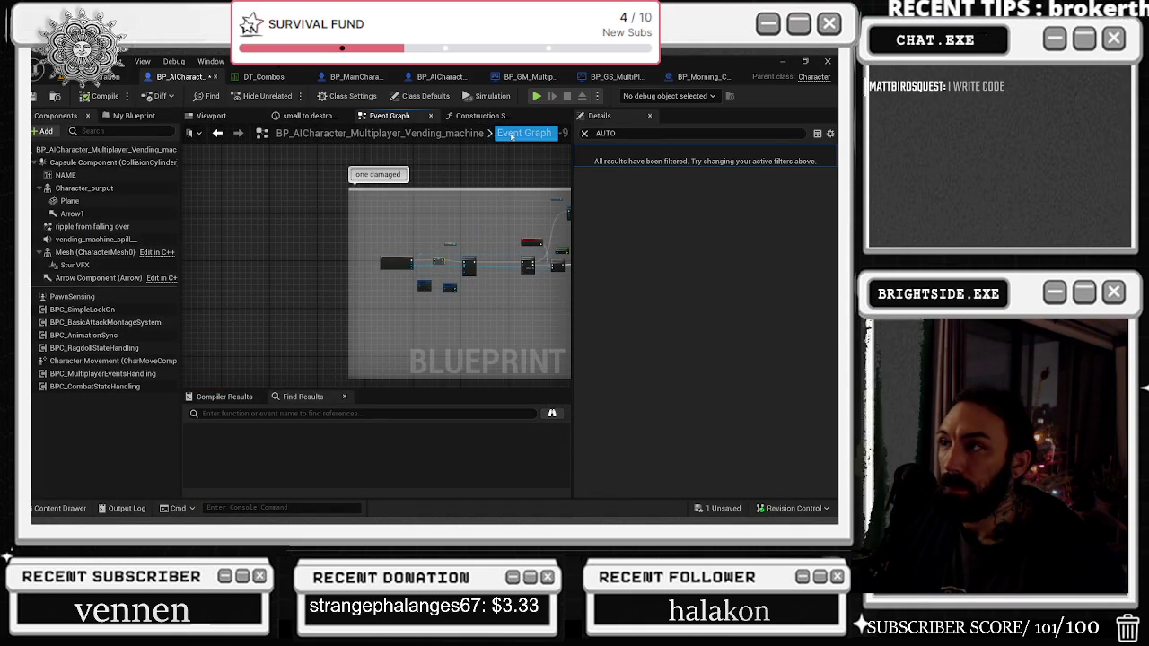
scroll(377, 270, down, 3)
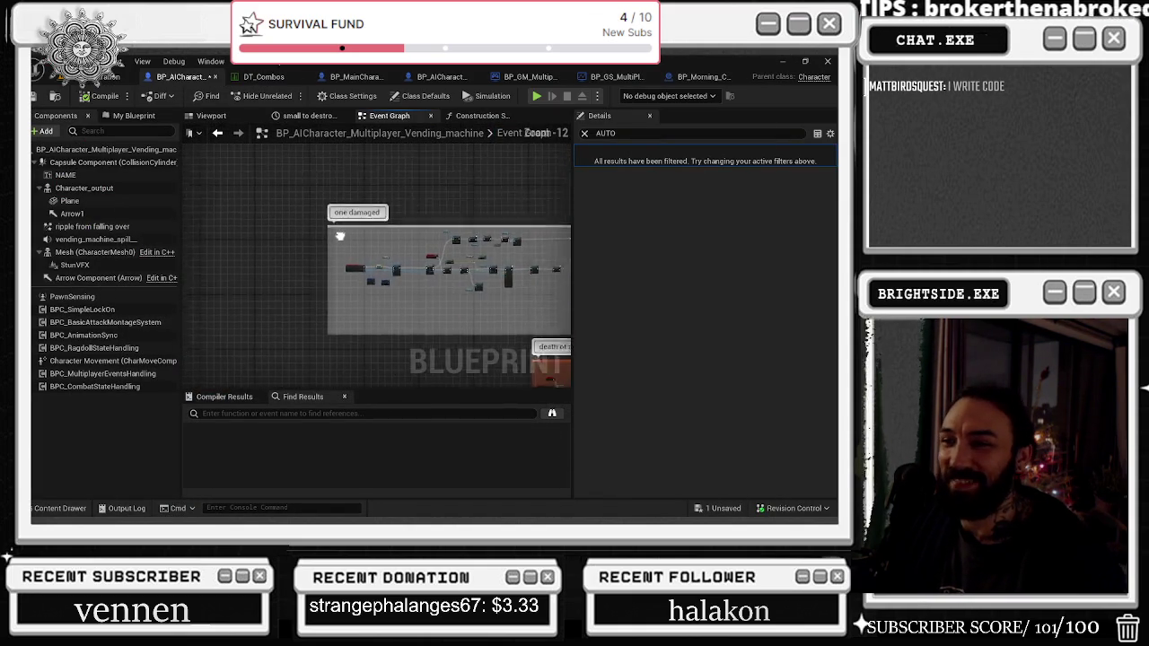
scroll(350, 294, up, 10)
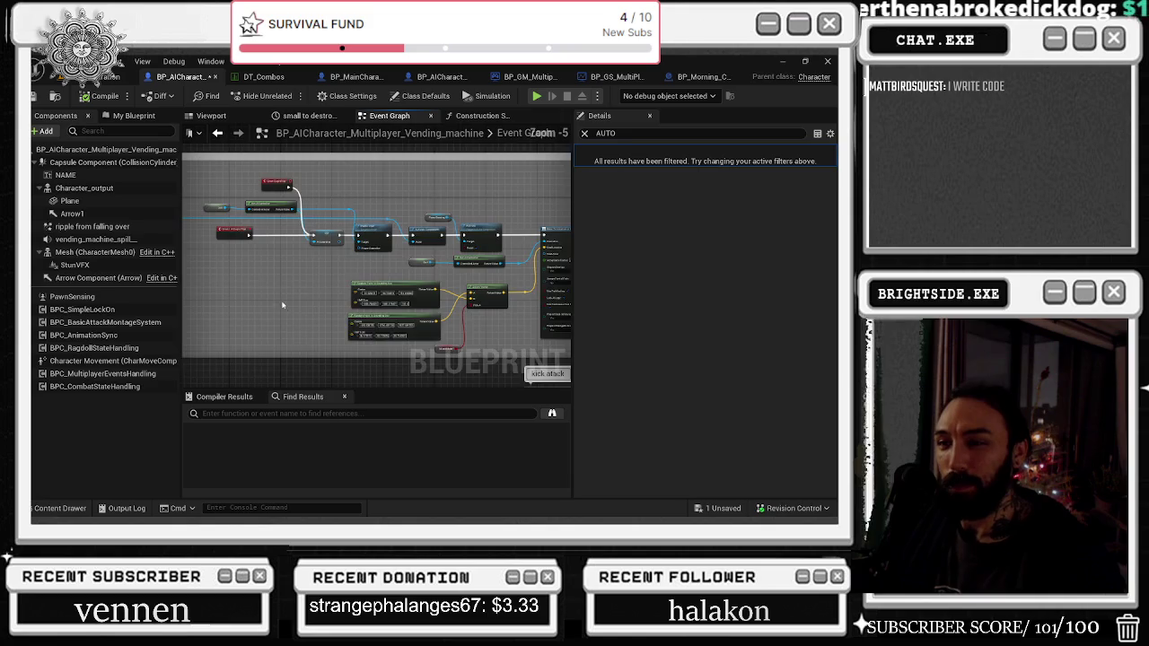
drag(350, 294, 229, 250)
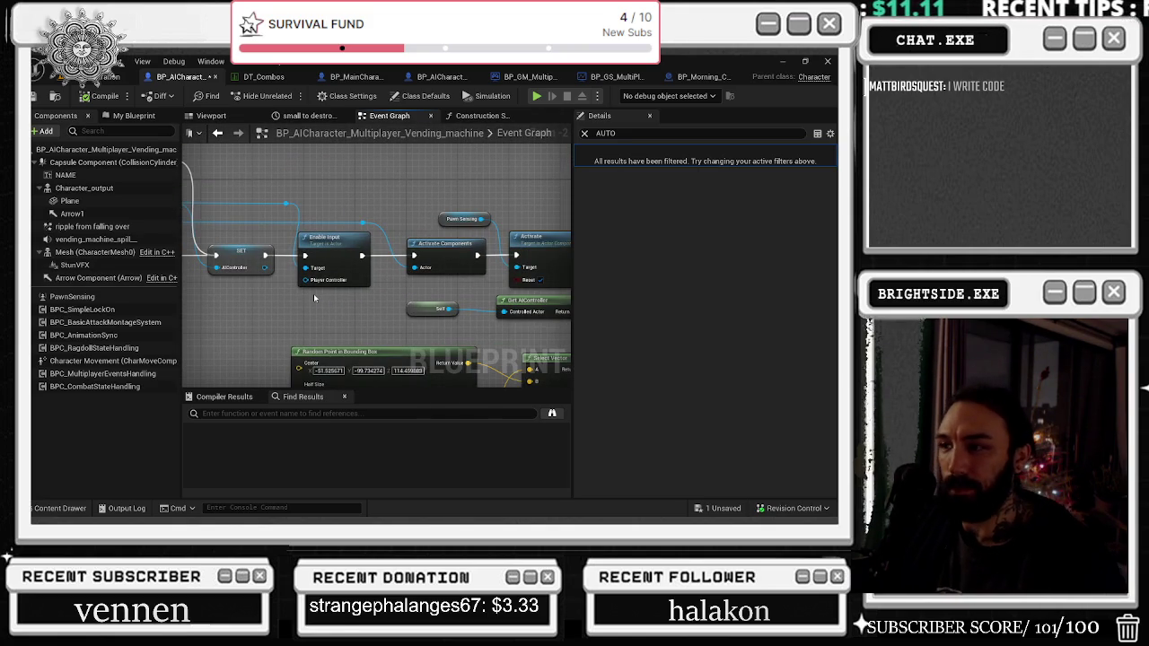
drag(295, 301, 205, 255)
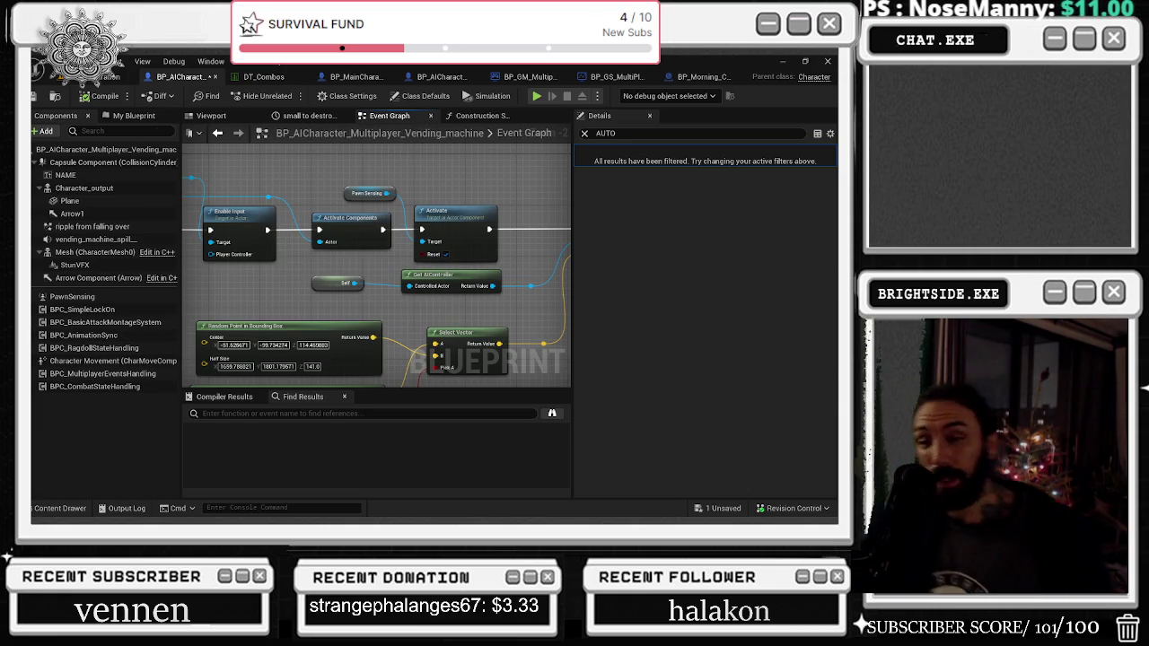
drag(316, 220, 182, 187)
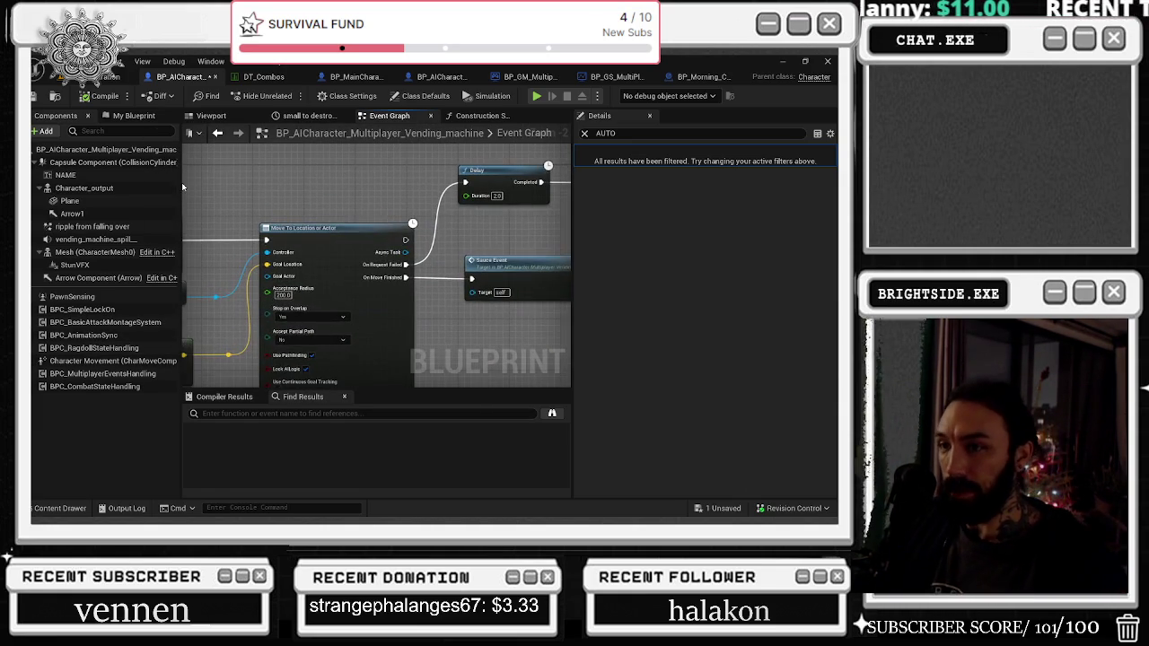
drag(281, 197, 170, 200)
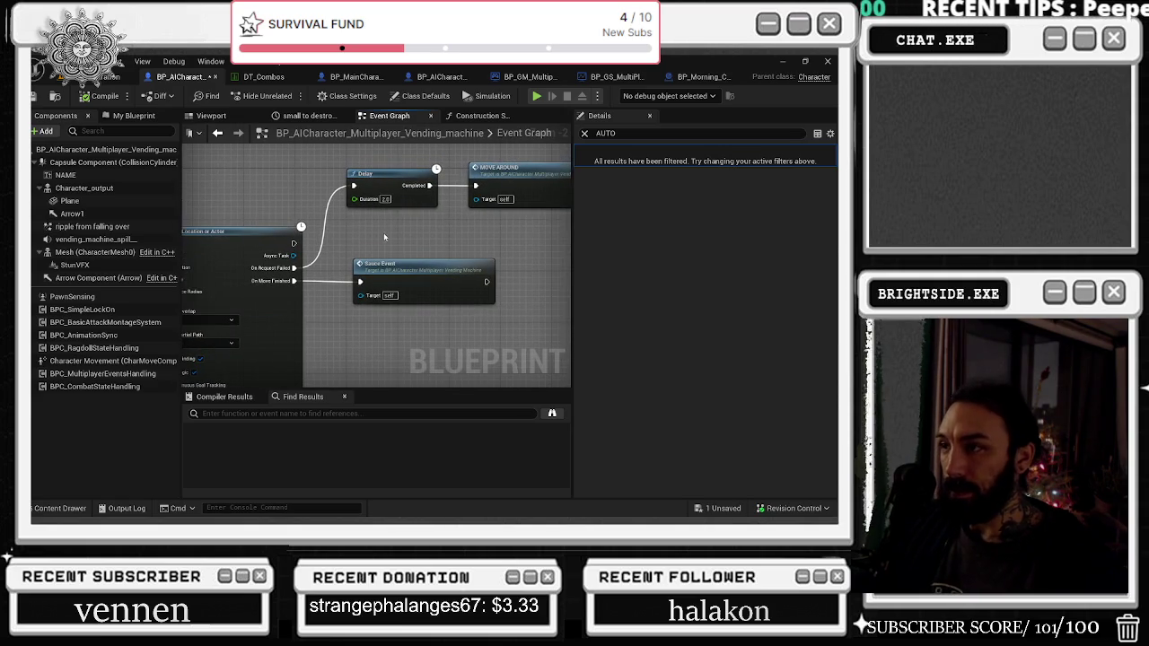
scroll(286, 254, down, 2)
mouse_move(302, 257)
mouse_down()
mouse_move(465, 257)
mouse_move(440, 243)
mouse_move(502, 269)
mouse_move(484, 268)
mouse_move(421, 196)
mouse_move(126, 146)
mouse_up()
scroll(464, 257, up, 1)
Step: Jump to the Spawn_Blood_Death_Server event definition and select its Spawn Blood Death Multi node
double_click(429, 195)
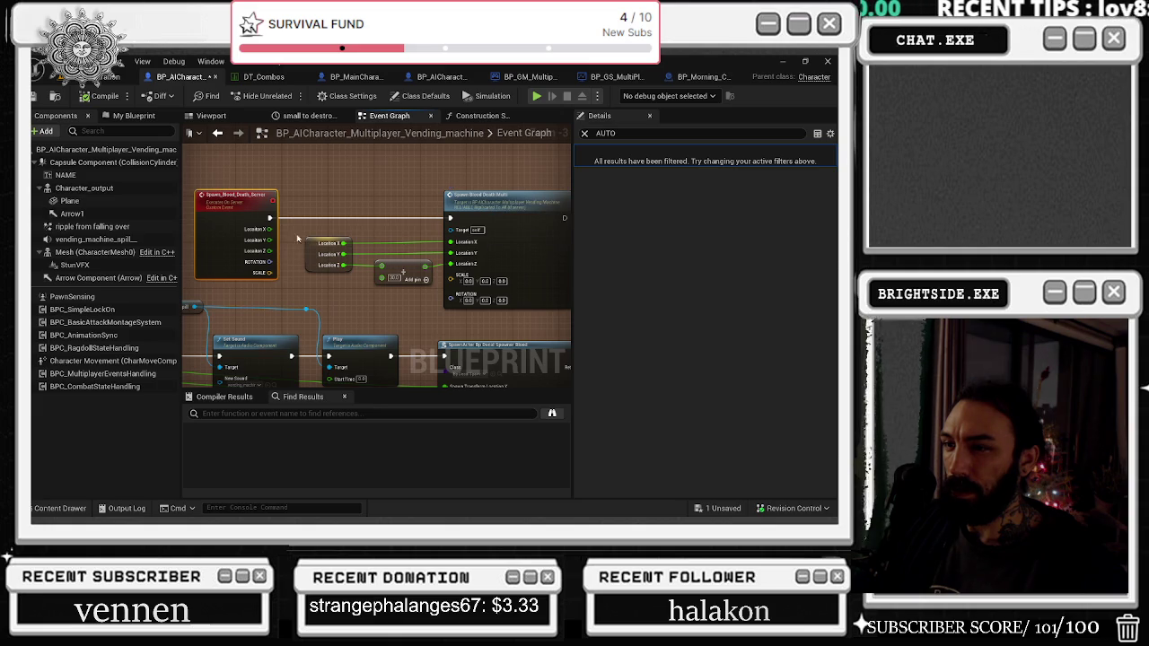
click(515, 198)
scroll(515, 198, down, 1)
scroll(231, 256, up, 1)
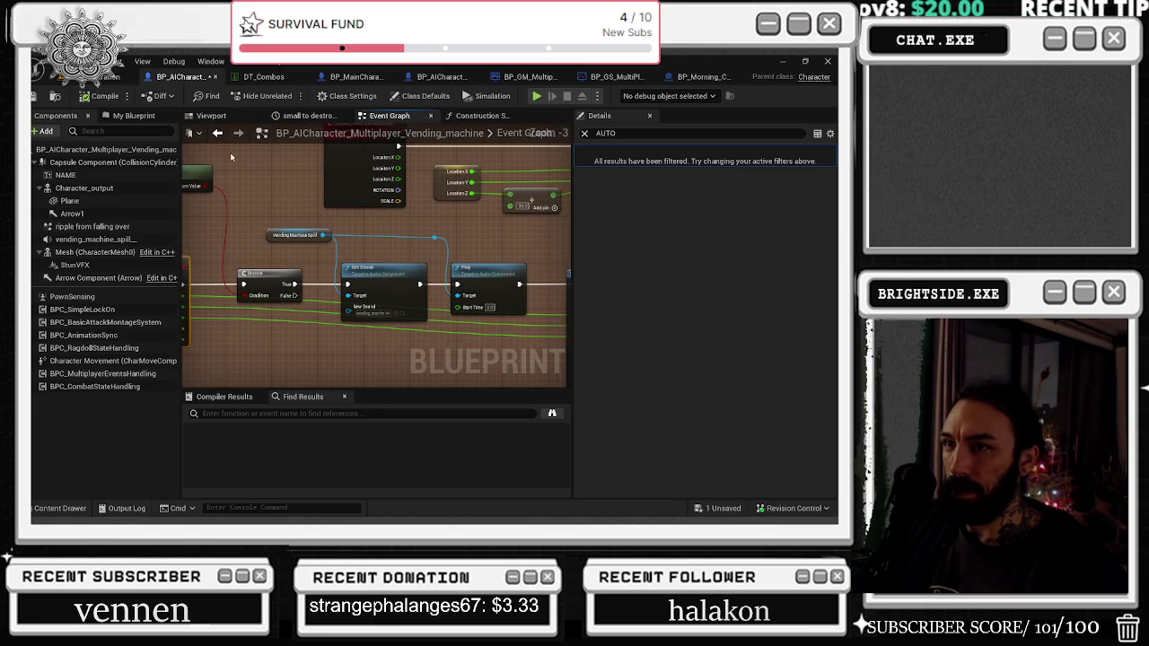
Step: Step back through the graph view history until the Spawn Blood Death Server call reappears
click(218, 133)
click(217, 133)
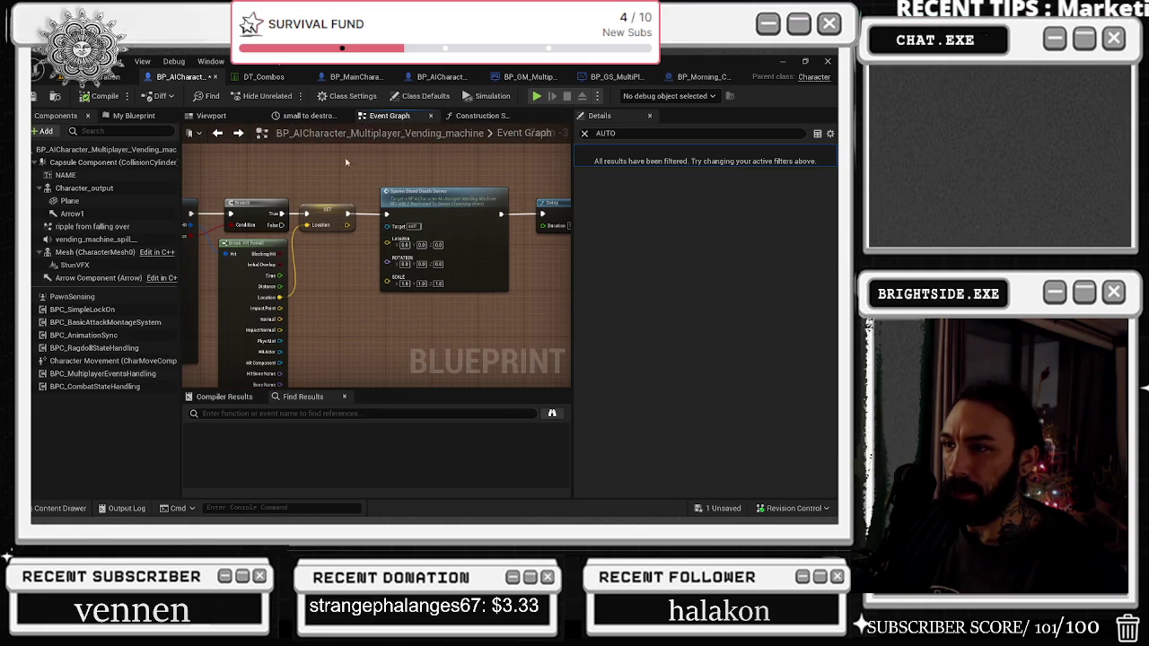
click(217, 132)
click(217, 132)
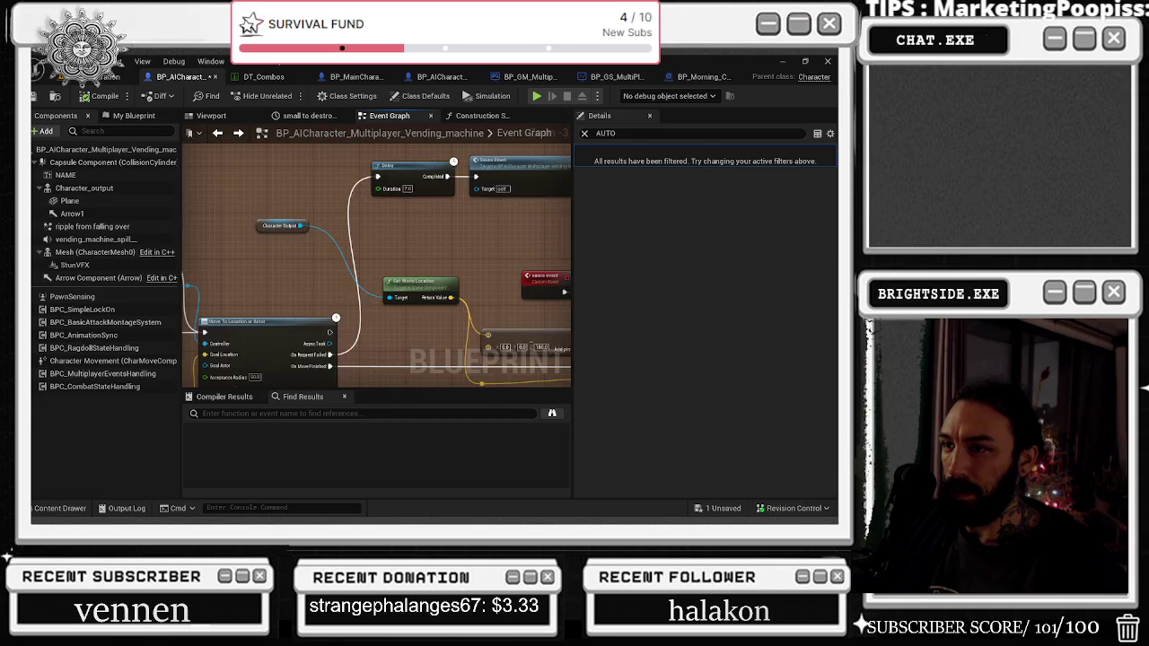
click(218, 133)
click(217, 133)
click(218, 132)
click(217, 133)
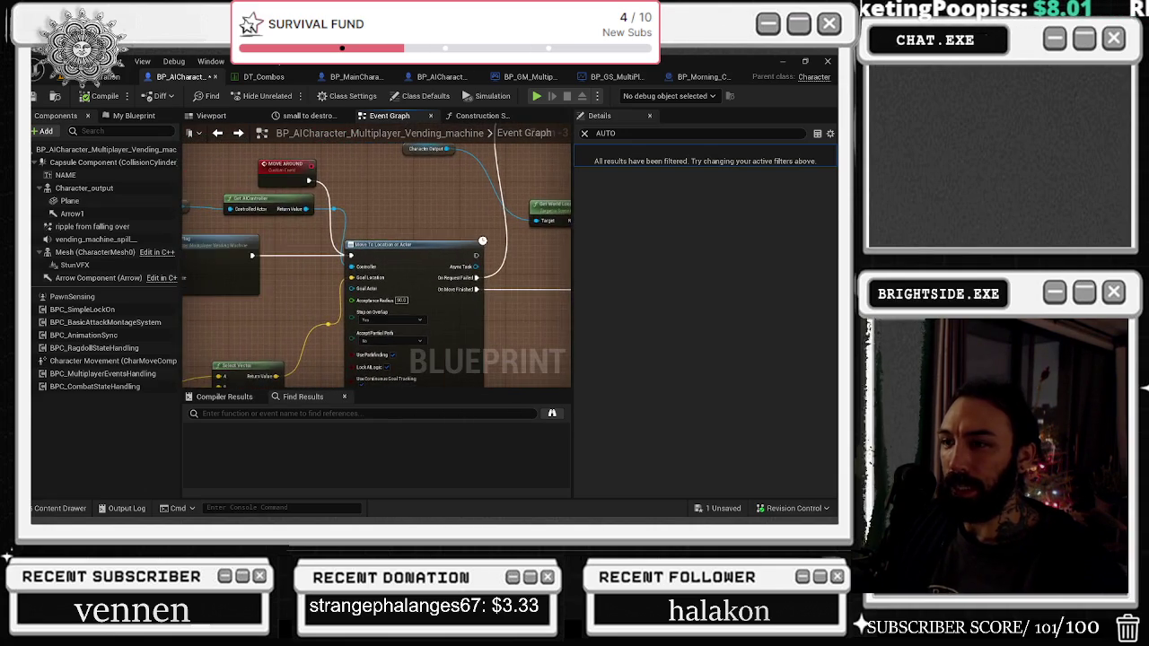
click(217, 133)
click(218, 132)
click(217, 133)
click(217, 132)
click(217, 133)
click(218, 133)
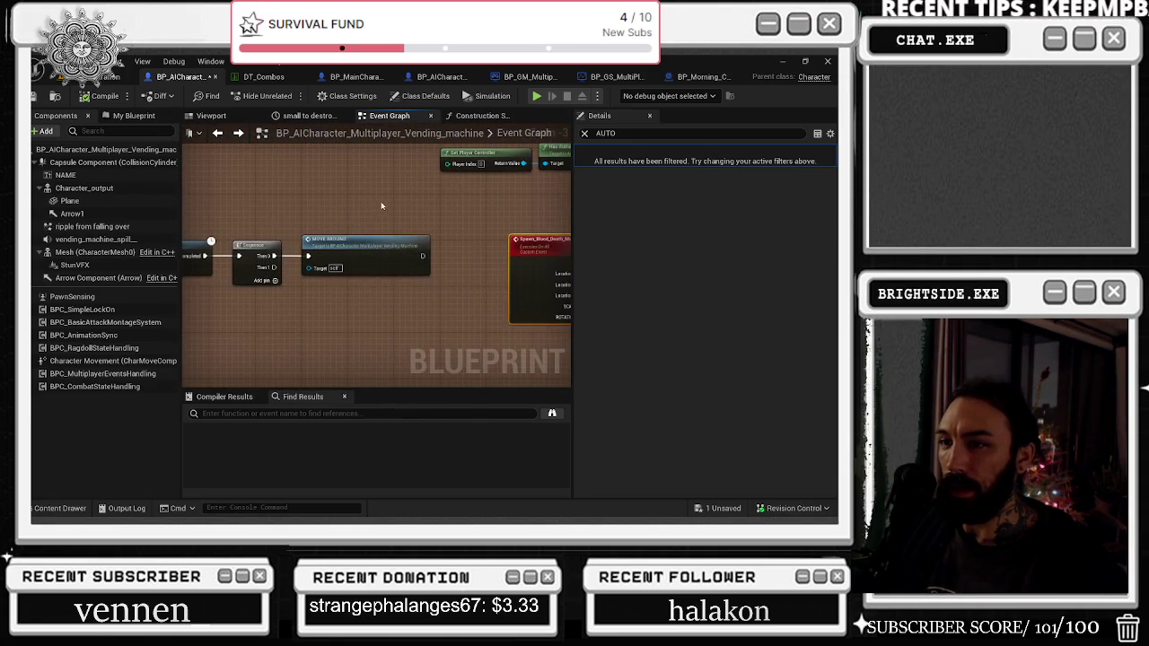
click(217, 133)
click(218, 132)
click(218, 133)
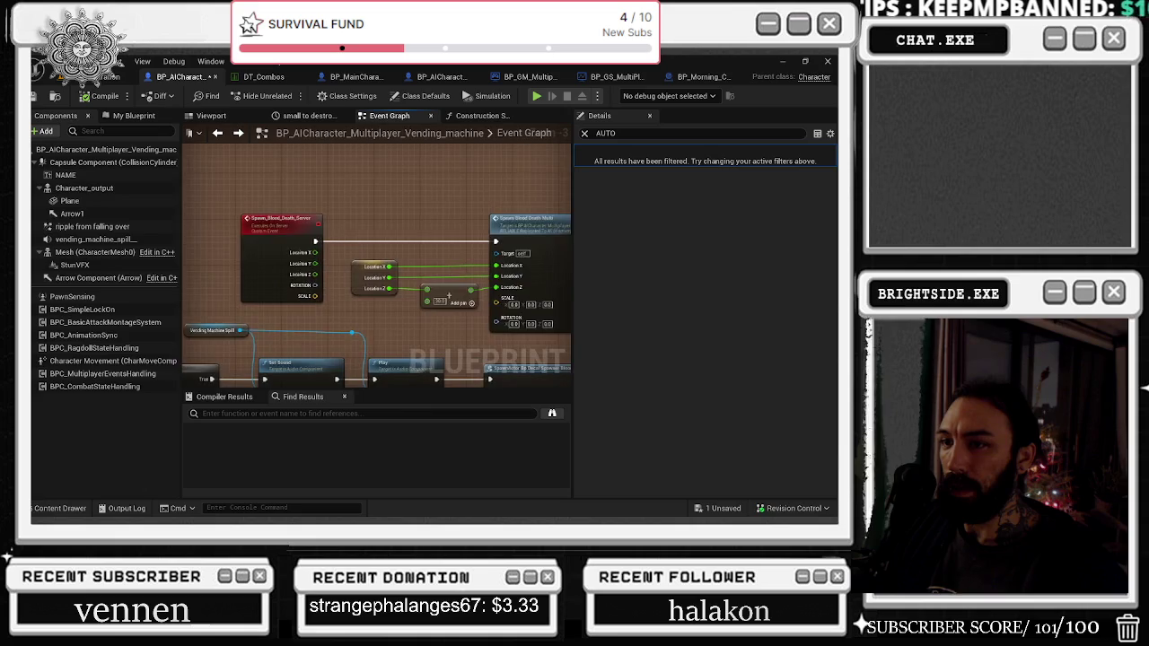
click(217, 133)
Step: Centre the Spawn Blood Death Server call and open its event definition again
mouse_move(410, 261)
mouse_down()
mouse_move(515, 241)
mouse_move(464, 234)
mouse_move(372, 297)
mouse_up()
scroll(372, 297, up, 1)
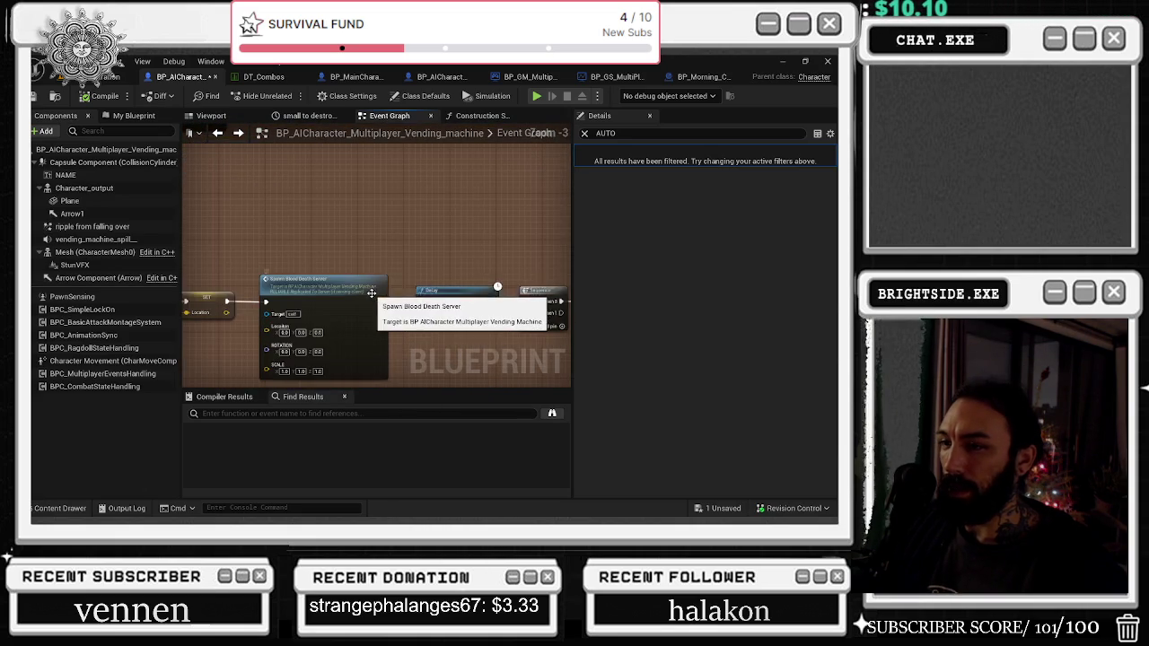
double_click(372, 297)
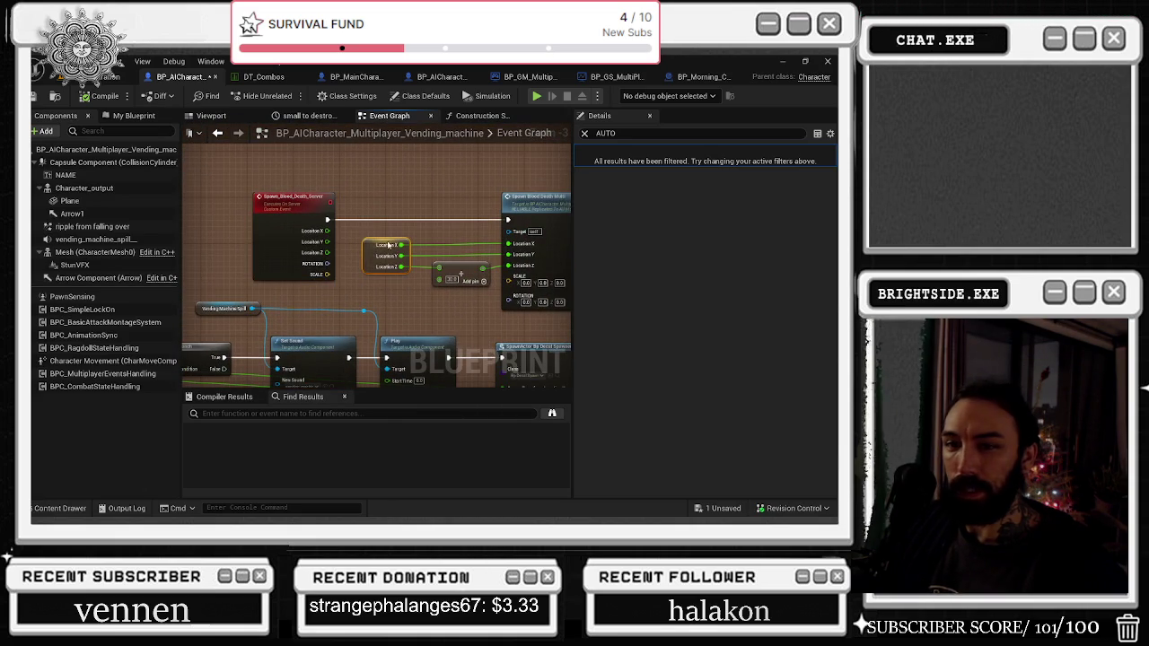
Step: Find all references to Location X in the blueprint and browse the results
right_click(371, 257)
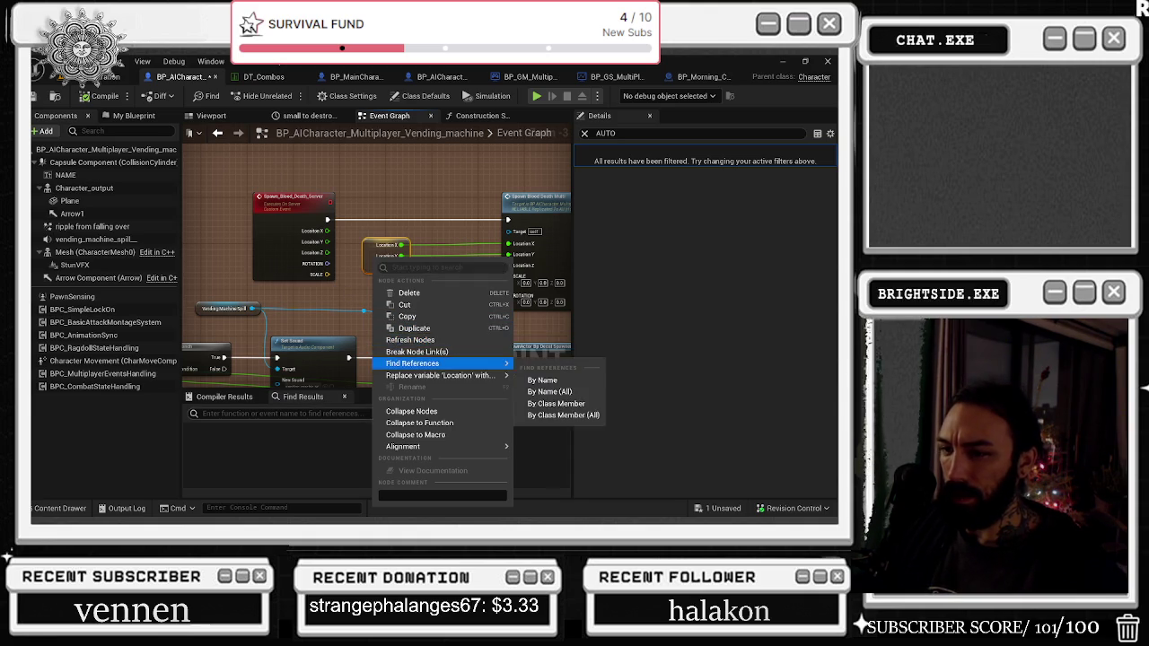
click(413, 363)
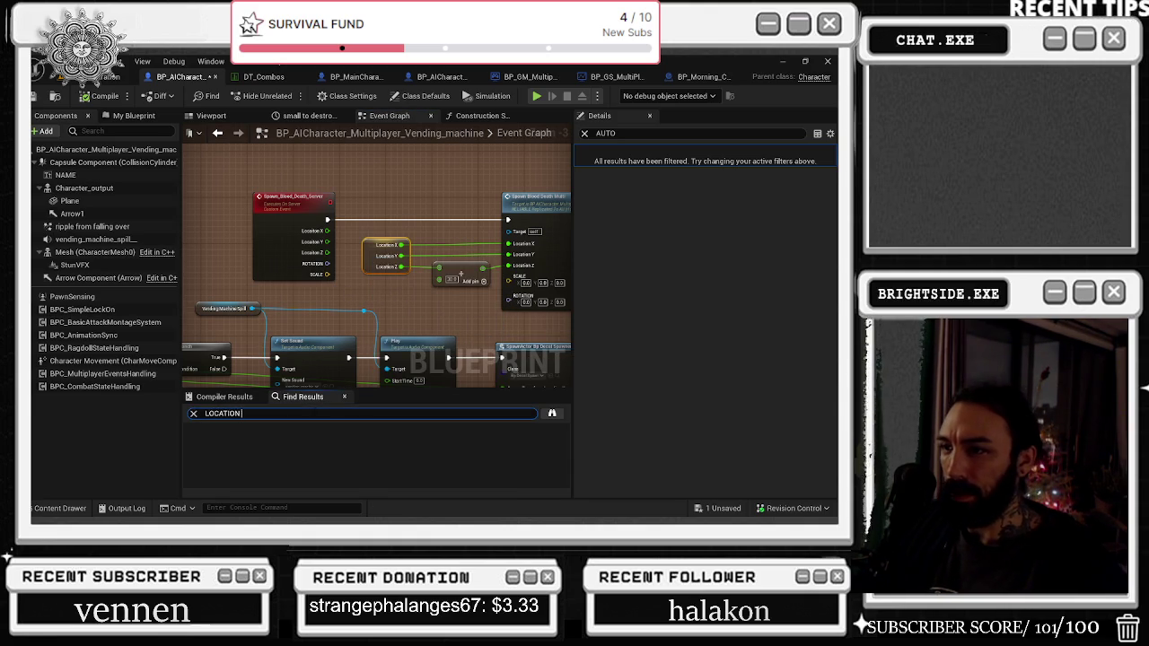
text(X)
key(Return)
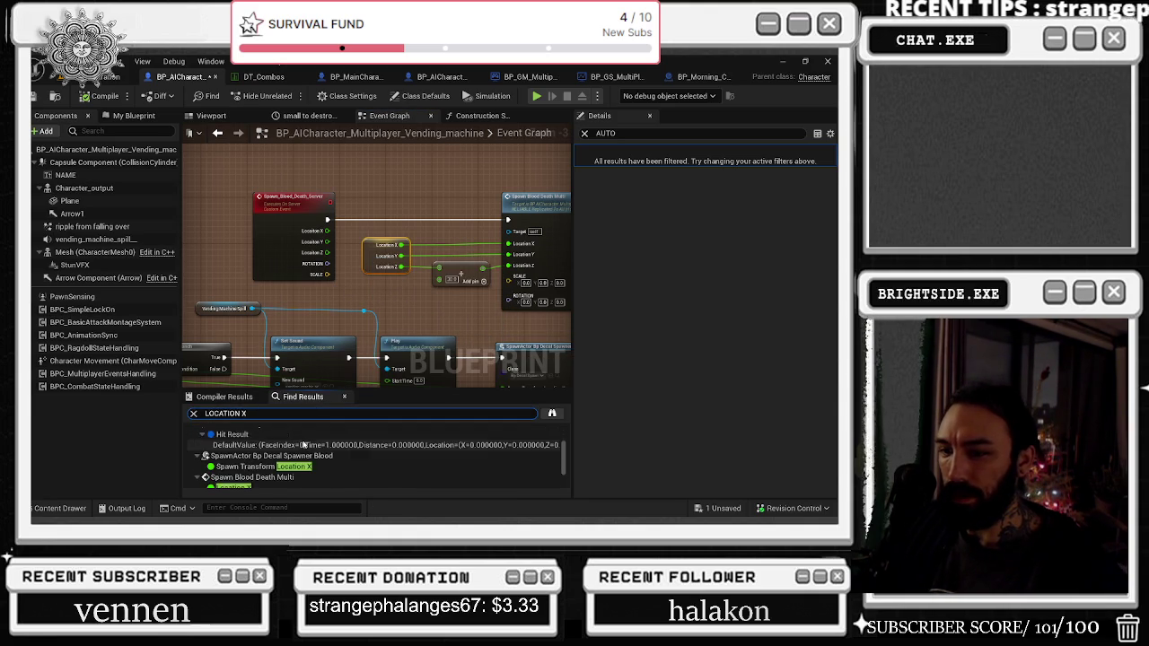
scroll(304, 444, down, 2)
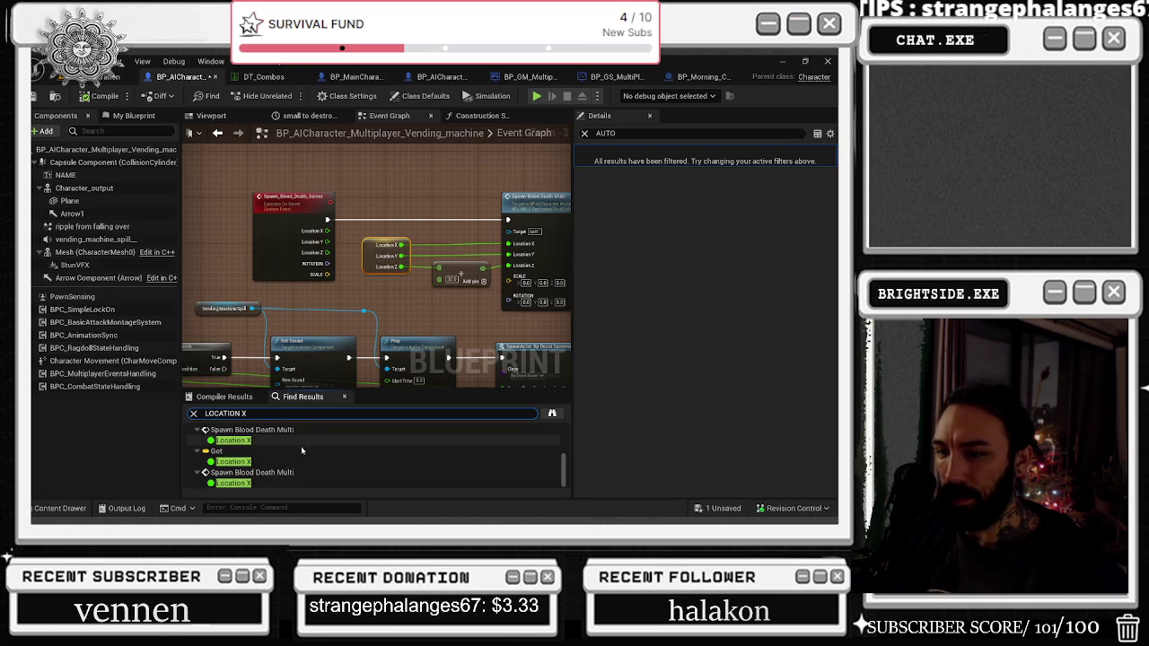
mouse_move(373, 304)
mouse_down()
mouse_move(382, 268)
mouse_move(321, 283)
mouse_up()
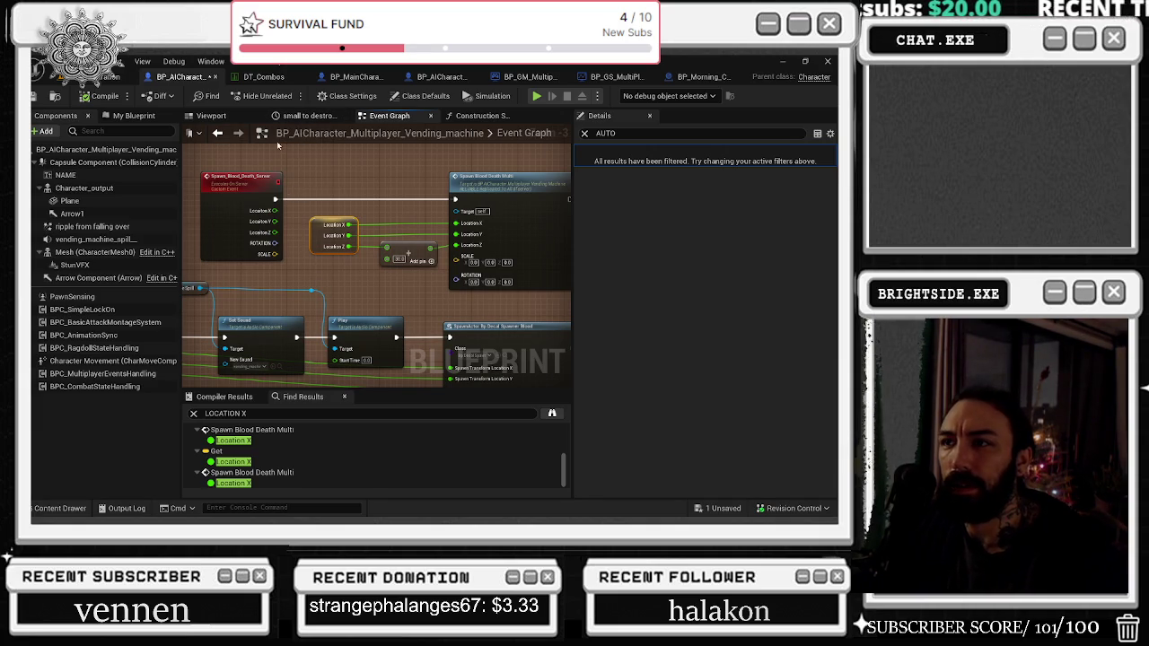
scroll(329, 267, down, 5)
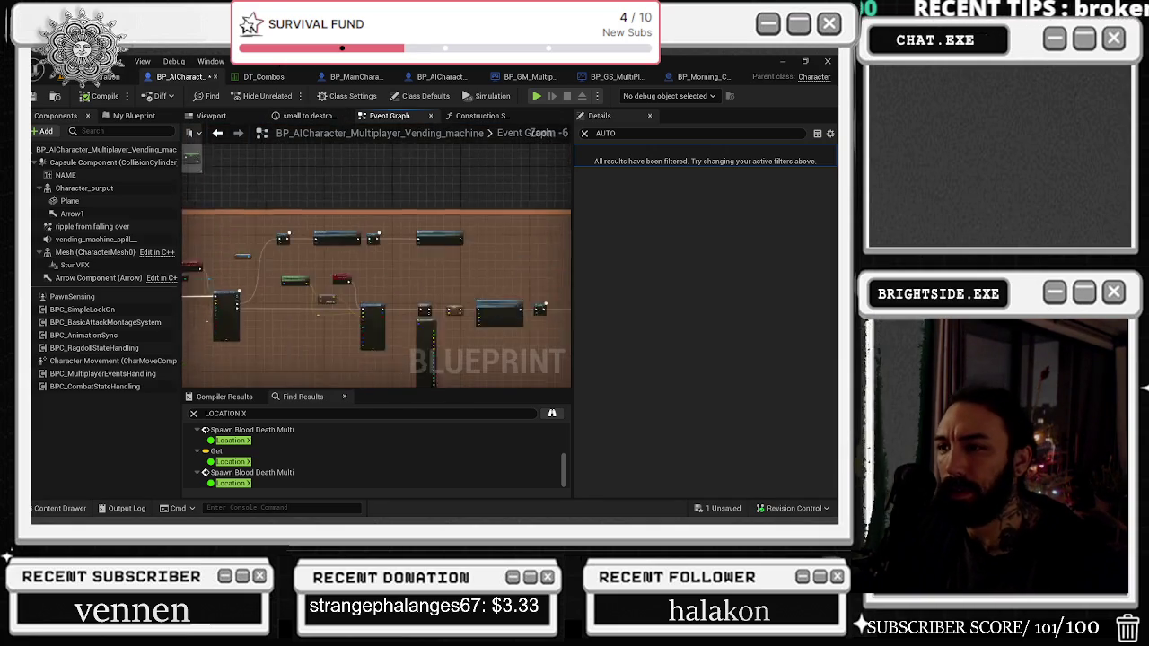
scroll(275, 306, up, 5)
Step: Locate the Spawn Blood Death Server call by the line trace nodes and open its event definition
mouse_move(275, 307)
mouse_down()
mouse_move(370, 233)
mouse_move(188, 226)
mouse_up()
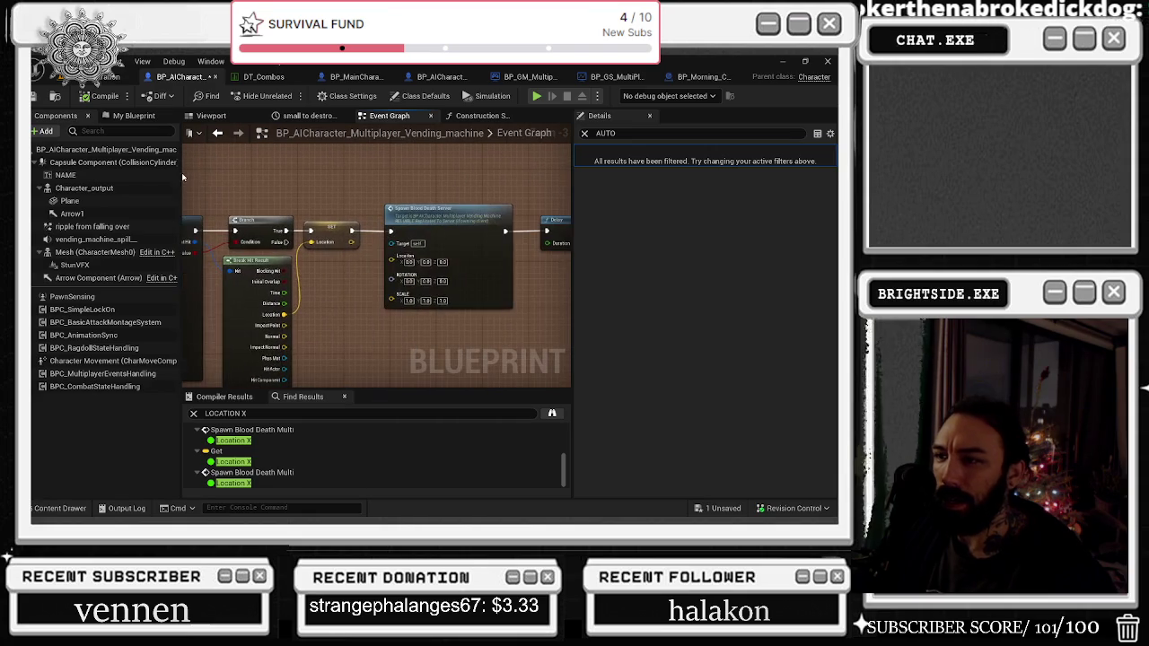
mouse_move(381, 166)
mouse_down()
mouse_move(482, 305)
mouse_move(403, 296)
mouse_move(416, 245)
mouse_move(586, 278)
mouse_up()
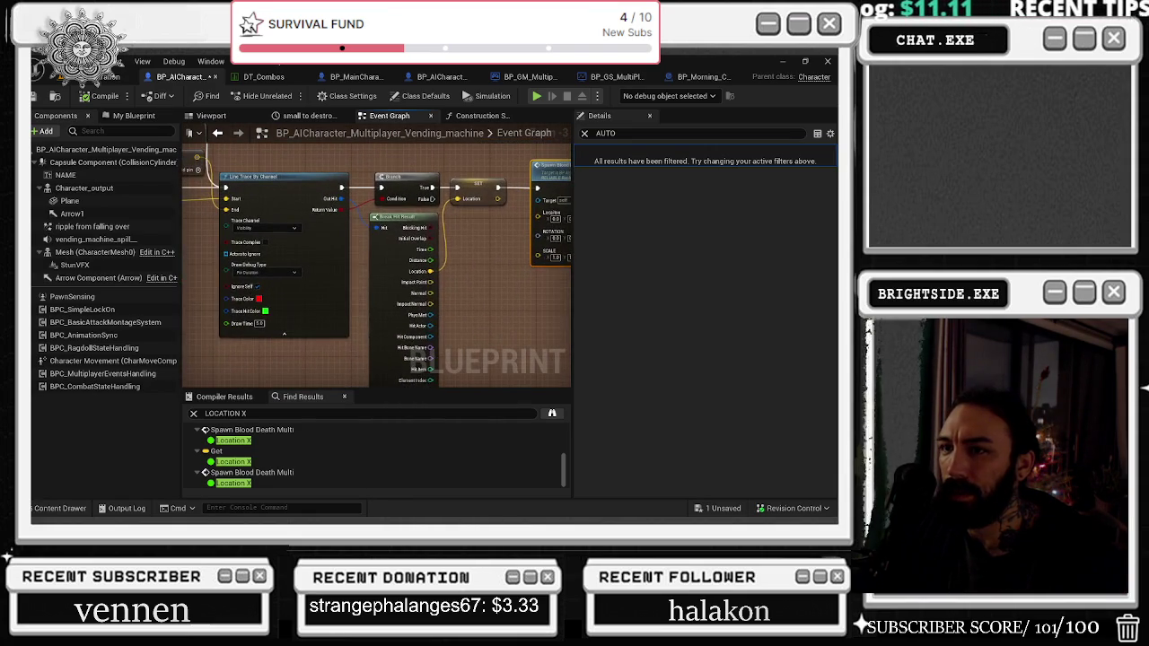
drag(475, 207, 395, 257)
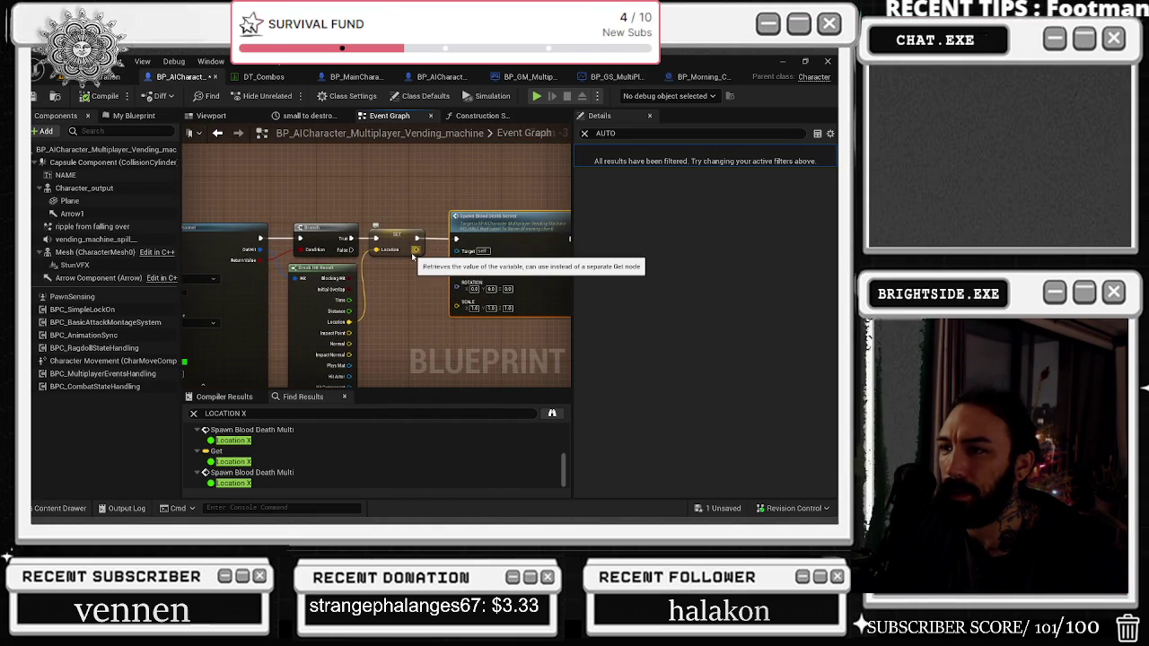
drag(496, 194, 343, 175)
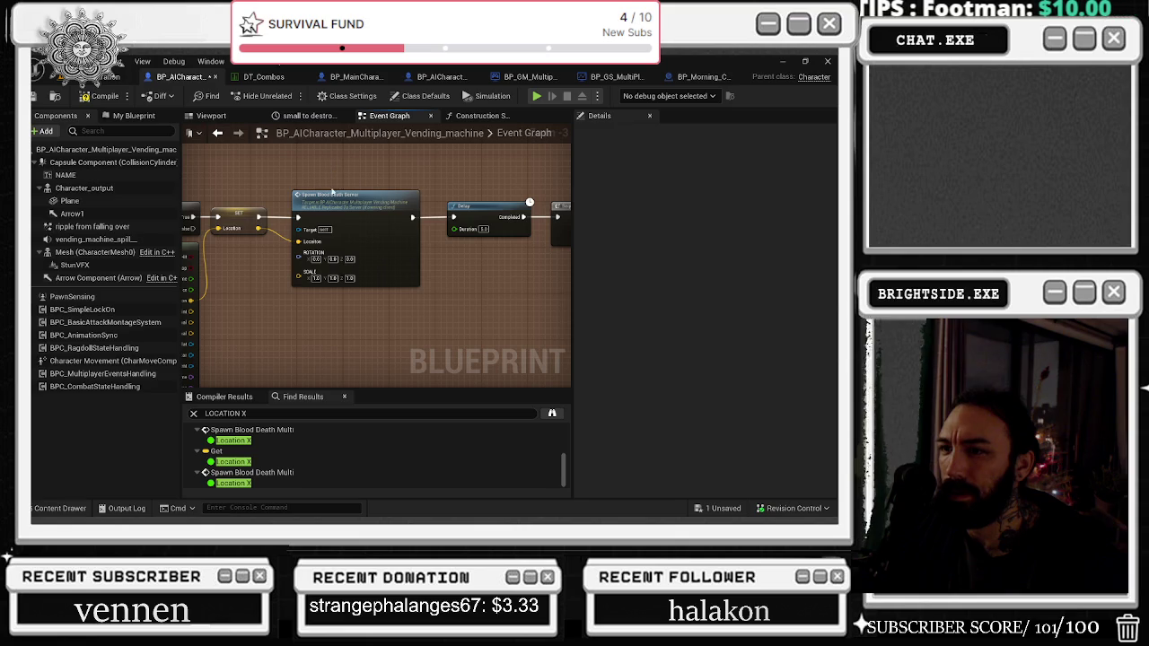
double_click(334, 202)
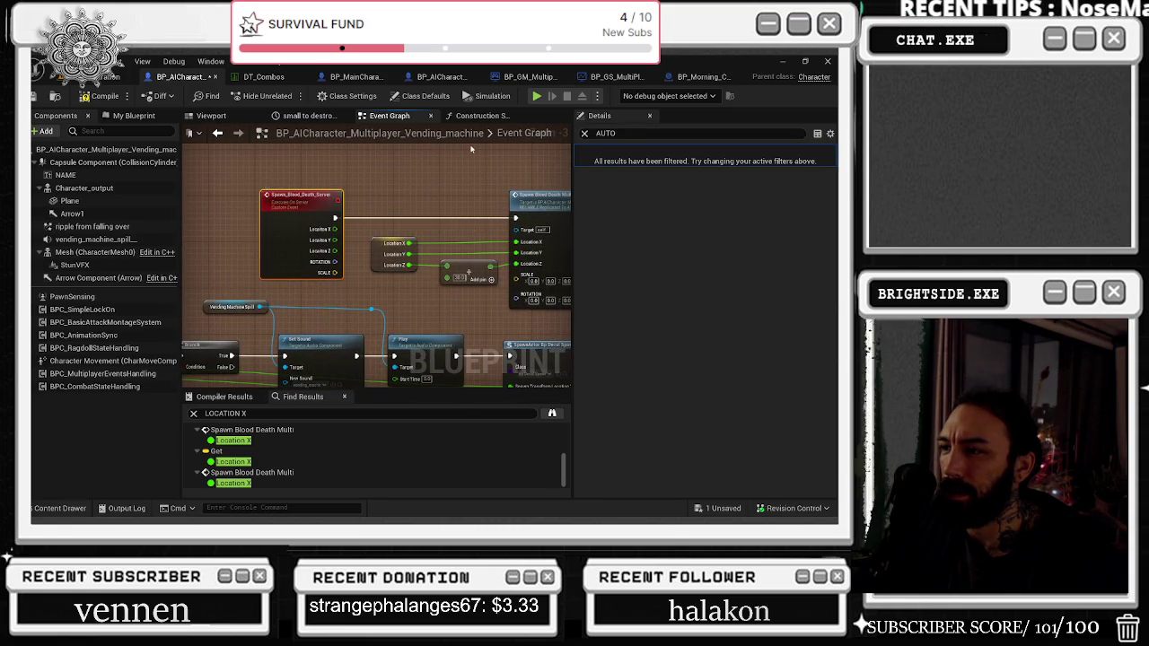
Step: Rewire the Location getter's X output, lower the node, and show the My Blueprint variables list
click(386, 258)
mouse_move(410, 244)
mouse_down()
mouse_move(352, 245)
mouse_move(389, 257)
mouse_up()
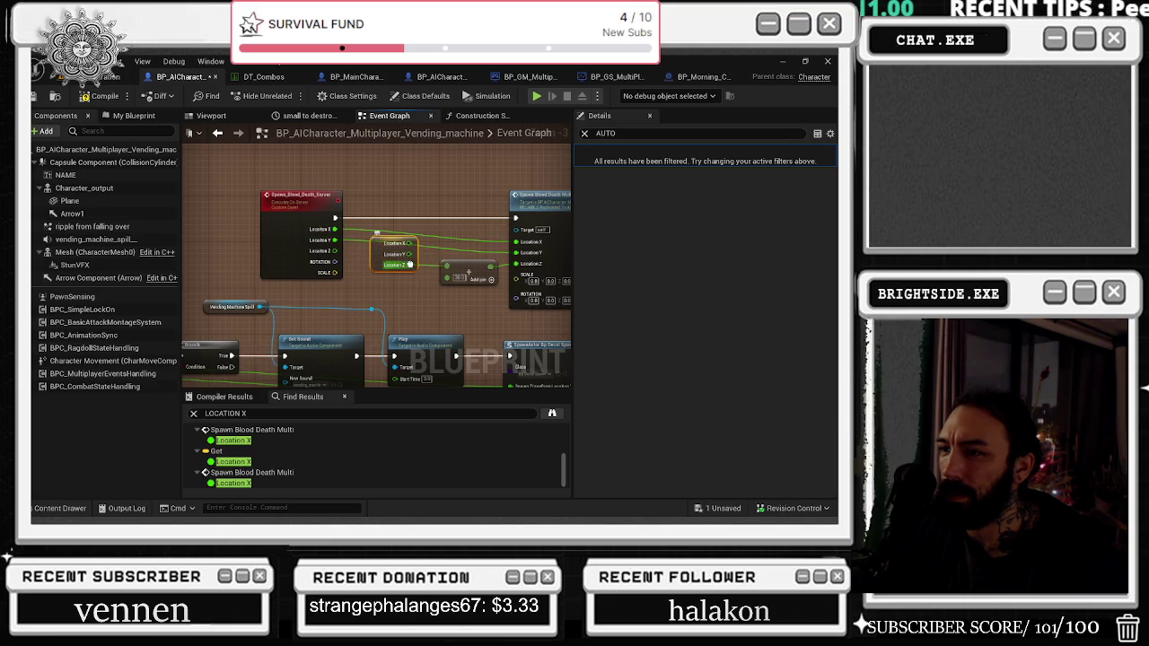
click(424, 179)
drag(388, 256, 380, 282)
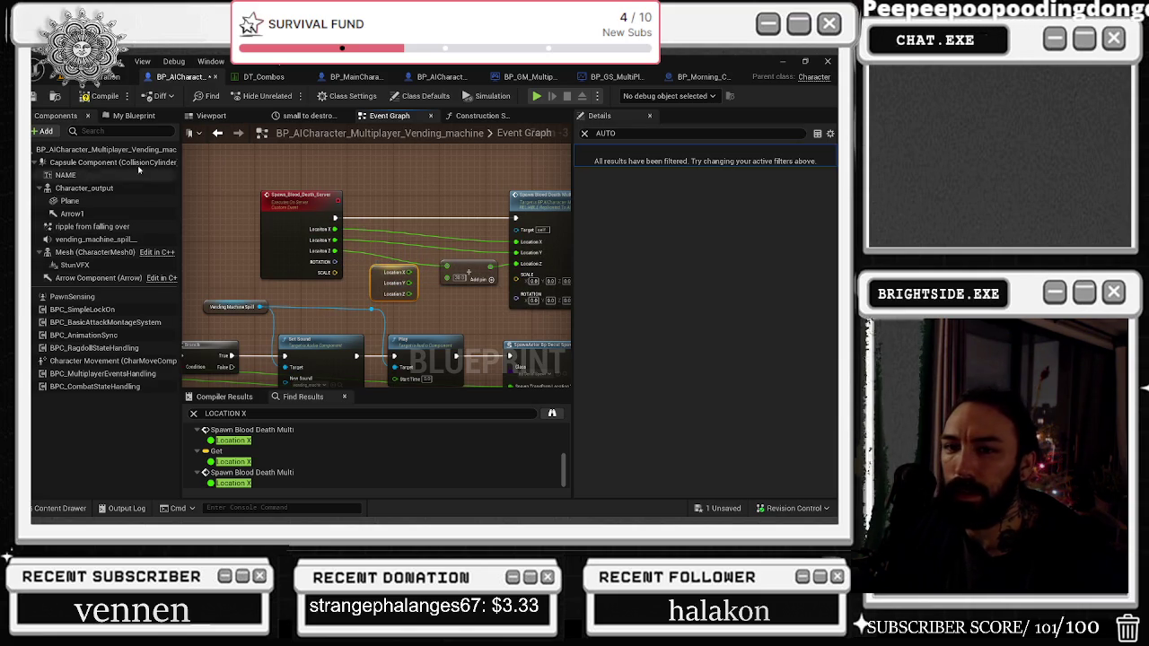
click(133, 116)
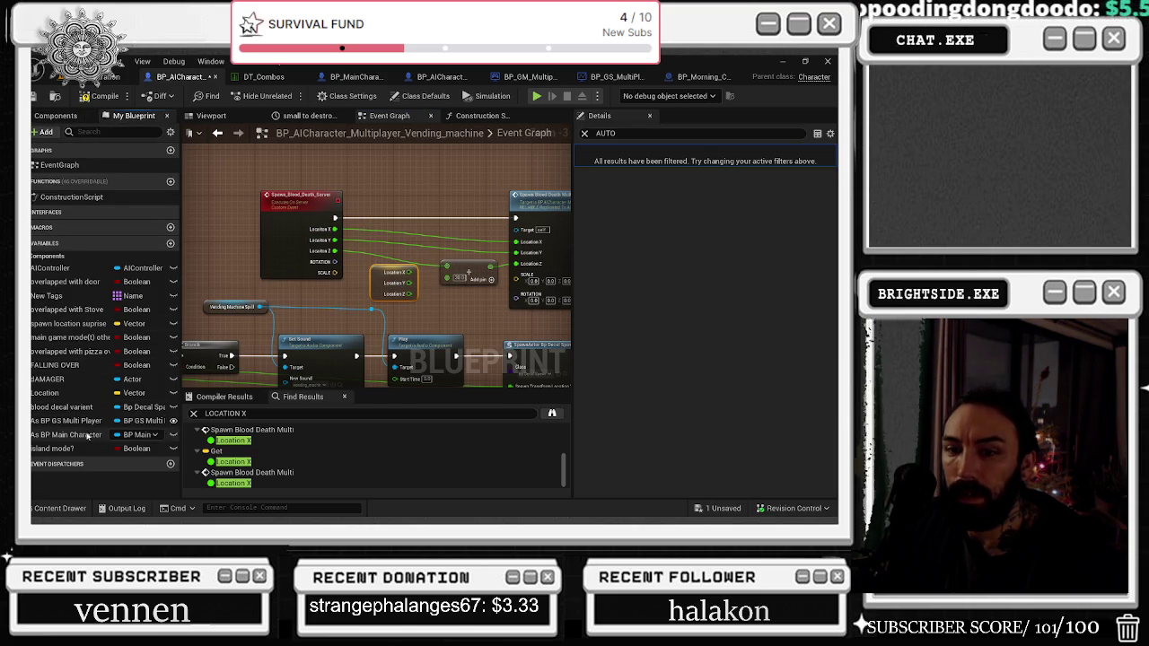
right_click(72, 393)
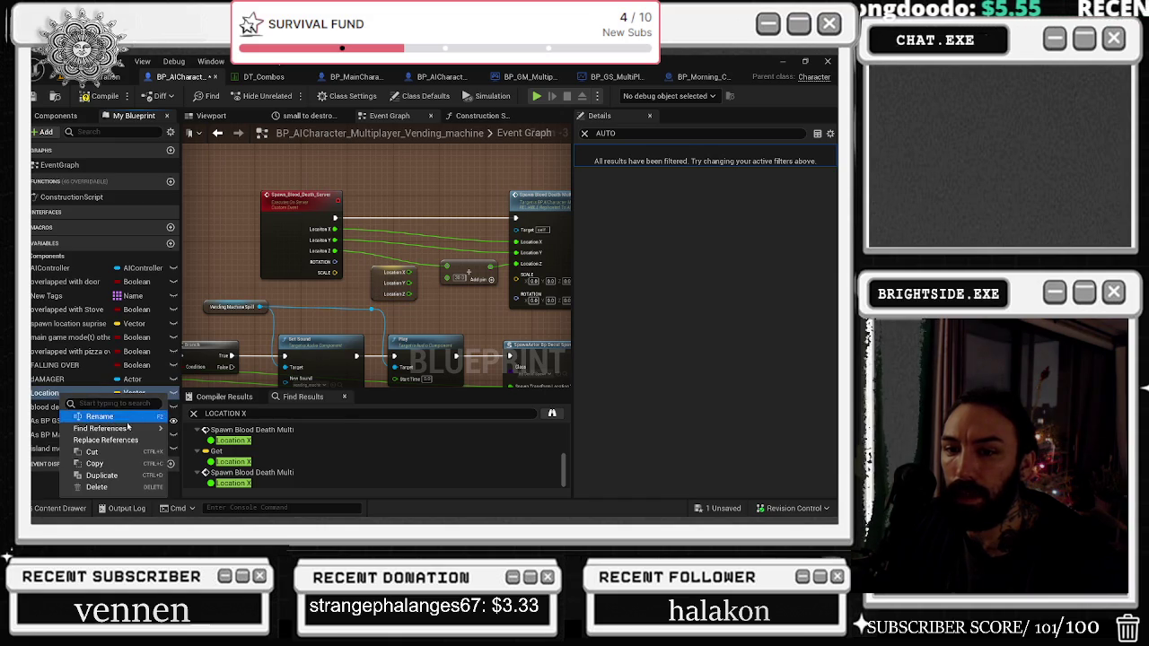
click(311, 459)
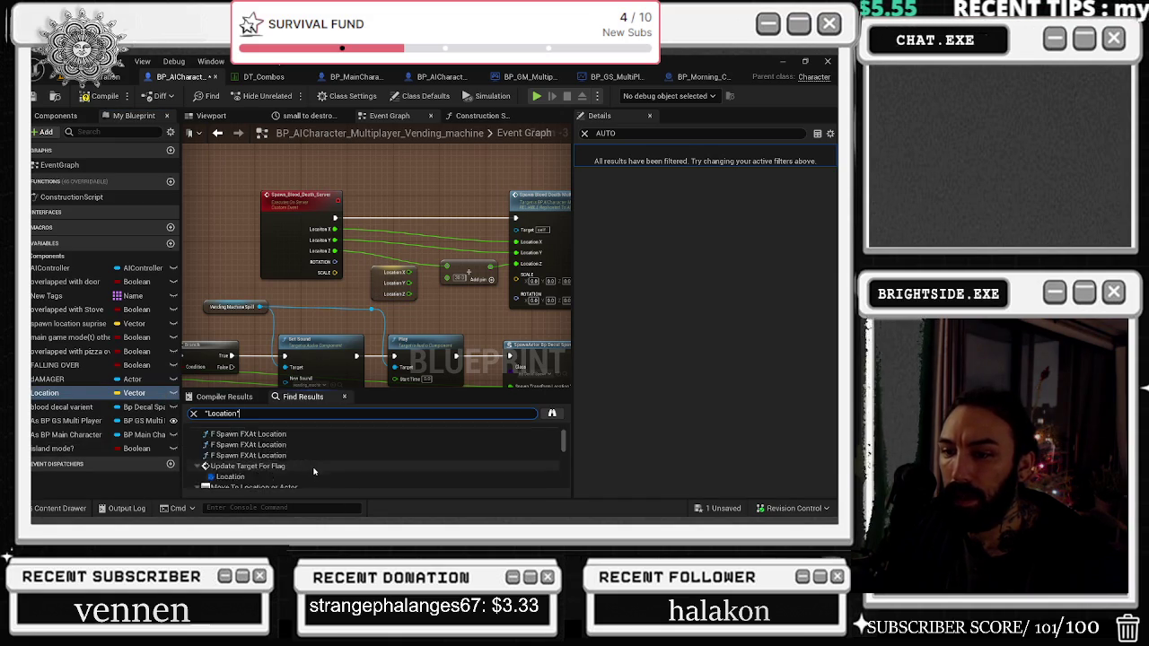
scroll(315, 458, down, 5)
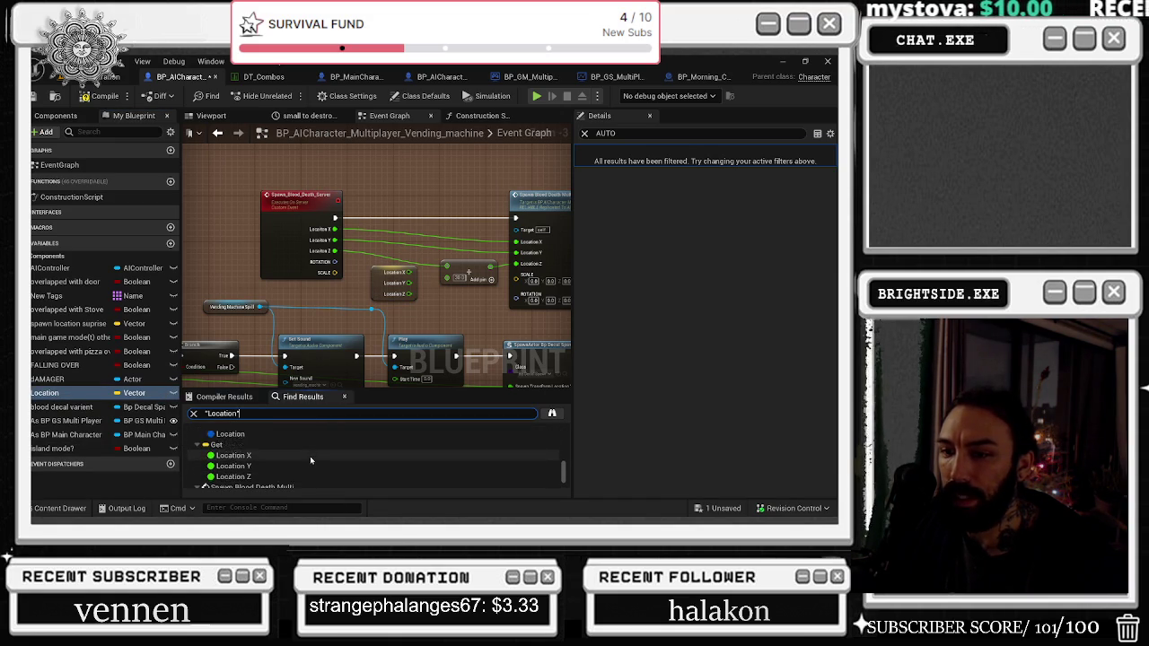
click(253, 441)
double_click(253, 440)
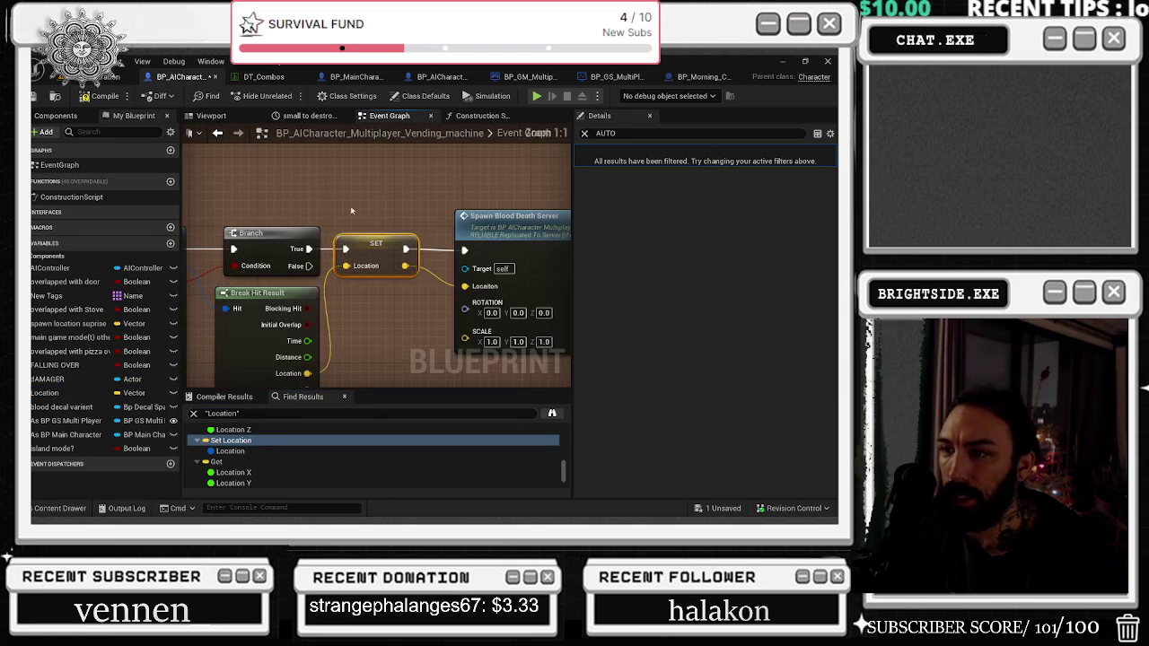
scroll(338, 322, down, 2)
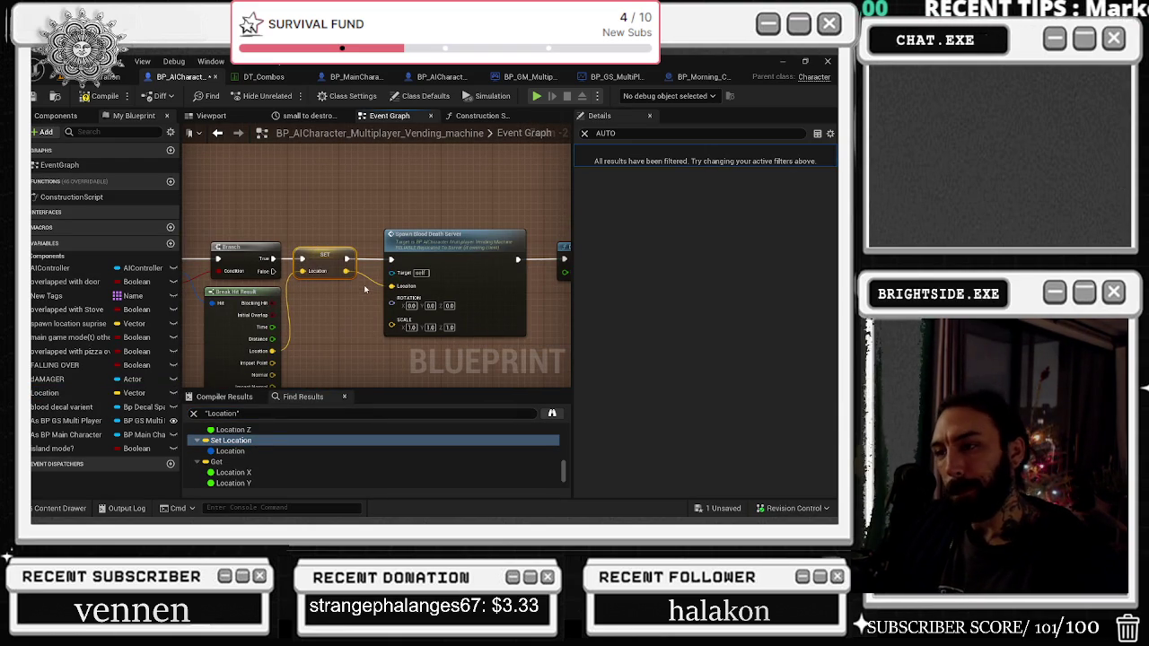
double_click(453, 240)
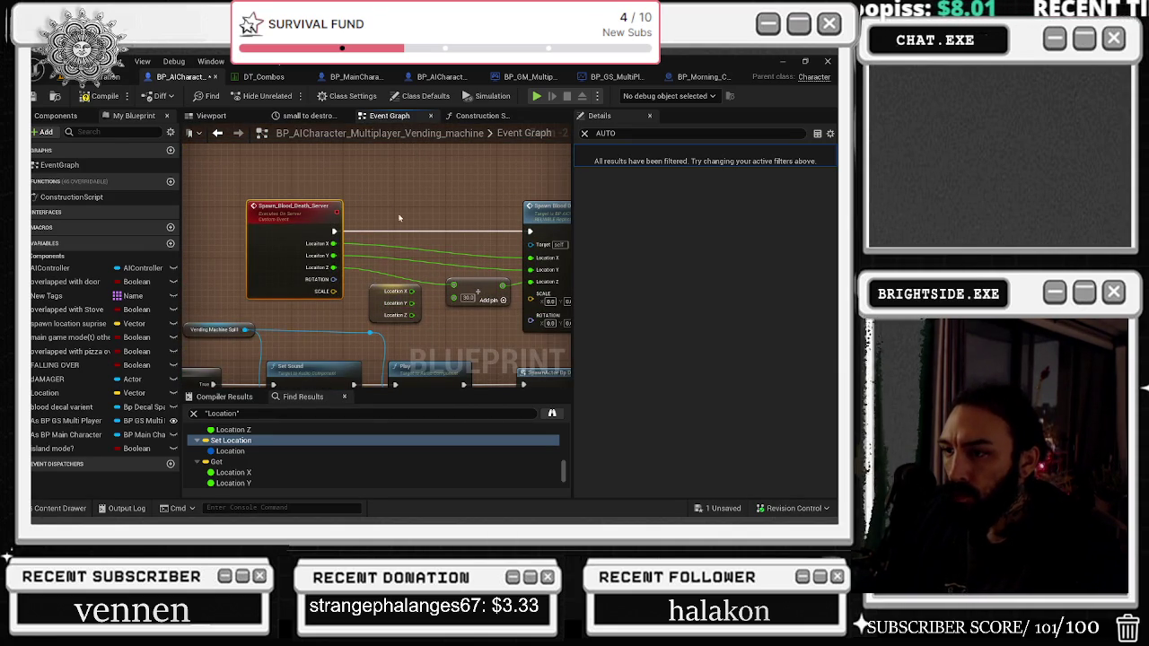
key(ctrl+z)
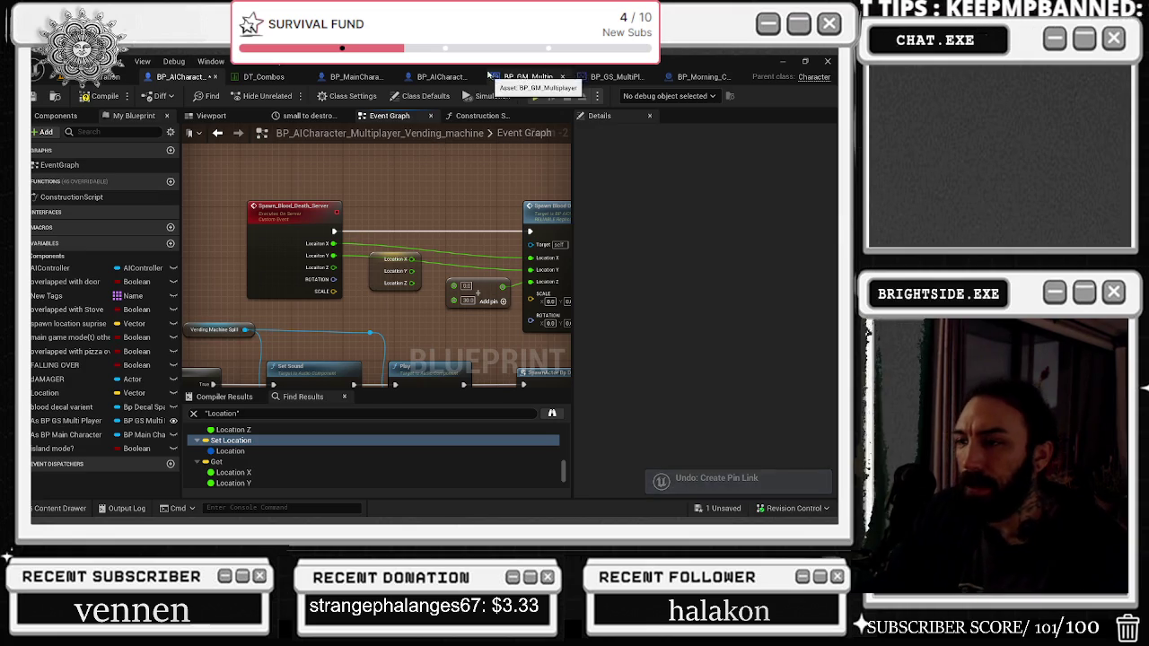
drag(436, 189, 399, 183)
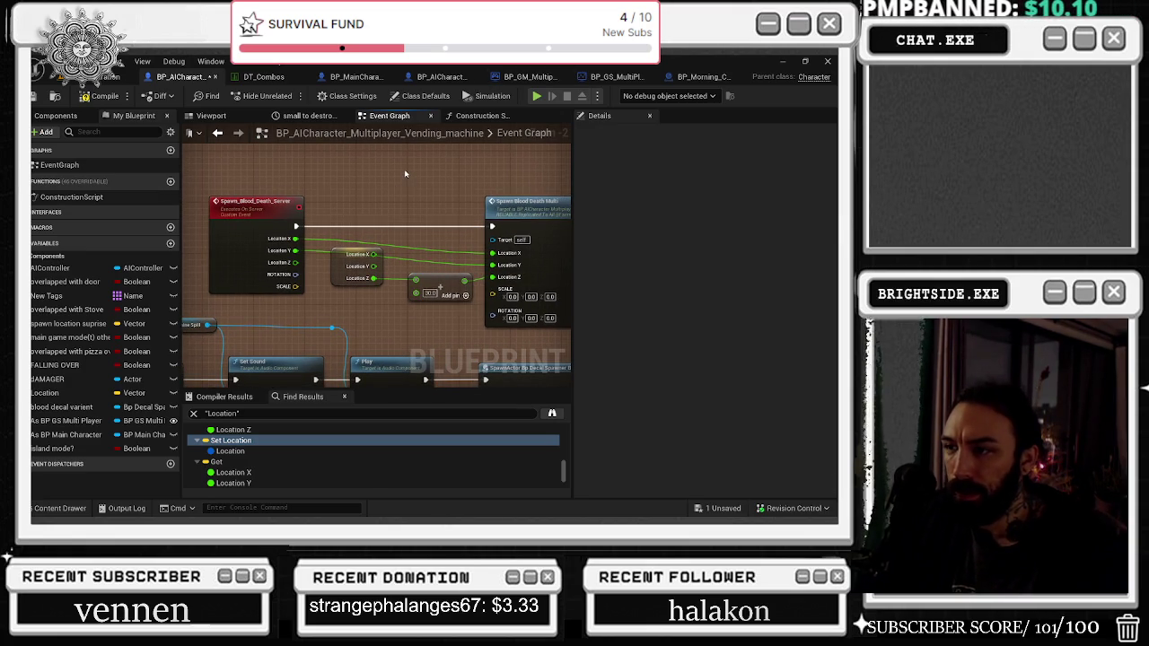
key(ctrl+z)
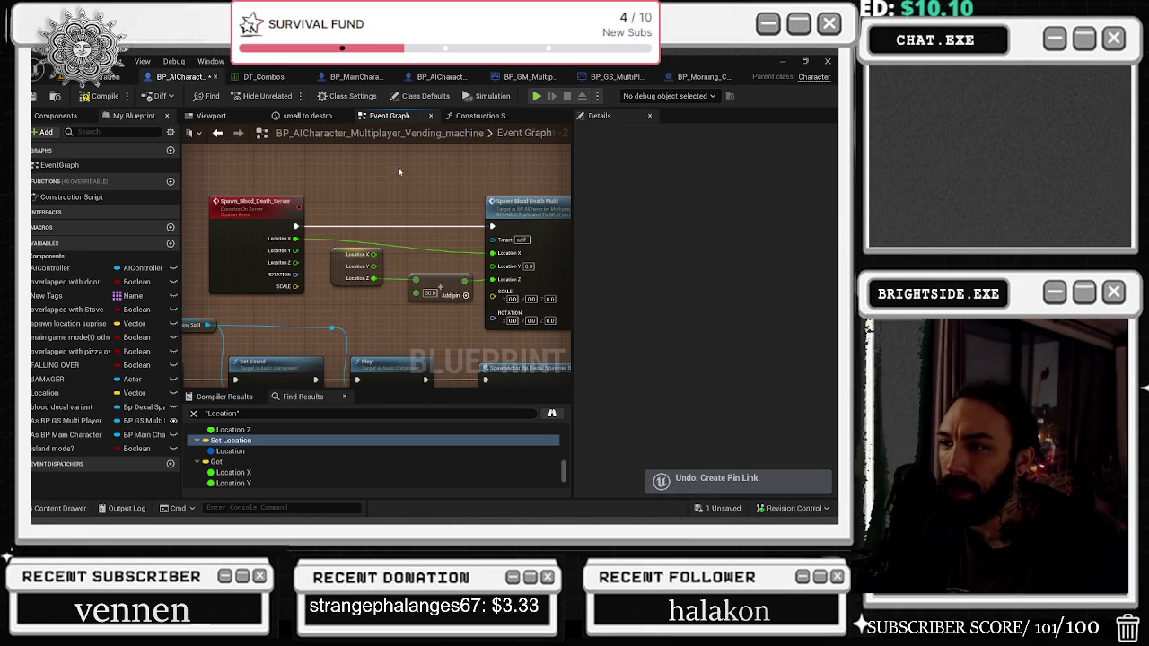
key(ctrl+z)
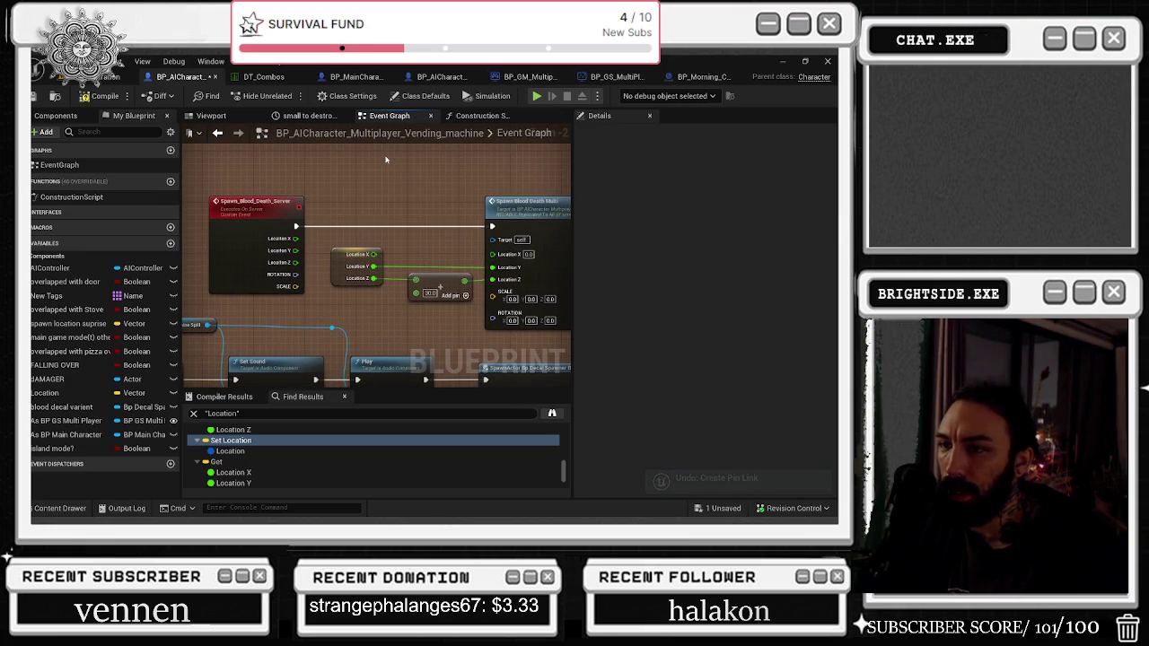
key(ctrl+y)
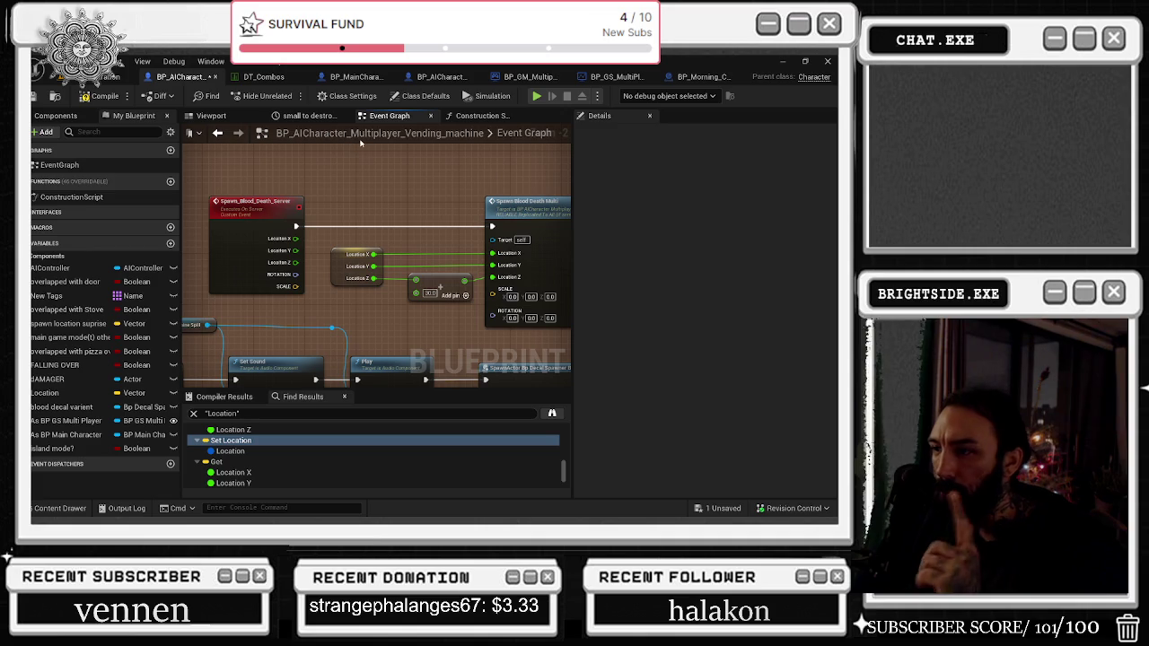
mouse_move(390, 198)
mouse_down()
mouse_move(470, 199)
mouse_move(480, 103)
mouse_up()
mouse_move(538, 179)
mouse_down()
mouse_move(565, 188)
mouse_move(513, 224)
mouse_move(514, 210)
mouse_move(543, 204)
mouse_up()
drag(296, 327, 313, 305)
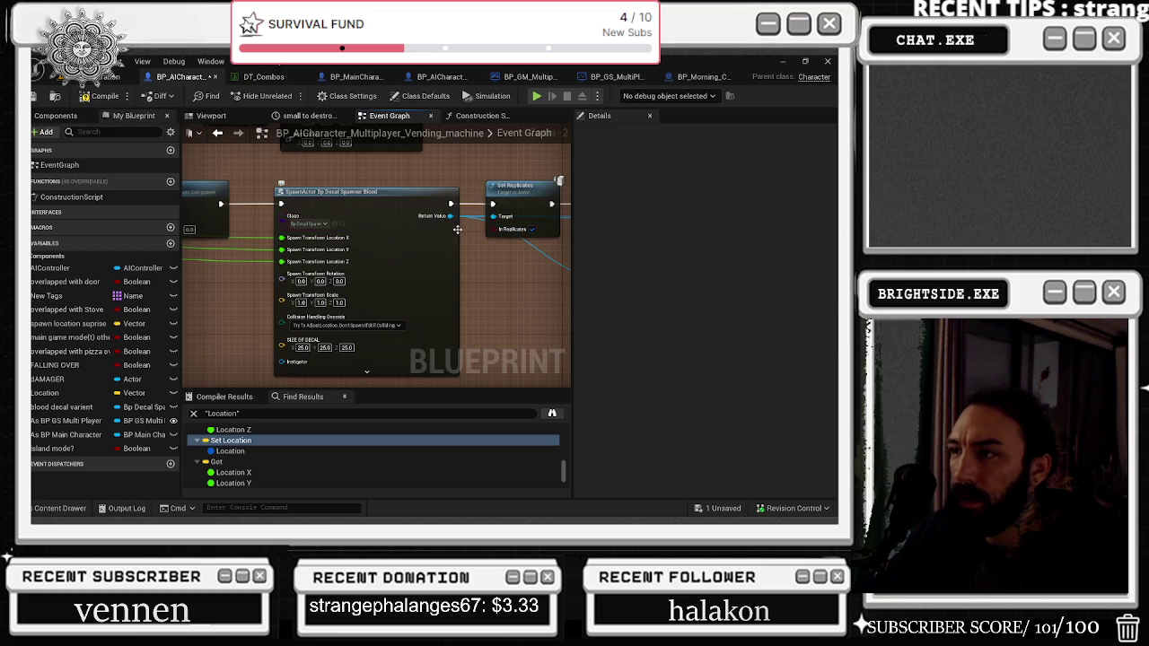
drag(570, 243, 192, 242)
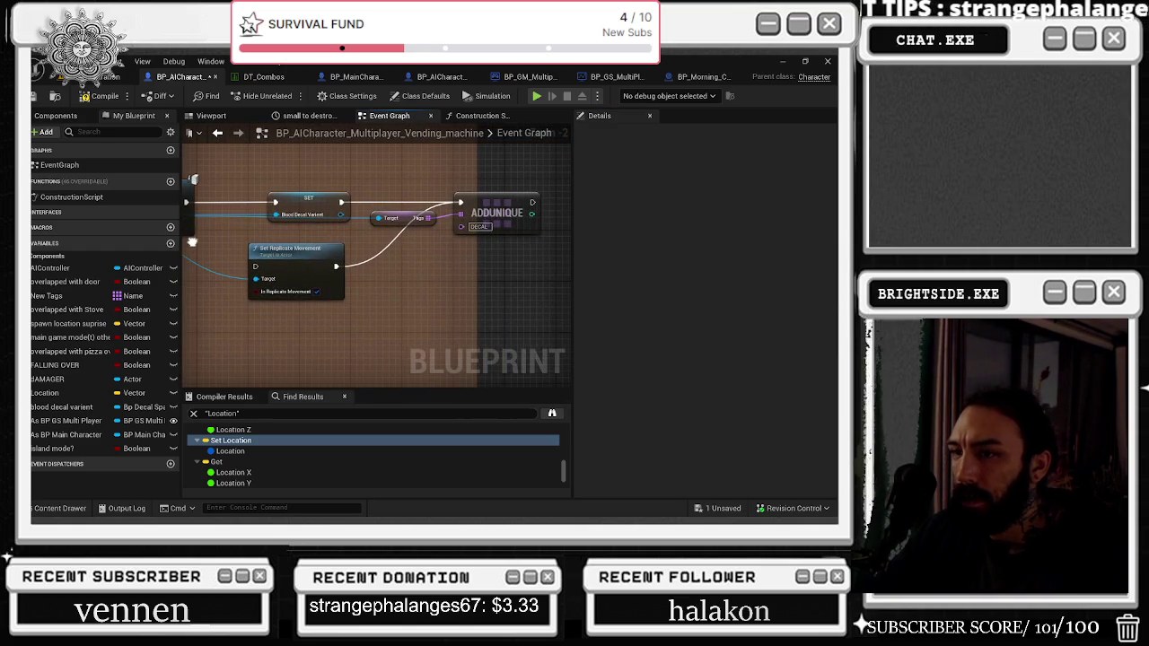
mouse_move(557, 243)
mouse_down()
mouse_move(341, 247)
mouse_move(305, 260)
mouse_move(346, 261)
mouse_up()
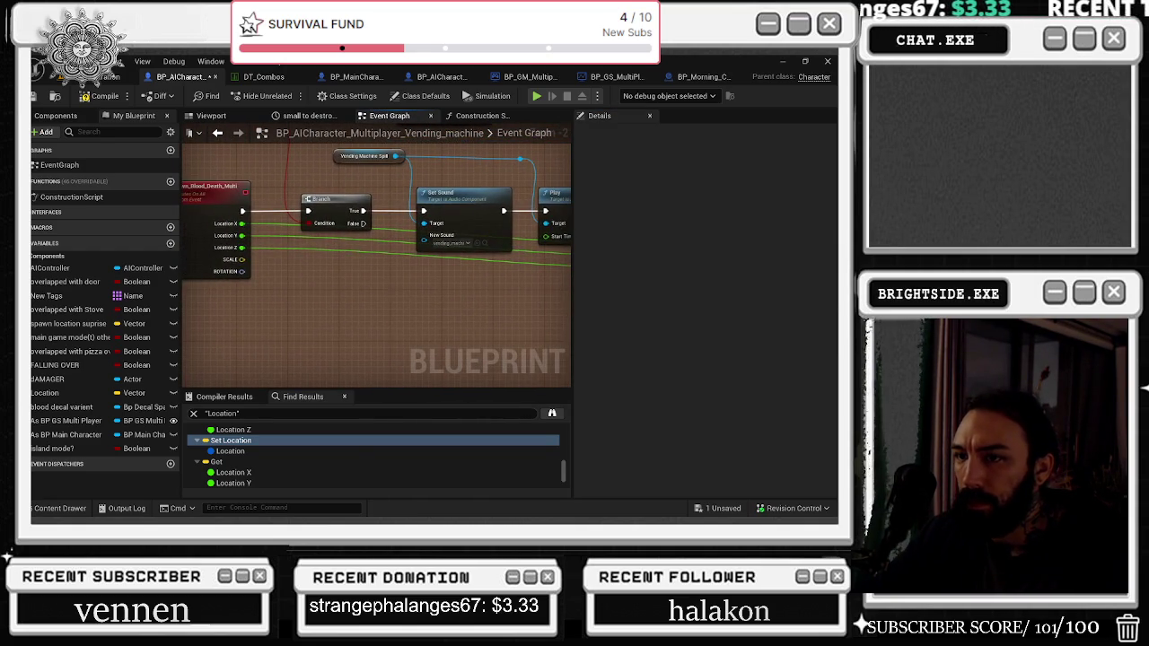
scroll(511, 266, down, 7)
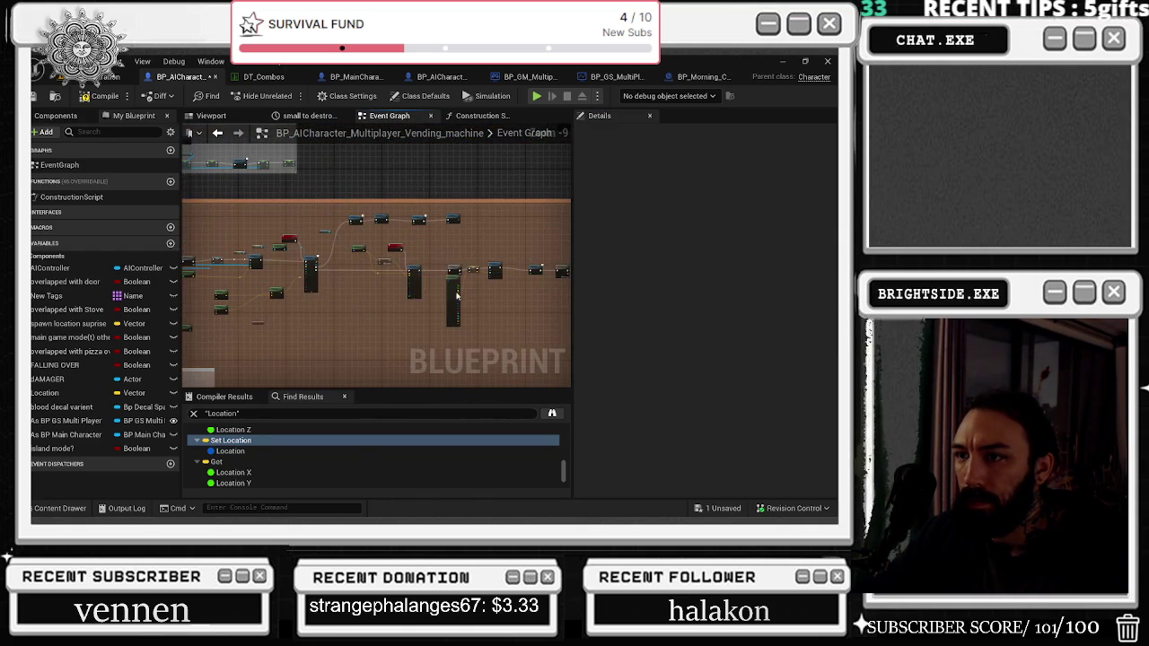
scroll(342, 251, up, 4)
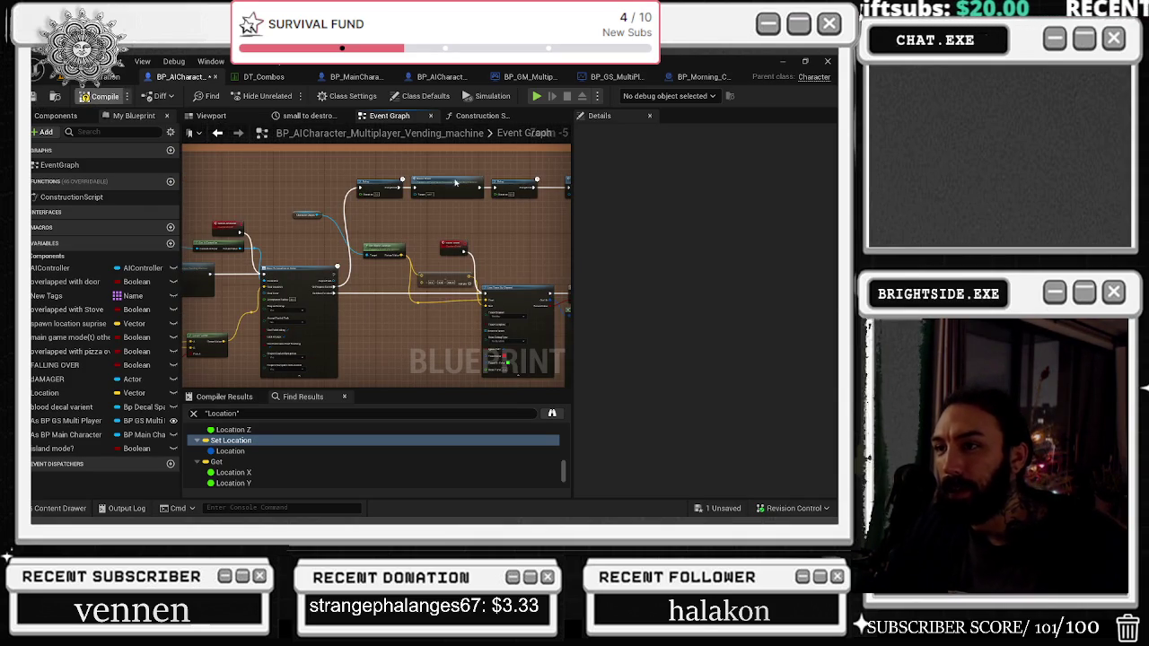
scroll(480, 229, up, 2)
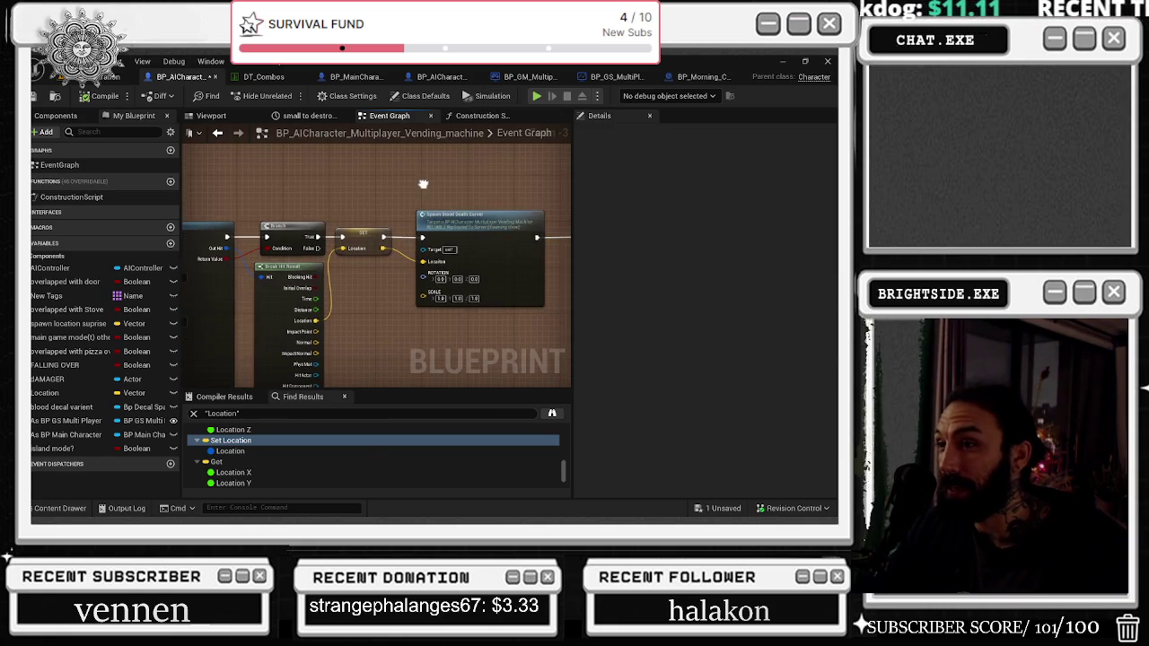
scroll(510, 192, down, 3)
scroll(392, 320, up, 3)
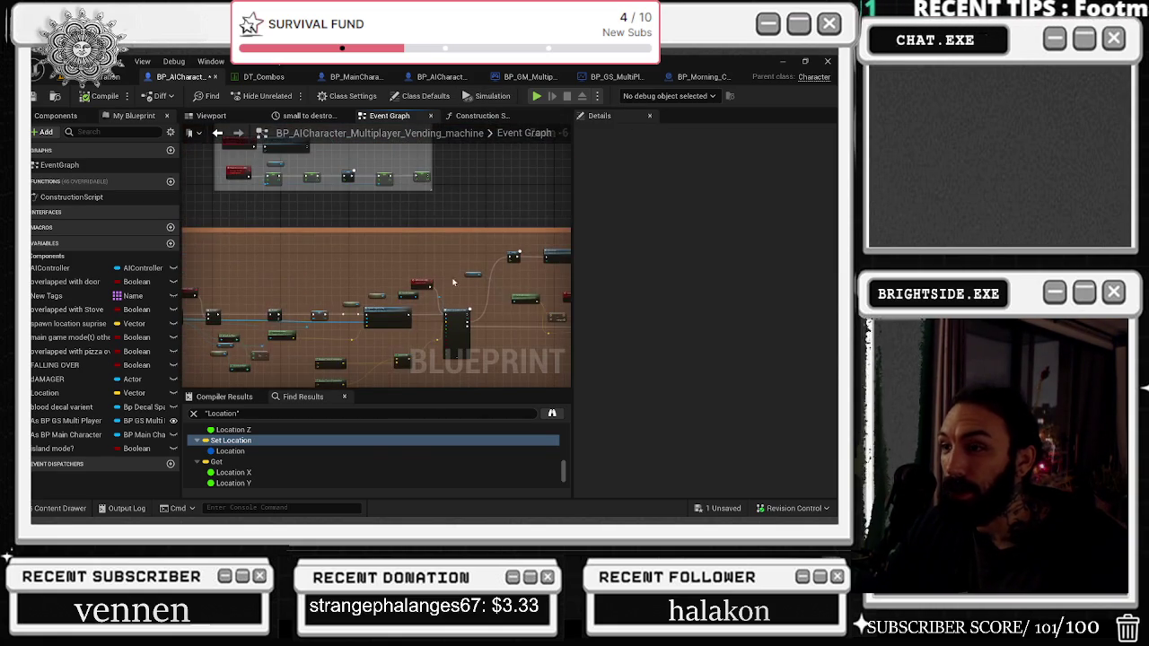
drag(393, 321, 571, 333)
drag(395, 303, 206, 242)
scroll(348, 247, down, 2)
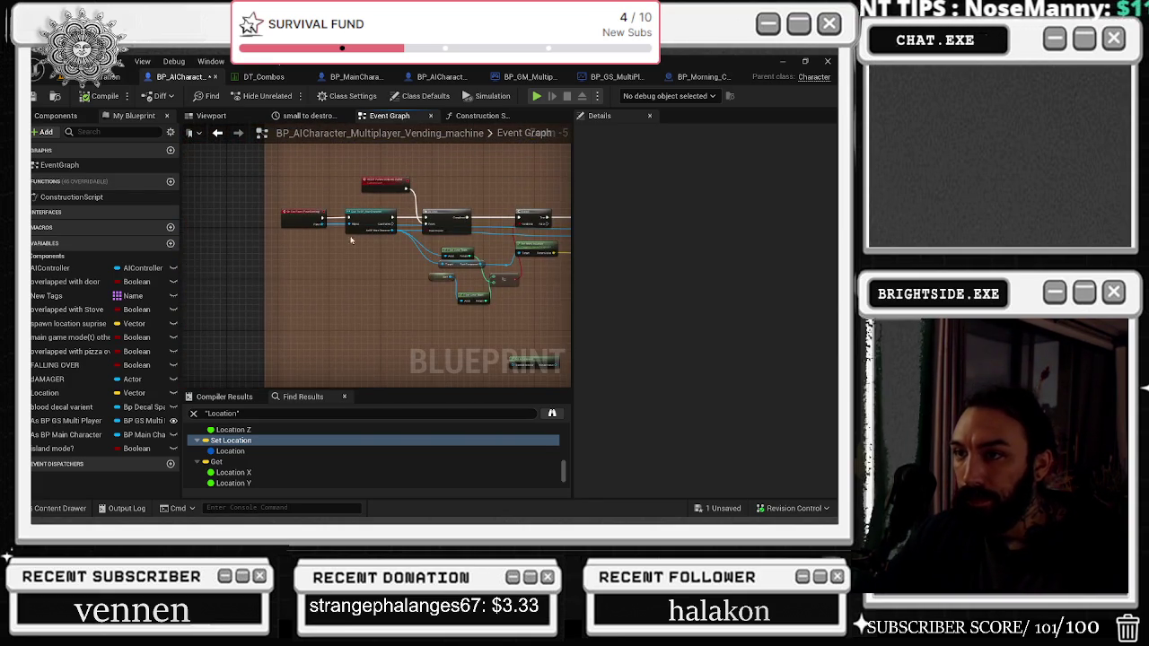
Step: List the components and inspect PawnSensing's Events and Component Tick settings with no filter
click(54, 114)
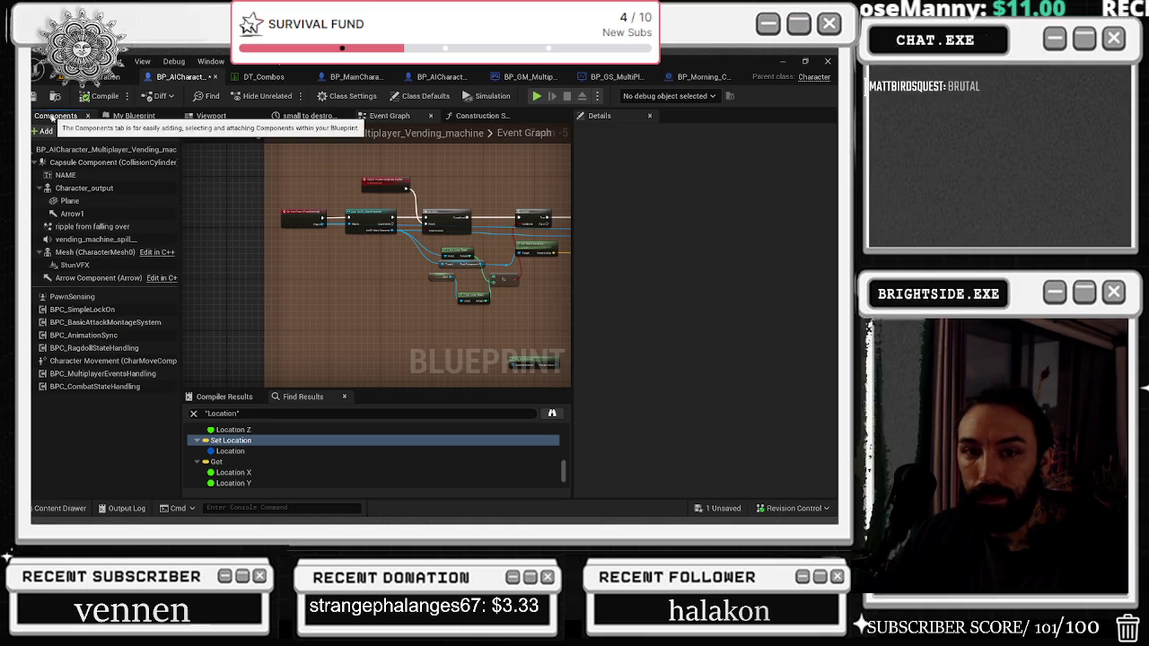
click(135, 296)
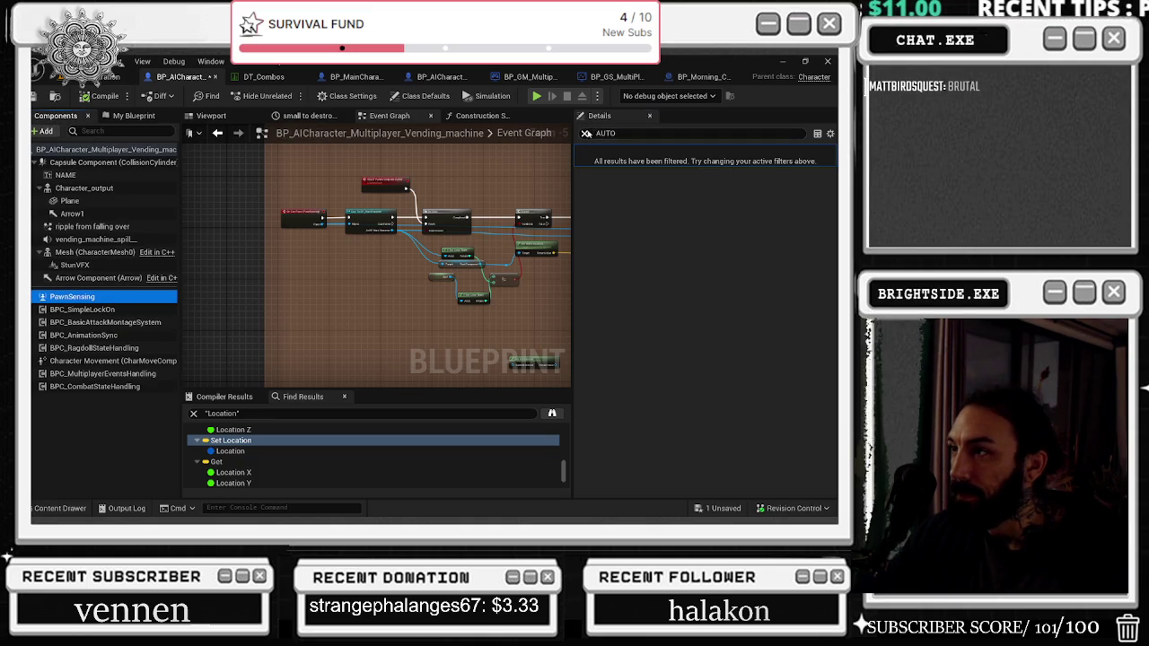
click(587, 133)
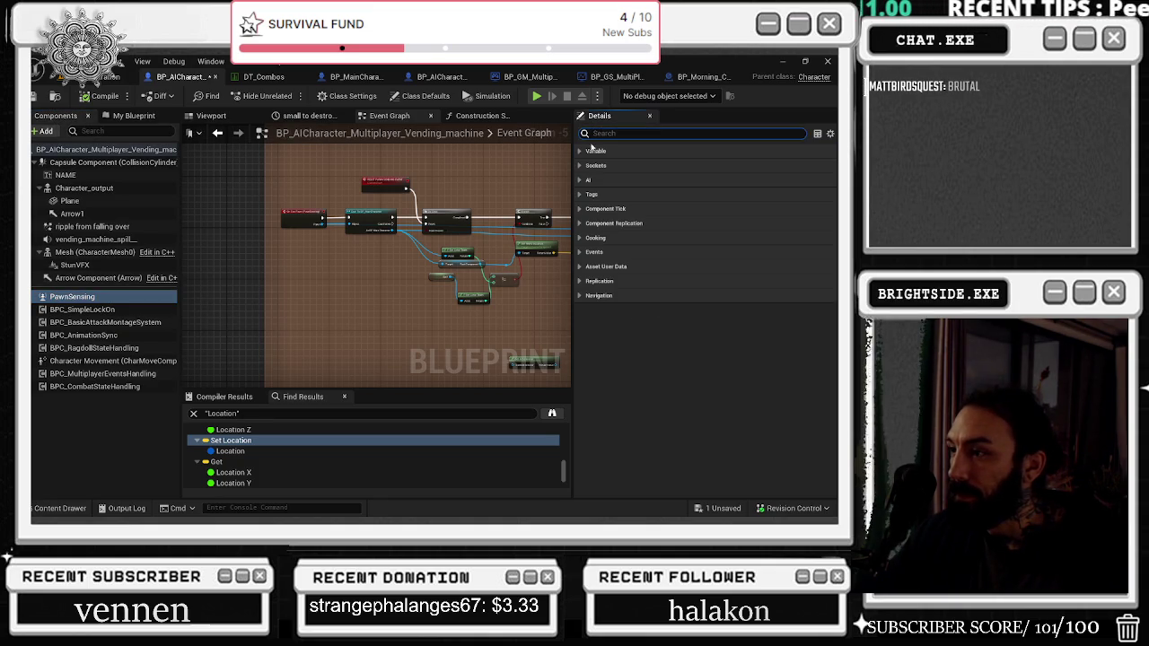
click(580, 256)
click(578, 253)
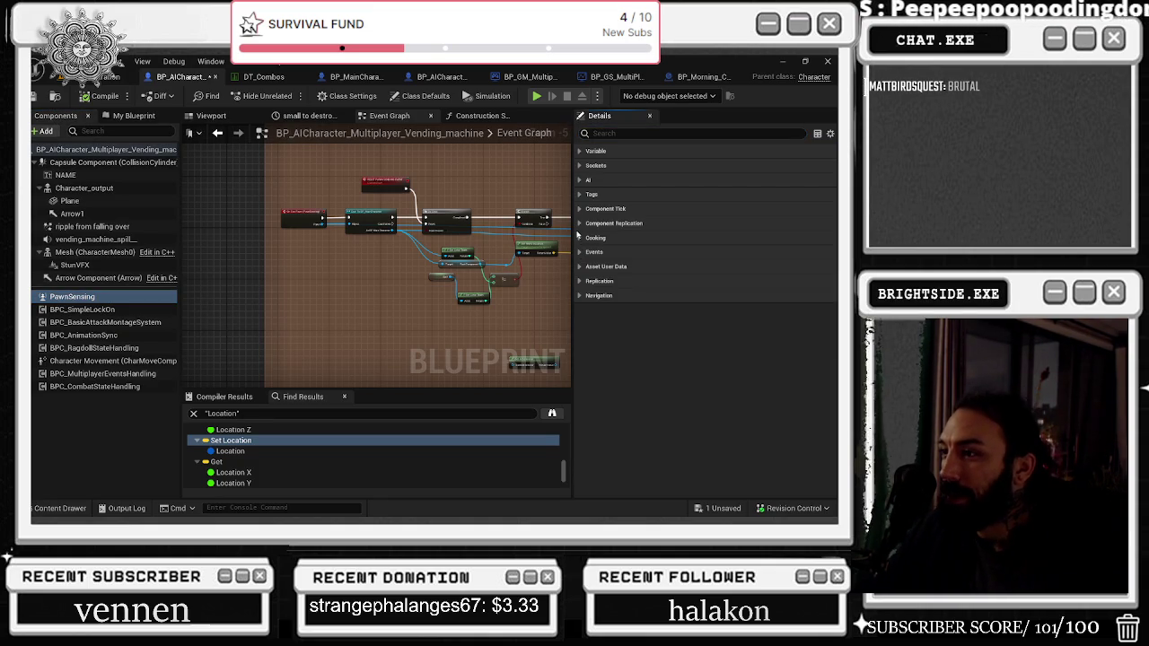
click(579, 223)
click(579, 224)
click(578, 208)
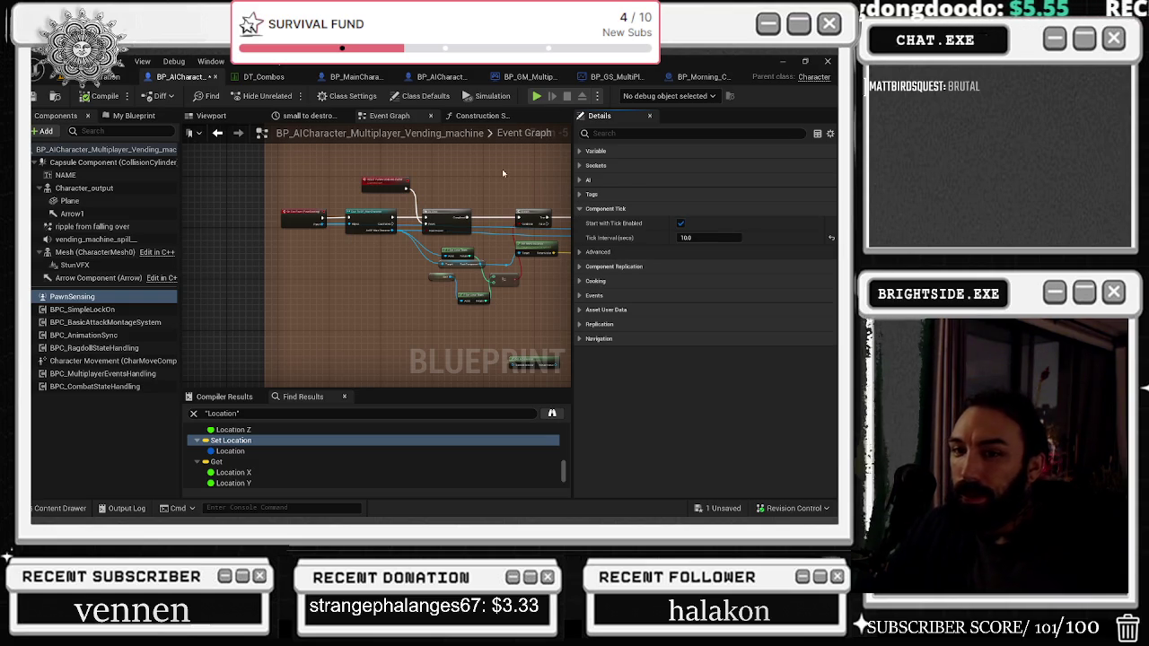
Step: Review SimpleLockOn, the attack montage combo table, AnimationSync, Character Movement, multiplayer events and CombatStateHandling components
click(79, 309)
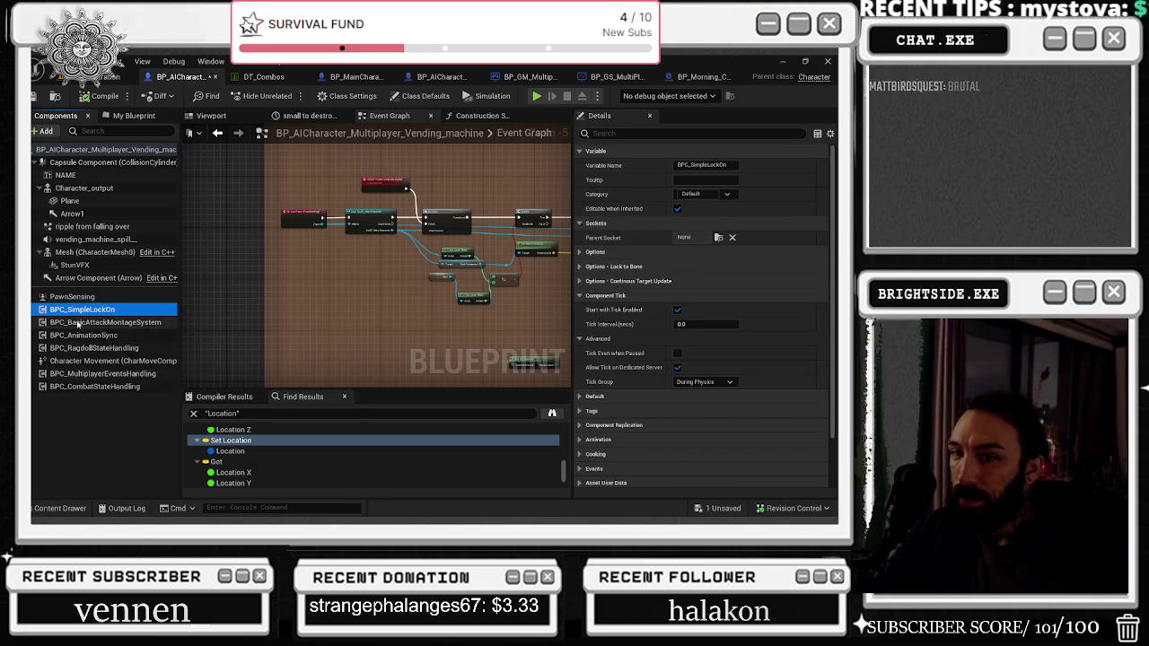
click(81, 321)
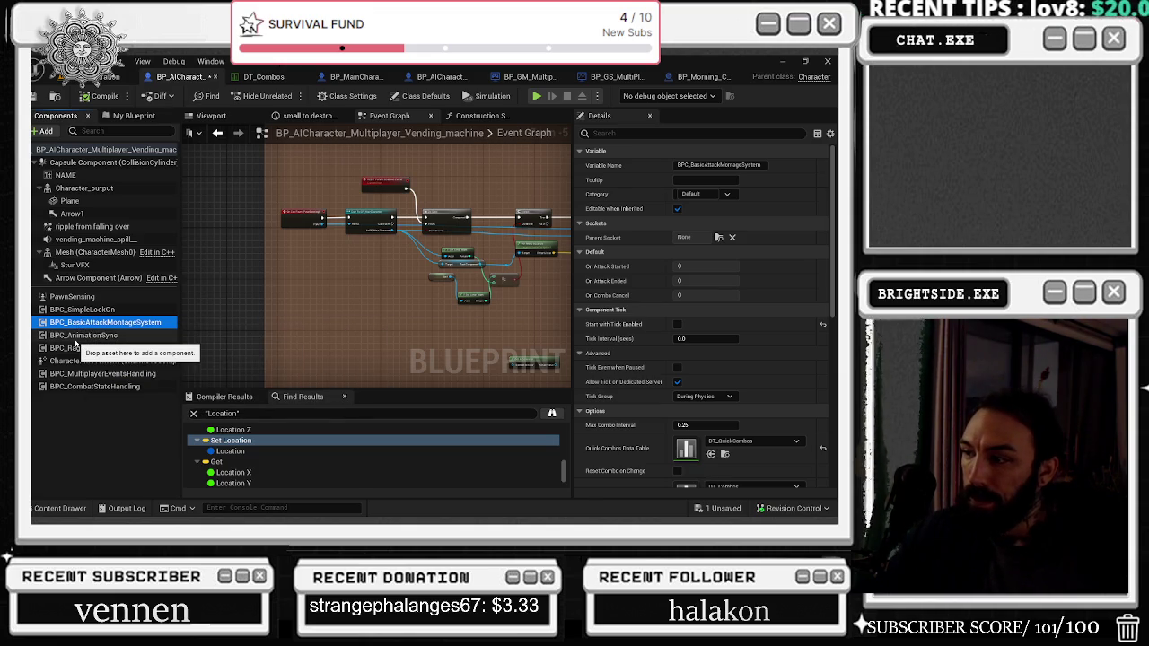
click(79, 336)
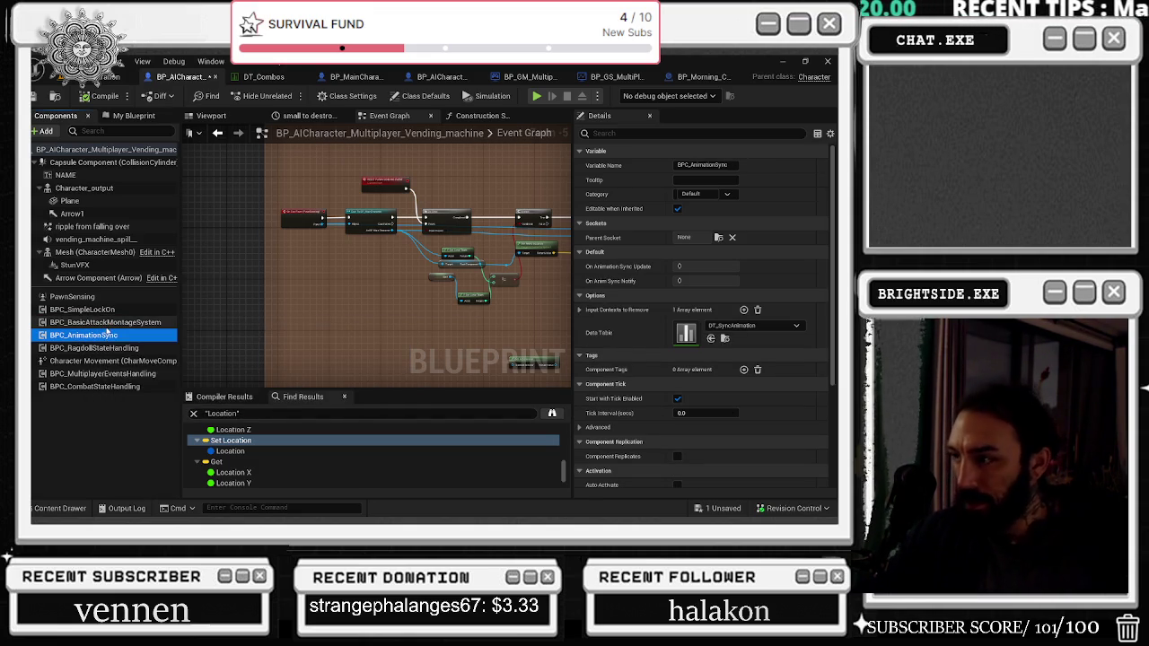
click(112, 360)
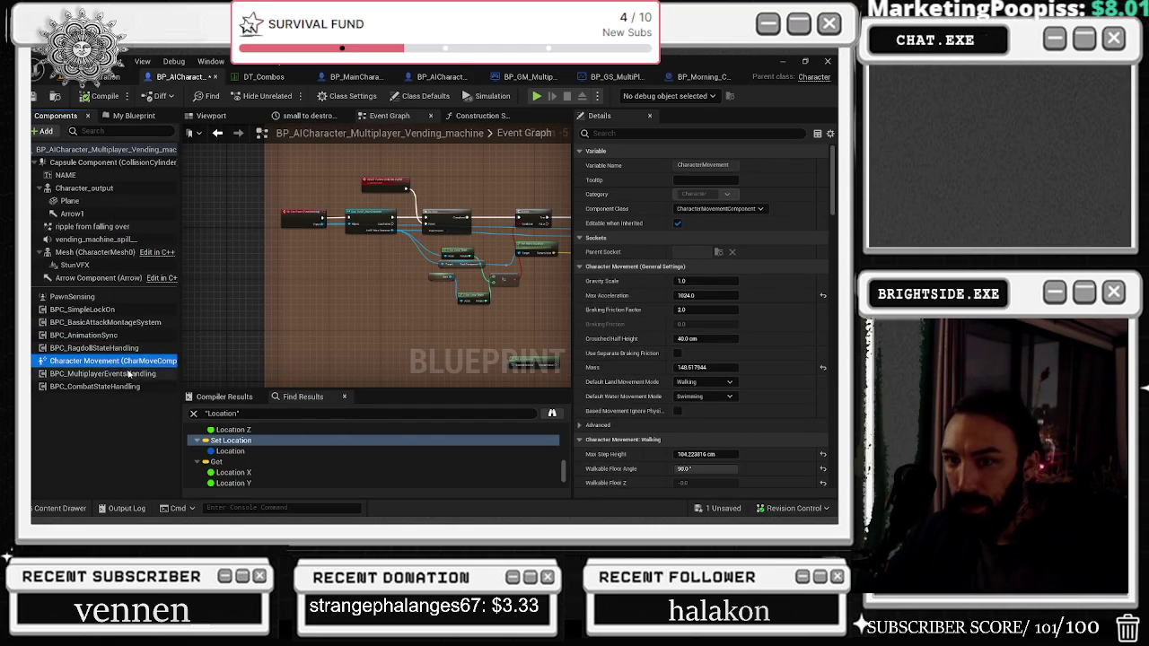
click(129, 374)
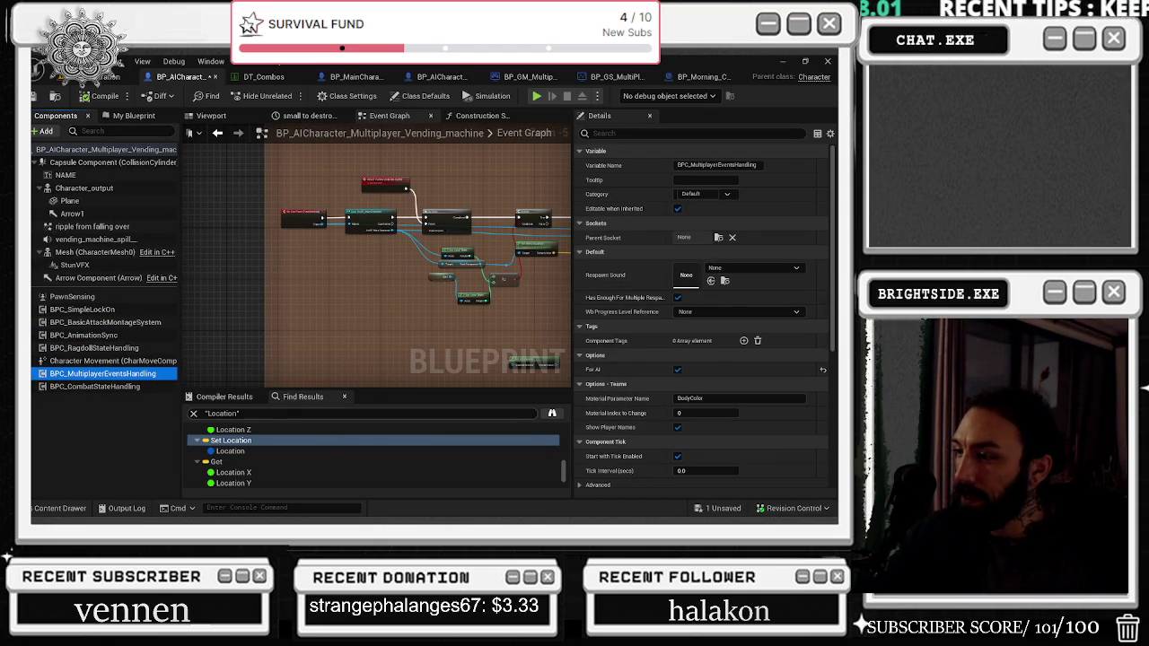
click(119, 387)
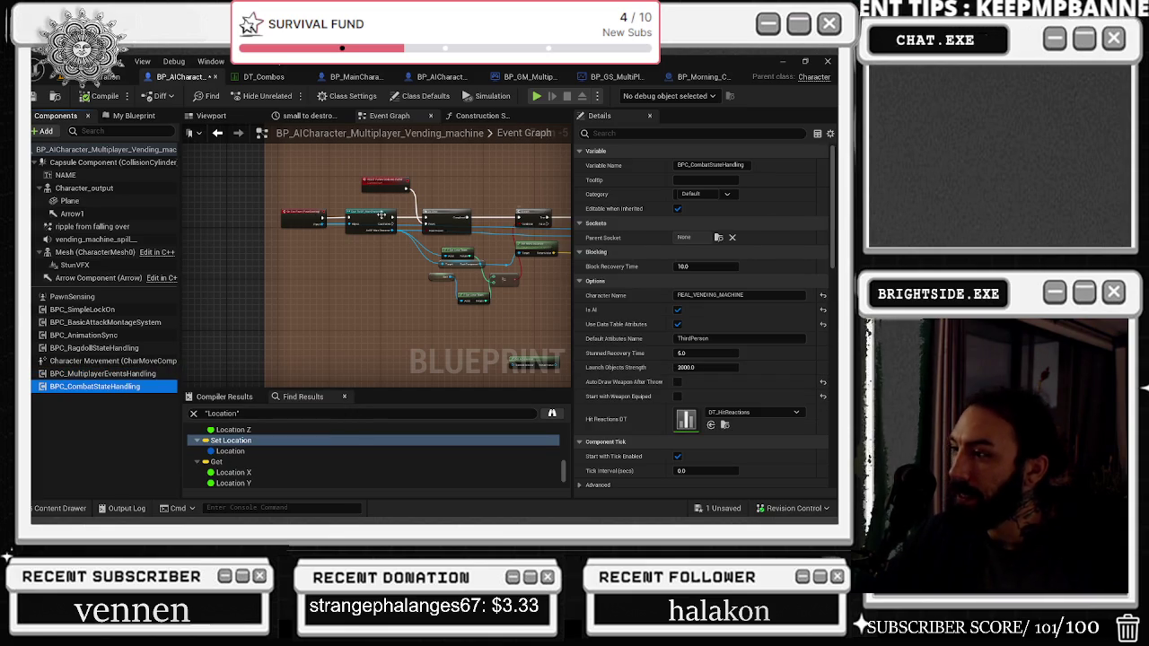
Step: Show the vending machine blueprint's class defaults and start filtering its properties by name
click(101, 150)
click(629, 132)
text(ET)
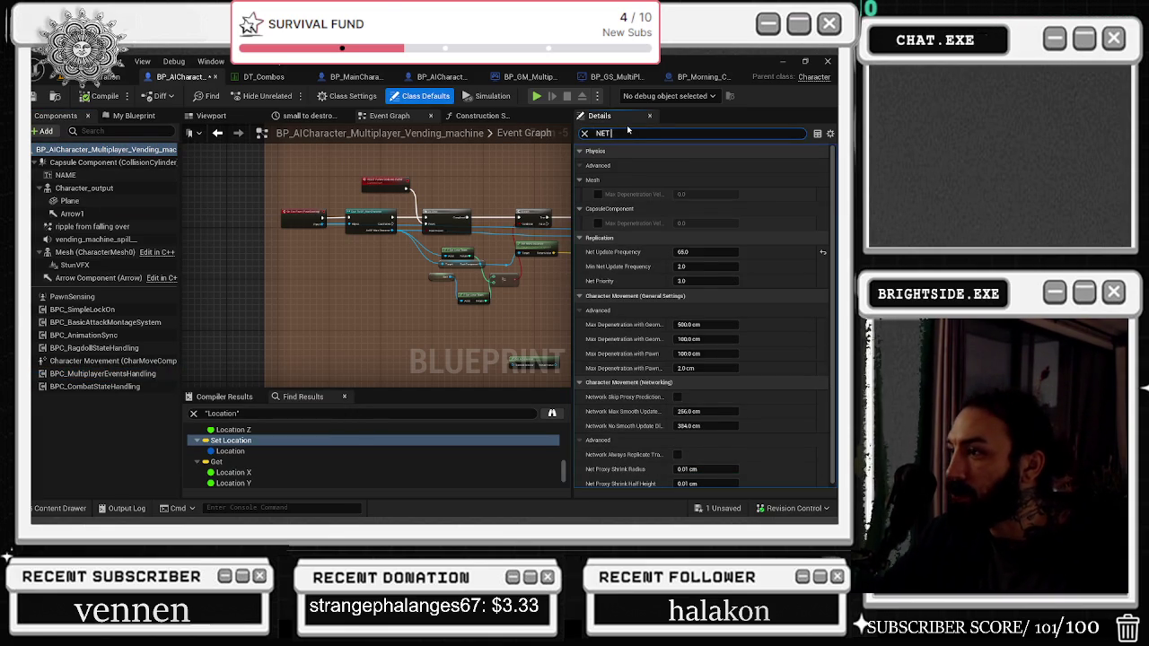
Step: Narrow the Details filter to NET and save the vending machine blueprint
key(BackSpace)
key(BackSpace)
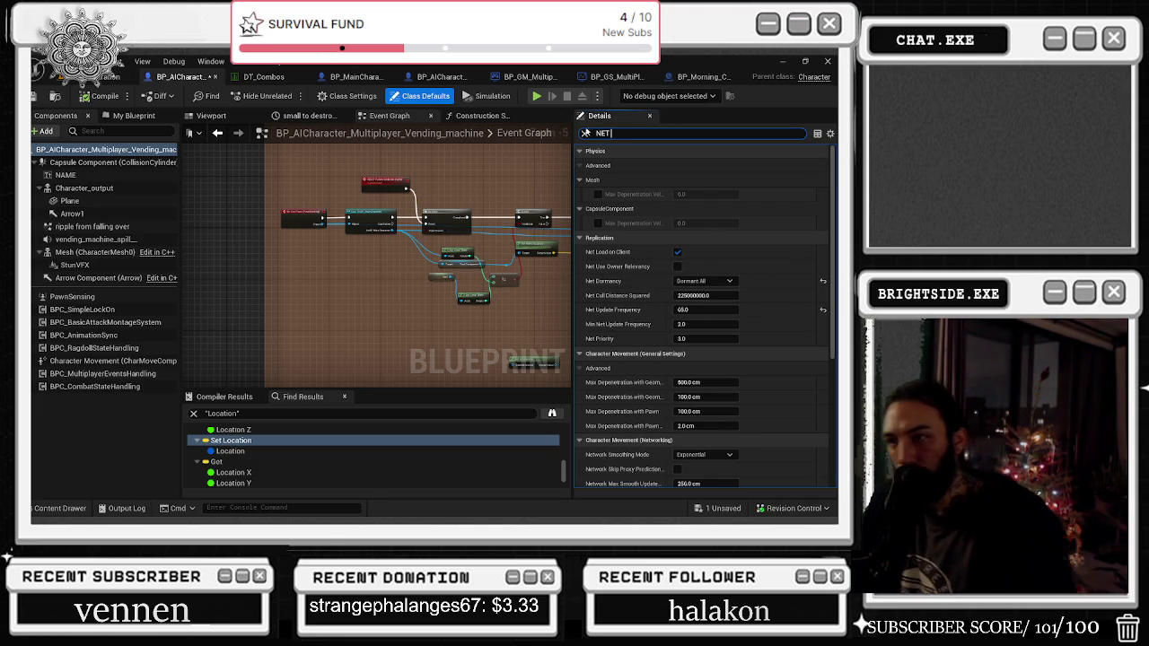
key(ctrl+shift+s)
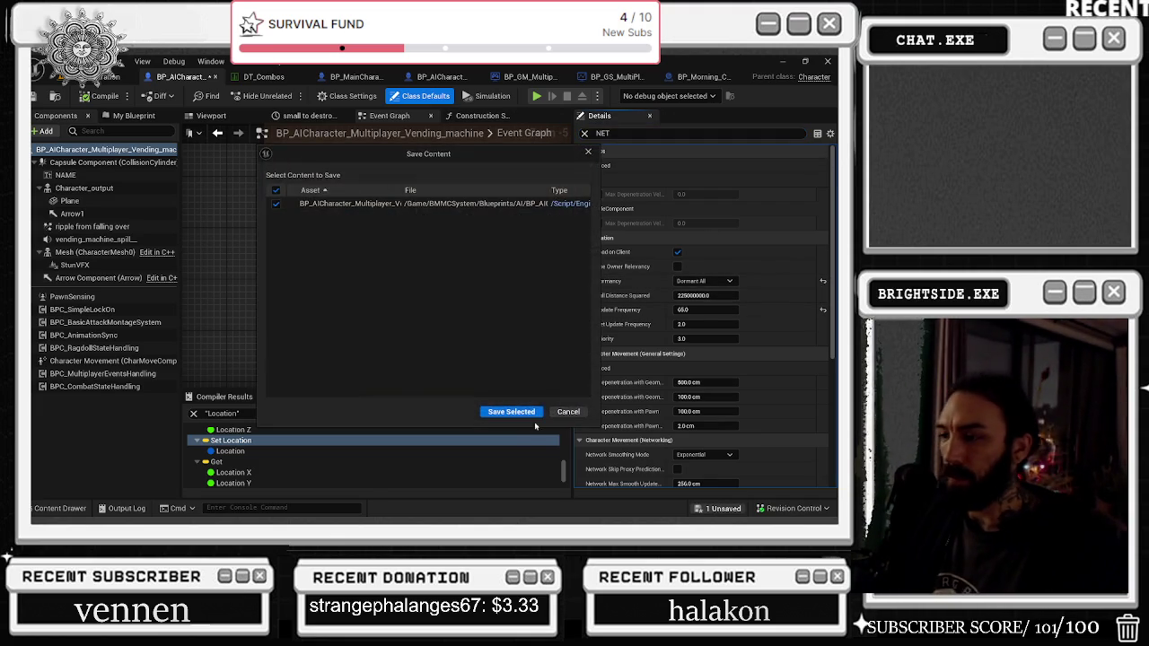
click(512, 412)
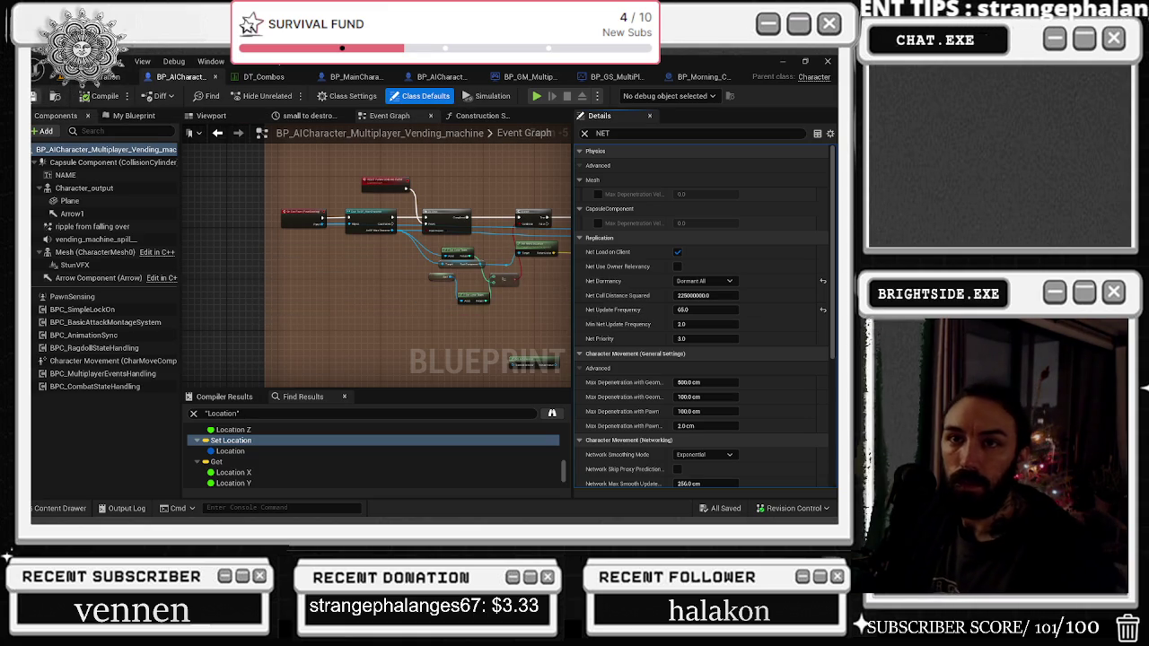
Step: Widen the level viewport, glance at the customer and vending machine blueprints, and return to the level editor
click(64, 84)
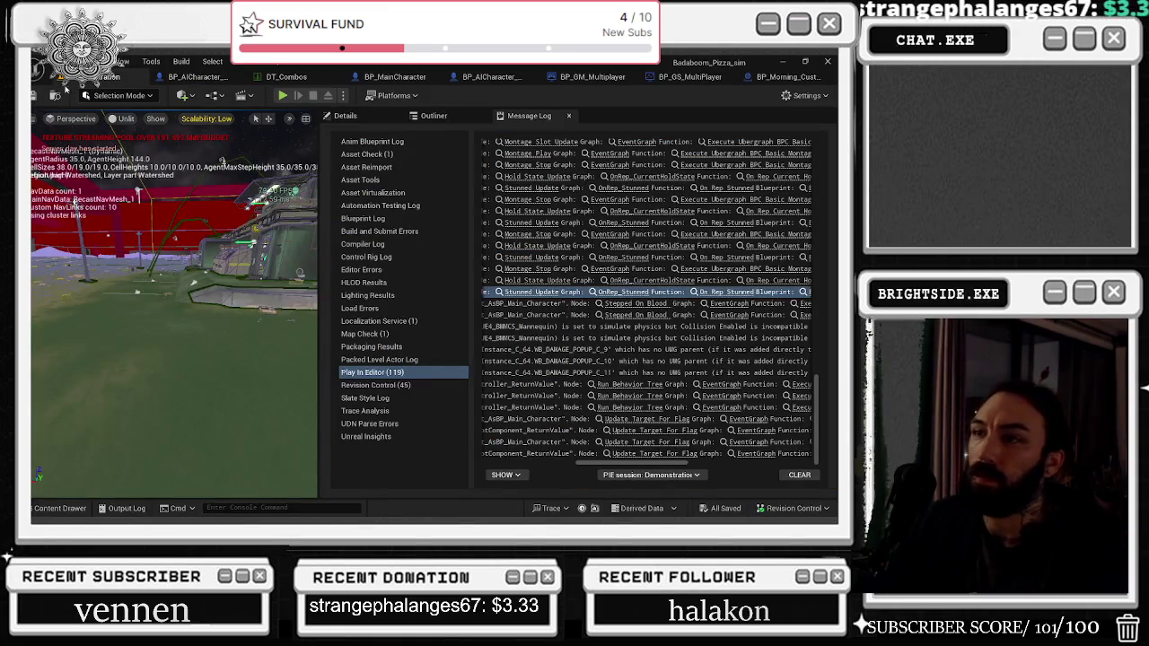
drag(322, 182, 610, 182)
click(772, 76)
click(415, 78)
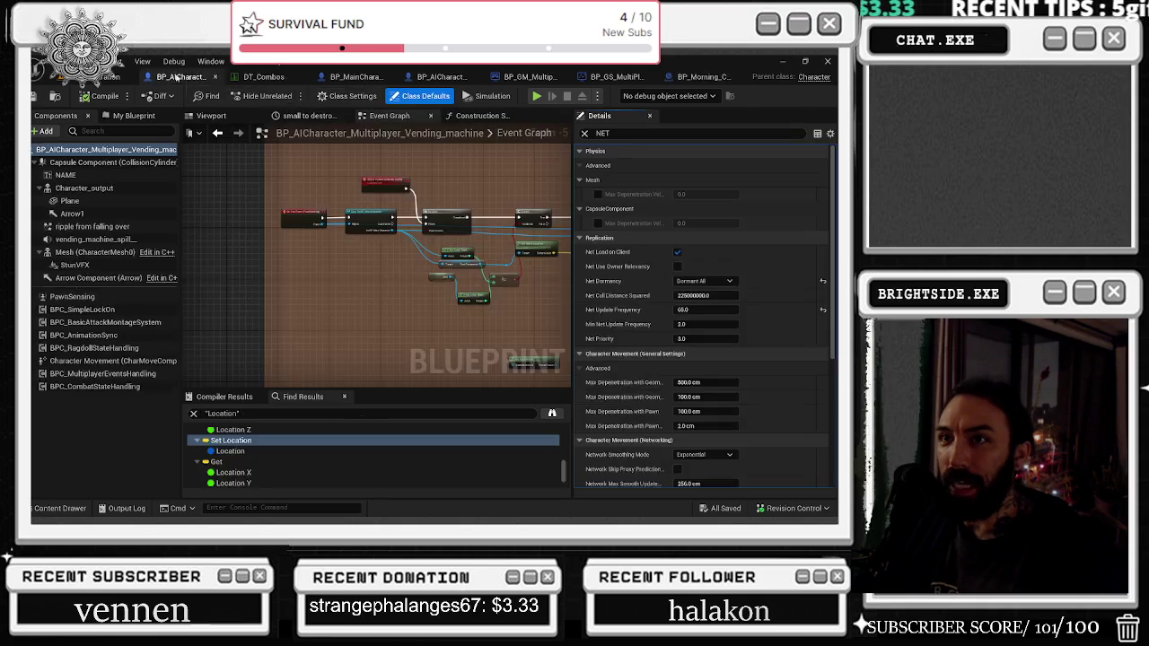
scroll(314, 231, down, 3)
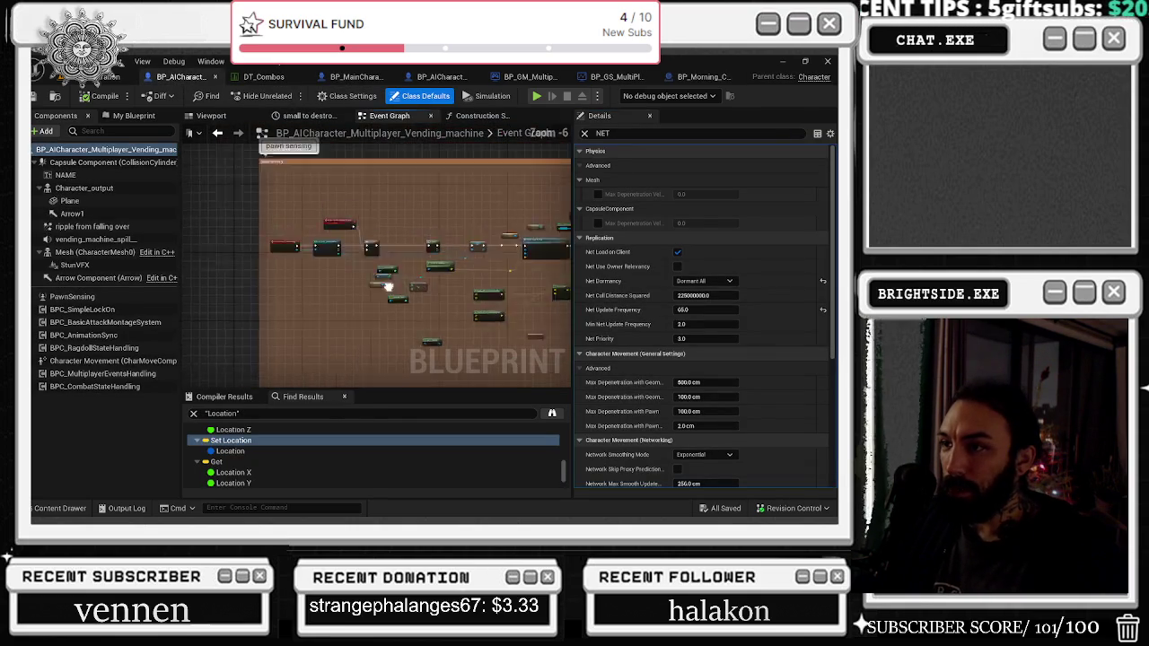
scroll(375, 238, up, 5)
scroll(377, 240, up, 1)
mouse_move(379, 243)
mouse_down()
mouse_move(390, 294)
mouse_move(367, 244)
mouse_move(395, 244)
mouse_up()
scroll(391, 294, up, 2)
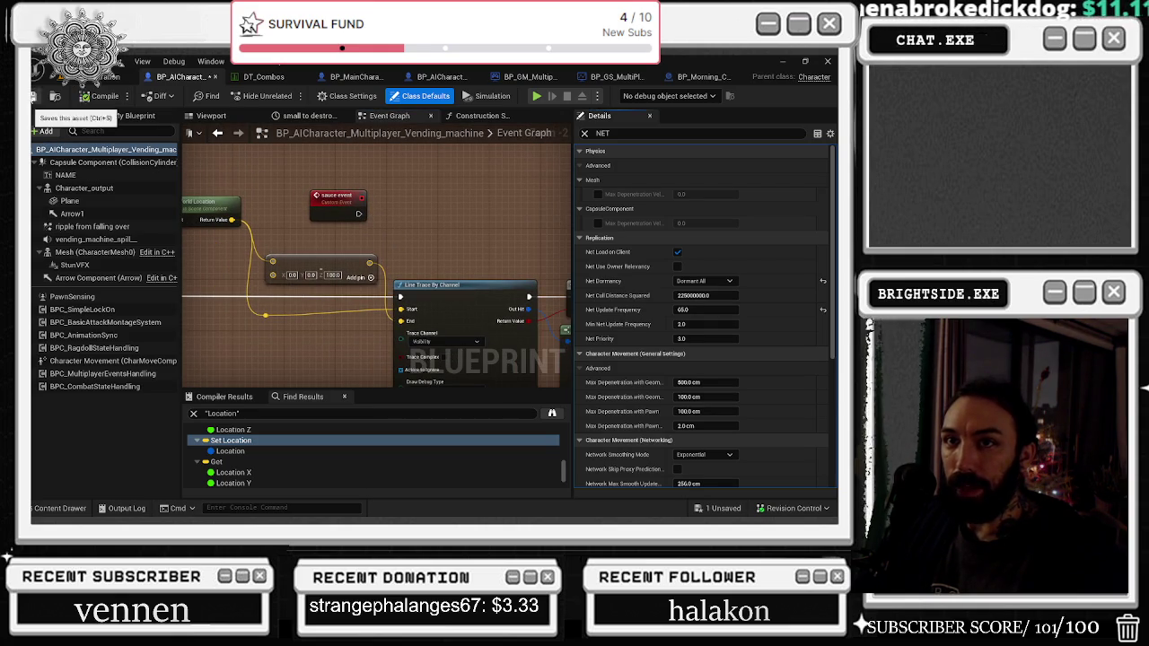
click(113, 77)
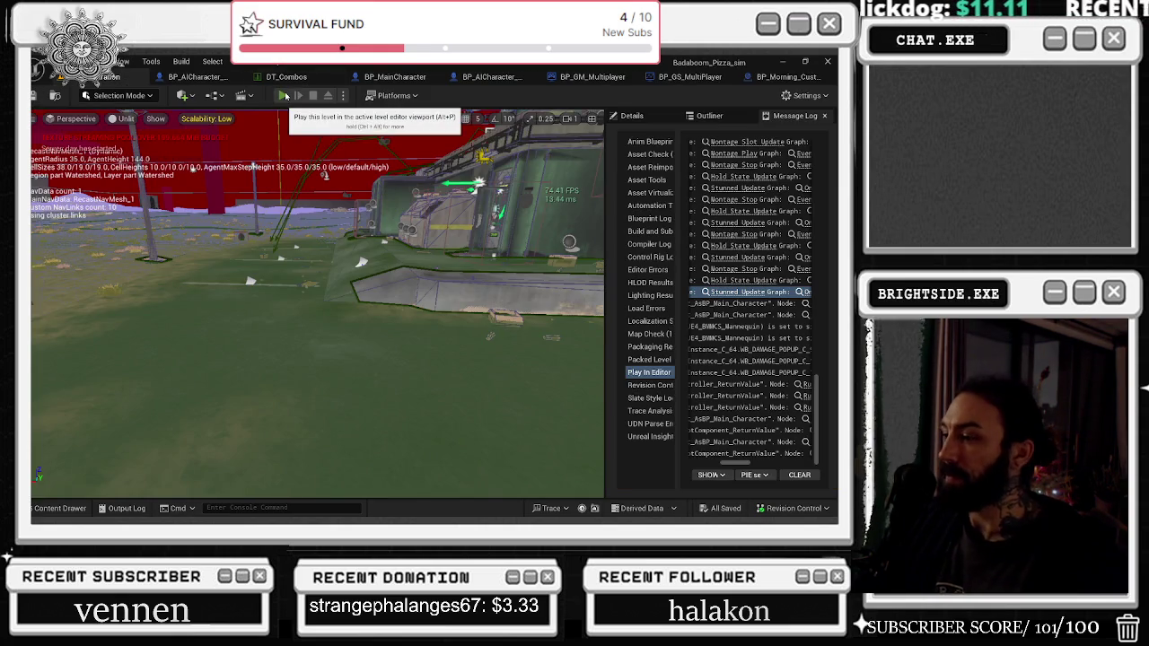
Step: Start Play-In-Editor, walk the player through the shop and deck onto the lot, then switch to YouTube
click(285, 95)
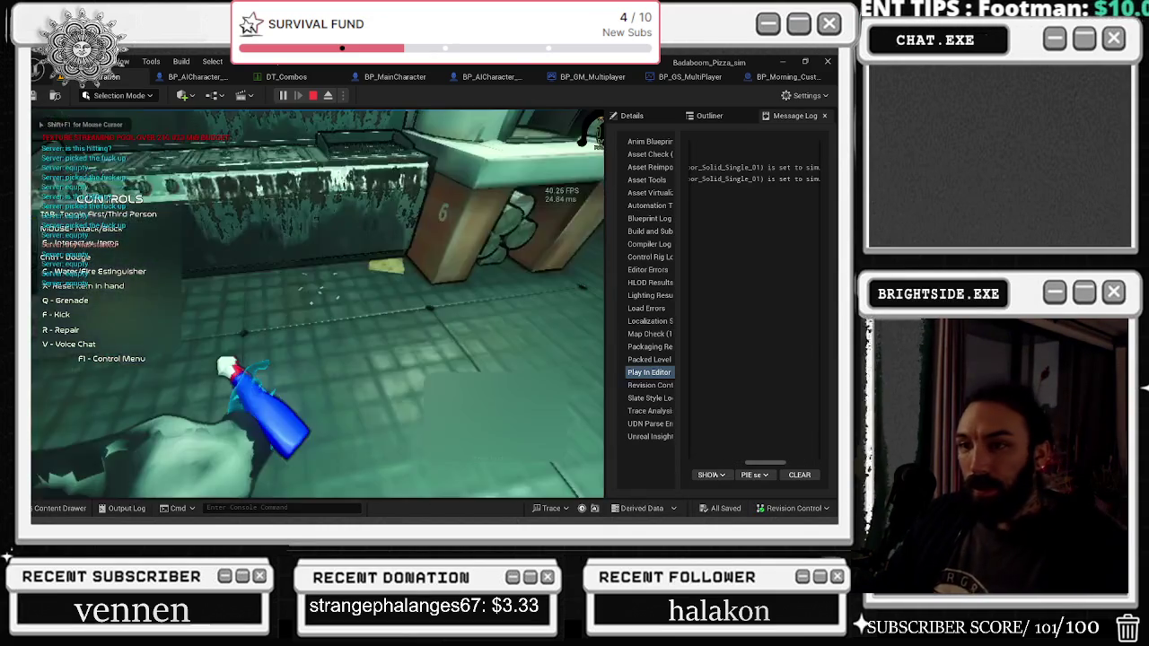
key(w)
key(w)
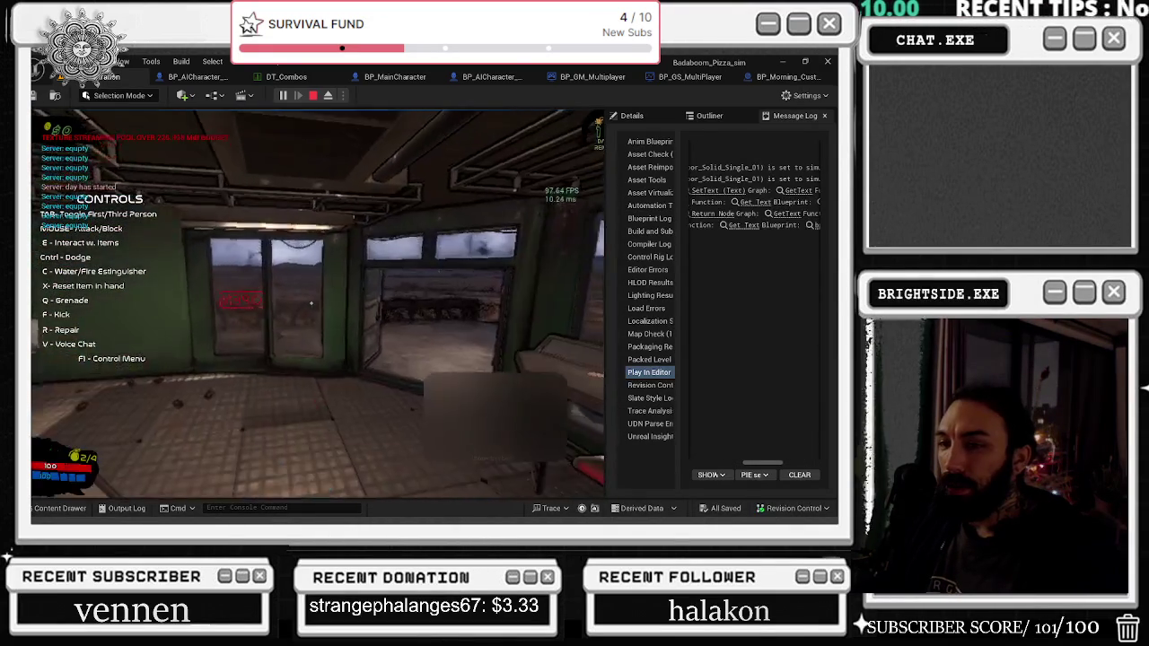
key(w)
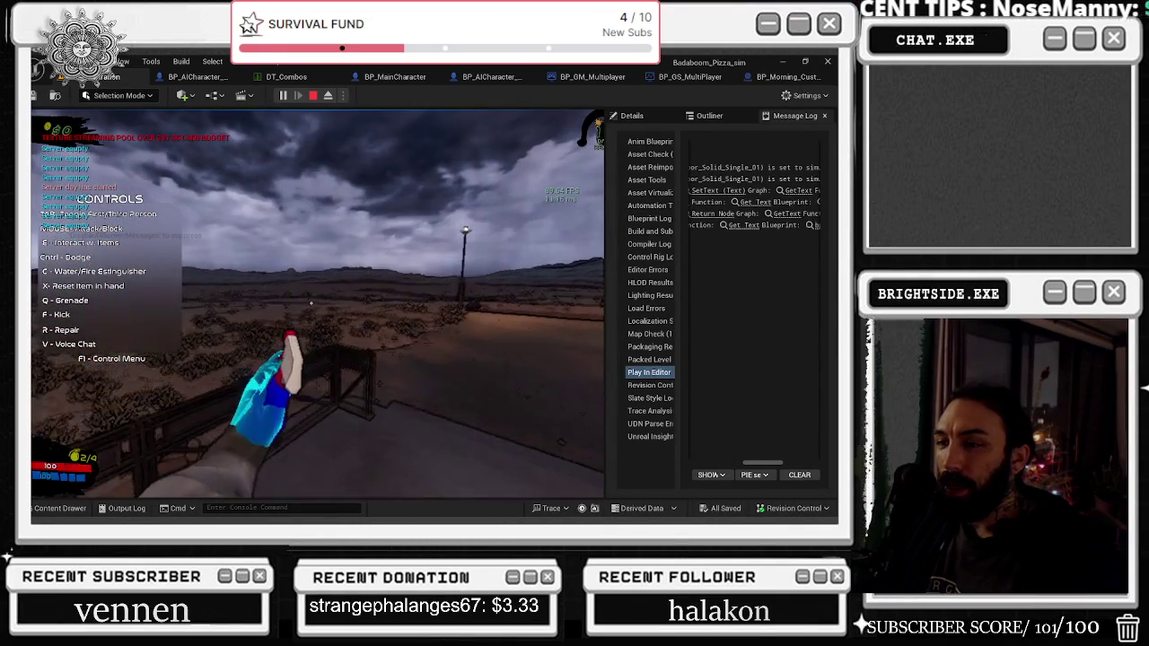
key(w)
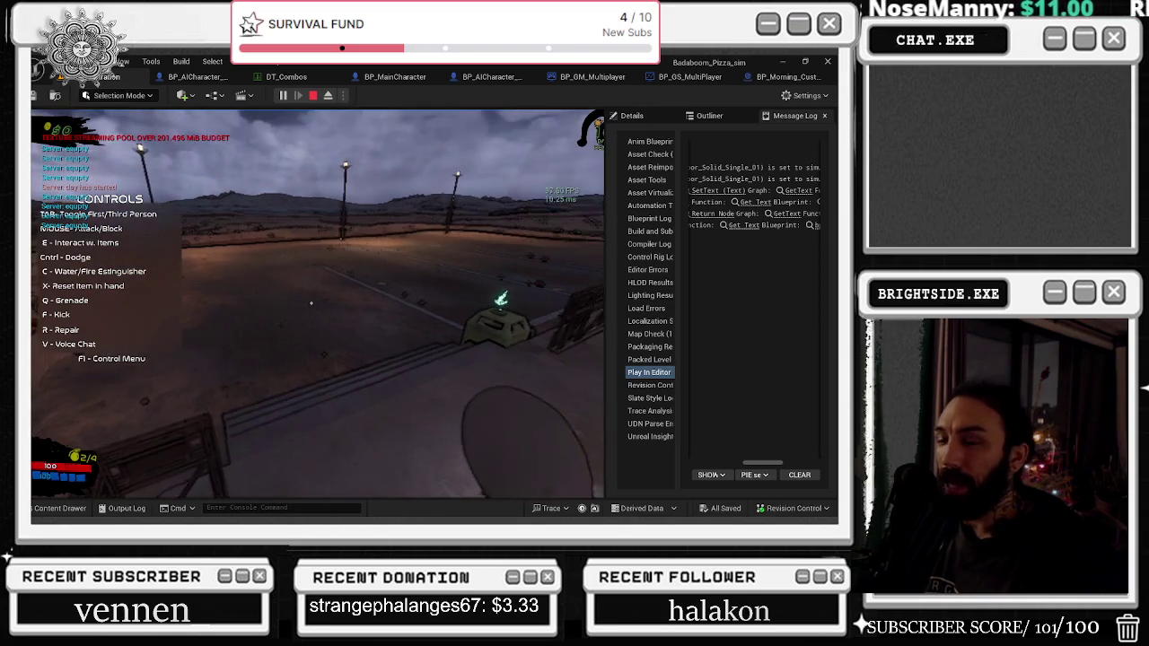
key(alt+Tab)
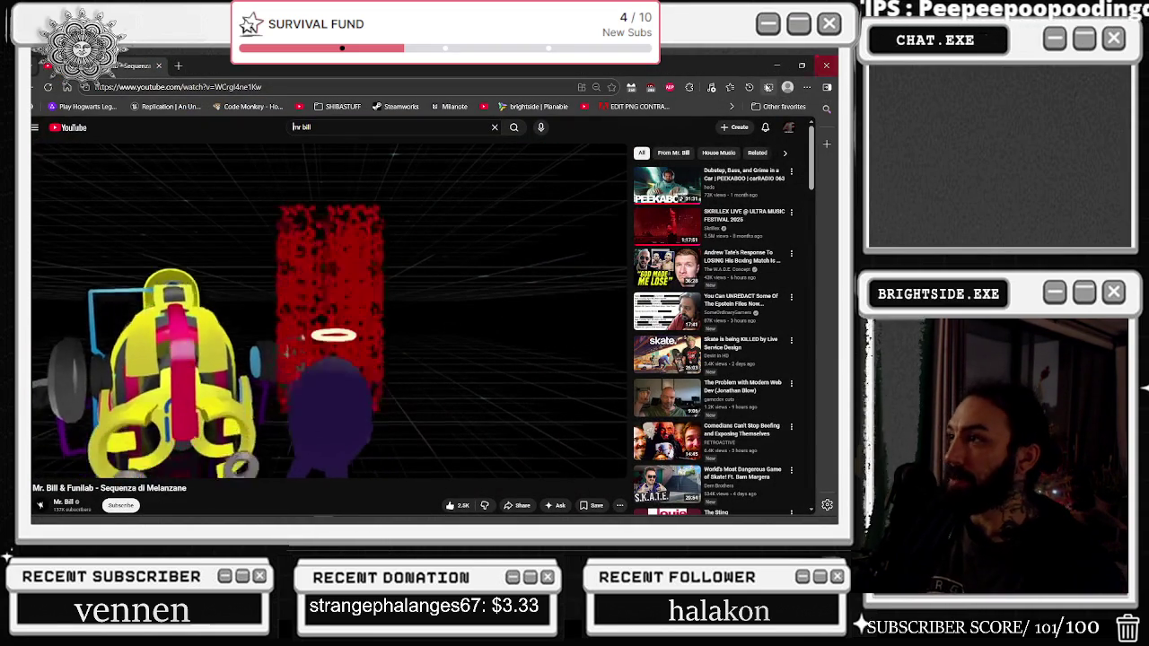
Step: Bring the Unreal play-in-editor session back in front of the YouTube window
click(825, 66)
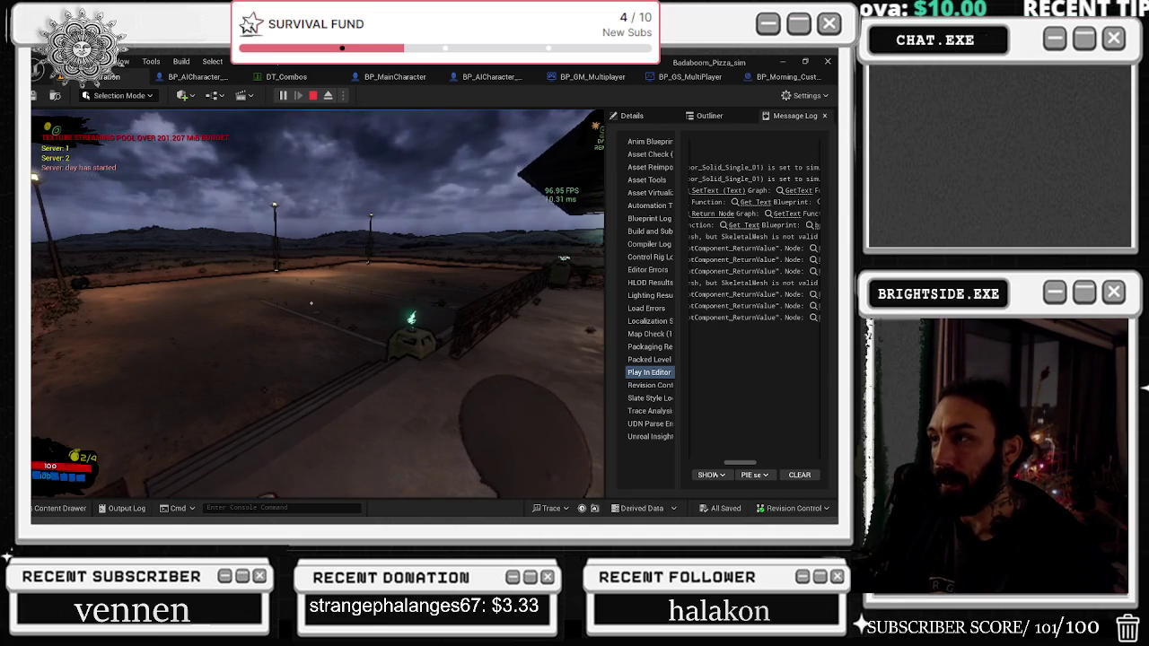
Step: Widen the game viewport until the Message Log is a narrow strip, then return to YouTube
key(alt+Tab)
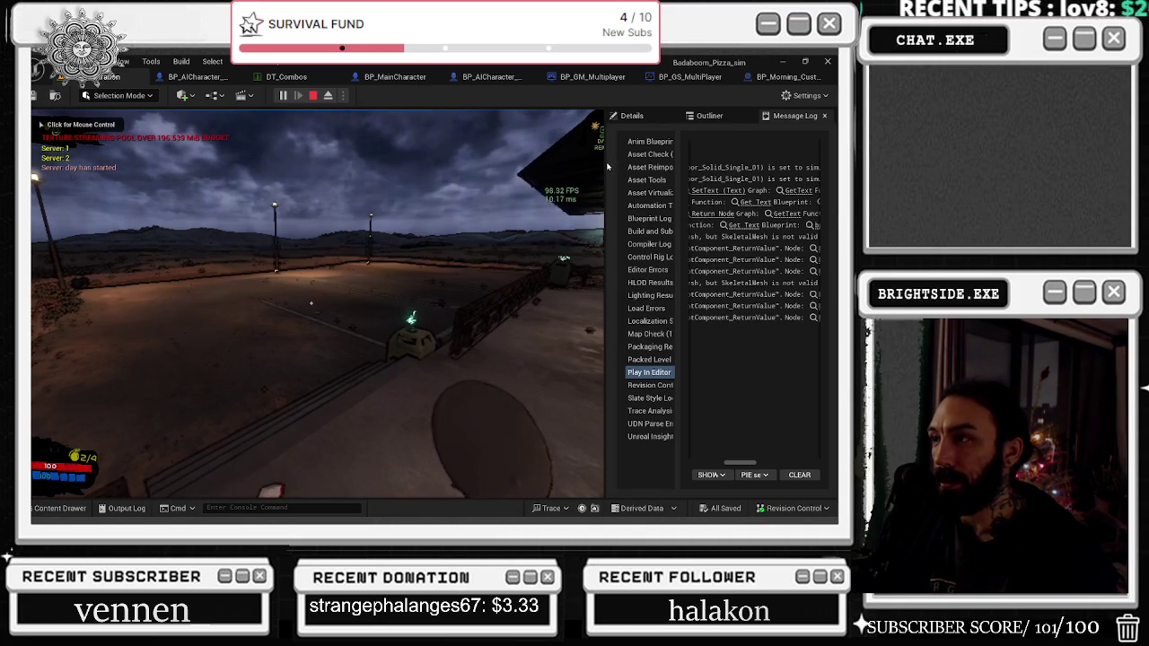
drag(607, 167, 775, 167)
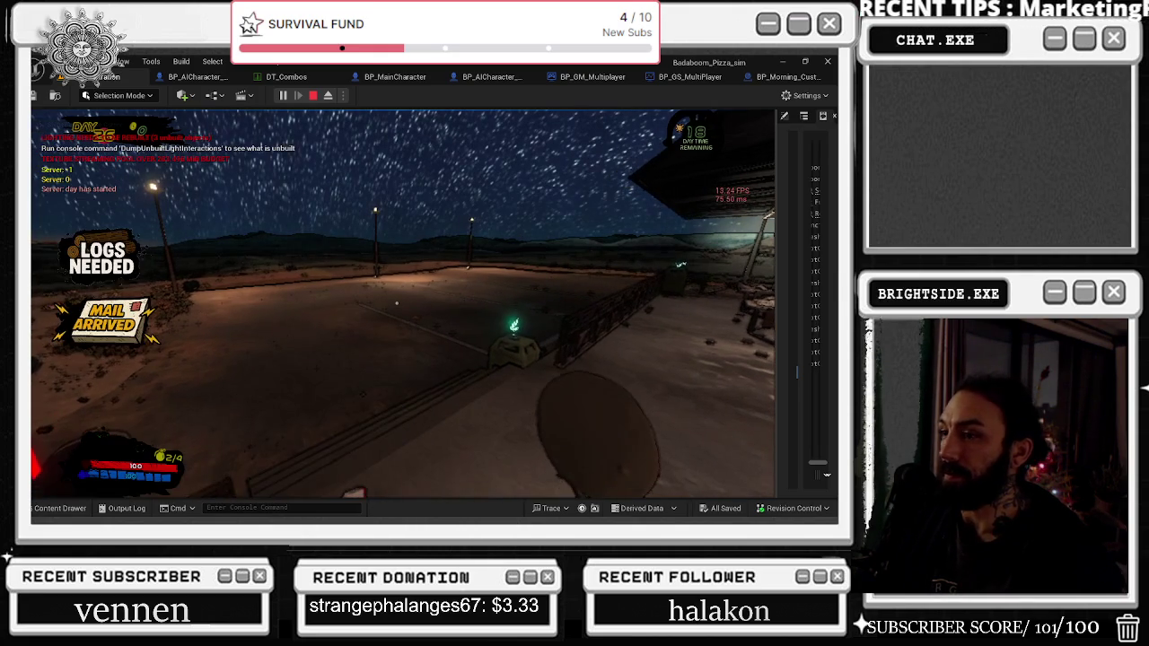
key(alt+Tab)
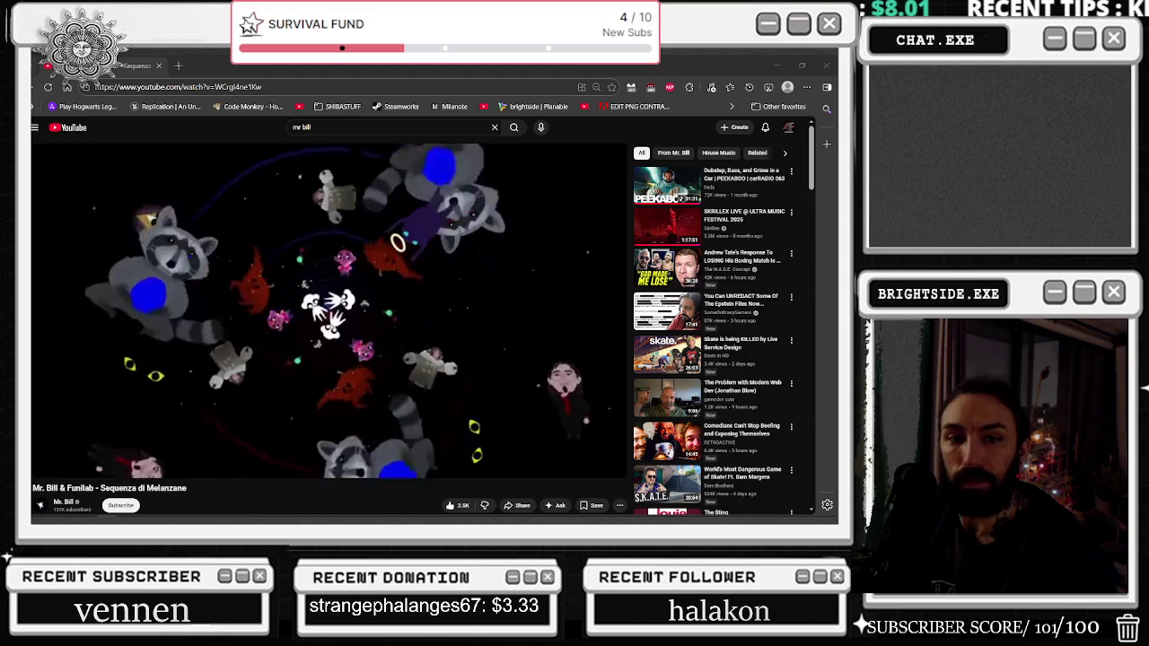
Step: Back in Unreal, restart the play session and show BP_Morning_Customer's Event Graph
key(alt+Tab)
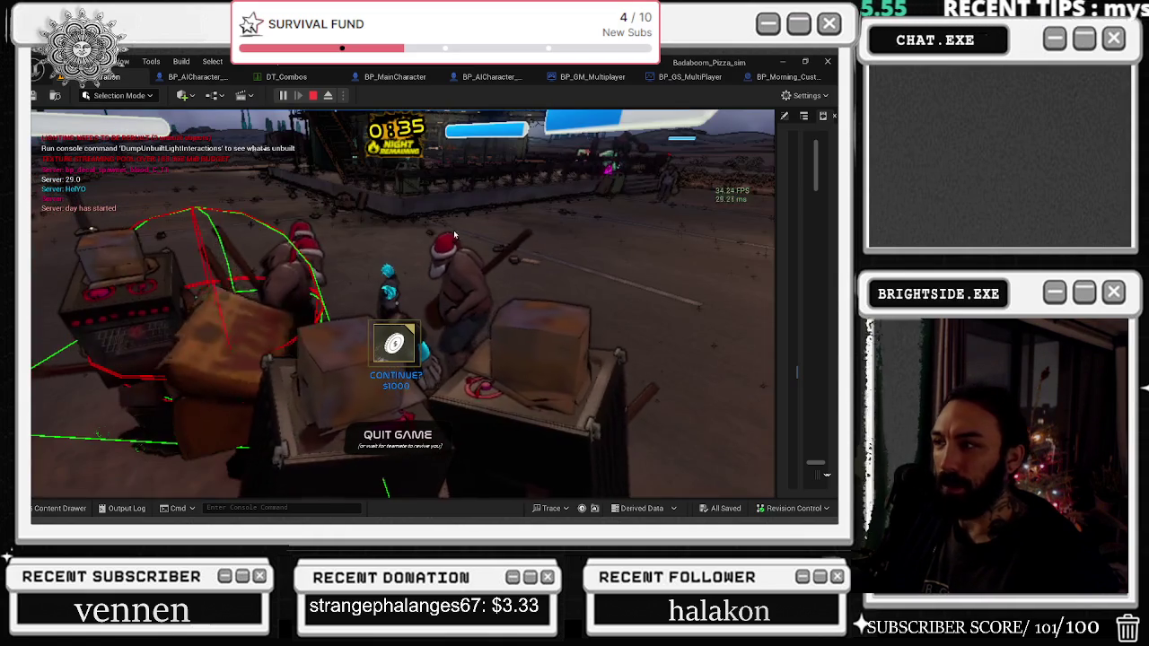
key(Escape)
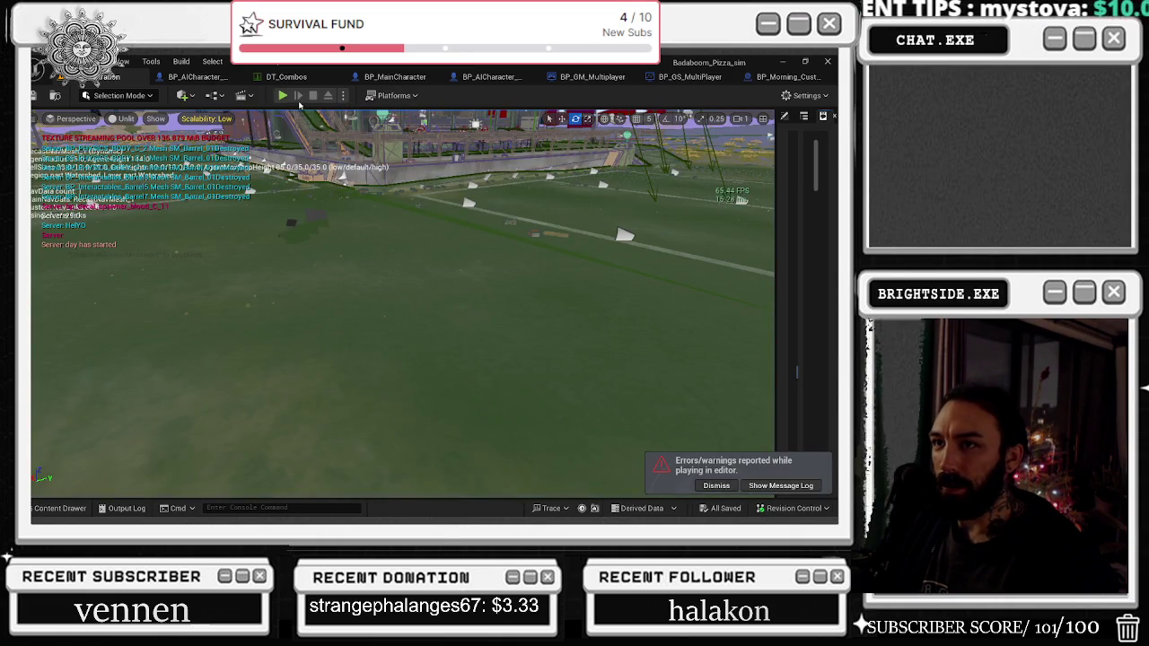
click(282, 95)
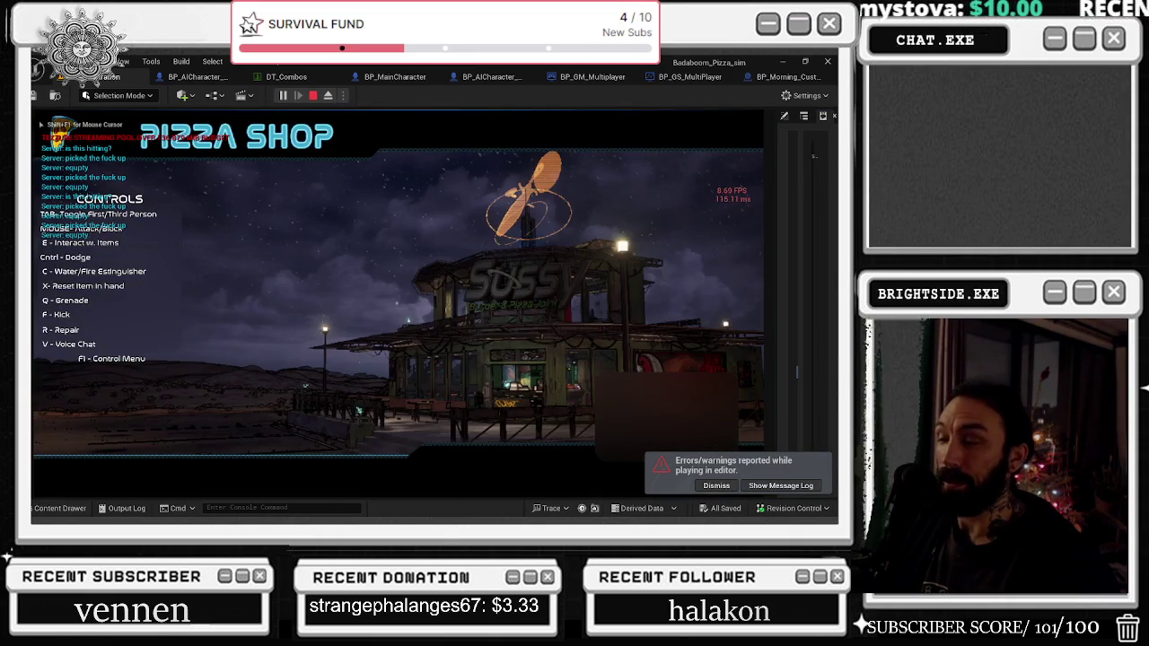
click(783, 78)
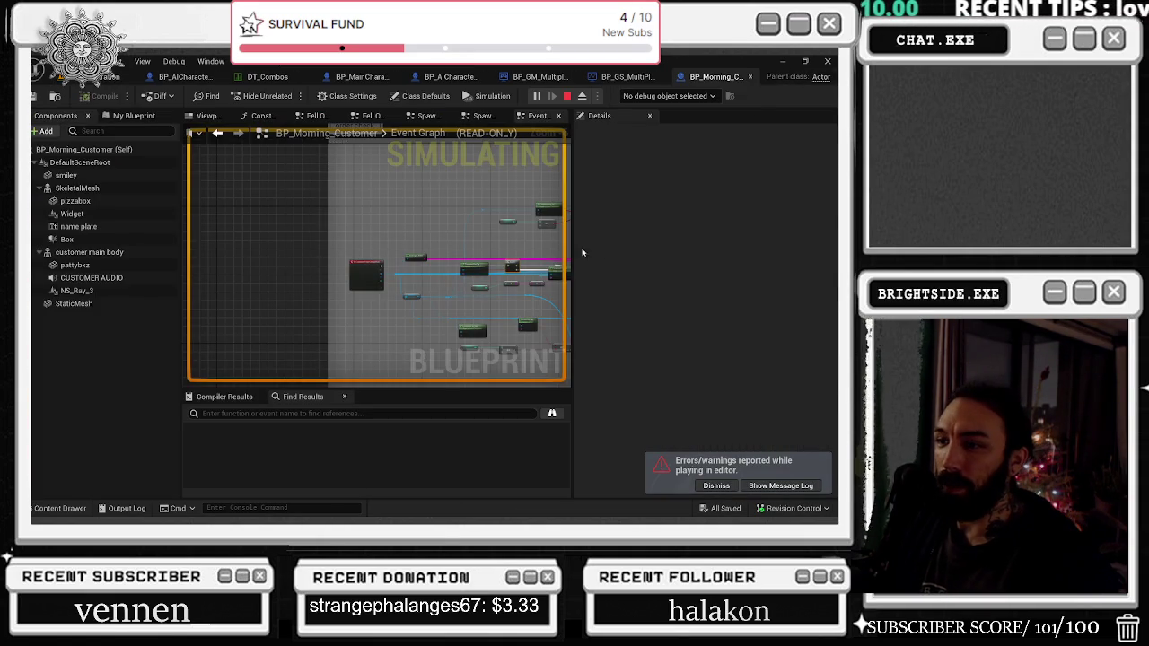
Step: Inspect the vending machine blueprint's line trace nodes, then return to the running level
scroll(359, 258, up, 4)
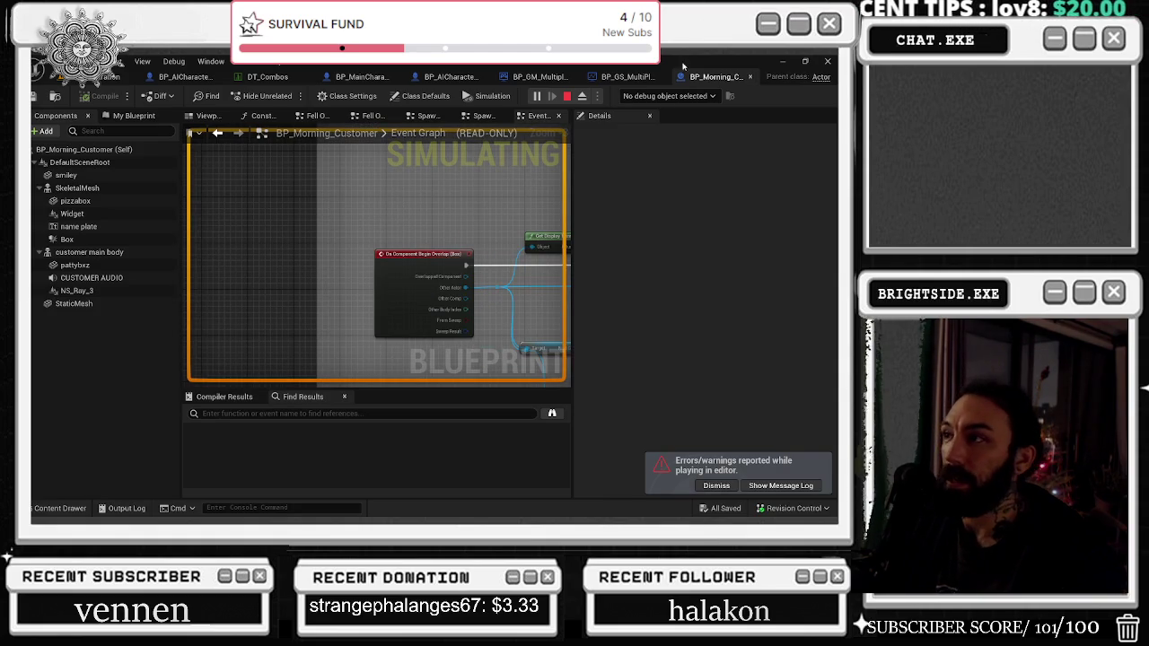
click(204, 77)
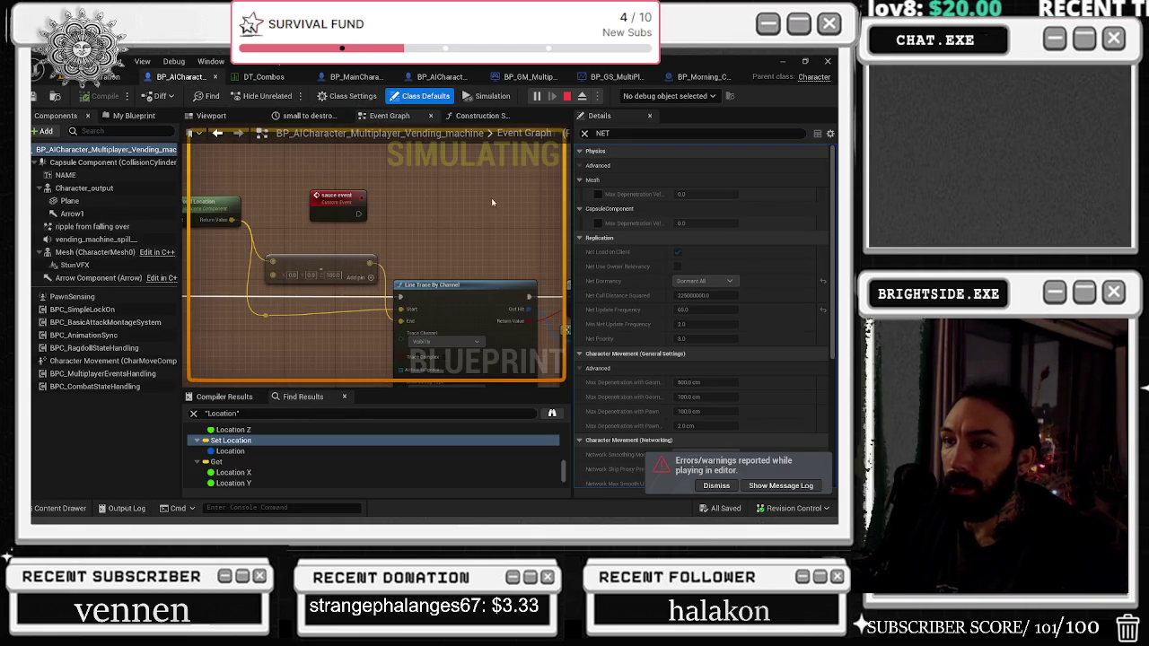
drag(223, 214, 446, 256)
click(112, 78)
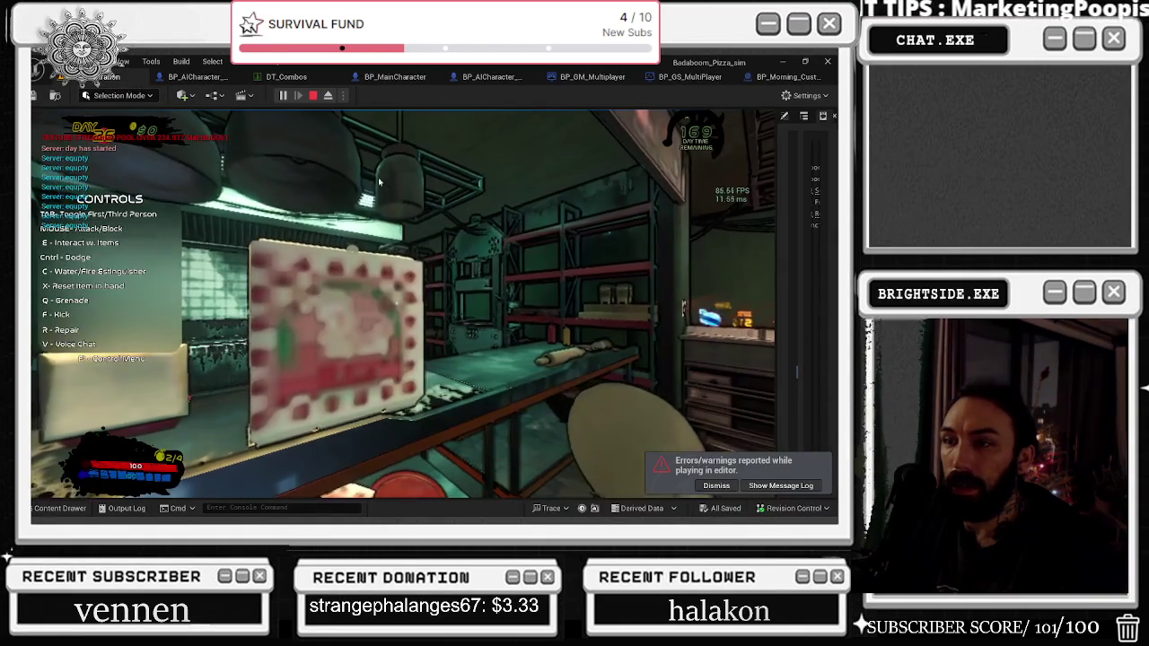
Step: Walk the character outside the shop in third person toward the dumpster and back
key(w)
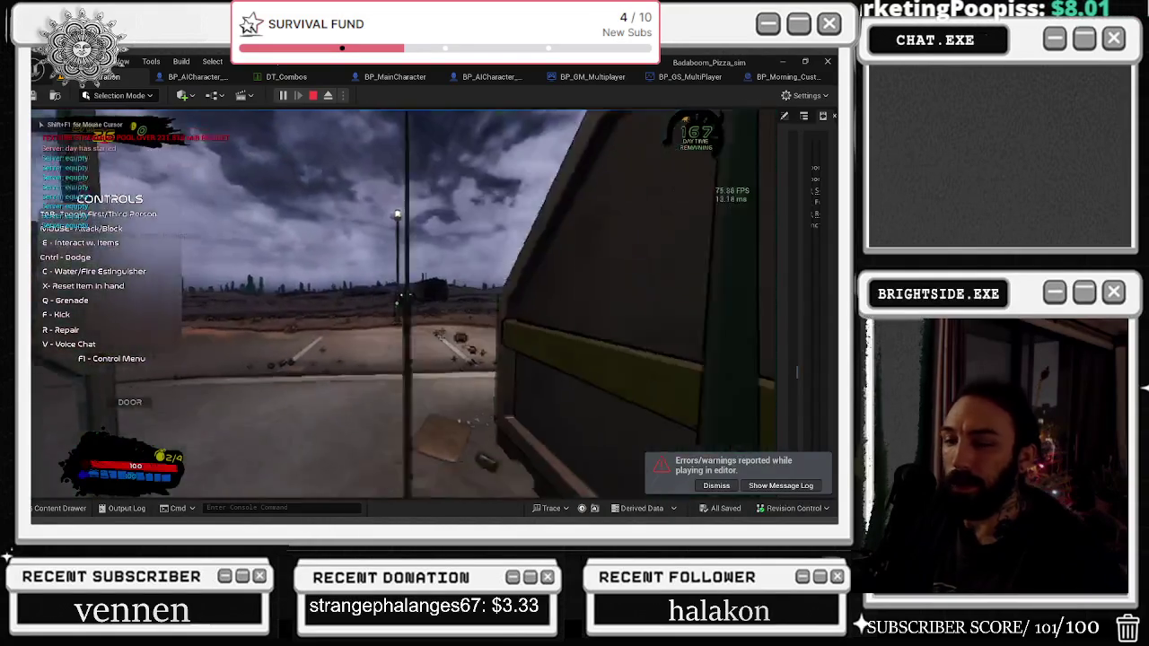
key(Tab)
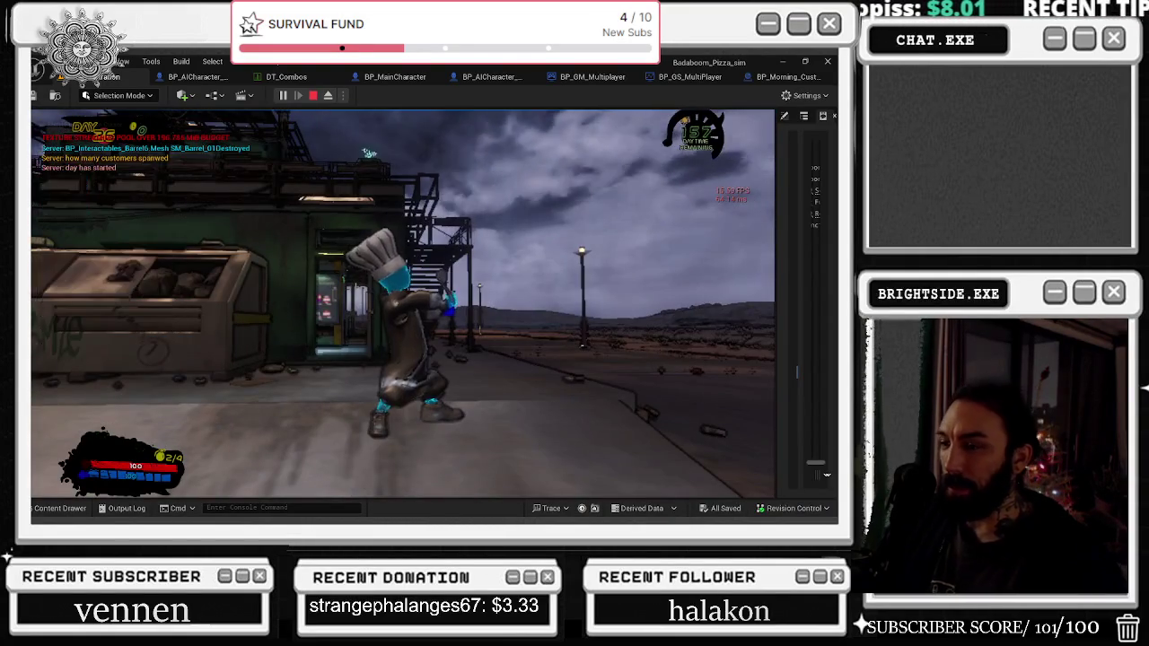
key(w)
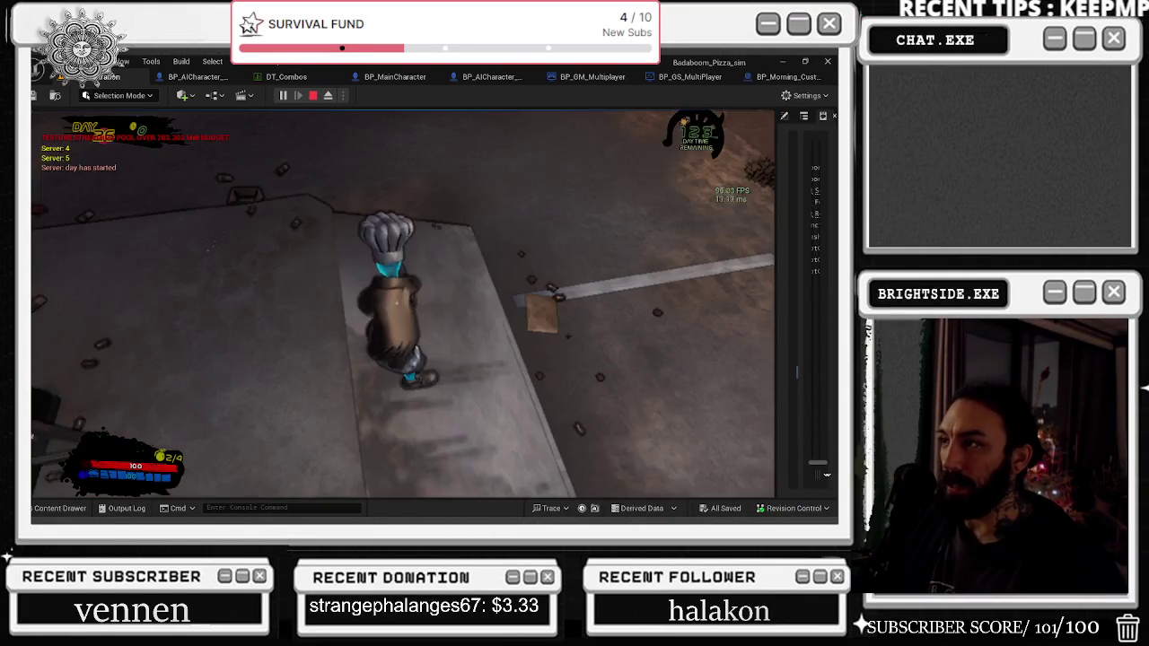
key(w)
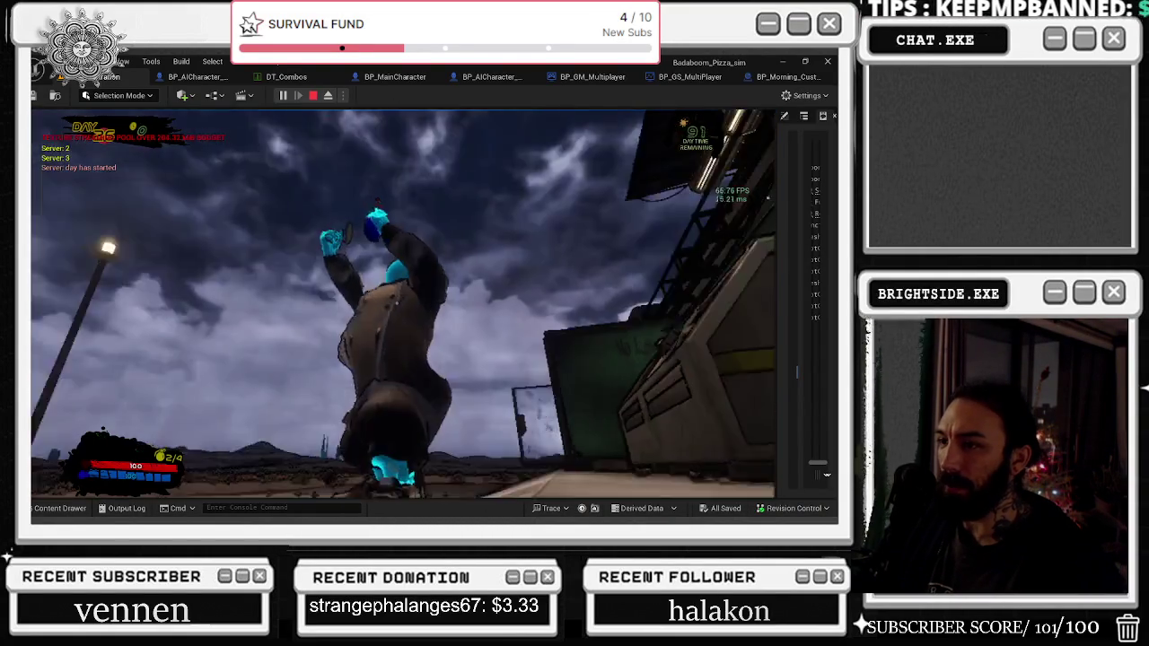
key(w)
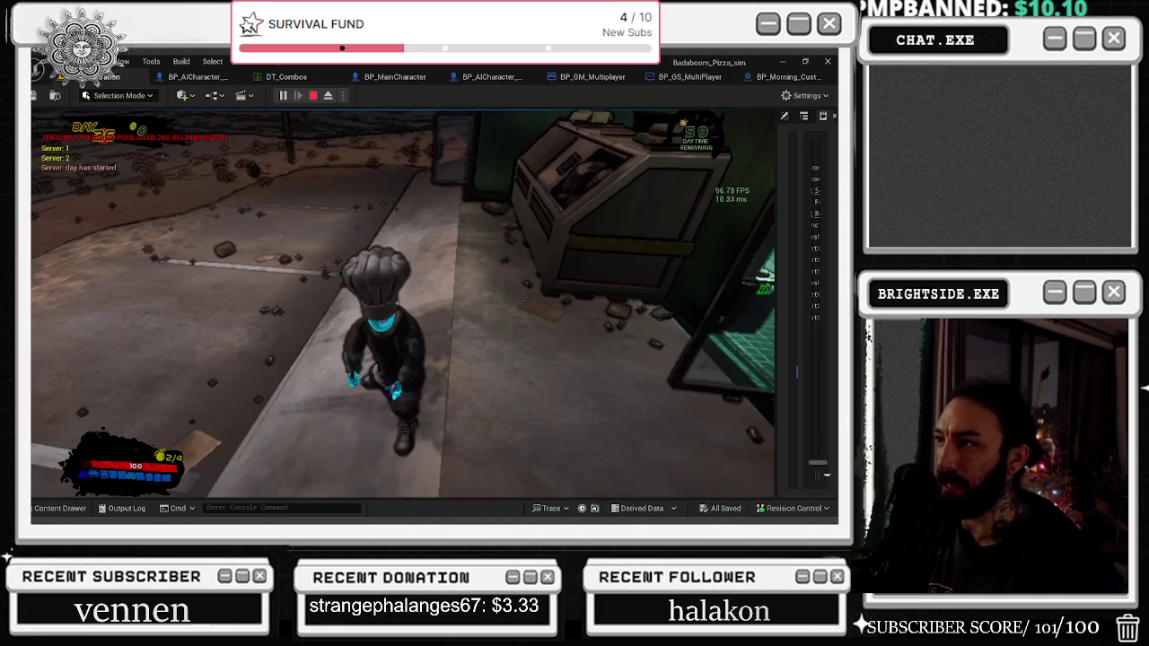
key(w)
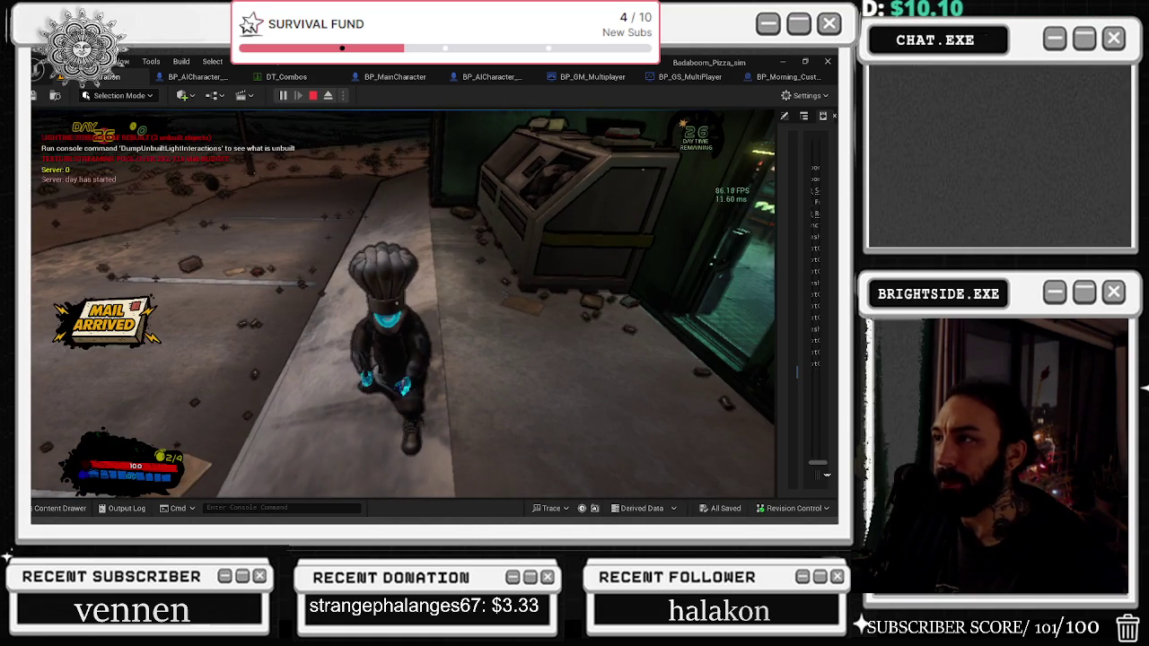
key(s)
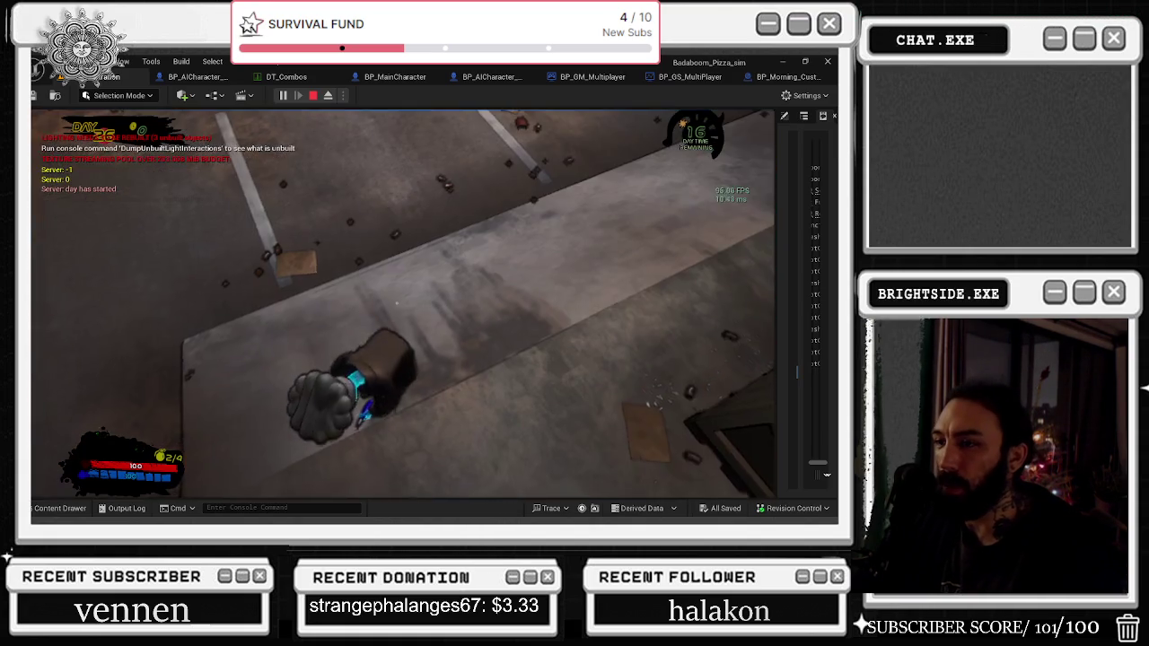
key(s)
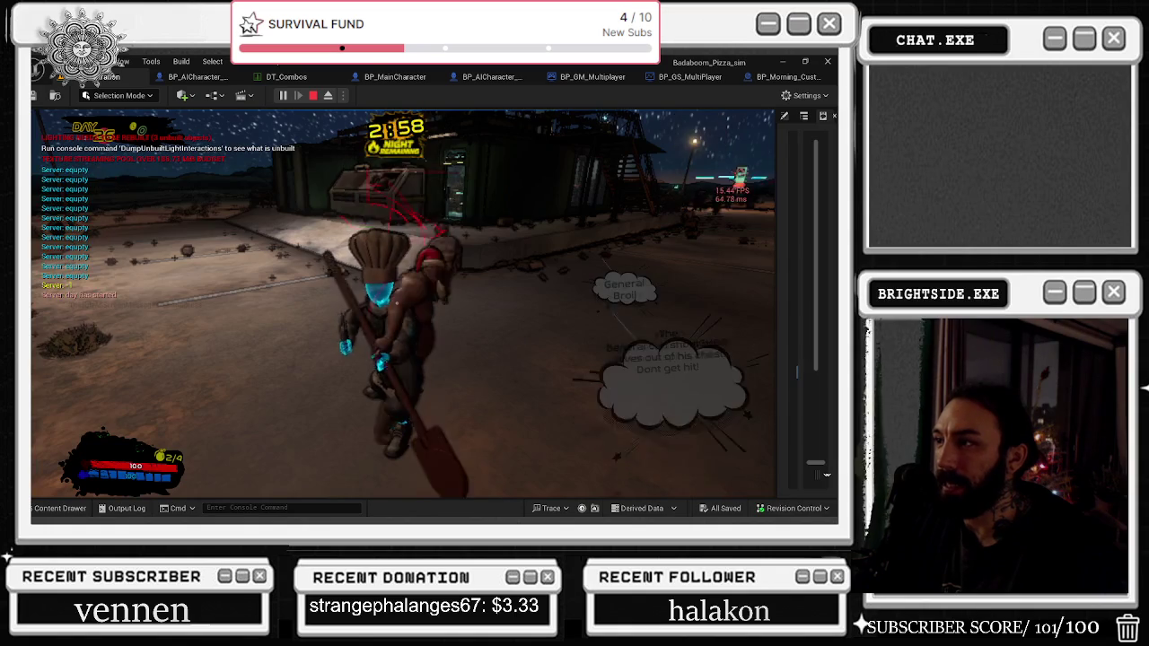
Step: Fight the night enemies around the shop and street, then stop Play-In-Editor
key(w)
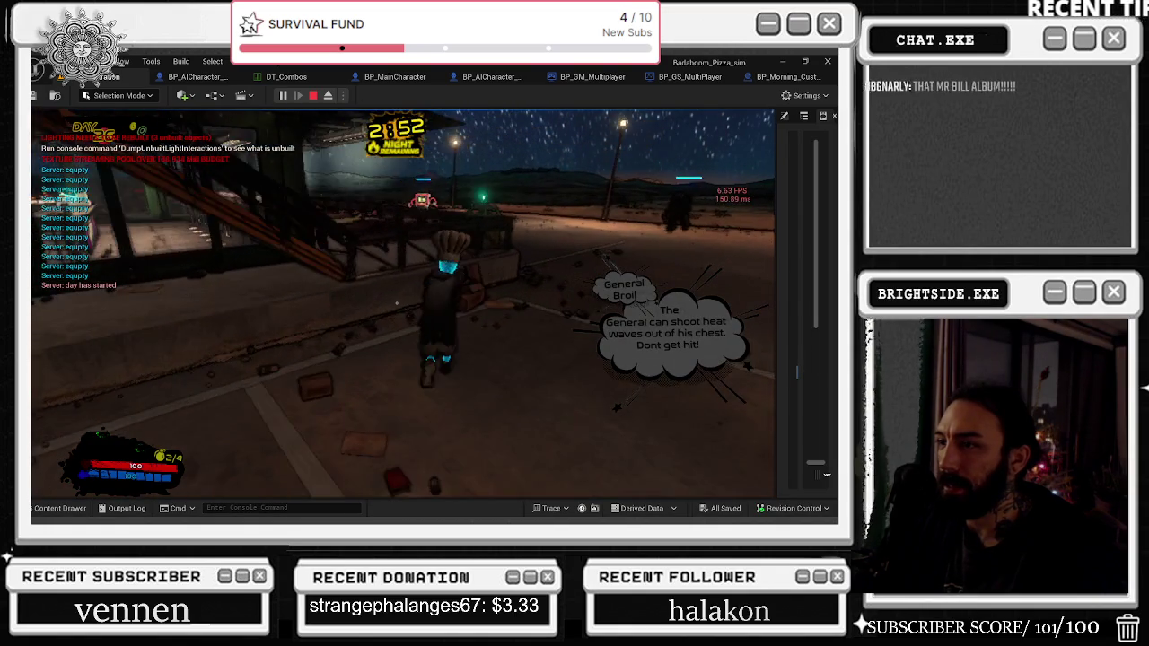
key(w)
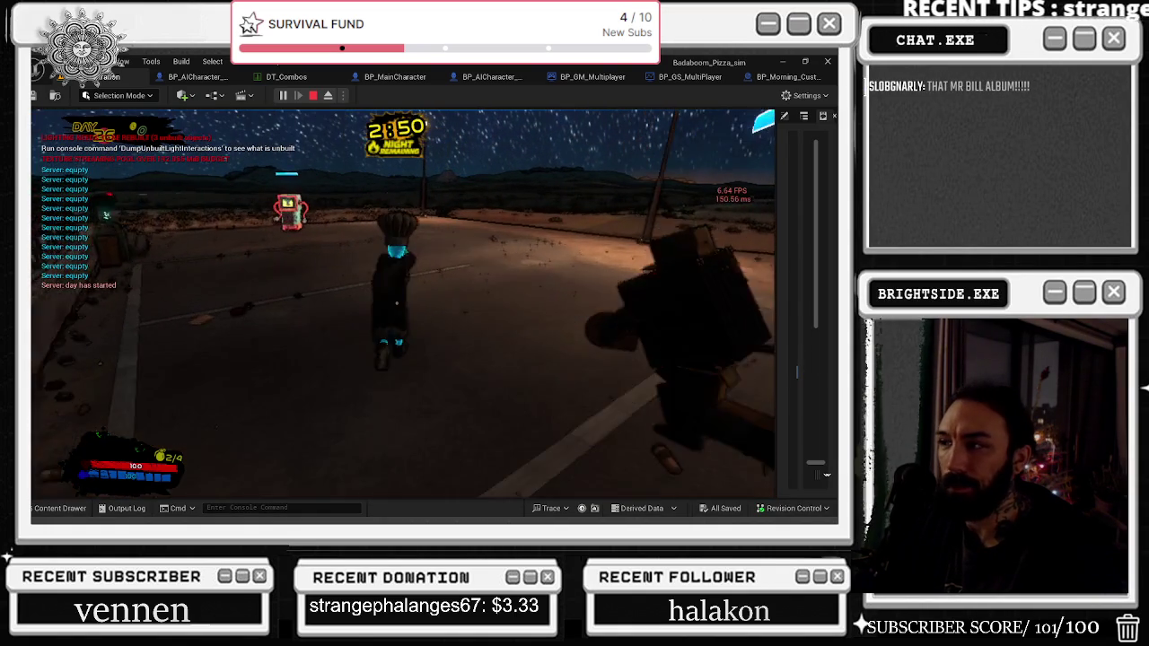
key(w)
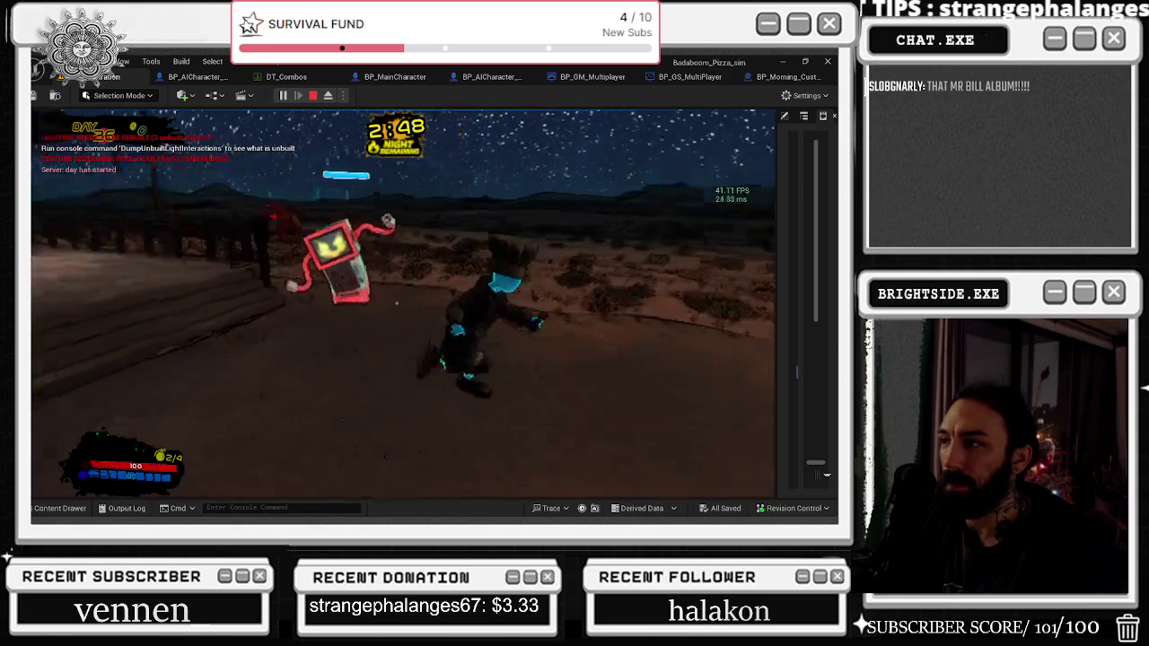
key(w)
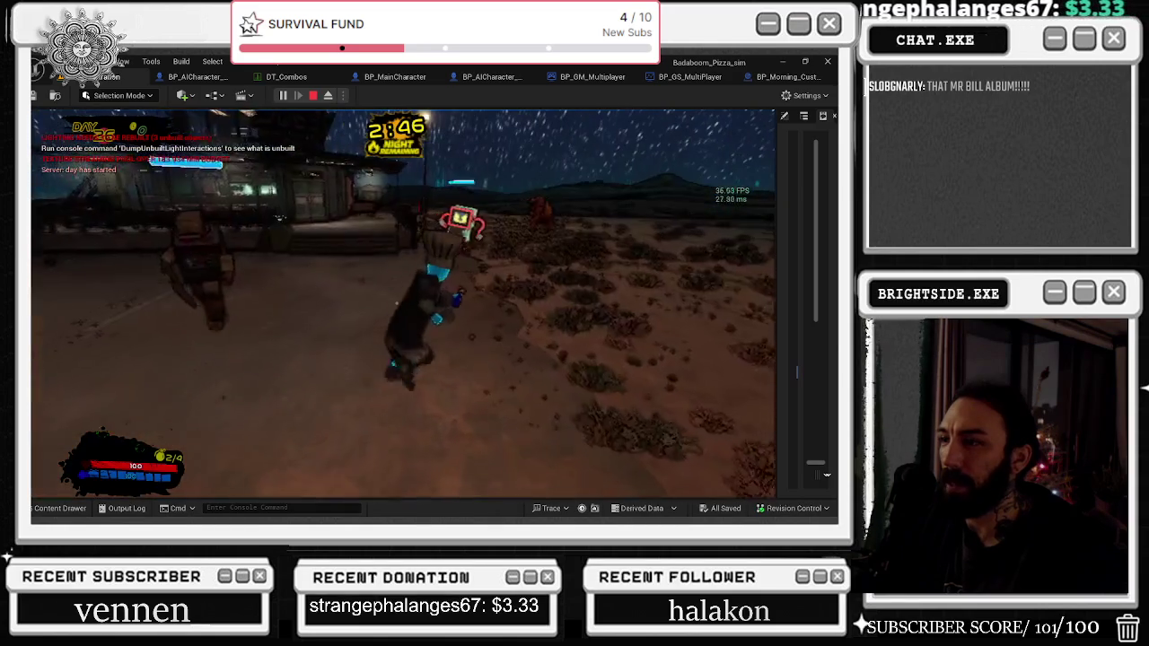
key(w)
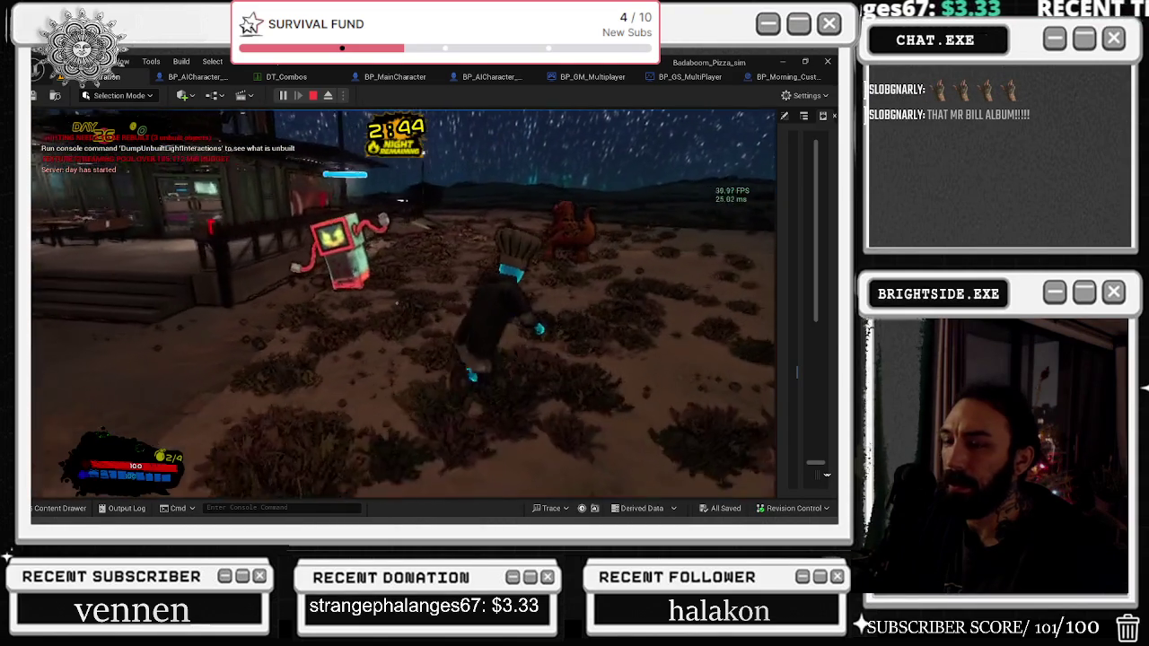
key(w)
key(w)
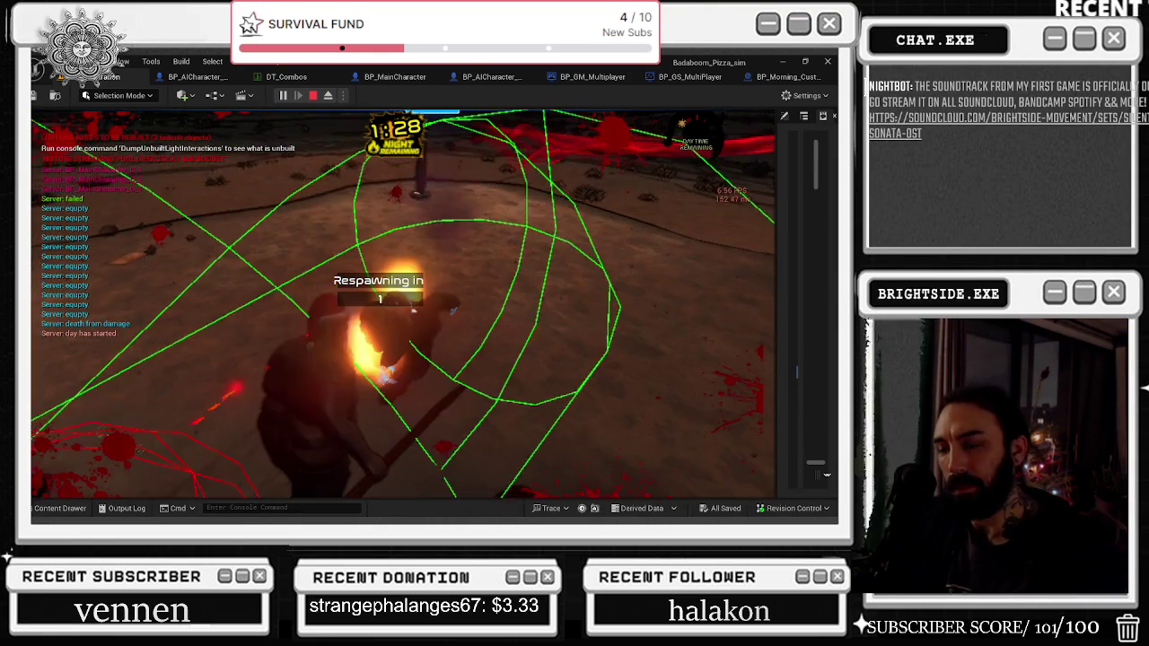
key(Escape)
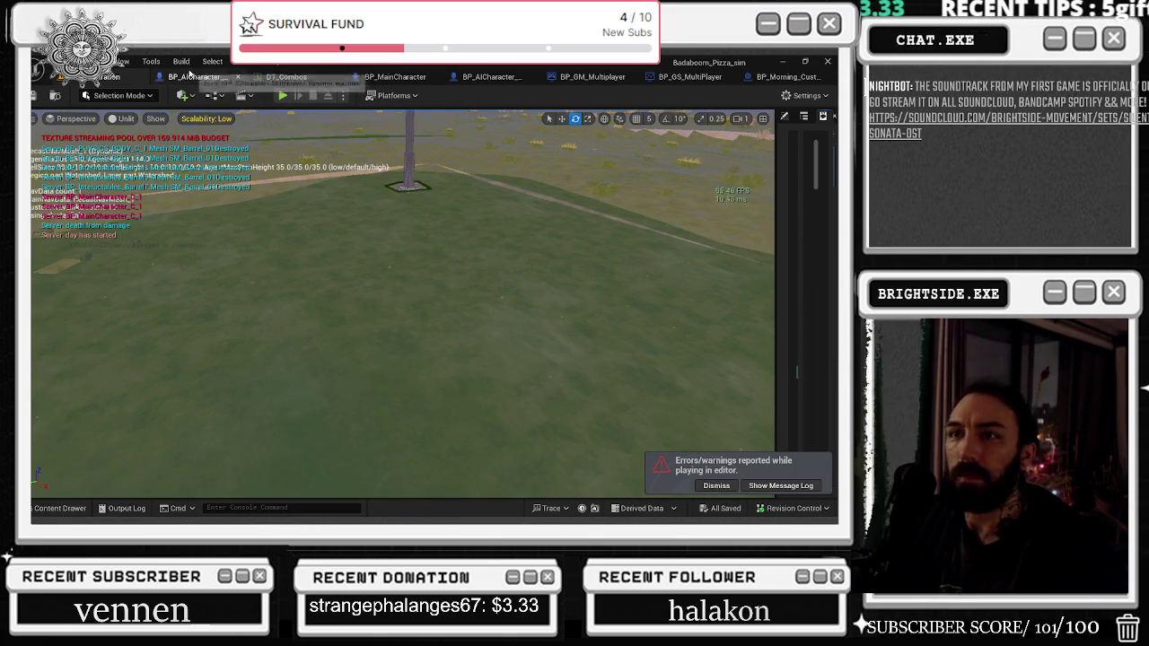
Step: Open vending_machine_walk from the Character_output component's Anim to Play setting
click(193, 76)
click(113, 187)
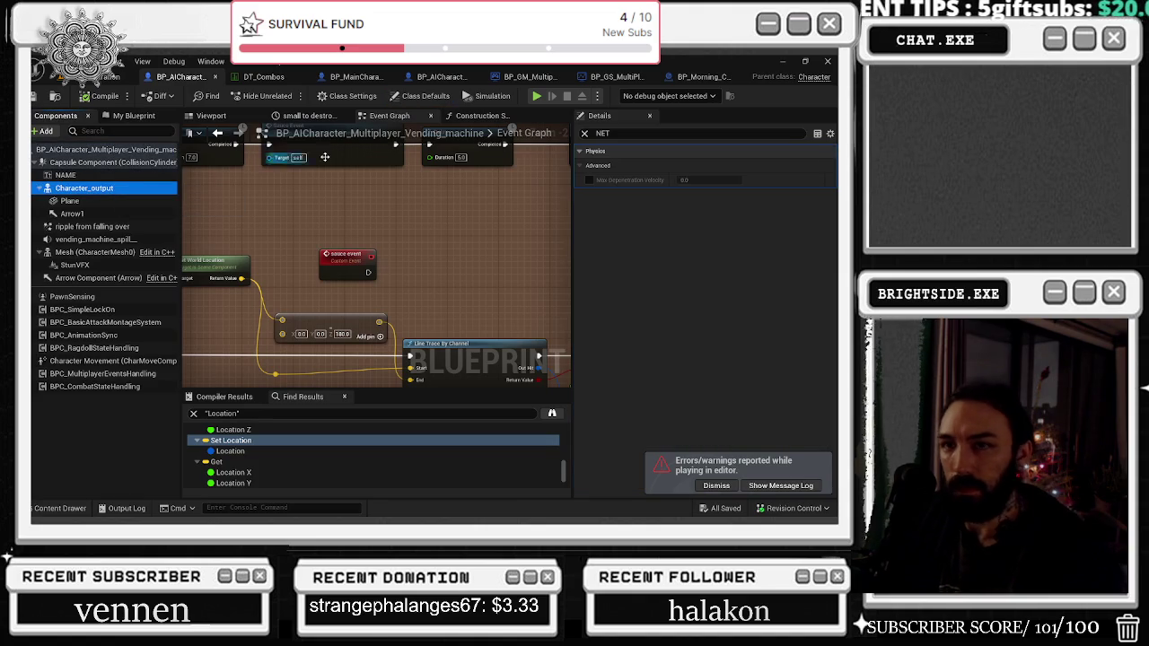
click(584, 132)
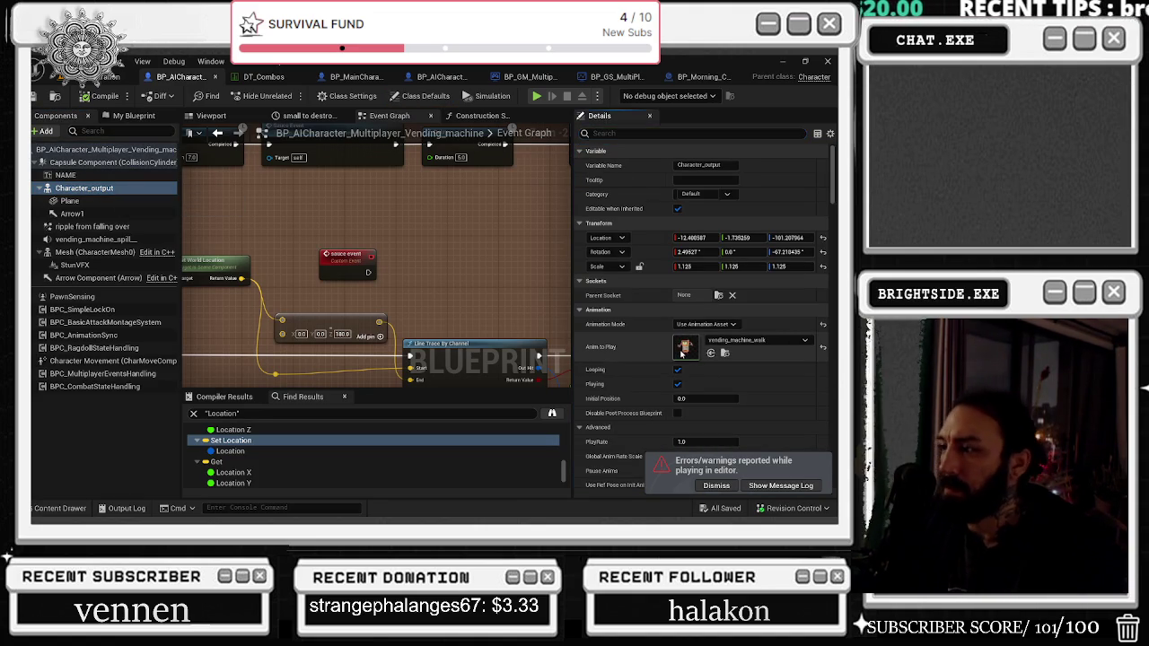
double_click(681, 353)
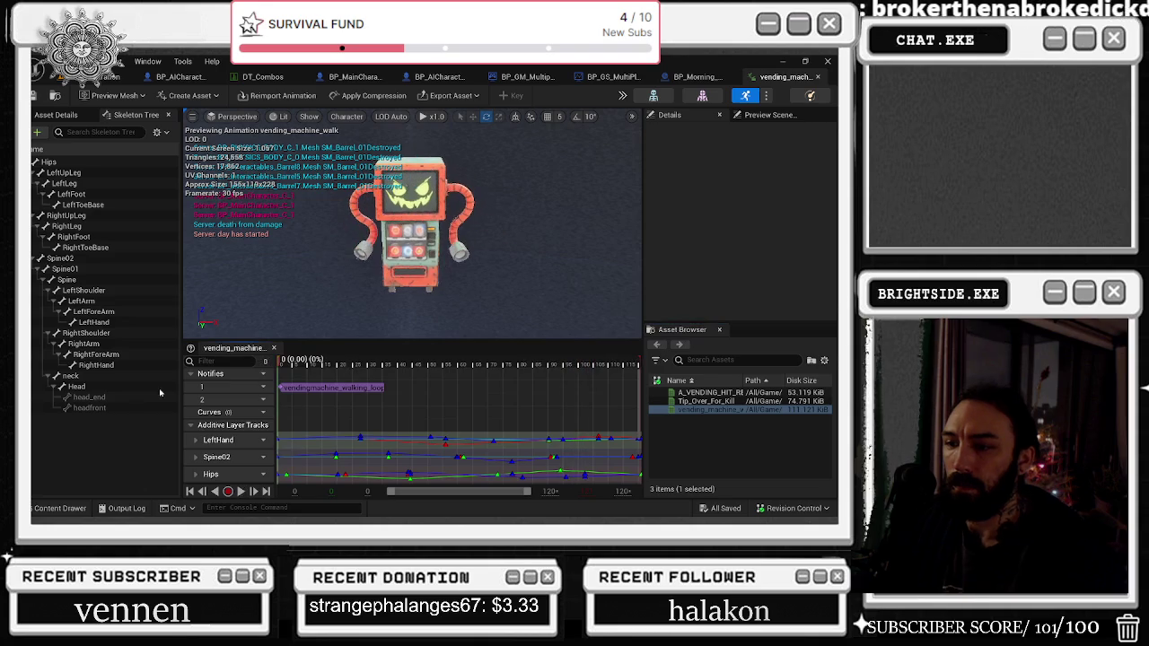
Step: Apply compression to vending_machine_walk and play its preview
click(370, 95)
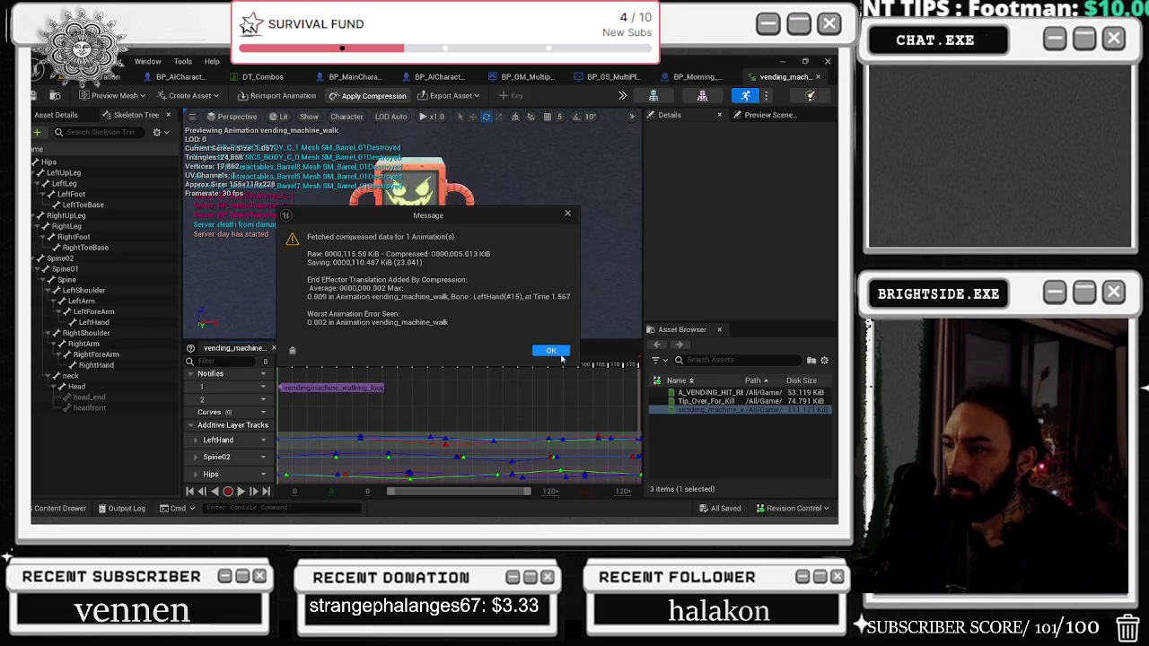
click(550, 350)
key(space)
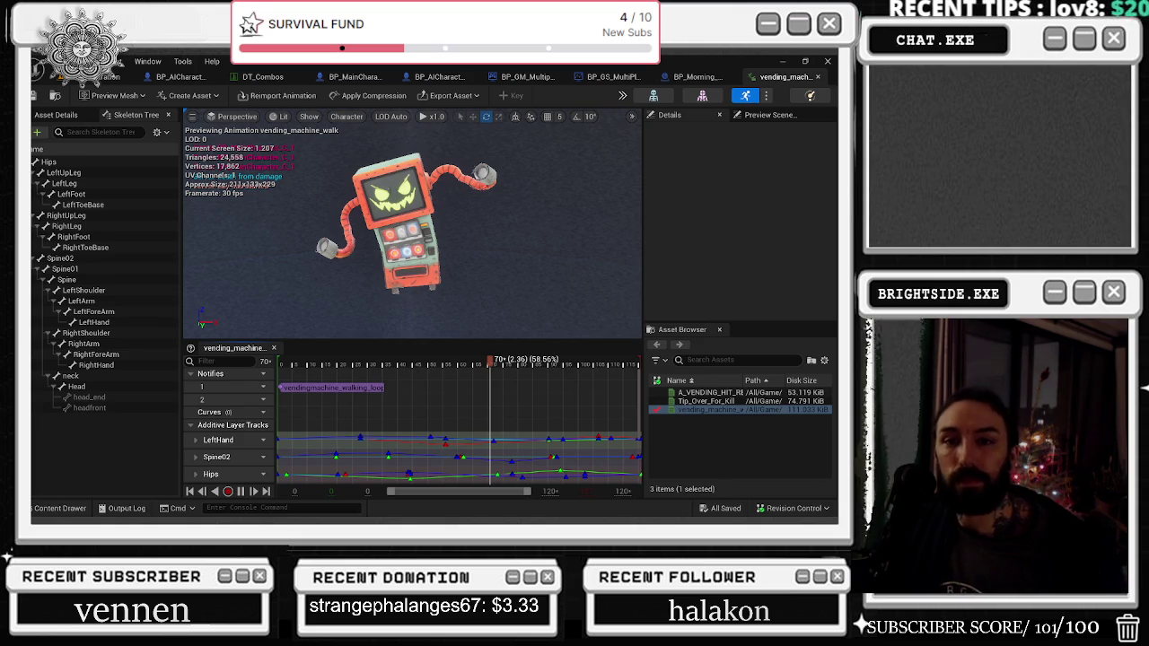
click(819, 78)
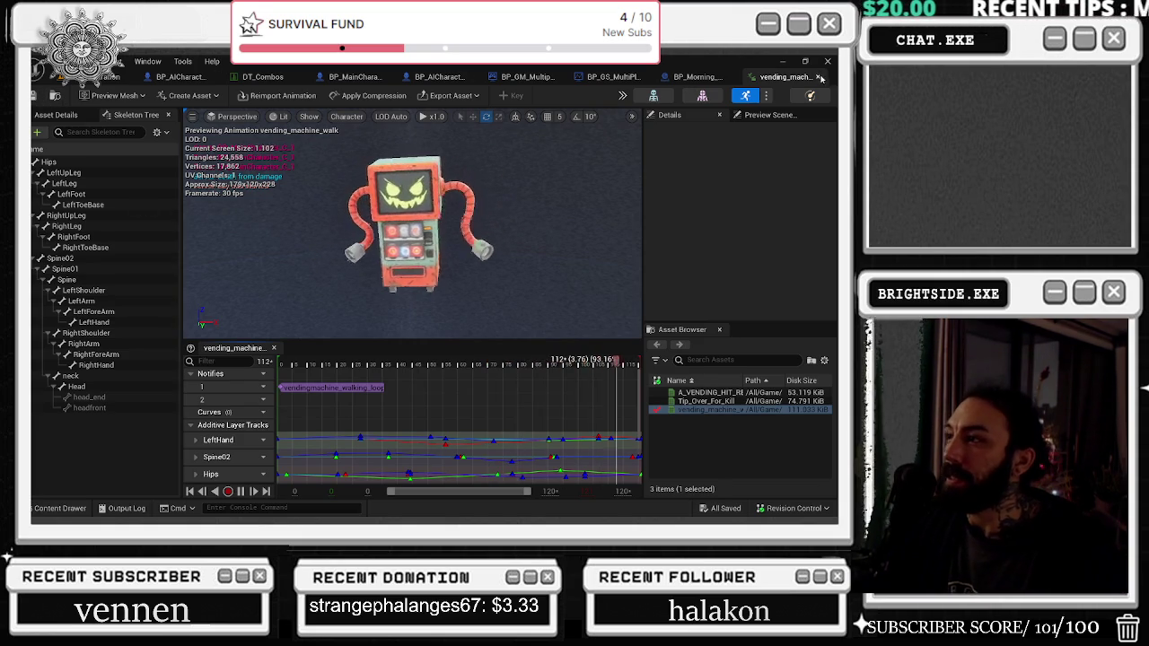
Step: Reopen vending_machine_walk from the blueprint and preview Tip_Over_For_Kill
click(819, 77)
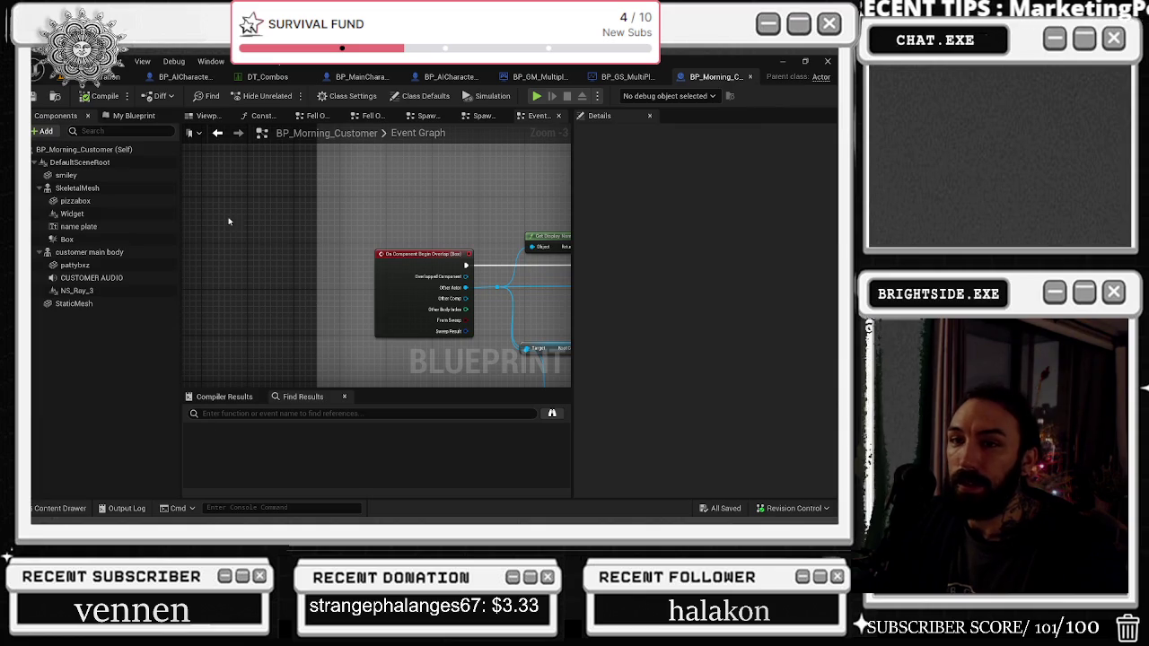
click(188, 78)
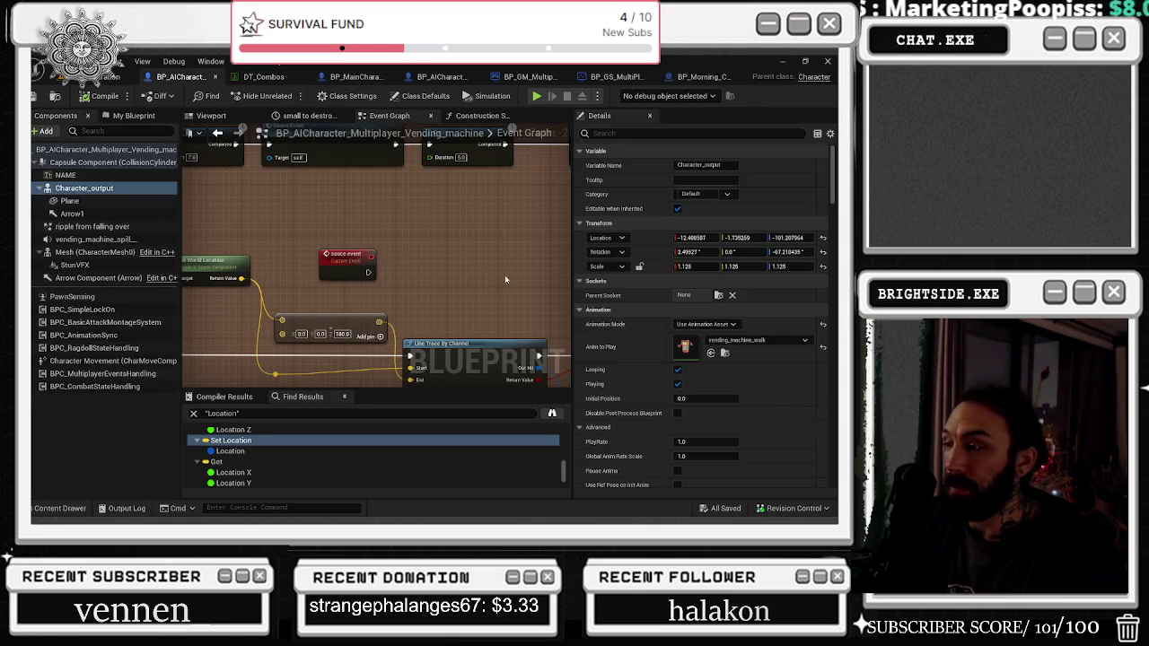
double_click(685, 347)
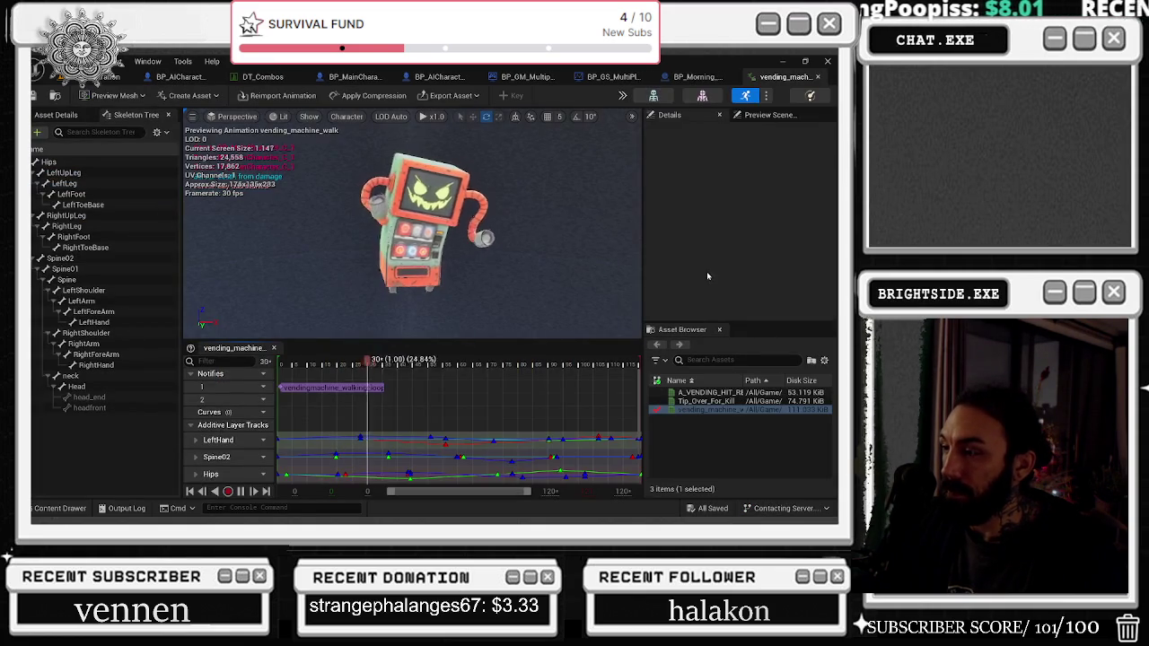
click(726, 402)
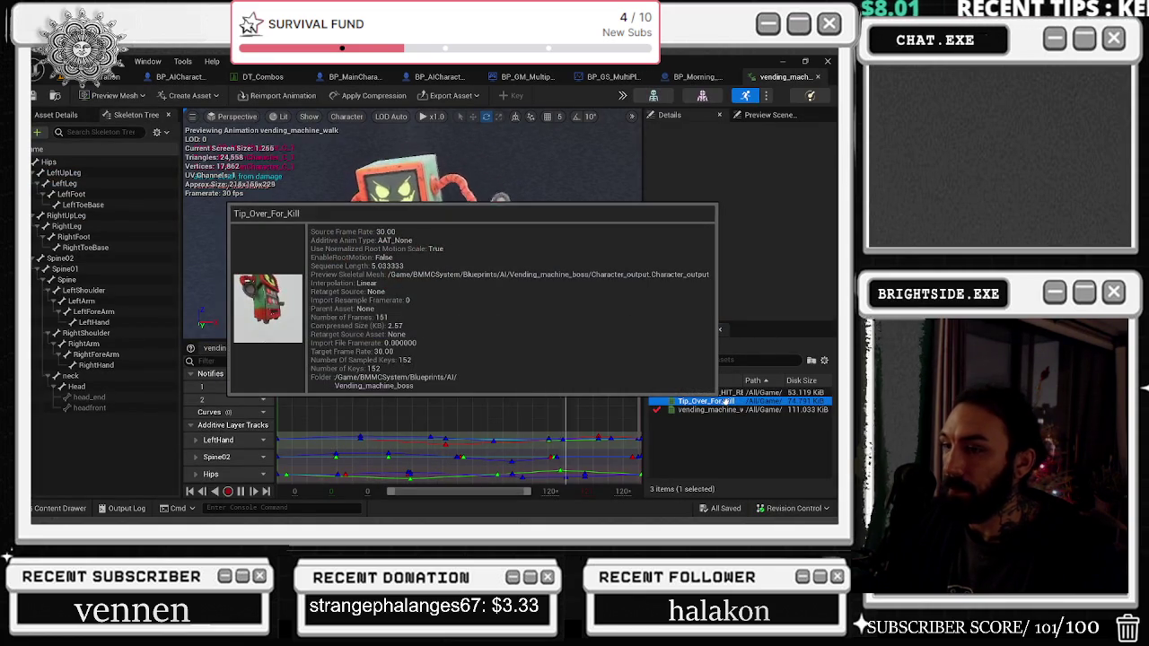
Step: Apply compression to the A_VENDING_HIT_REACTION animation
mouse_move(718, 393)
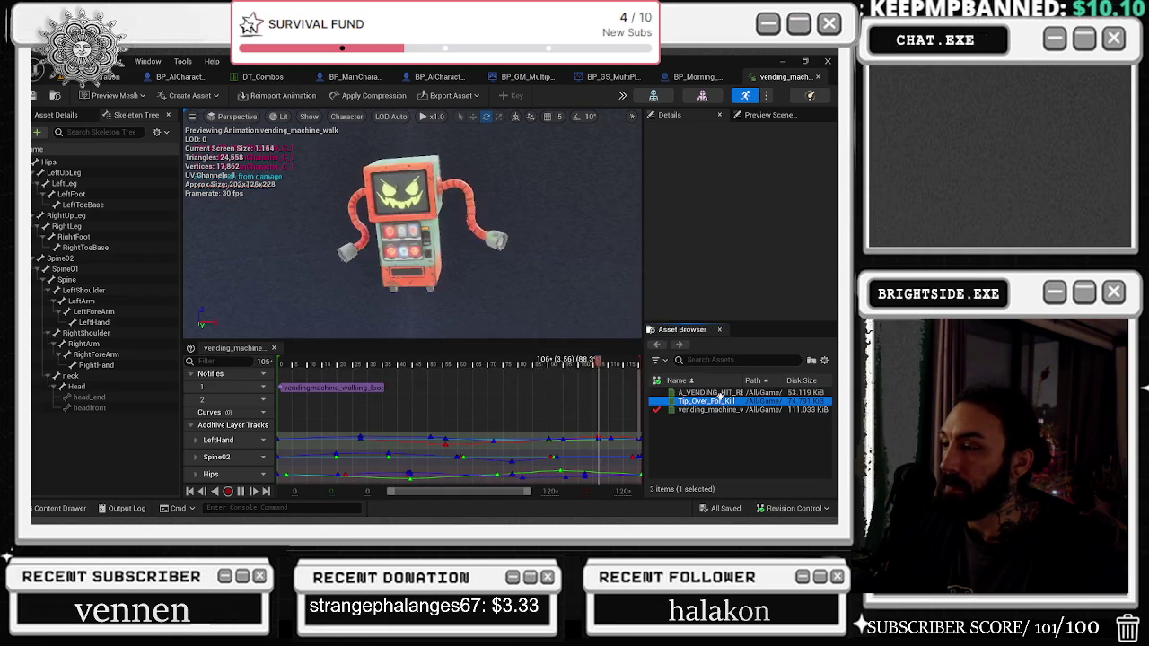
click(720, 393)
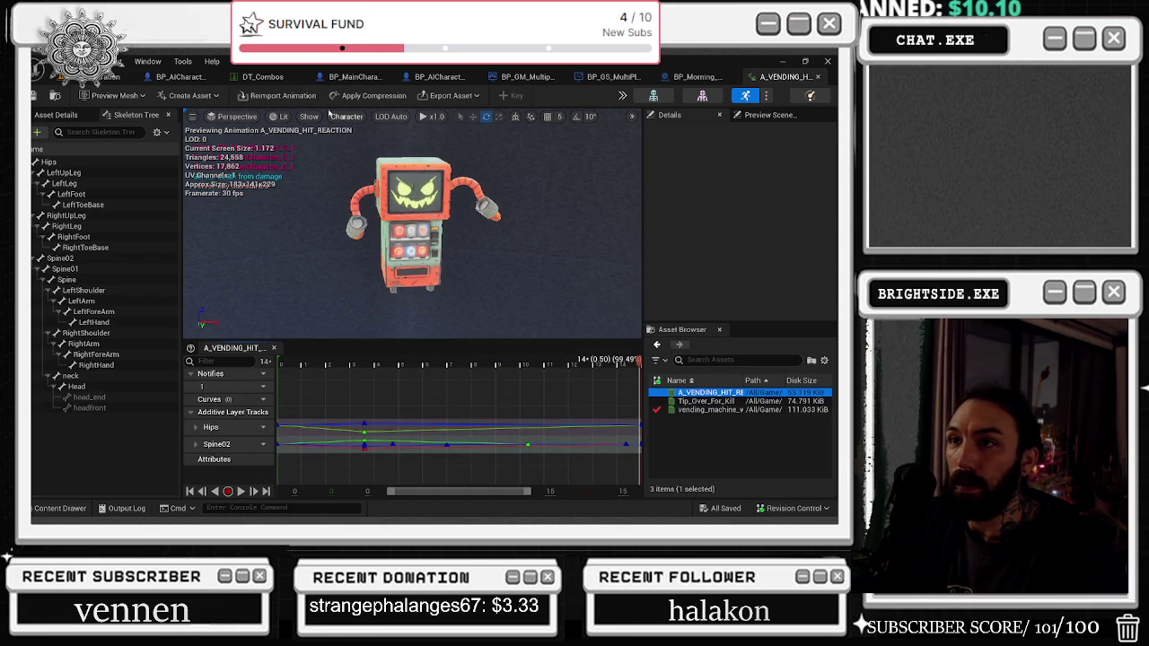
click(362, 100)
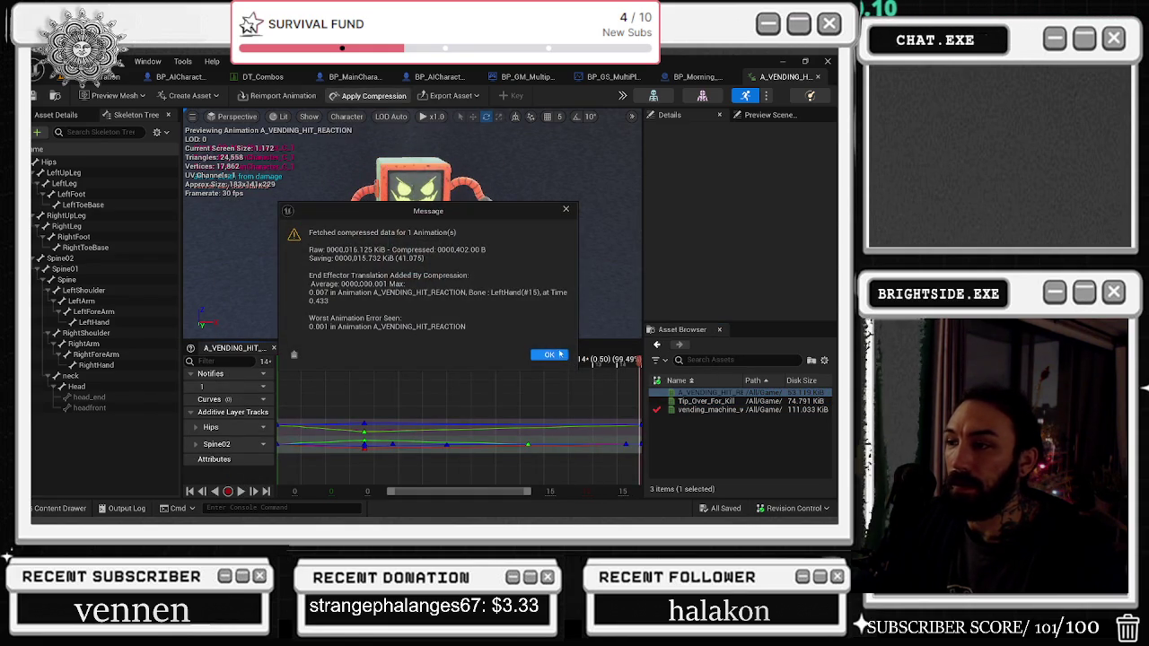
click(549, 355)
Step: Apply compression to Tip_Over_For_Kill and close the animation editor
click(705, 402)
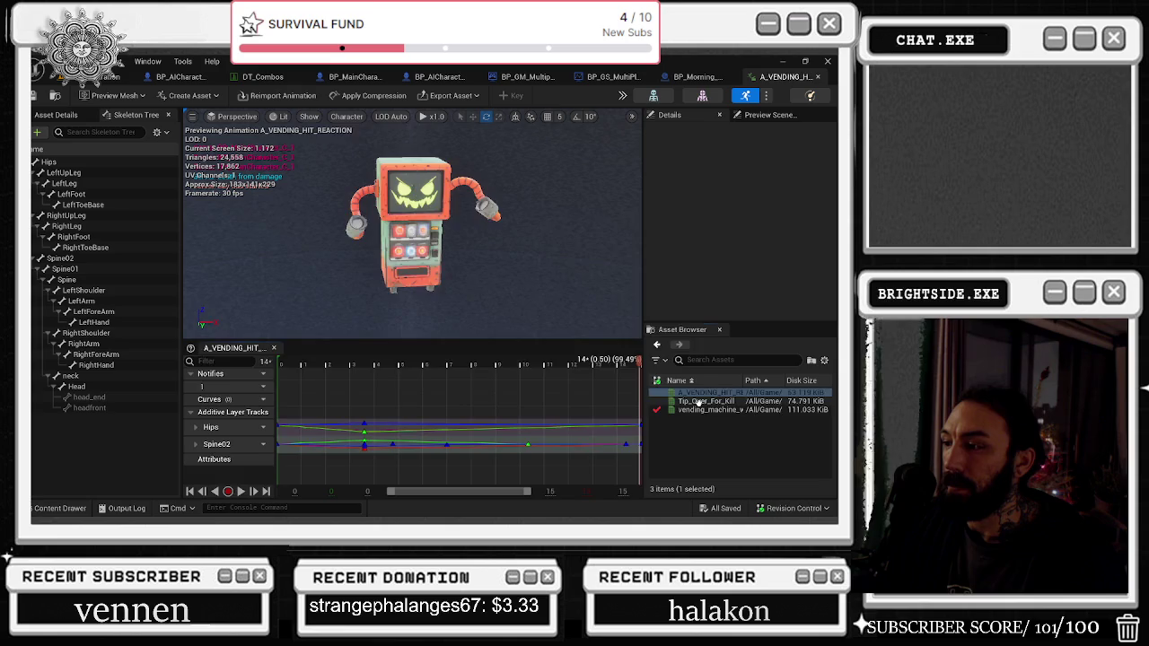
click(362, 97)
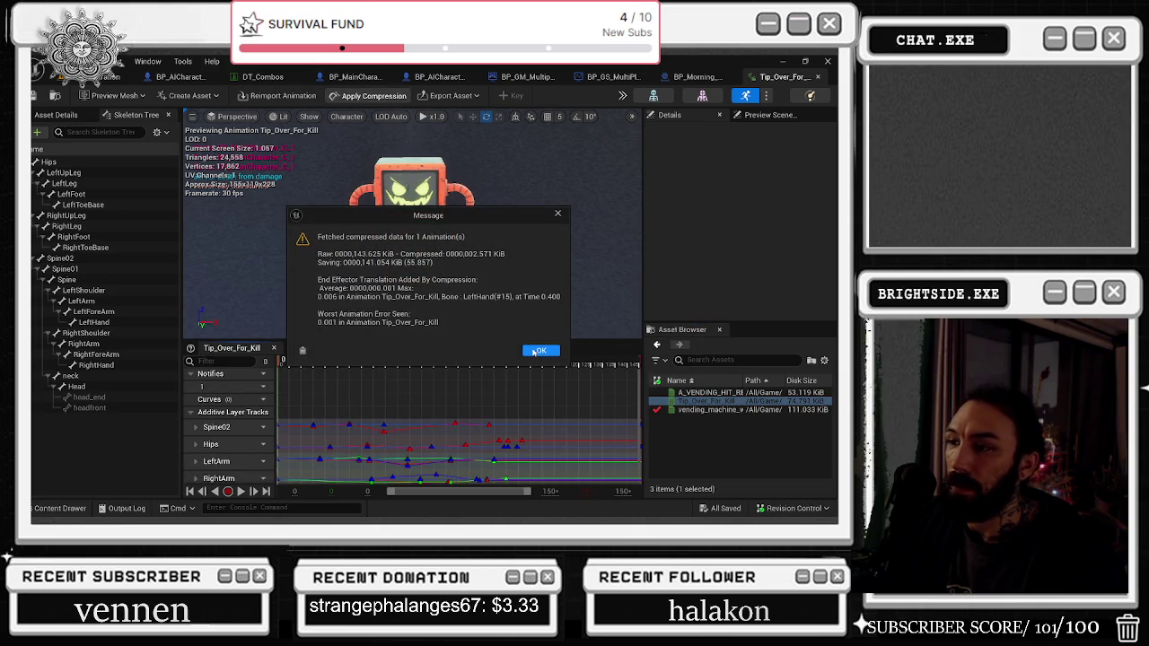
click(539, 351)
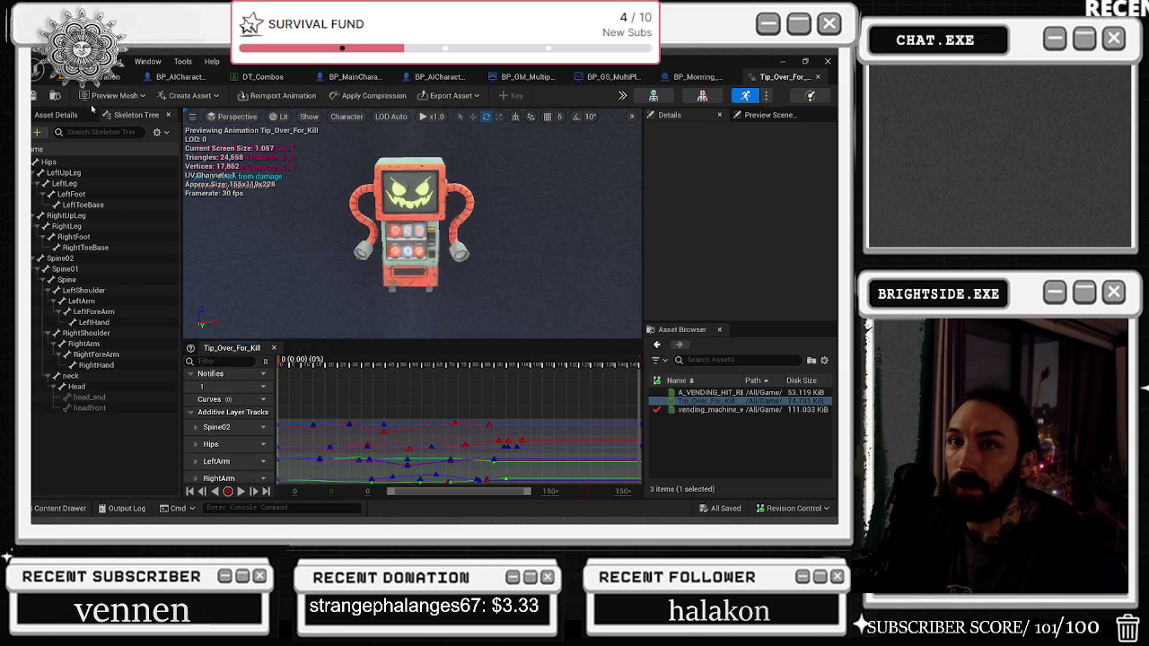
click(819, 78)
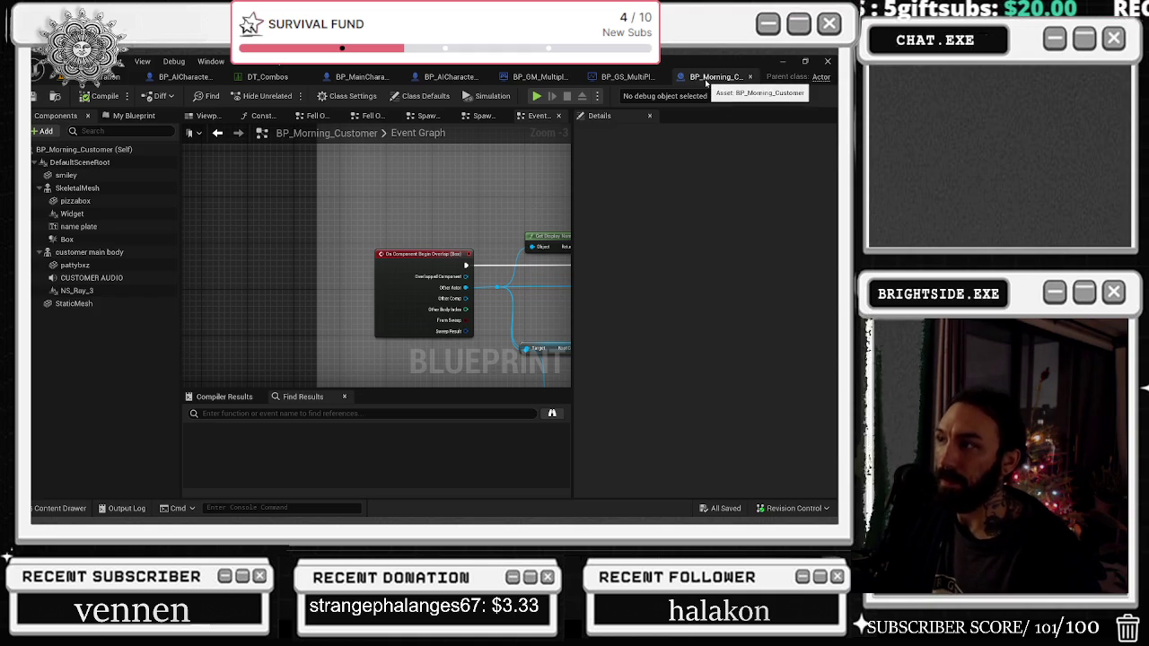
Step: Back in the vending-machine blueprint, pan to the orange and blue comment areas
click(182, 79)
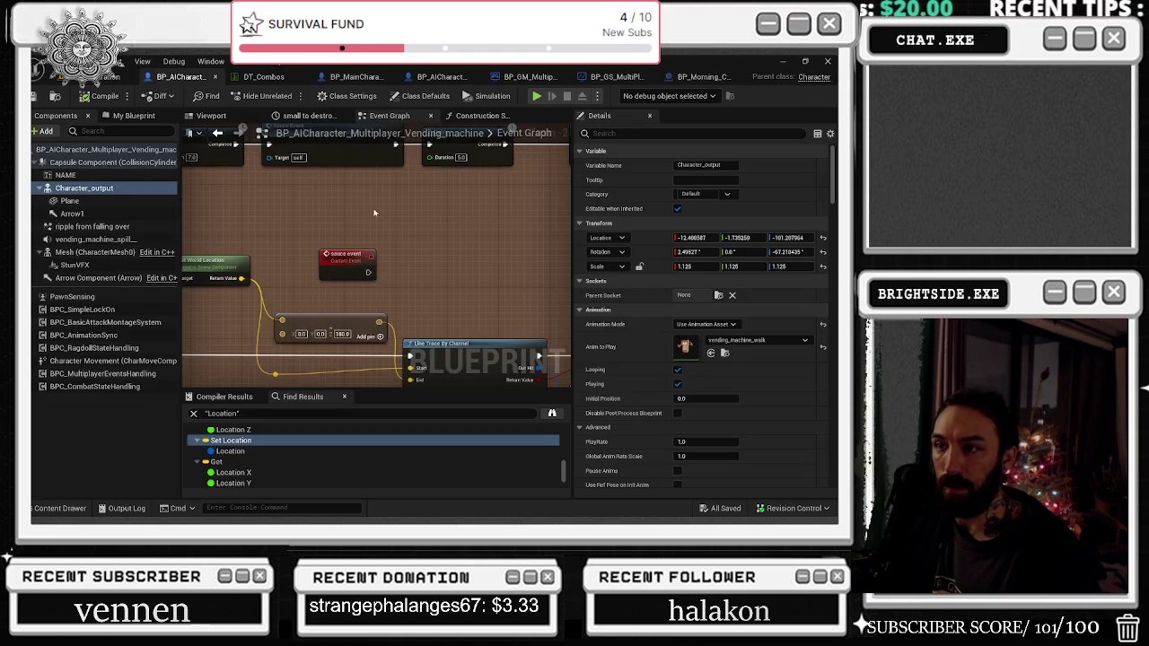
drag(380, 218, 402, 272)
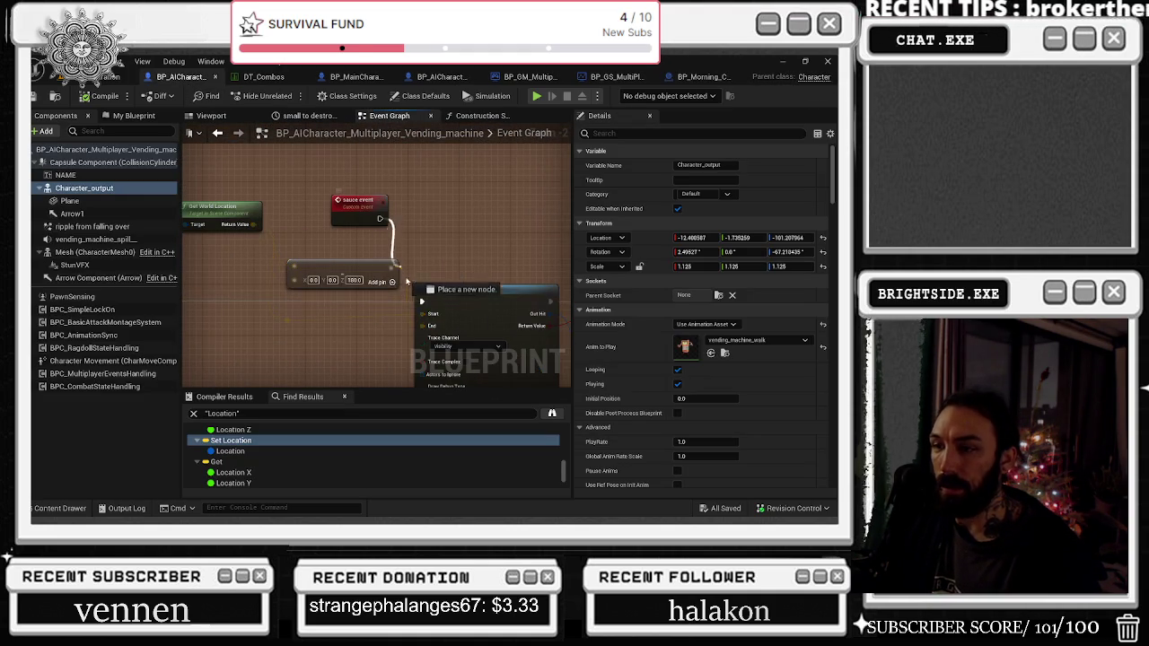
scroll(326, 231, down, 2)
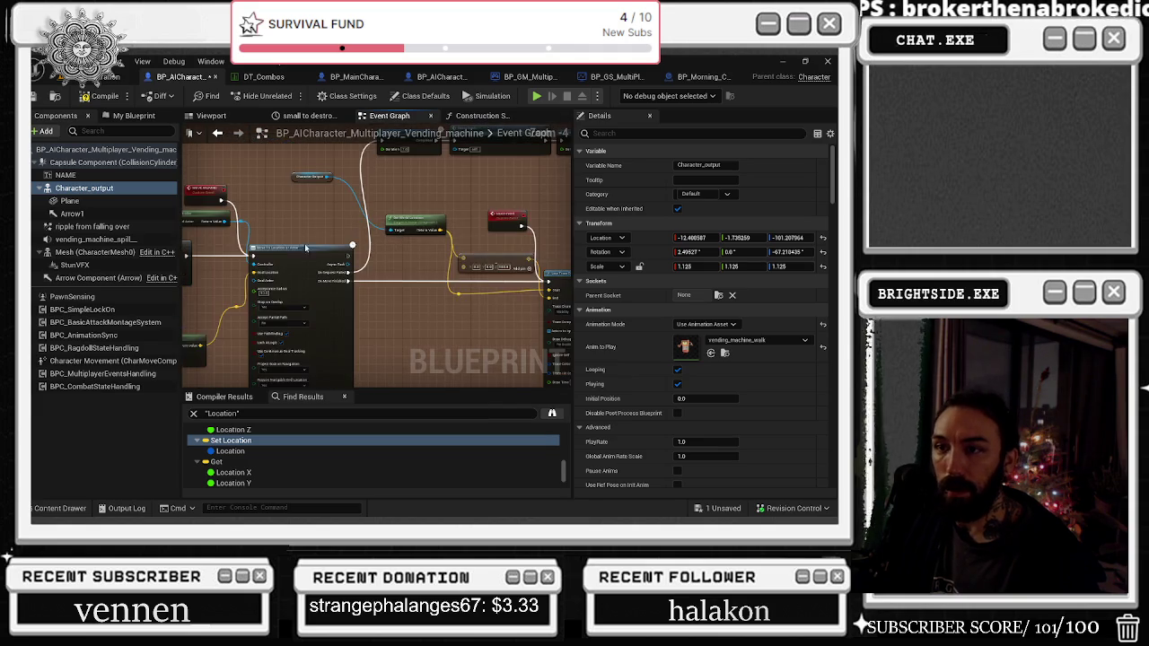
drag(313, 231, 210, 336)
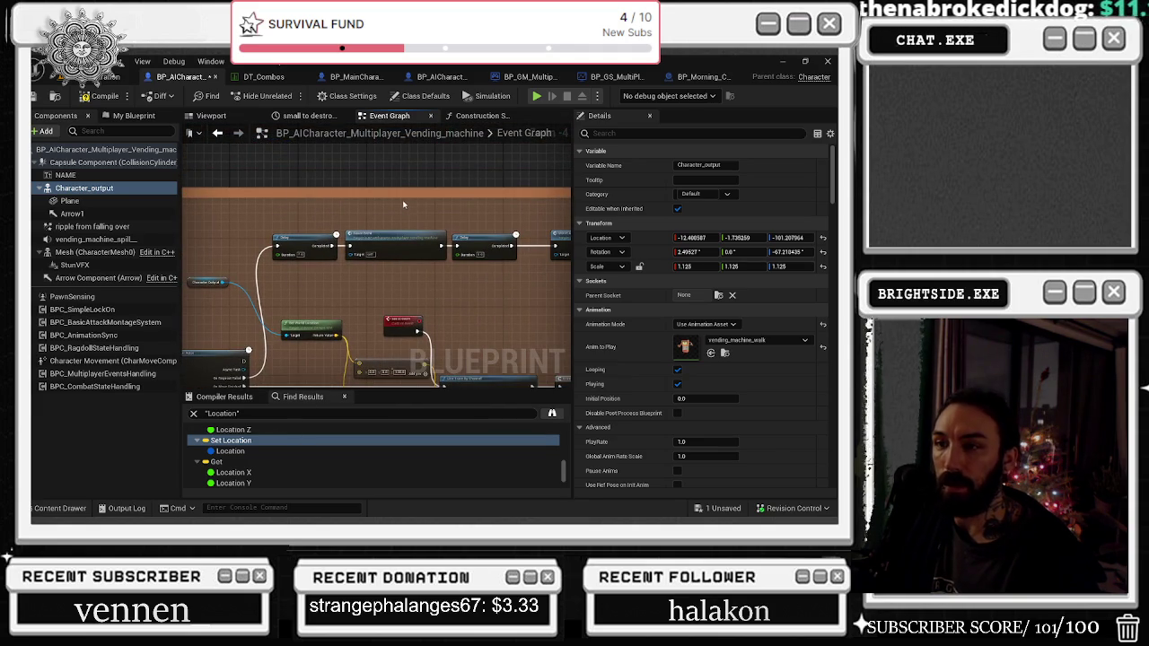
scroll(403, 205, down, 6)
drag(359, 269, 222, 346)
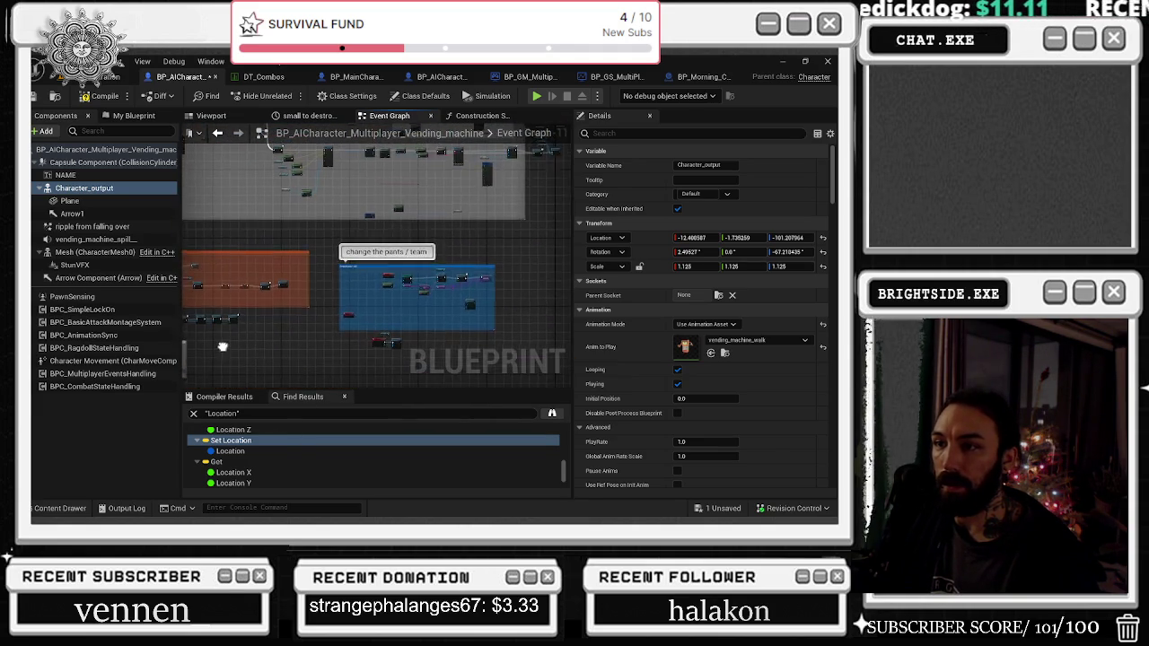
Step: Move the check the name event node left, then navigate to the BeginPlay section
scroll(382, 338, up, 5)
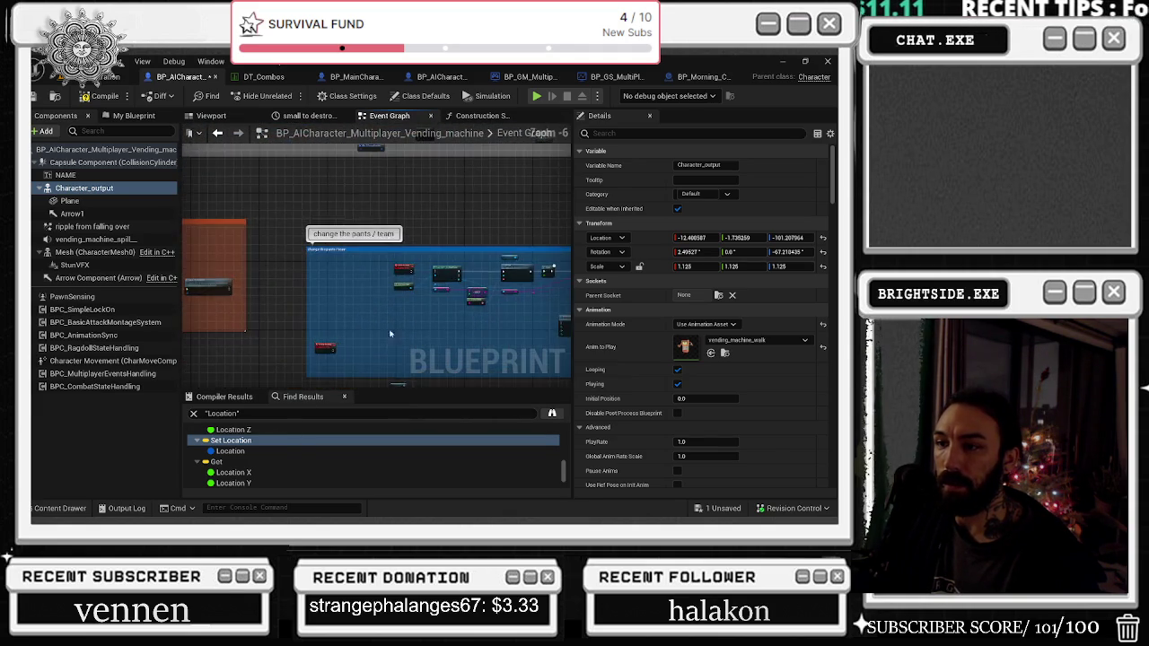
scroll(381, 338, up, 3)
click(370, 185)
mouse_move(376, 184)
mouse_down()
mouse_move(334, 332)
mouse_move(337, 182)
mouse_up()
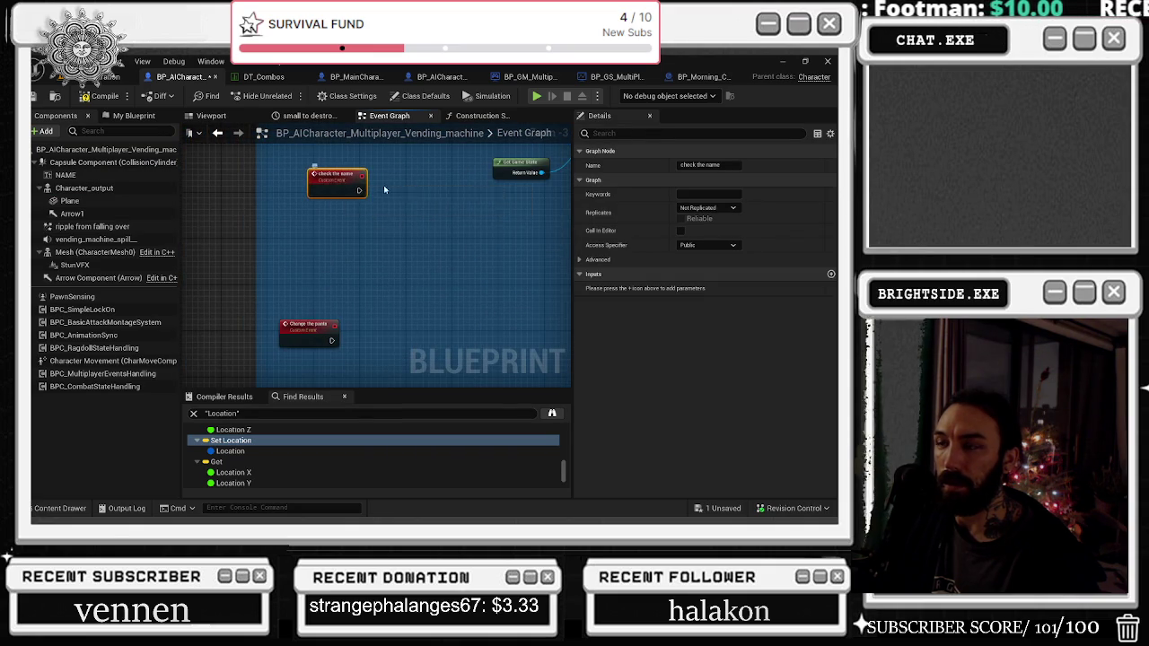
scroll(461, 343, down, 8)
scroll(462, 343, up, 6)
drag(461, 342, 525, 355)
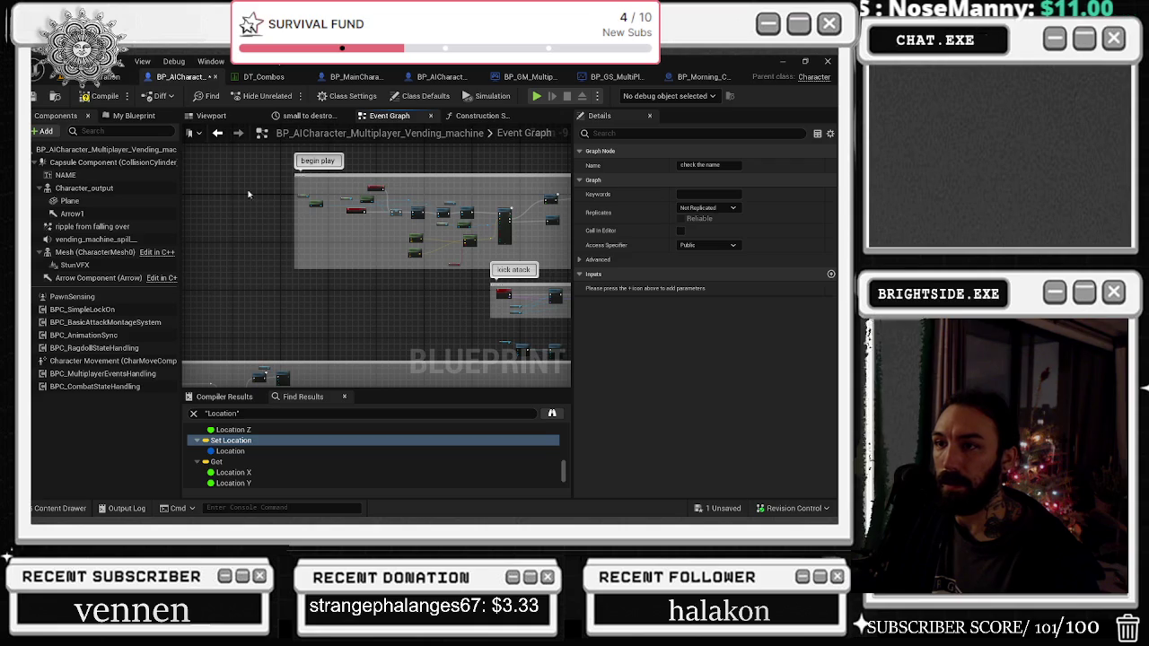
scroll(285, 210, up, 5)
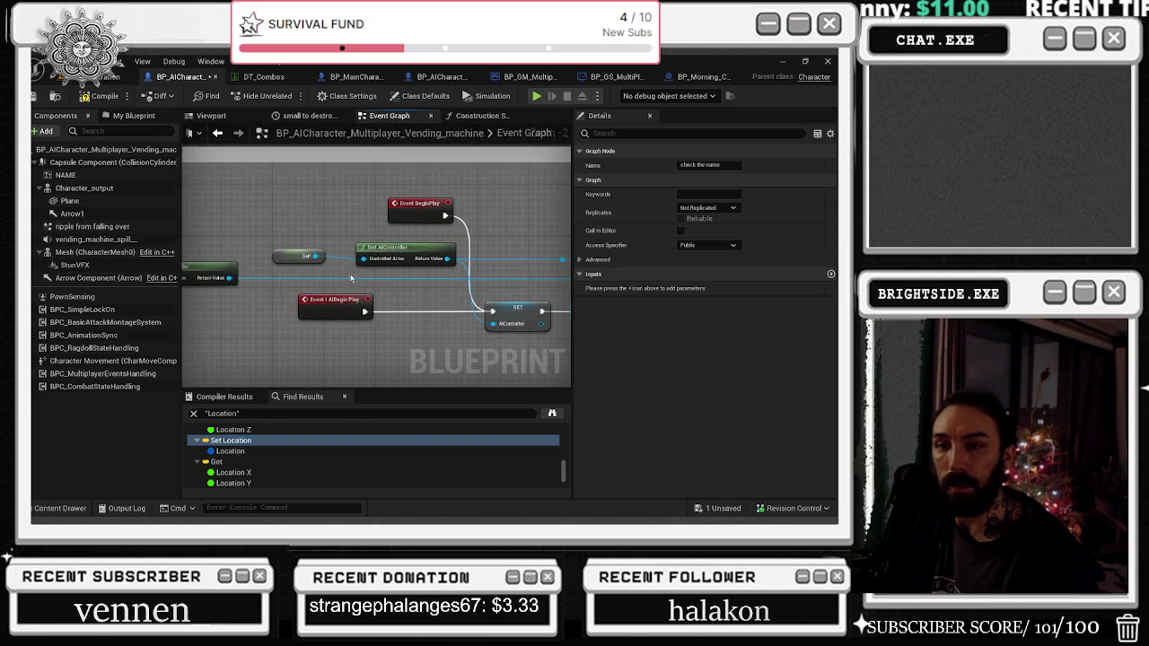
Step: Select the BPC_BasicAttackMontageSystem component to show its details
click(89, 309)
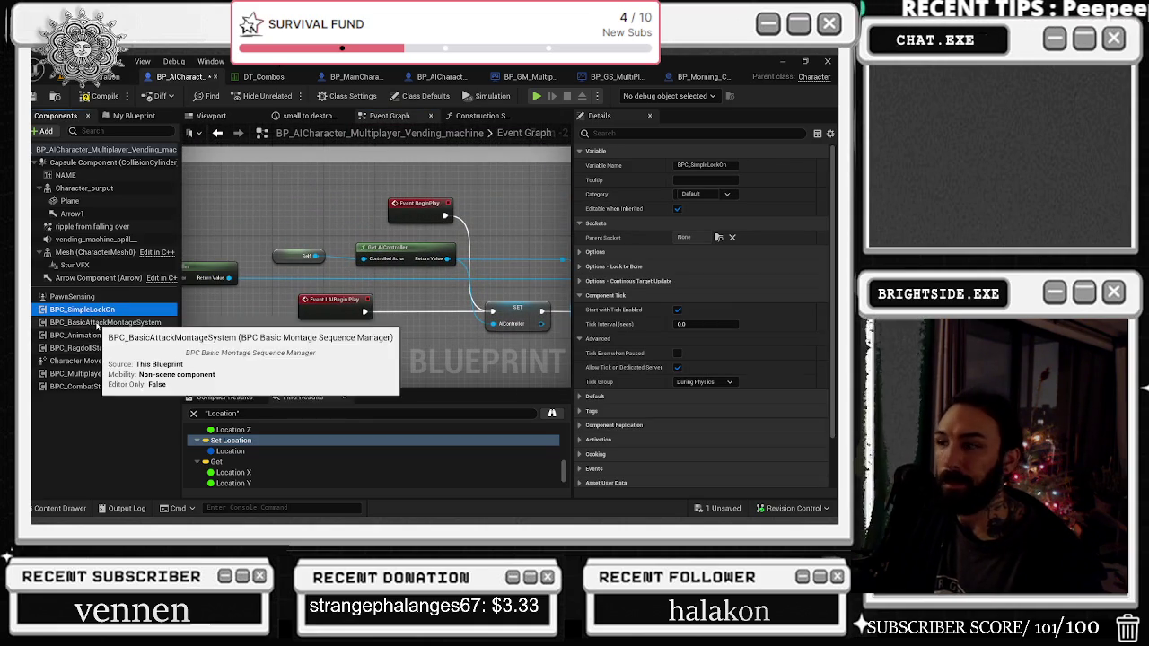
click(105, 323)
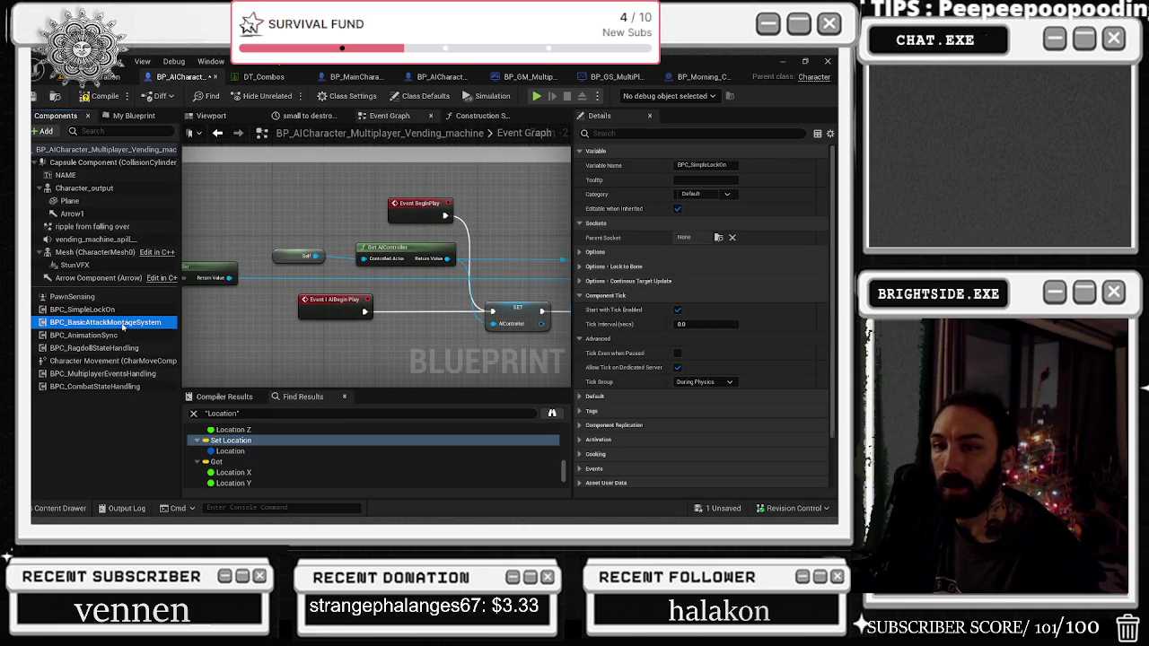
mouse_move(533, 303)
mouse_down()
mouse_move(512, 264)
mouse_move(458, 219)
mouse_up()
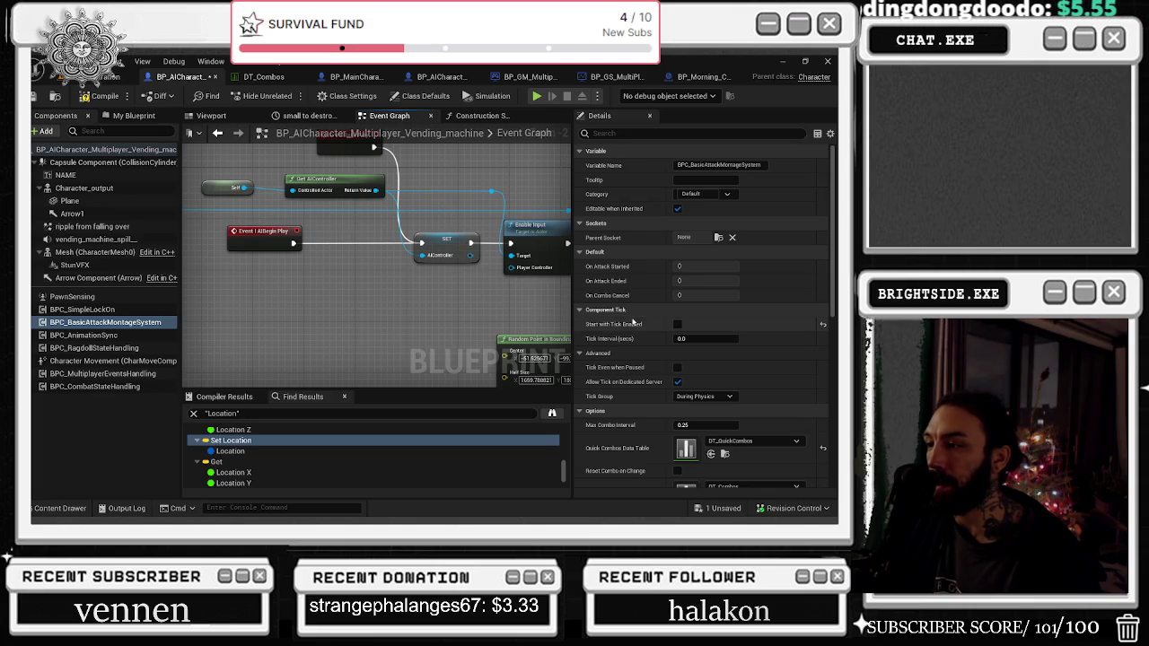
scroll(774, 363, down, 1)
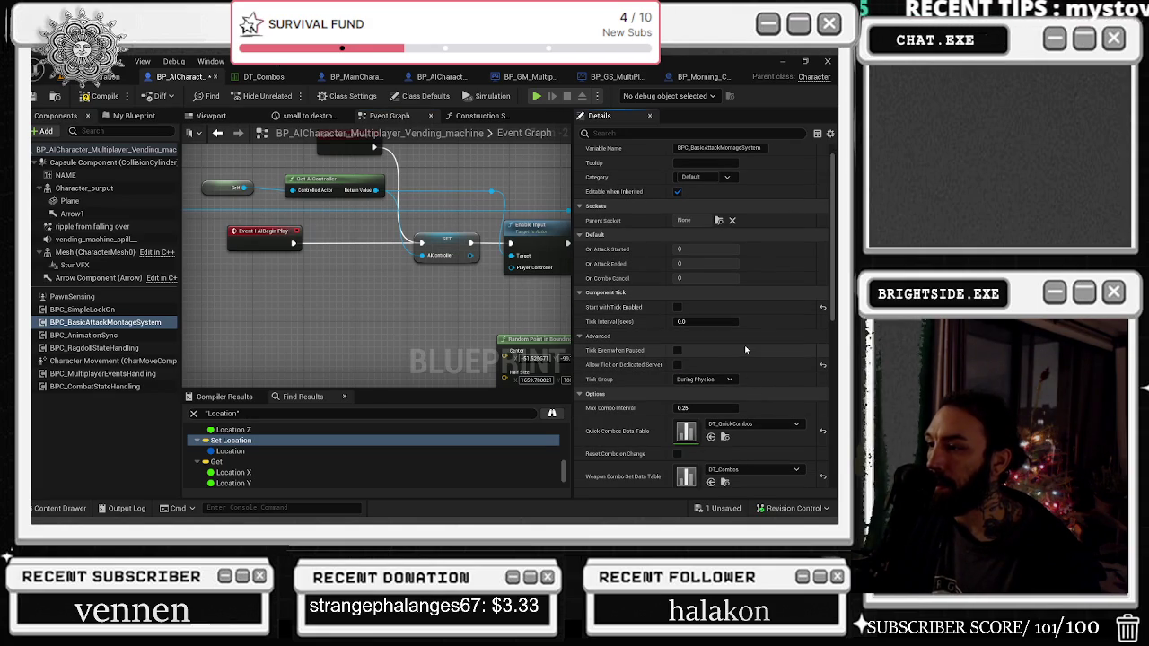
Step: Scroll to Options and open the Weapon Combo Set Data Table dropdown
click(677, 365)
click(678, 365)
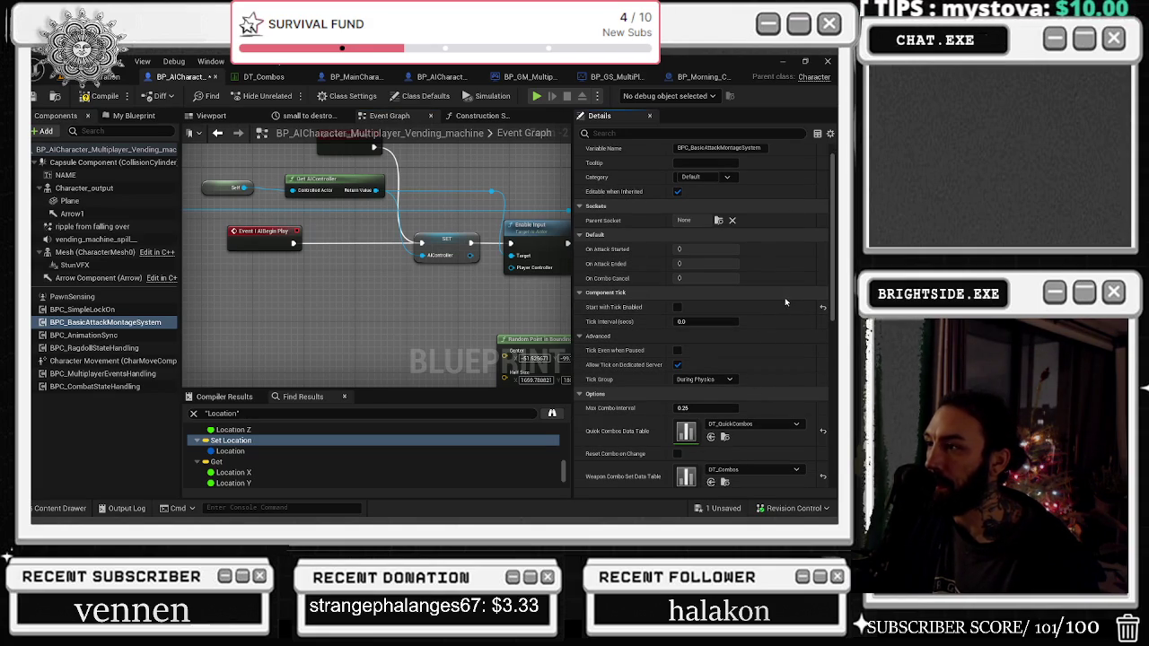
scroll(785, 298, down, 5)
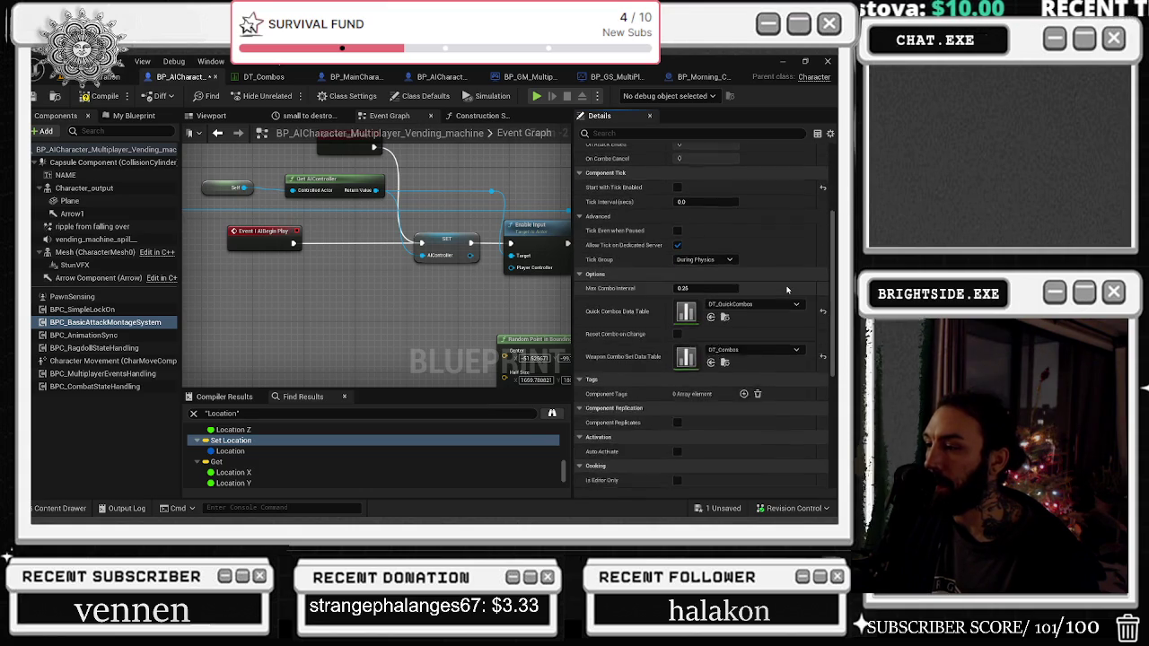
scroll(788, 289, down, 6)
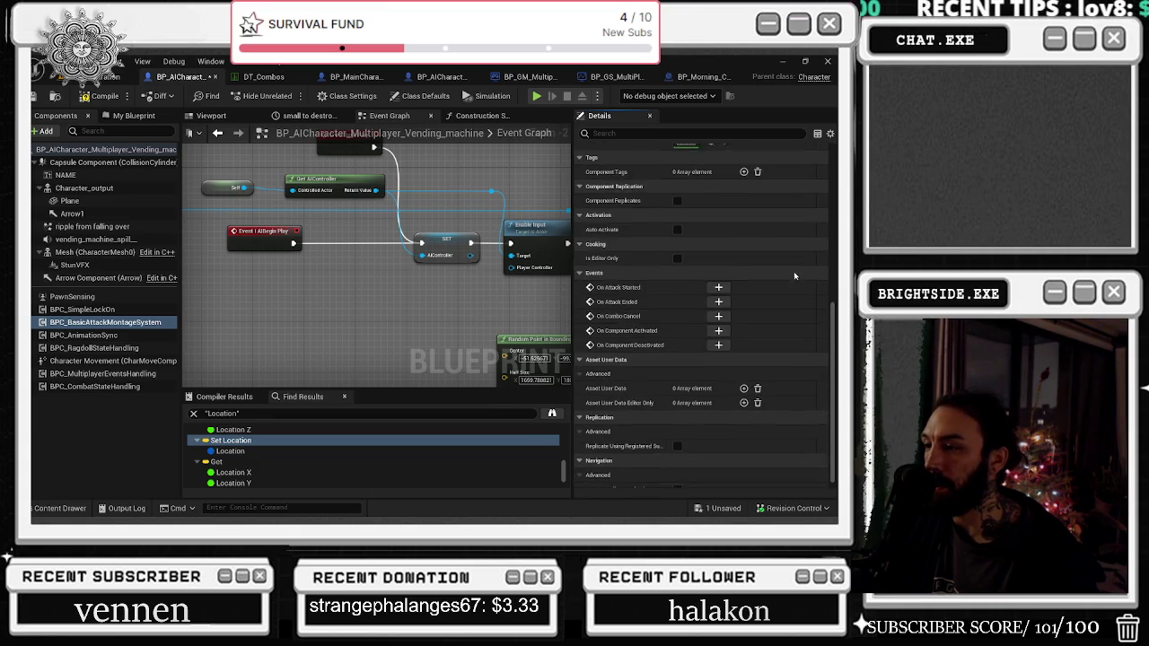
scroll(793, 269, up, 6)
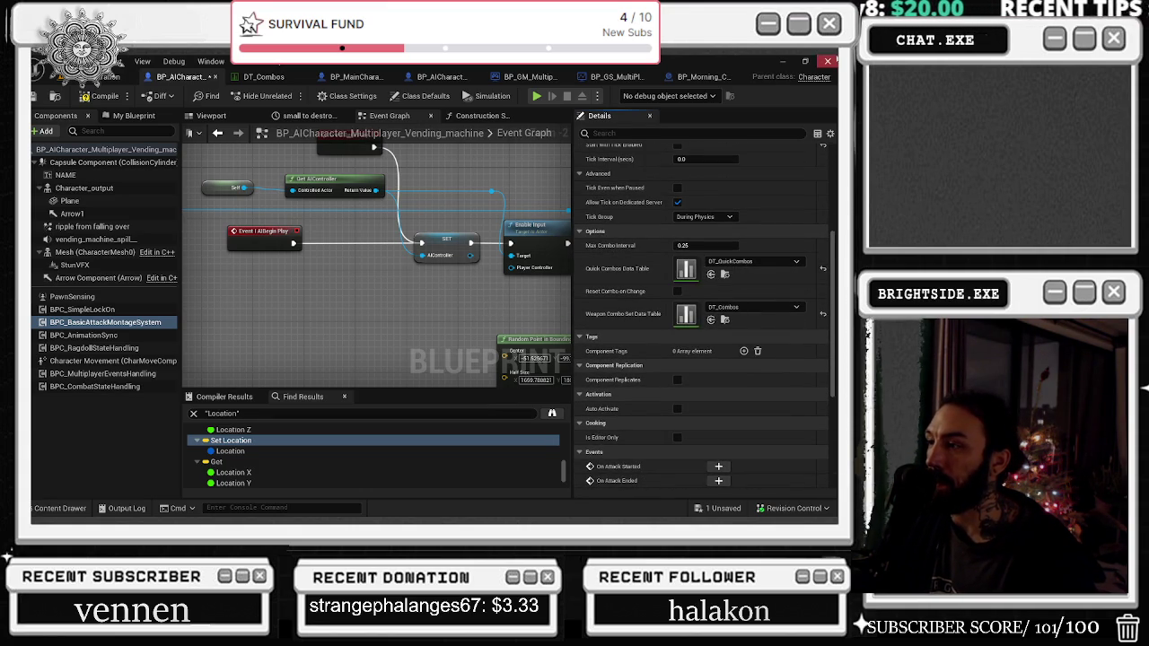
click(780, 309)
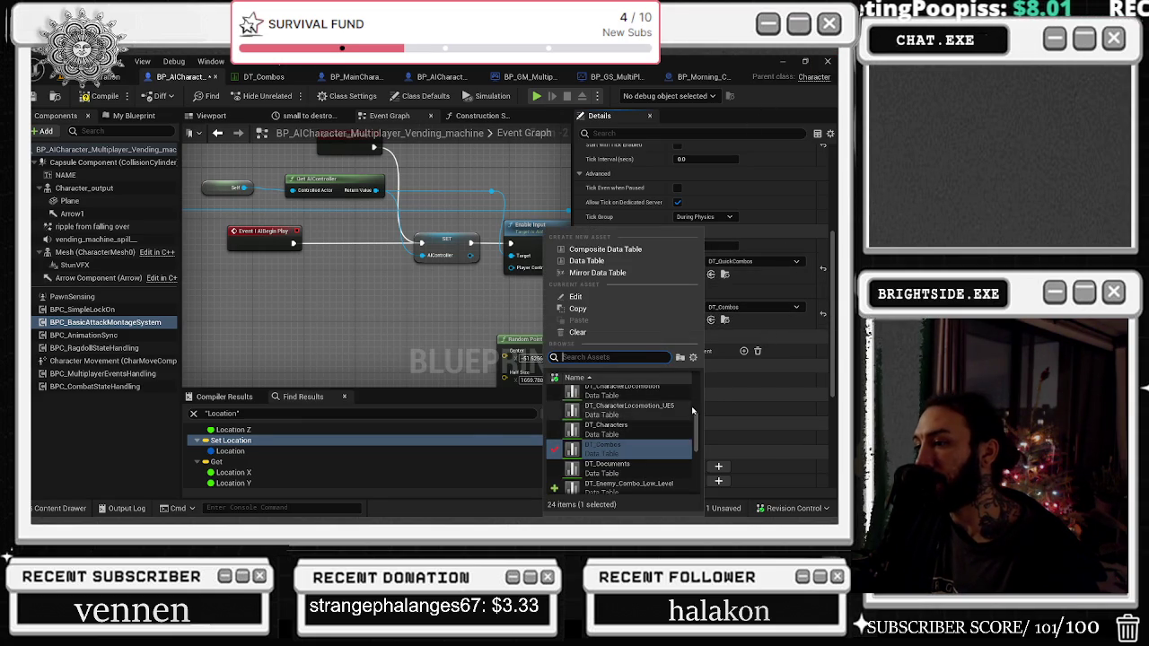
Step: Pick DT_Enemy_Combo_Low_Level as the Weapon Combo Set Data Table
scroll(684, 425, down, 2)
scroll(652, 411, down, 1)
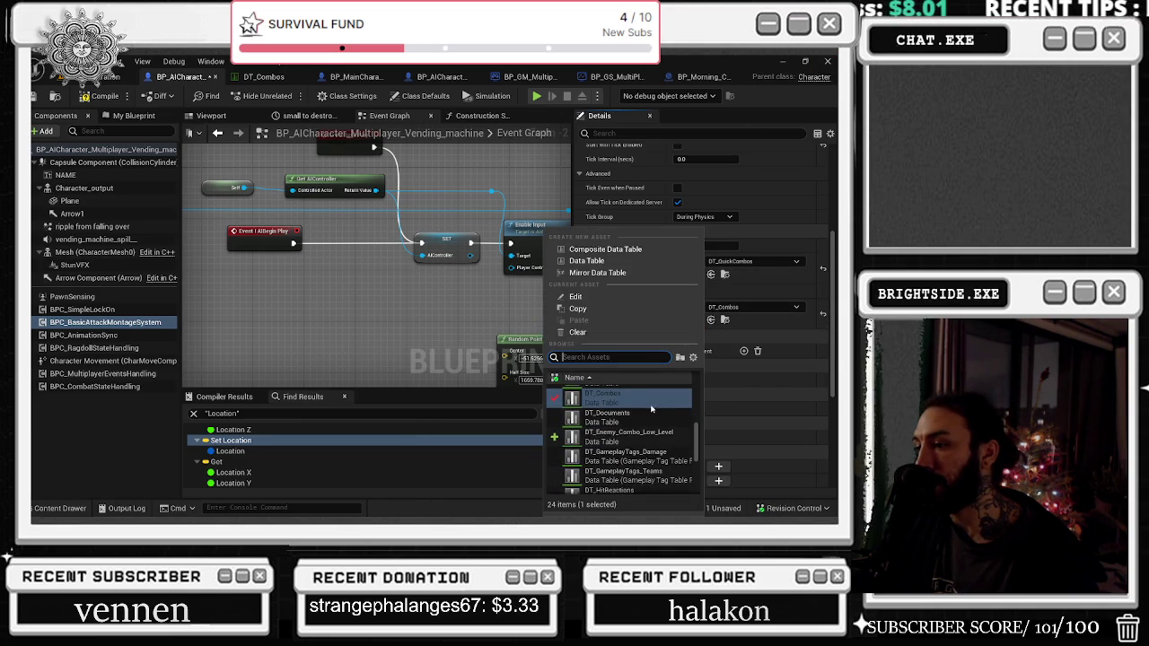
scroll(668, 435, up, 3)
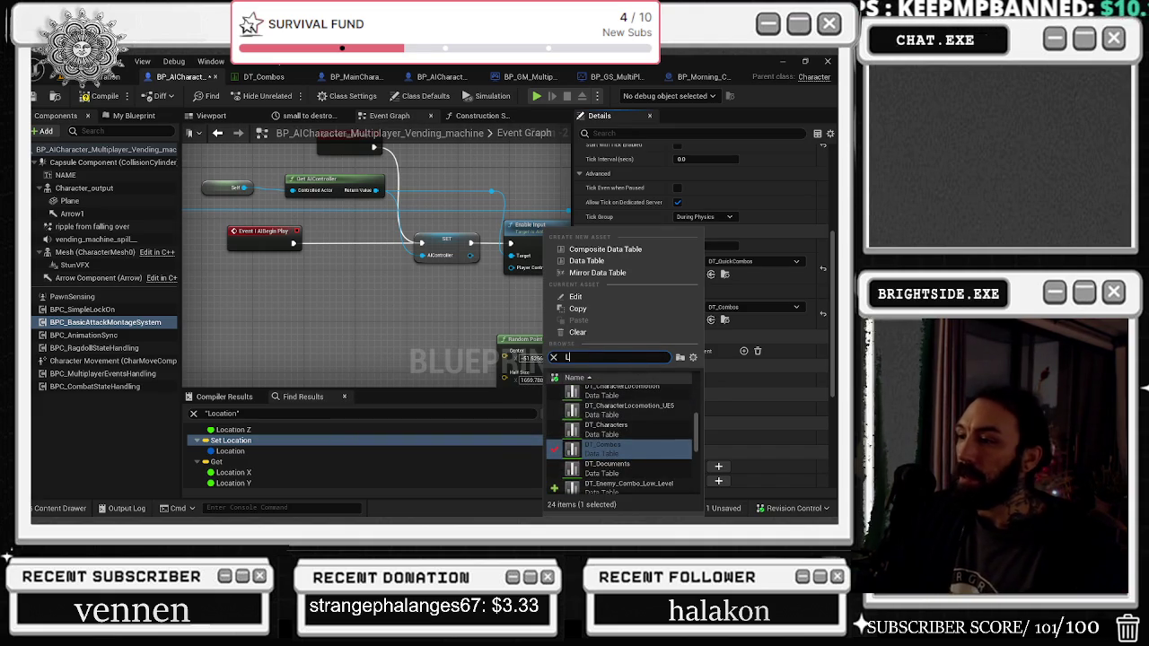
click(628, 399)
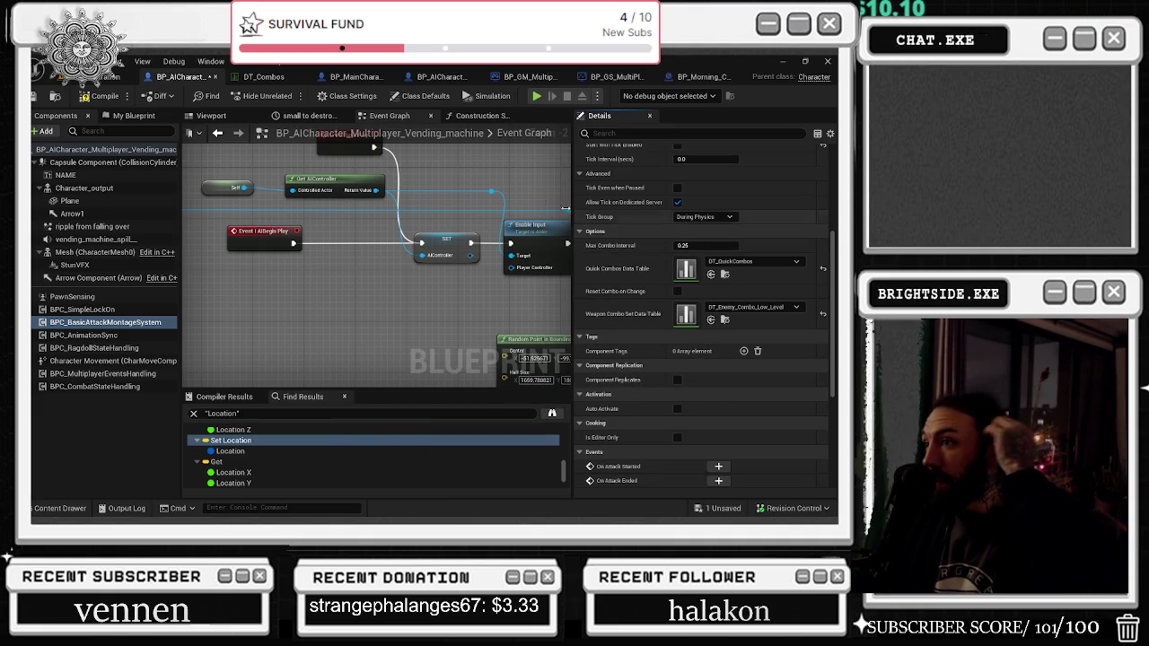
scroll(663, 187, up, 1)
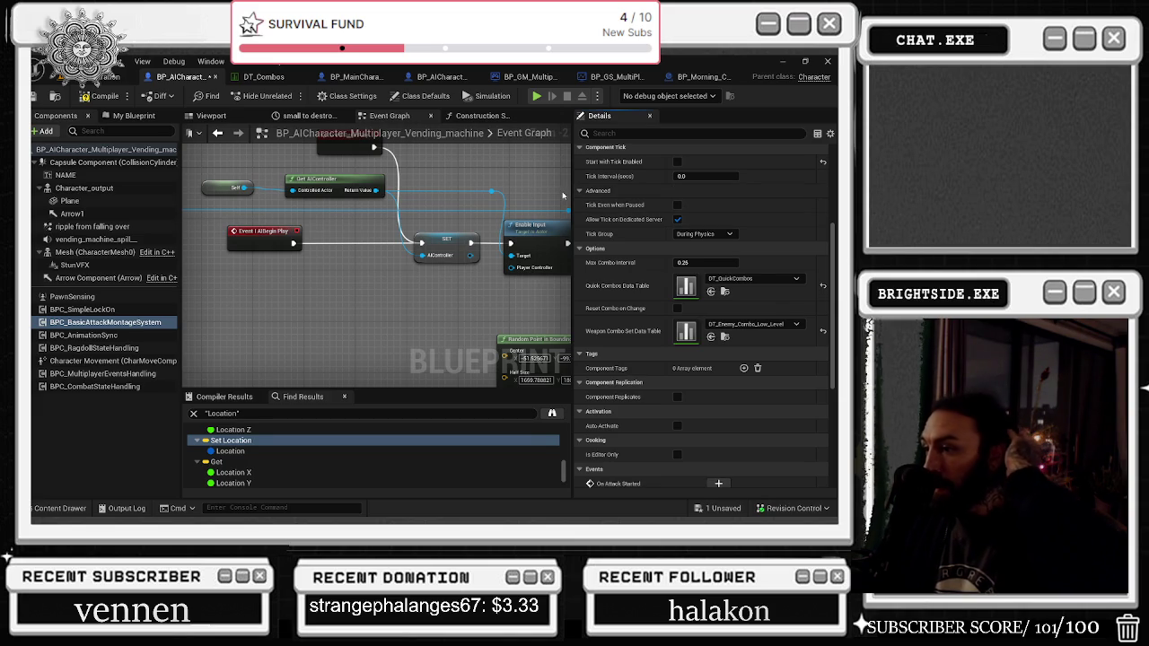
key(alt+Tab)
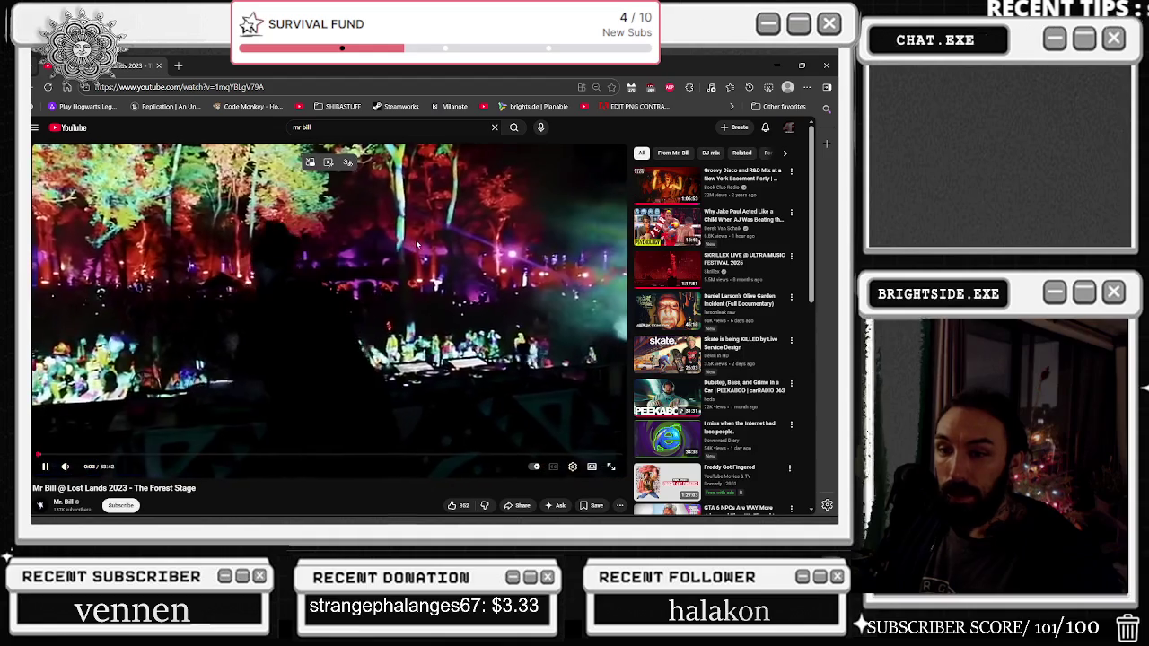
Step: Skip YouTube to 'Mr. Bill & Funilab - Sequenza di Melanzane', restart it, then return to Unreal
key(shift+n)
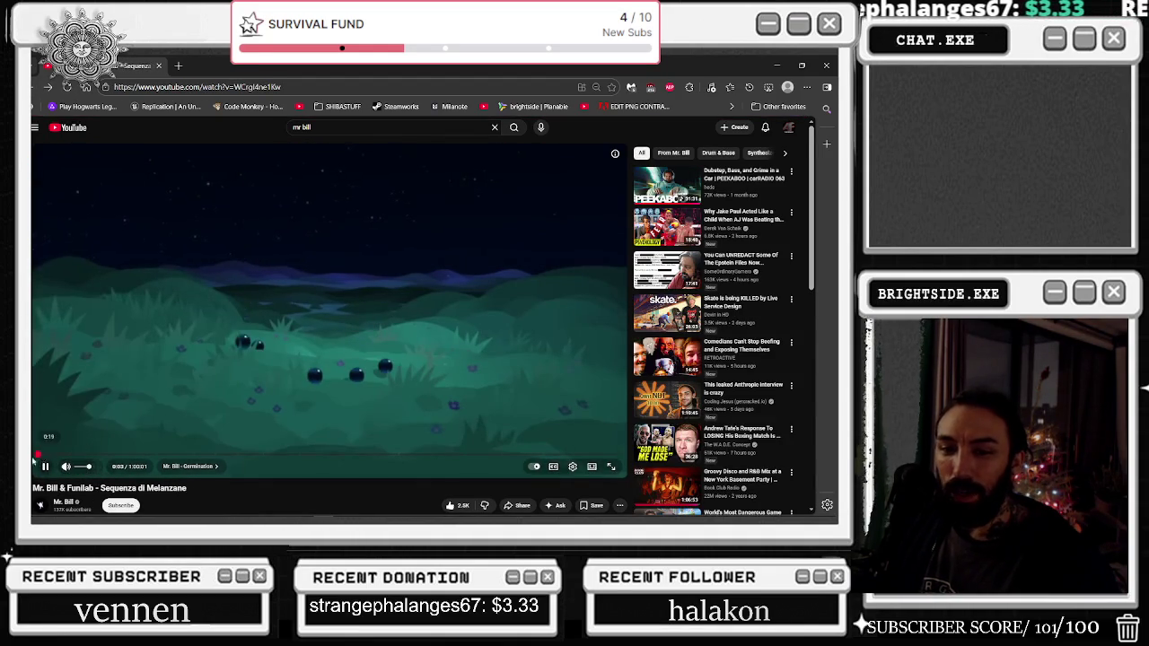
click(191, 402)
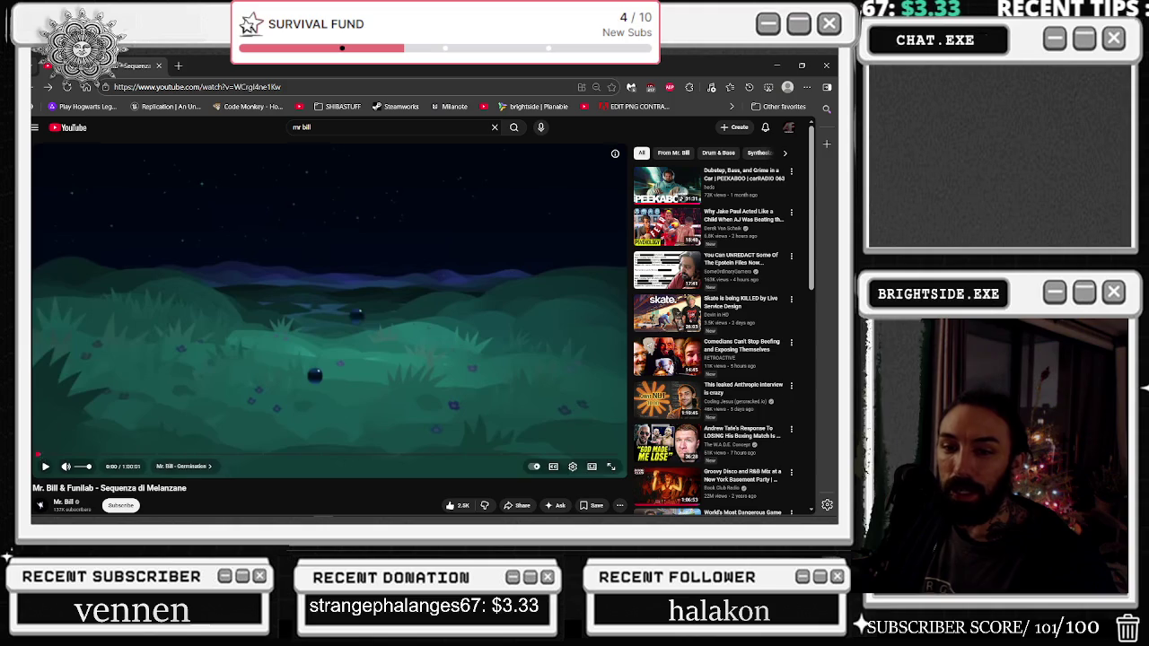
click(45, 460)
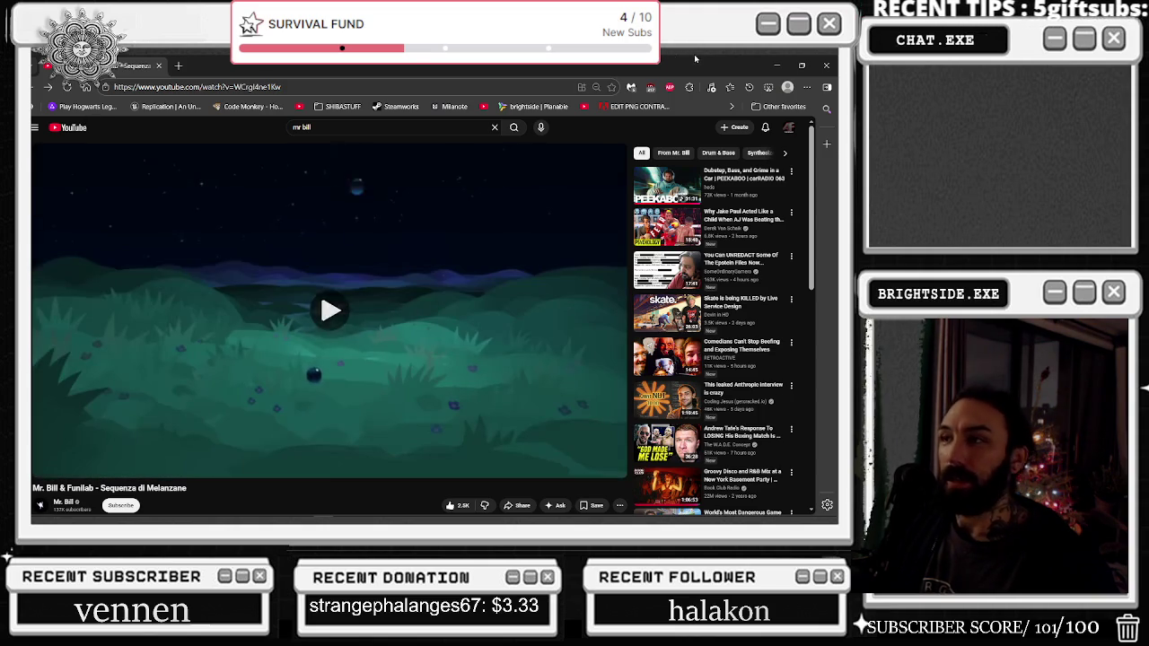
key(alt+Tab)
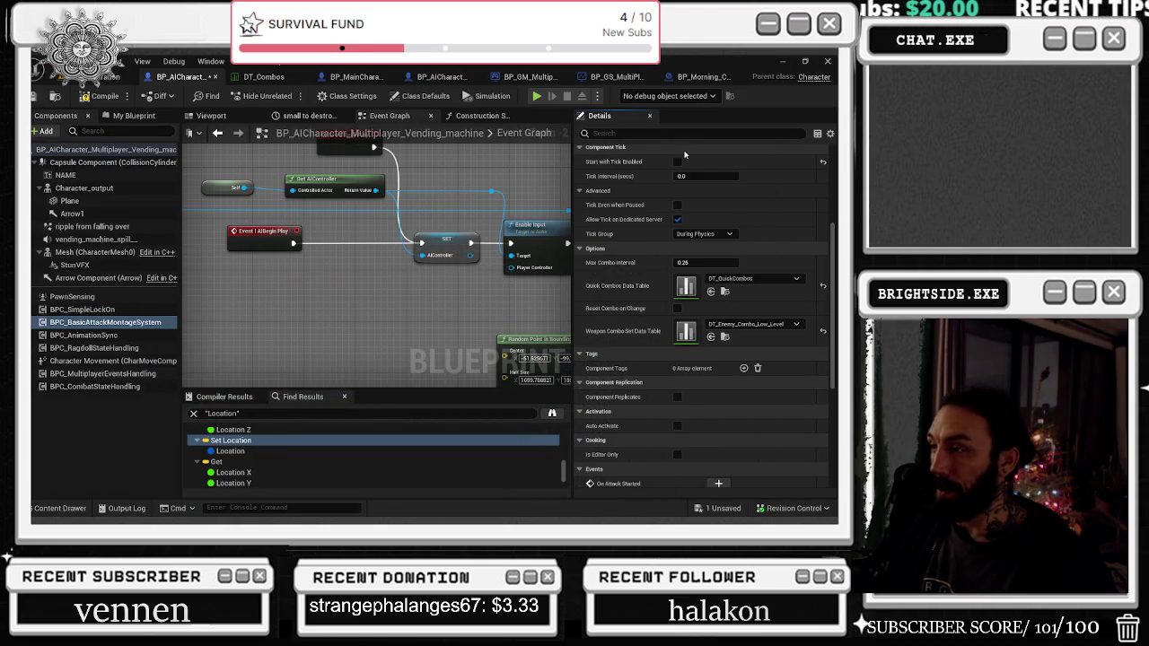
mouse_move(509, 295)
mouse_down()
mouse_move(371, 317)
mouse_move(488, 350)
mouse_move(530, 377)
mouse_move(651, 371)
mouse_up()
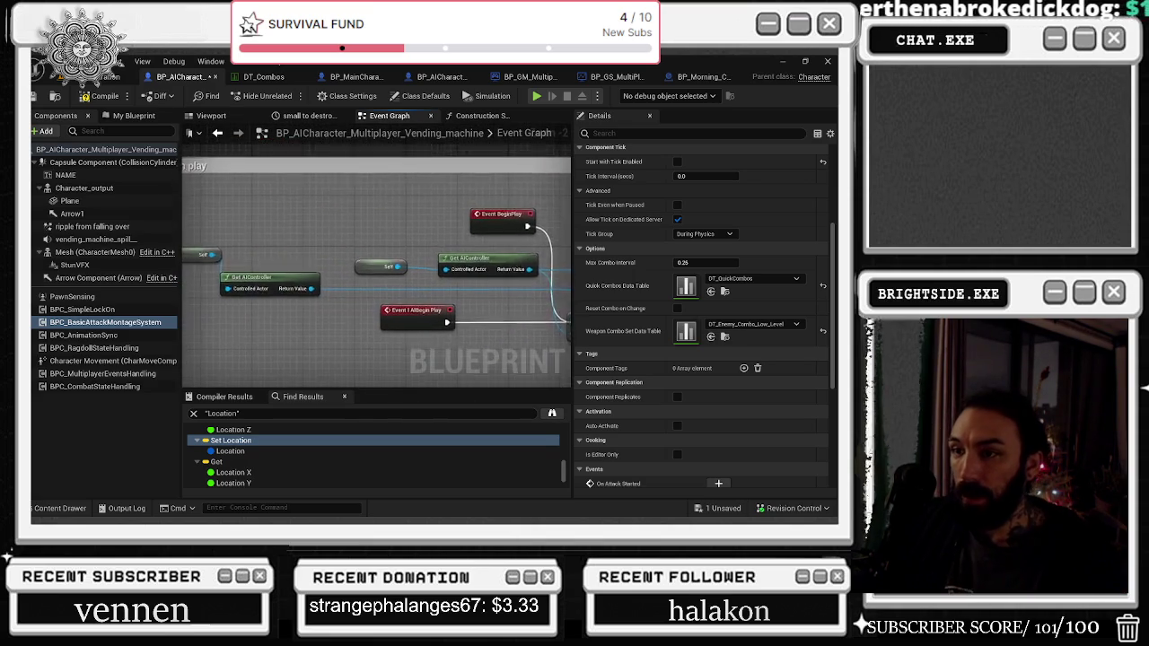
drag(582, 358, 394, 361)
mouse_move(379, 317)
mouse_down()
mouse_move(395, 236)
mouse_move(269, 224)
mouse_move(378, 218)
mouse_up()
drag(348, 285, 556, 337)
drag(498, 272, 749, 302)
scroll(390, 210, down, 3)
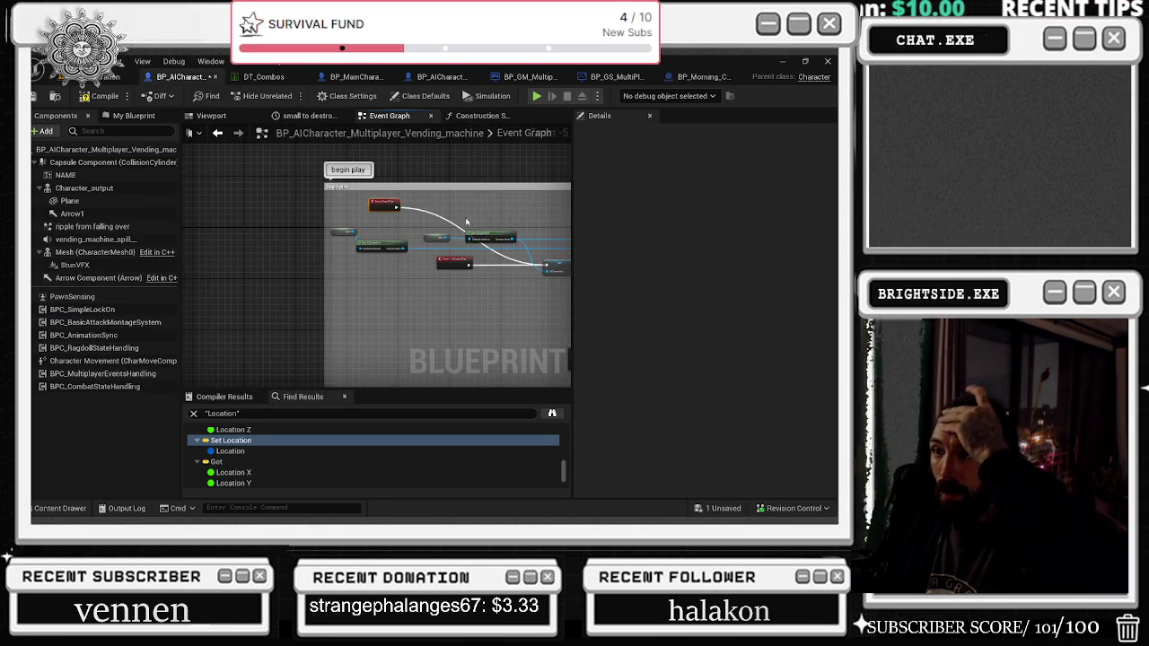
scroll(476, 231, up, 1)
scroll(491, 214, up, 4)
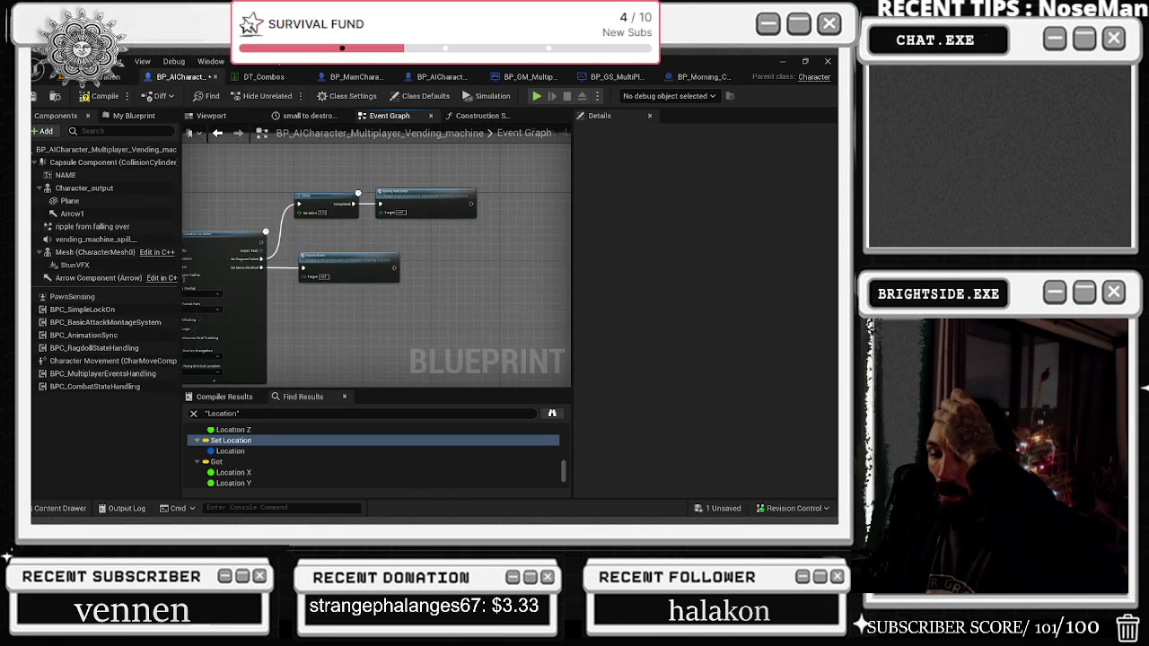
mouse_move(377, 269)
mouse_down()
mouse_move(225, 260)
mouse_move(418, 231)
mouse_move(435, 188)
mouse_up()
scroll(377, 269, up, 4)
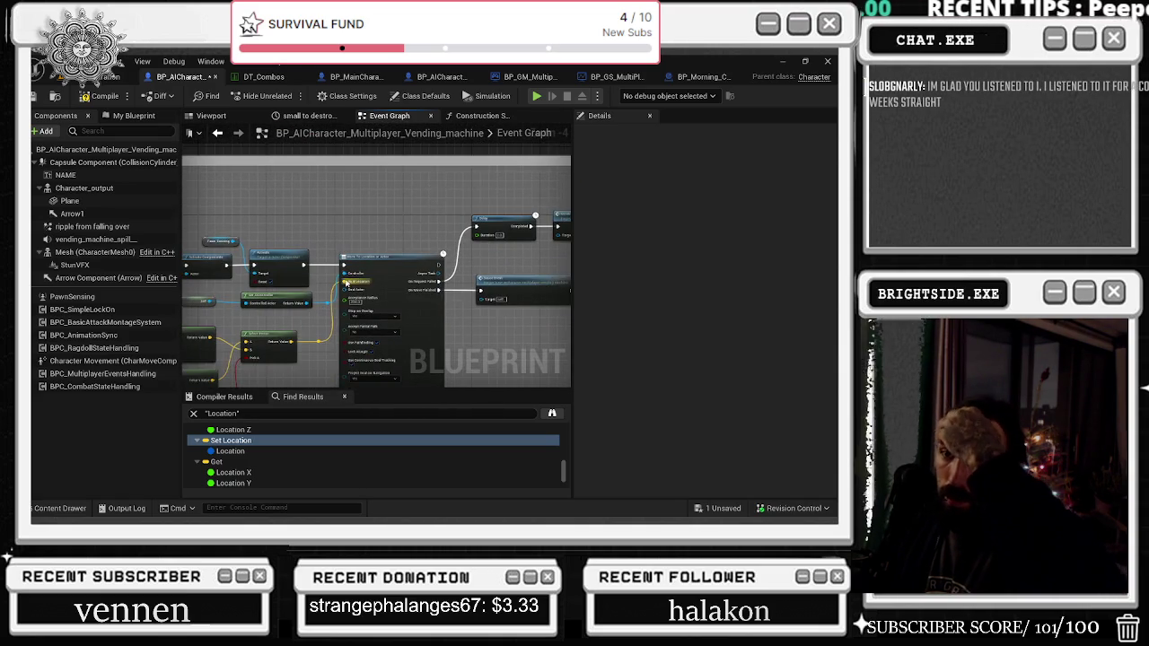
scroll(348, 280, up, 2)
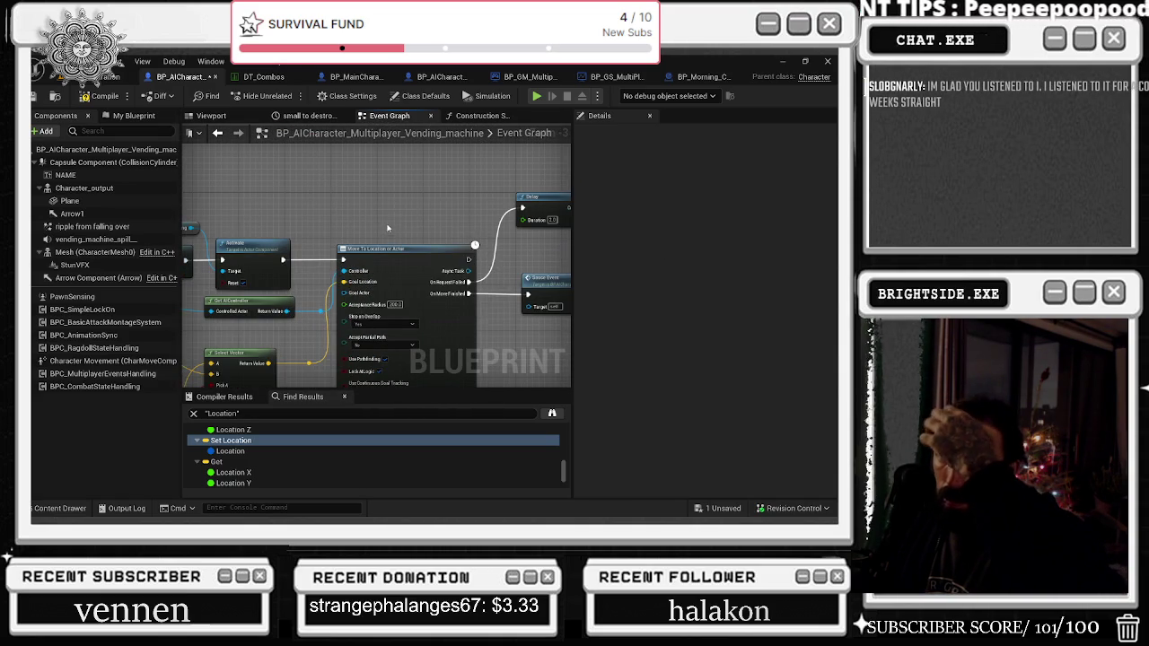
drag(388, 229, 248, 207)
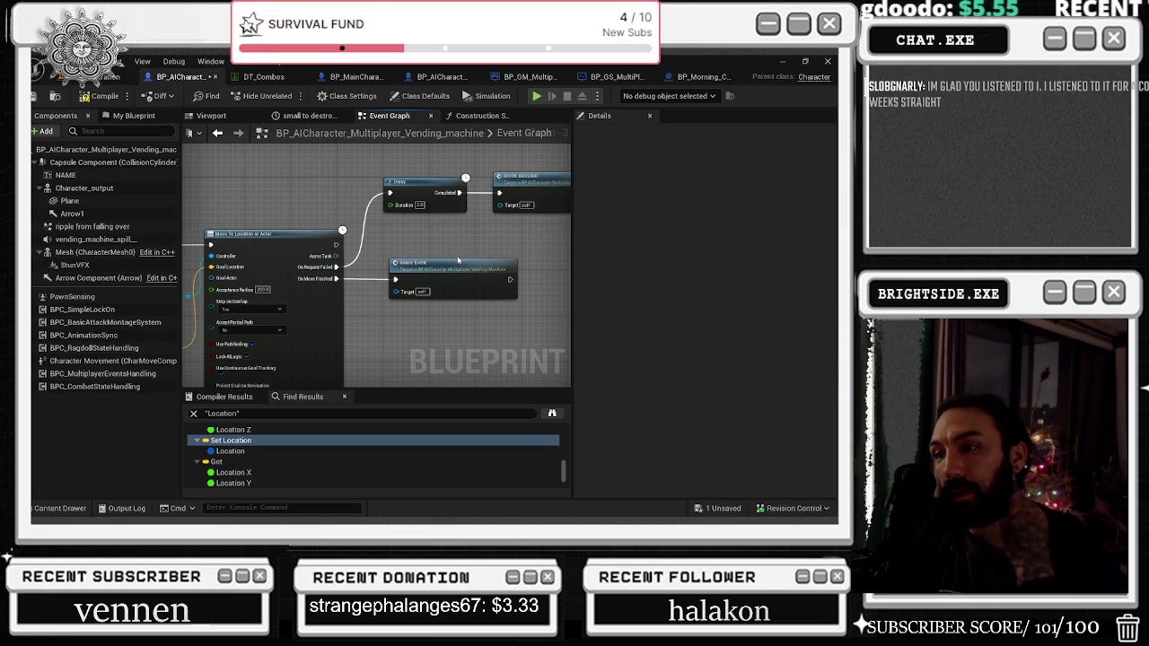
drag(458, 260, 566, 257)
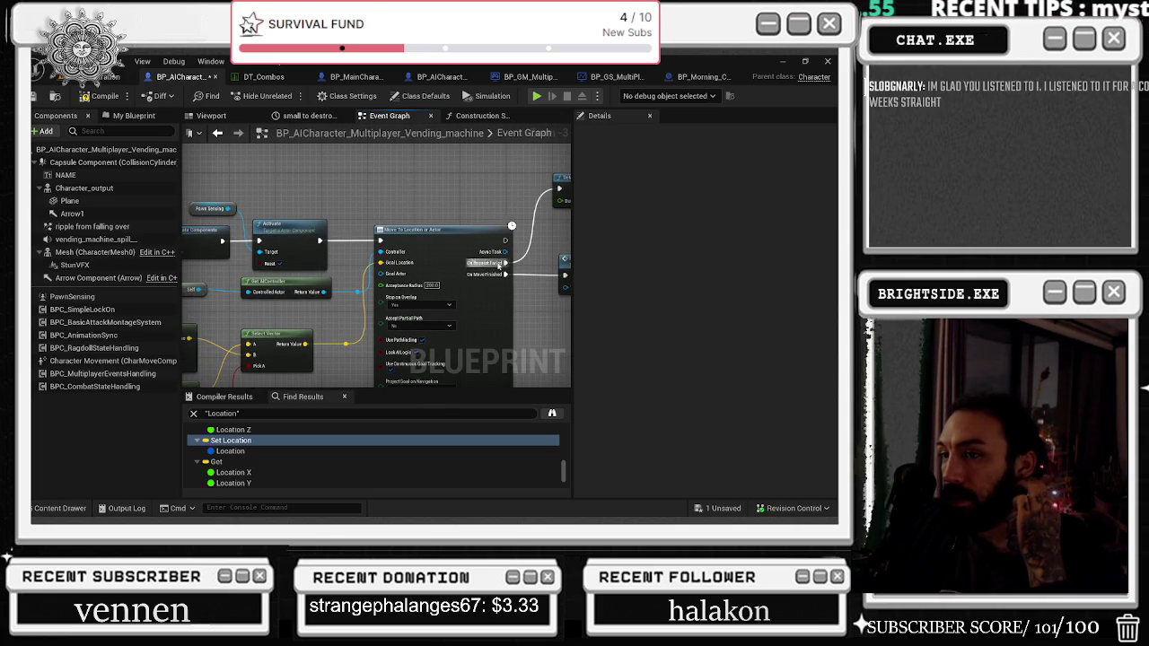
drag(396, 207, 620, 183)
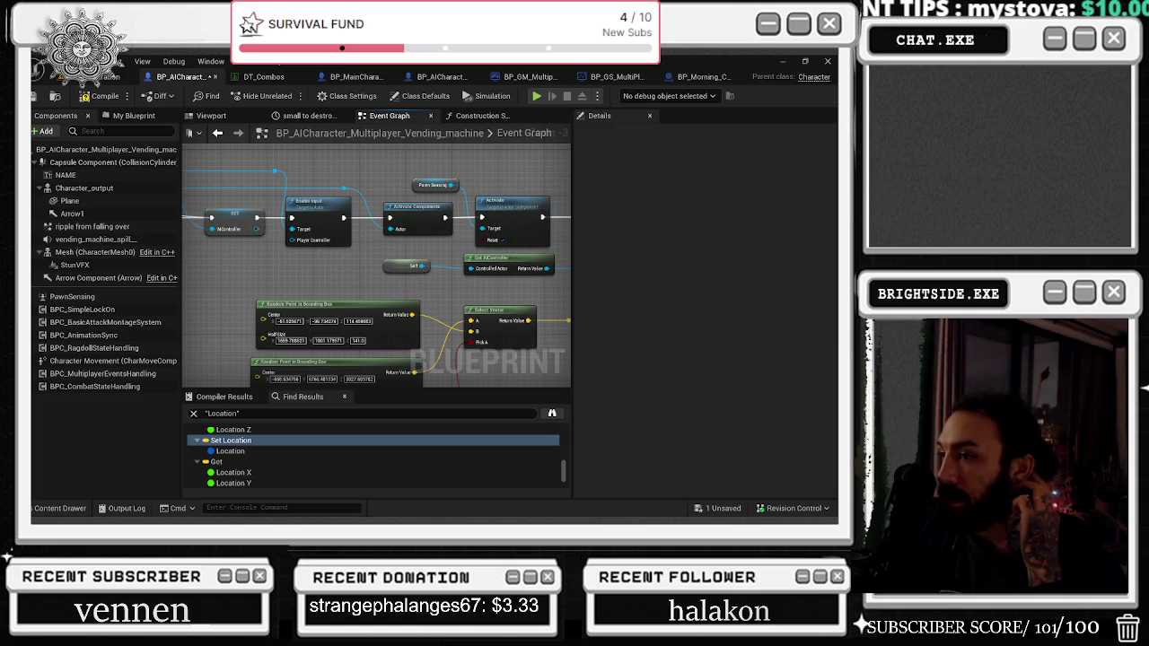
drag(377, 270, 379, 188)
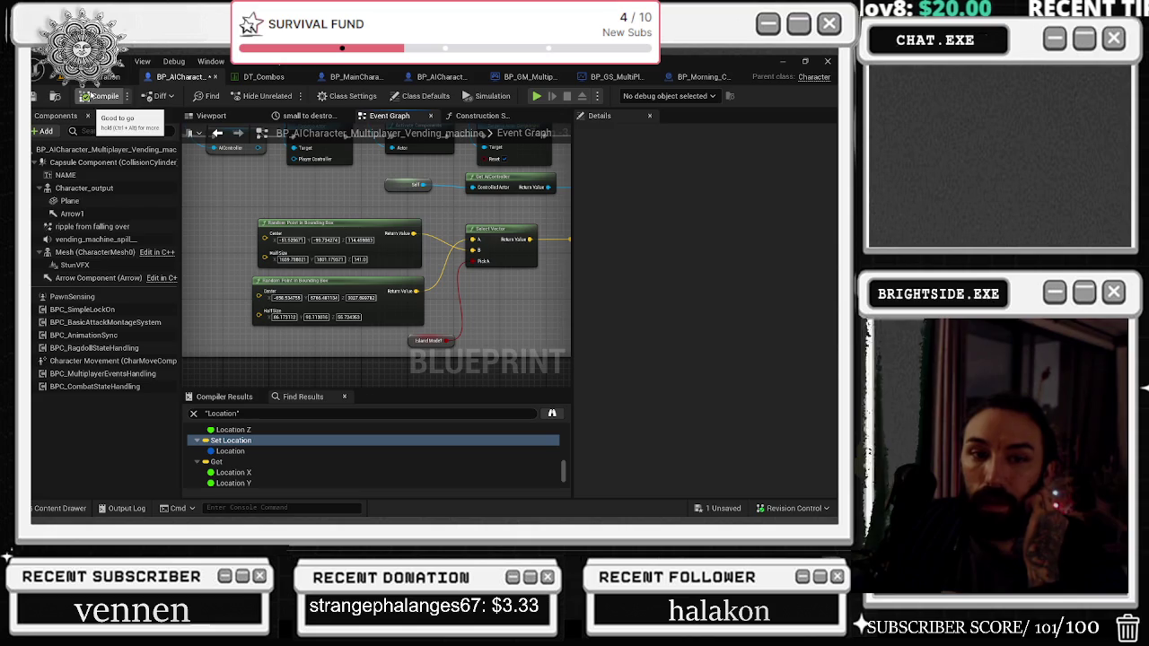
click(56, 96)
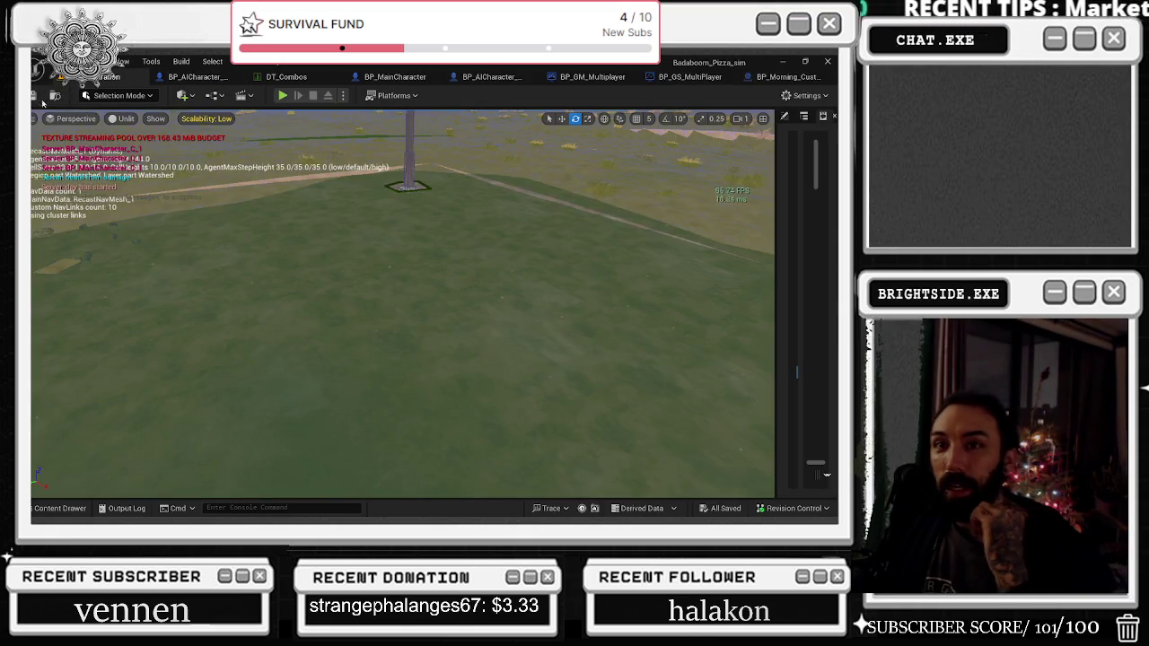
Step: Save the current level, then start a Play-In-Editor session that opens in the pizza kitchen
click(33, 96)
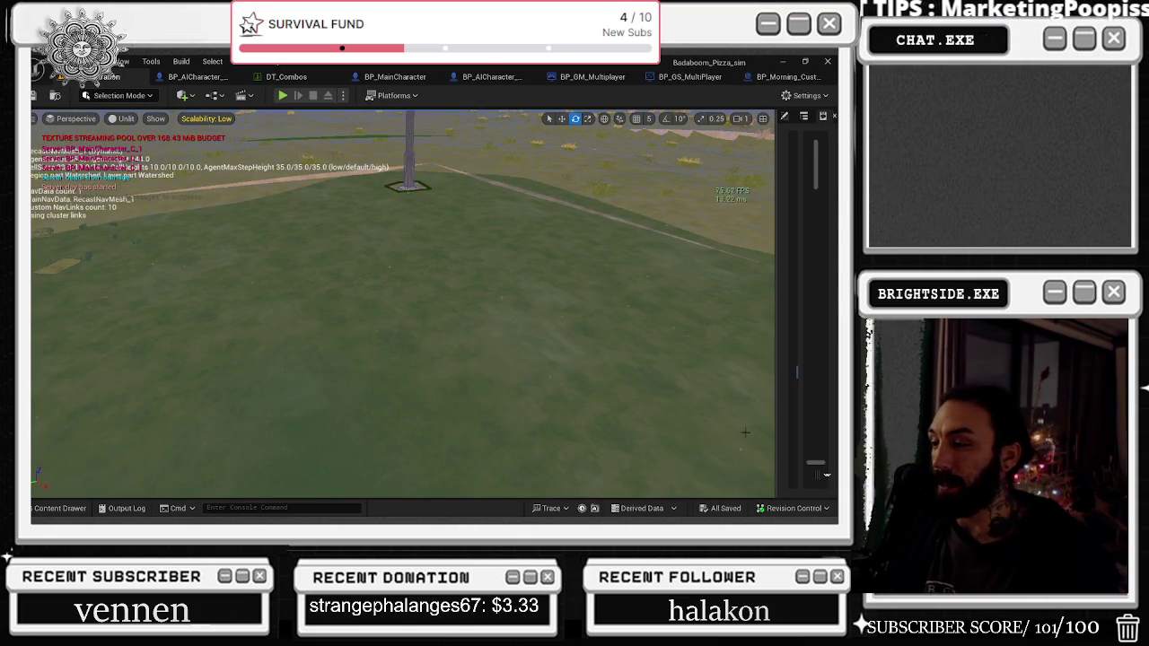
click(282, 95)
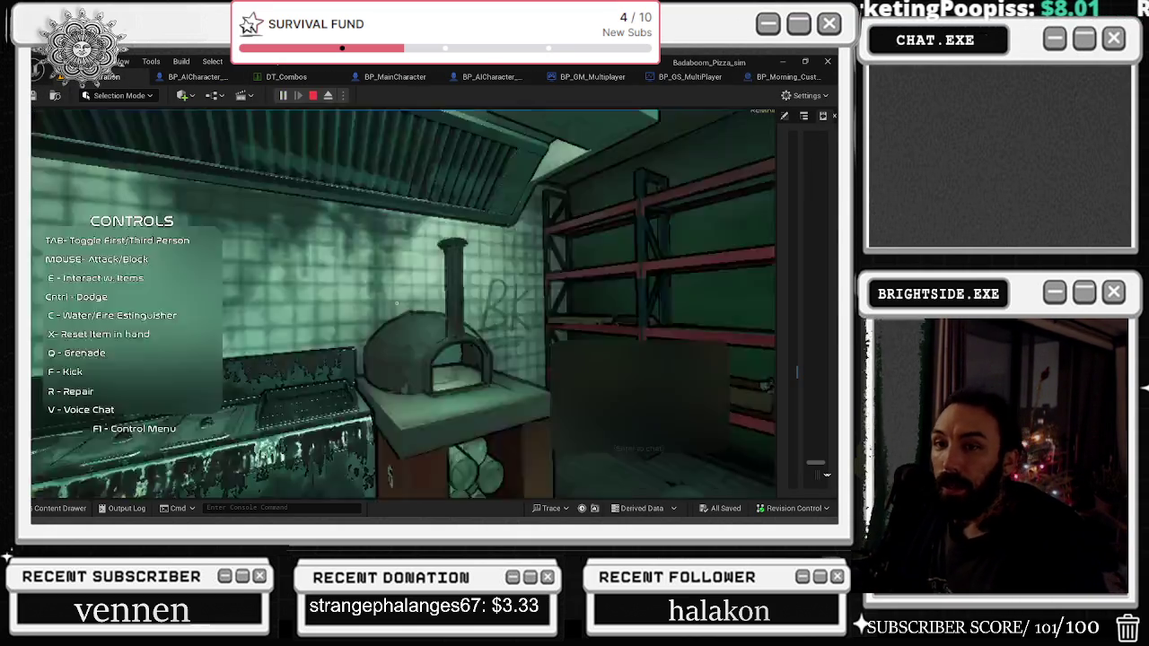
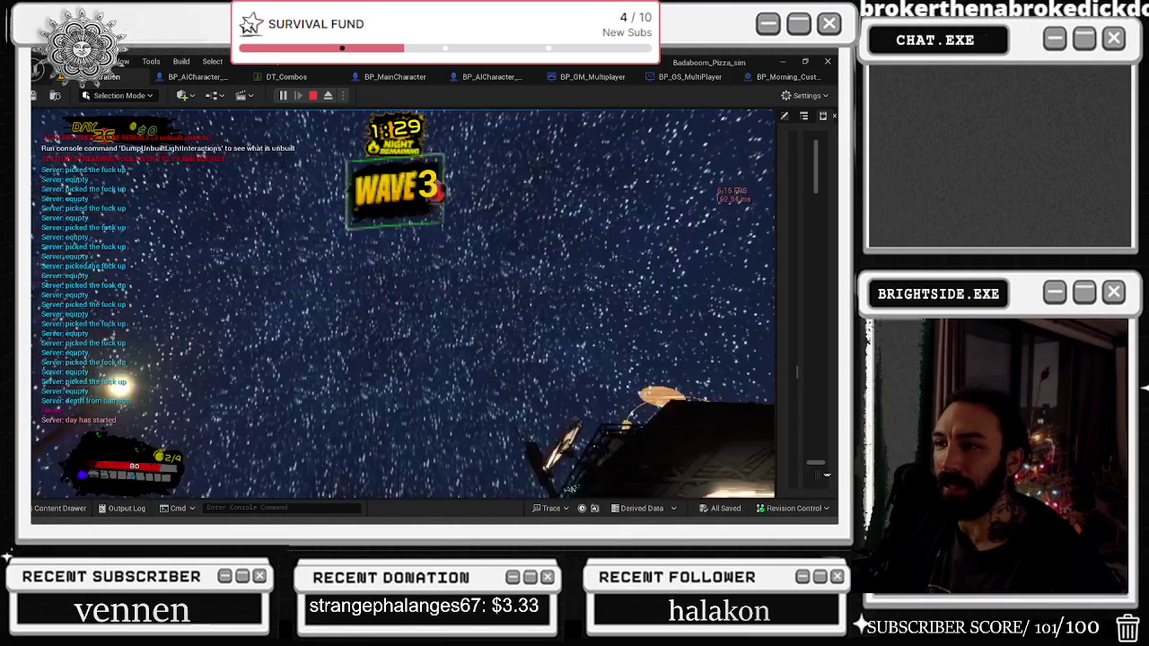
Step: Stop the play test and switch to the BP_GS_MultiPlayer fireworks graph
key(Escape)
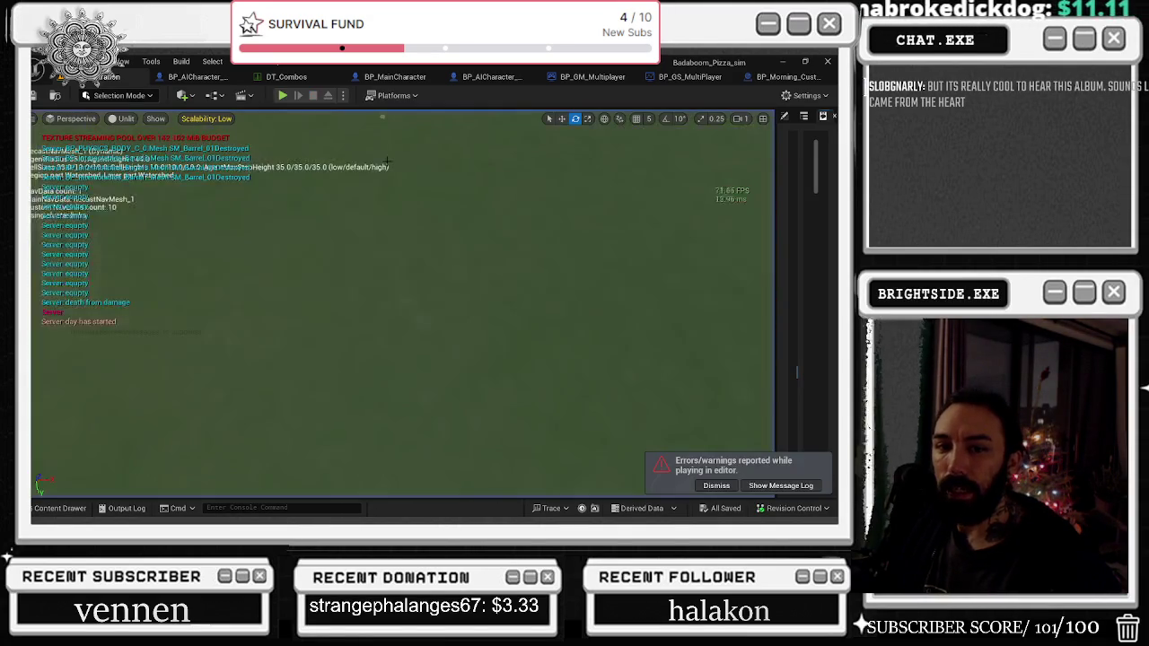
click(789, 77)
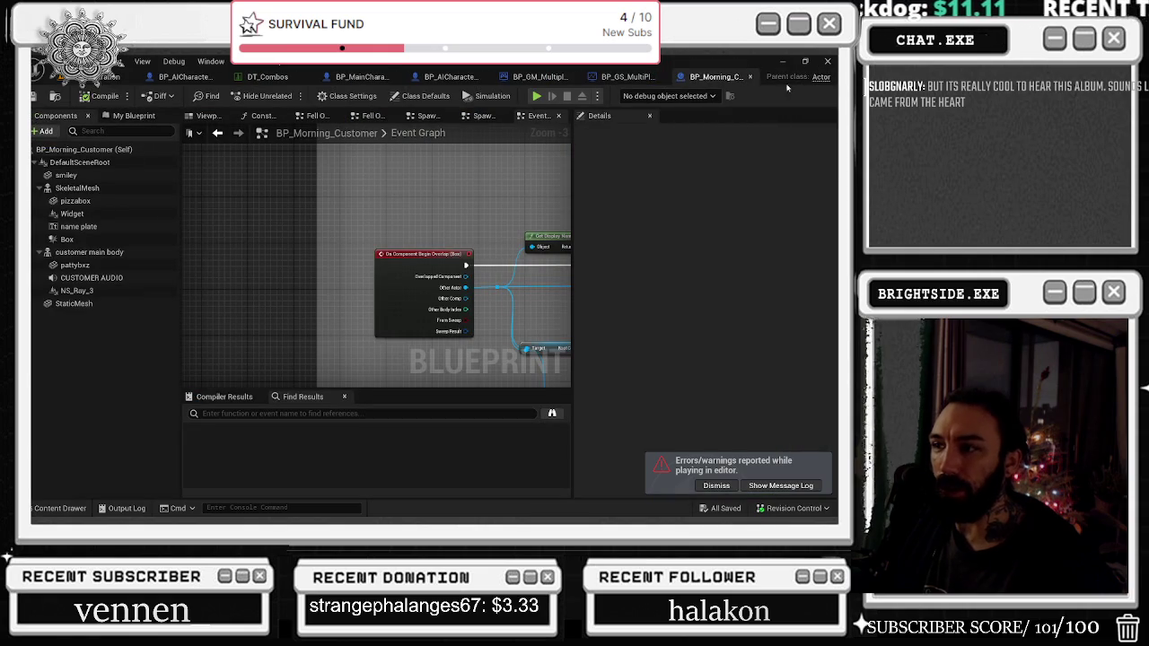
click(623, 77)
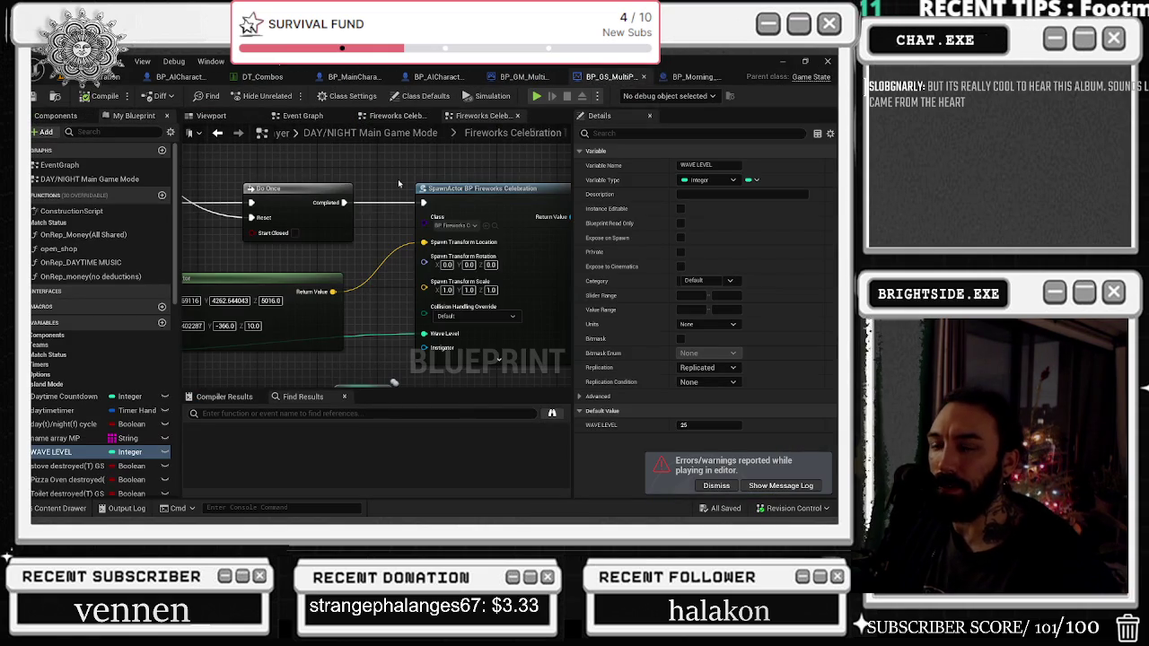
Step: Add a reroute knot on the green wire and reposition the Make Vector, Select Vector and Island Mode nodes
mouse_move(305, 286)
mouse_down()
mouse_move(328, 285)
mouse_move(464, 204)
mouse_up()
click(518, 276)
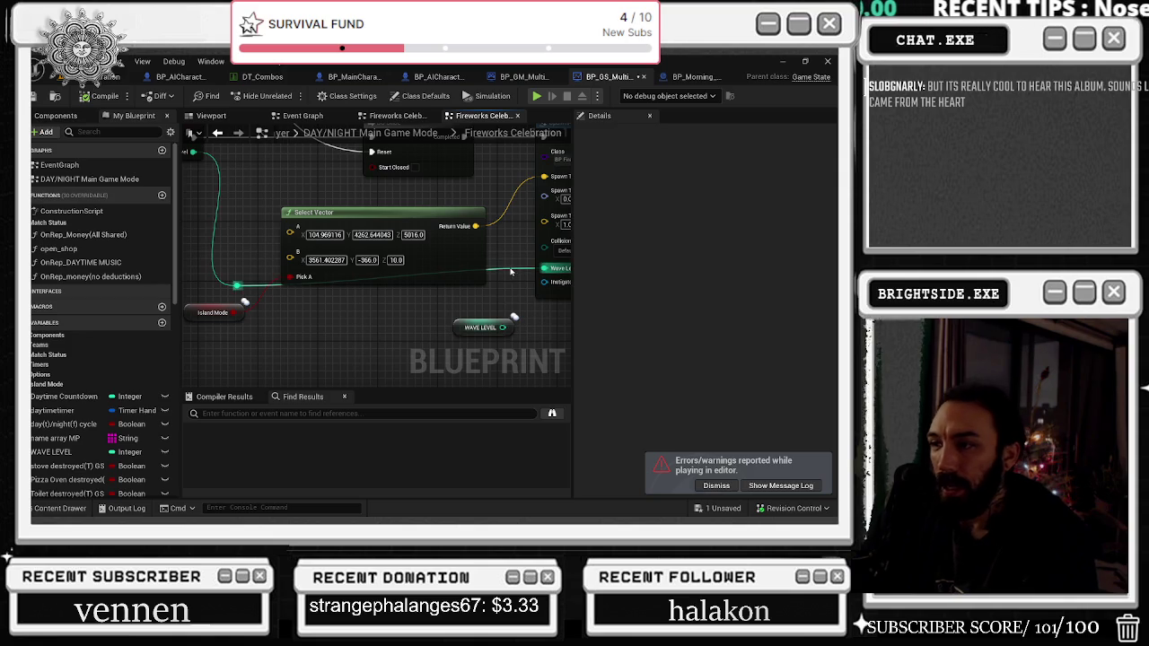
double_click(508, 268)
drag(503, 272, 498, 294)
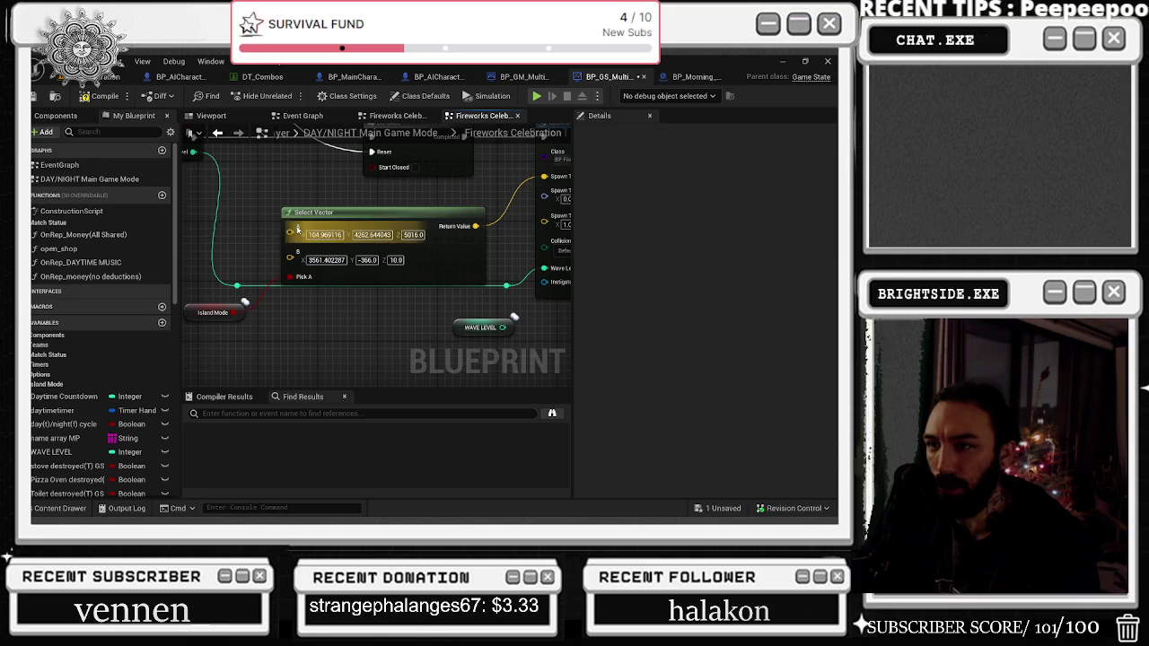
drag(296, 214, 287, 198)
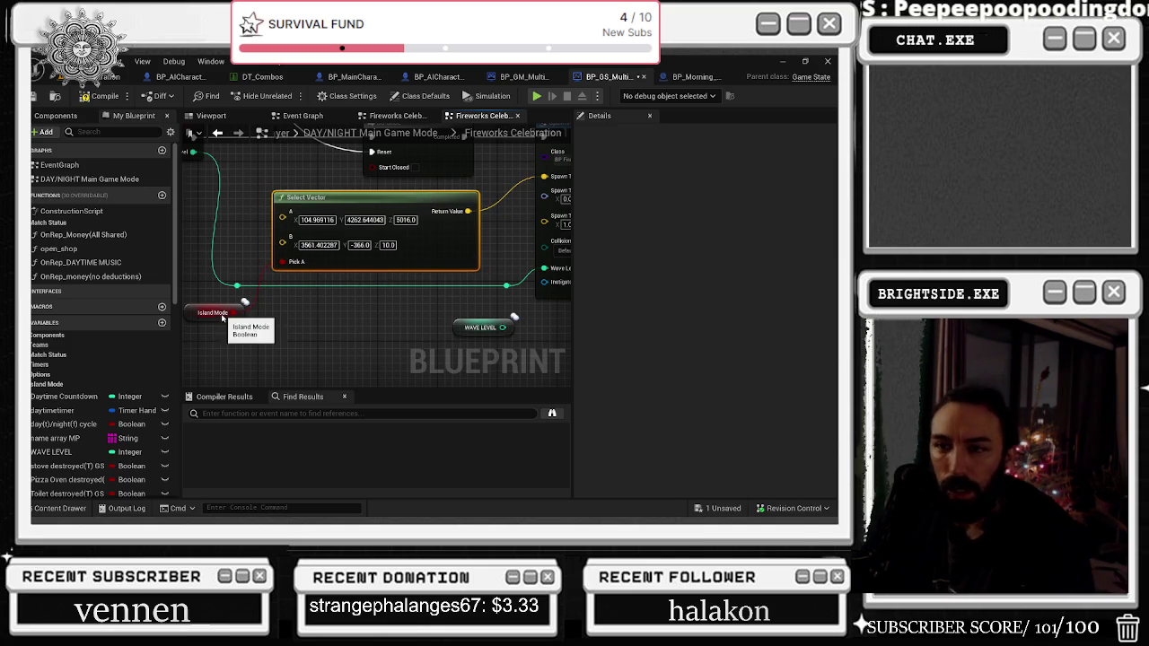
drag(223, 314, 230, 314)
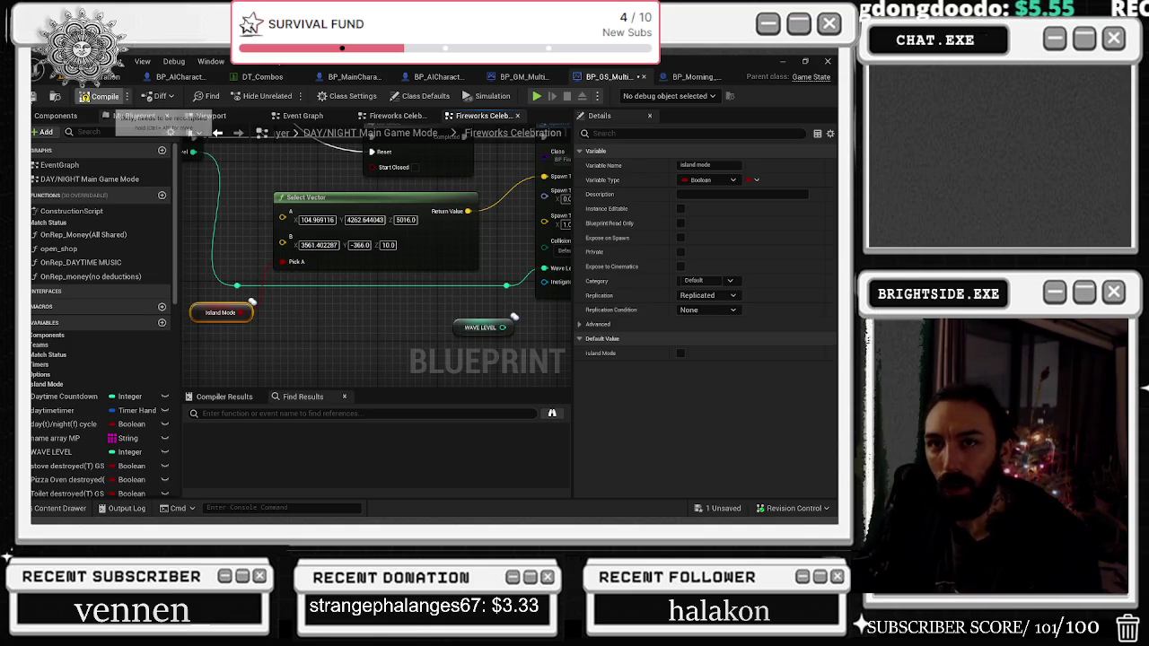
Step: Compile and save the blueprint, then shift Island Mode right and bring Spawn Fireworks into view
click(99, 96)
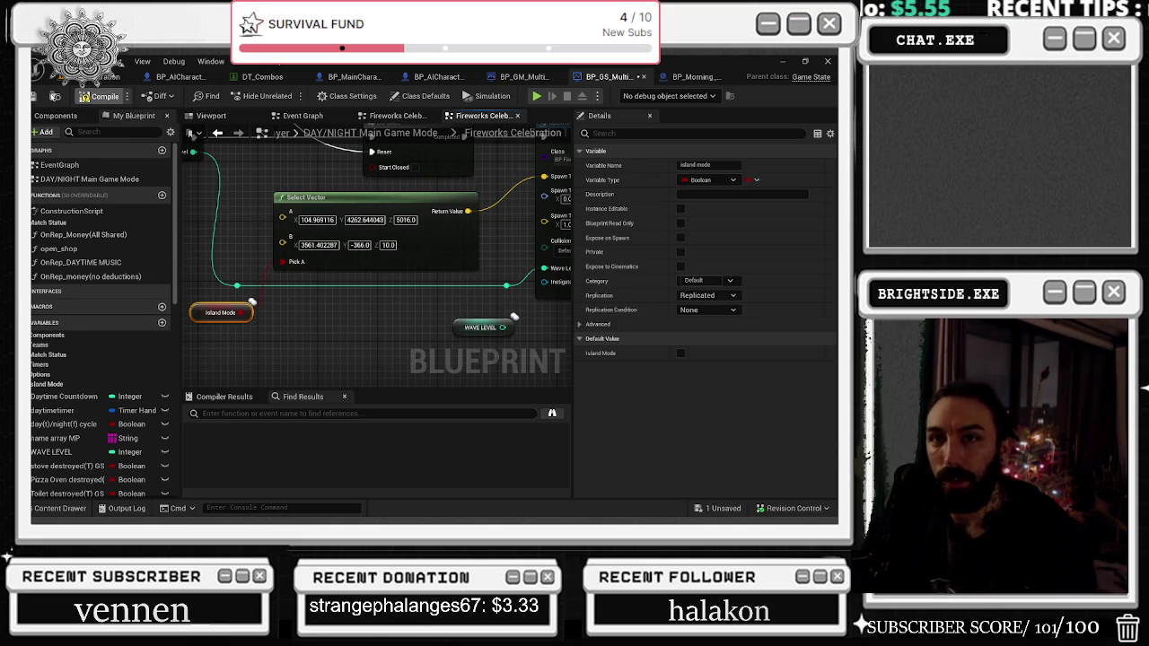
click(34, 100)
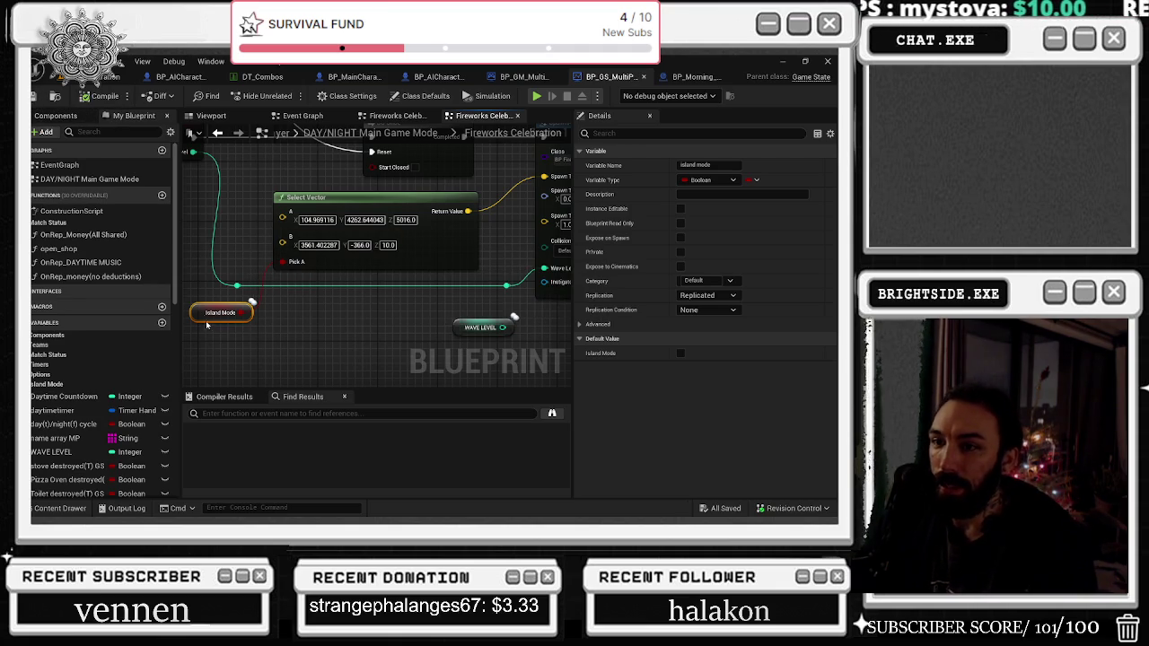
drag(208, 327, 216, 323)
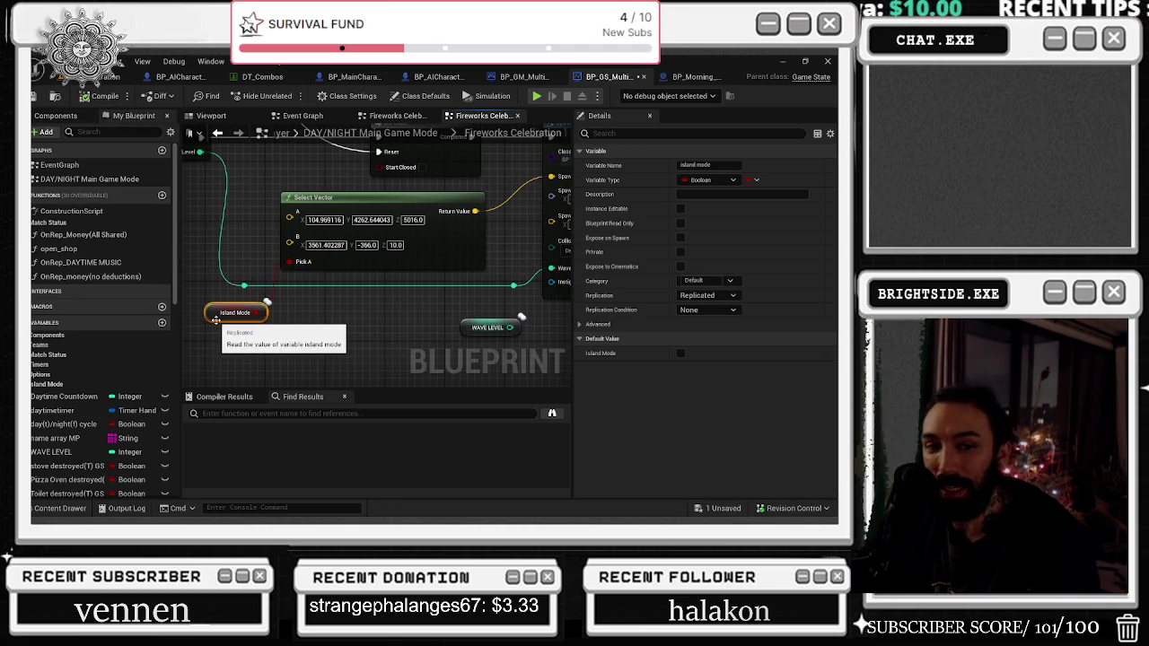
click(306, 196)
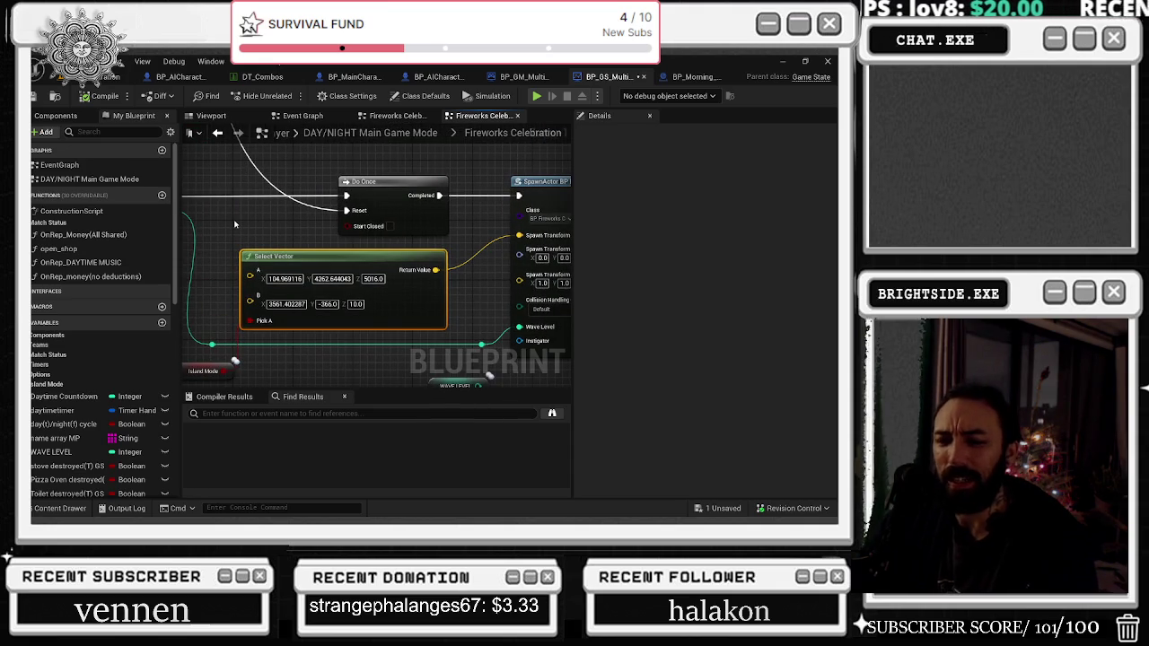
drag(336, 183, 473, 344)
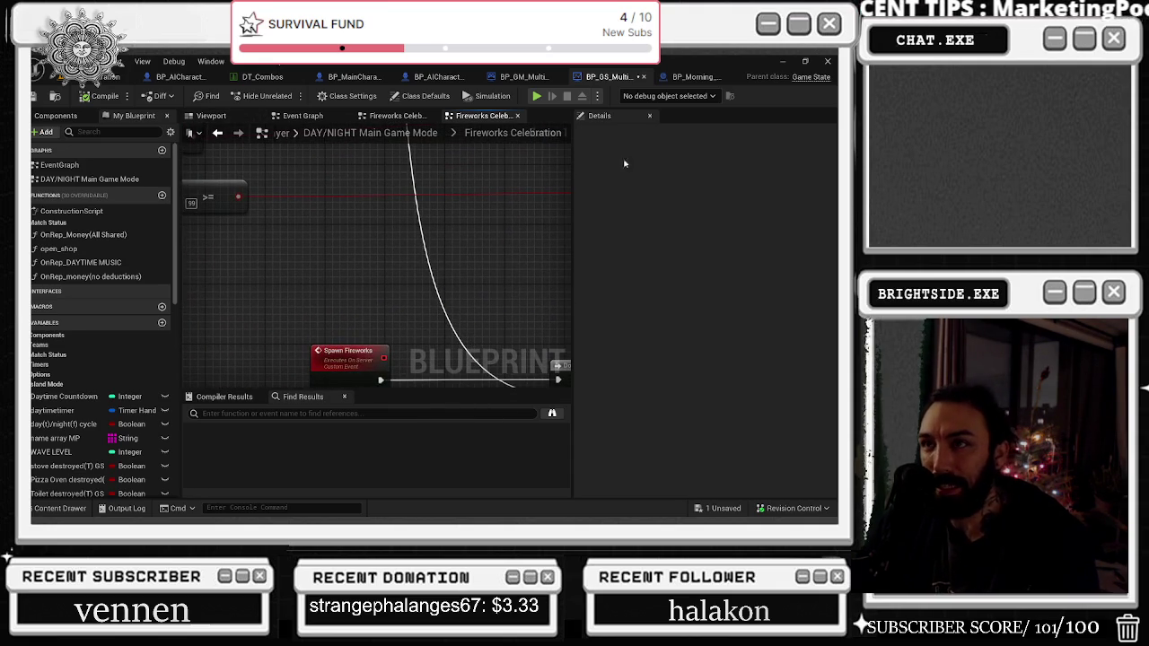
Step: Pan the BP_Morning_Customer event graph to its branch and tag-check nodes
click(693, 79)
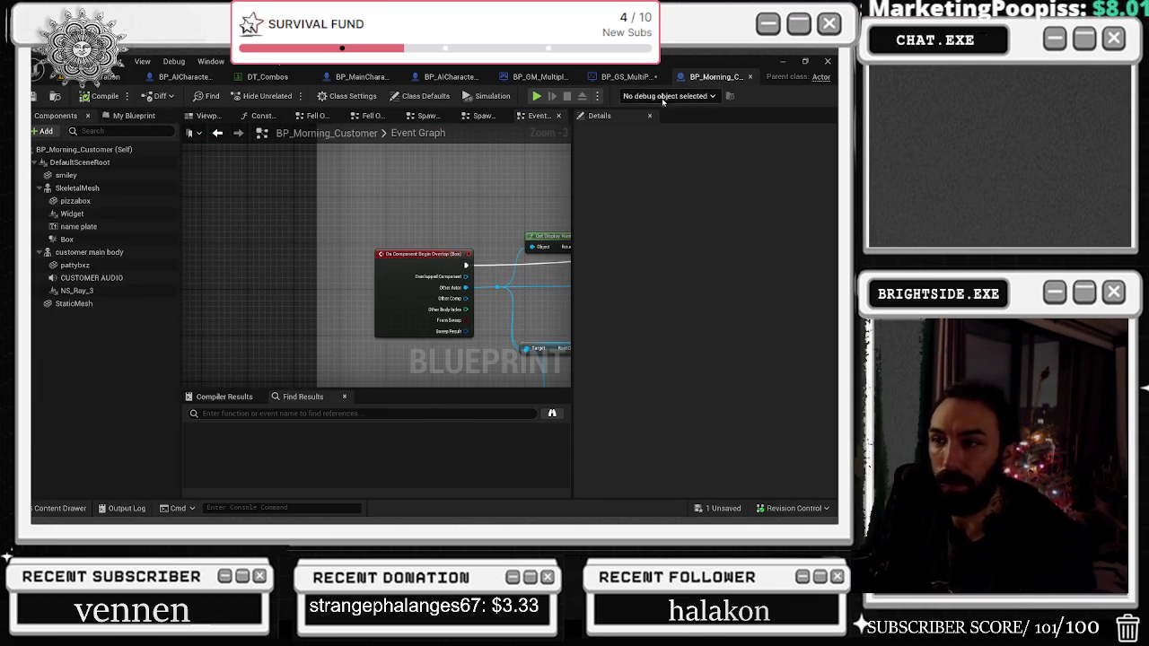
drag(466, 247, 310, 235)
drag(422, 213, 341, 213)
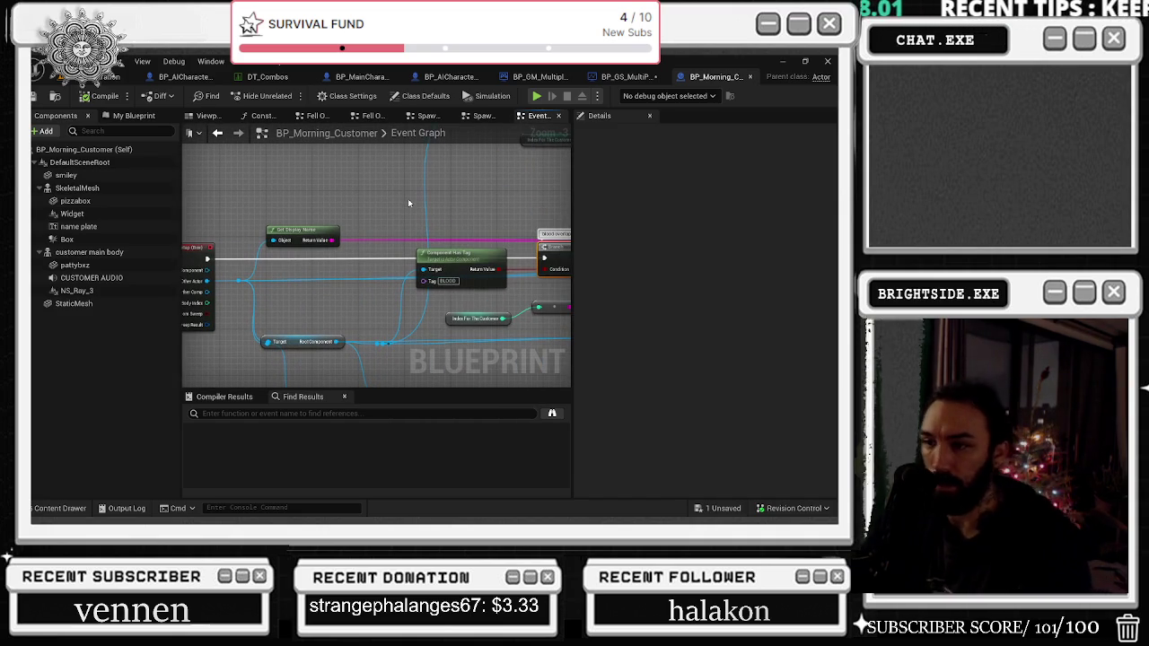
drag(412, 224, 209, 225)
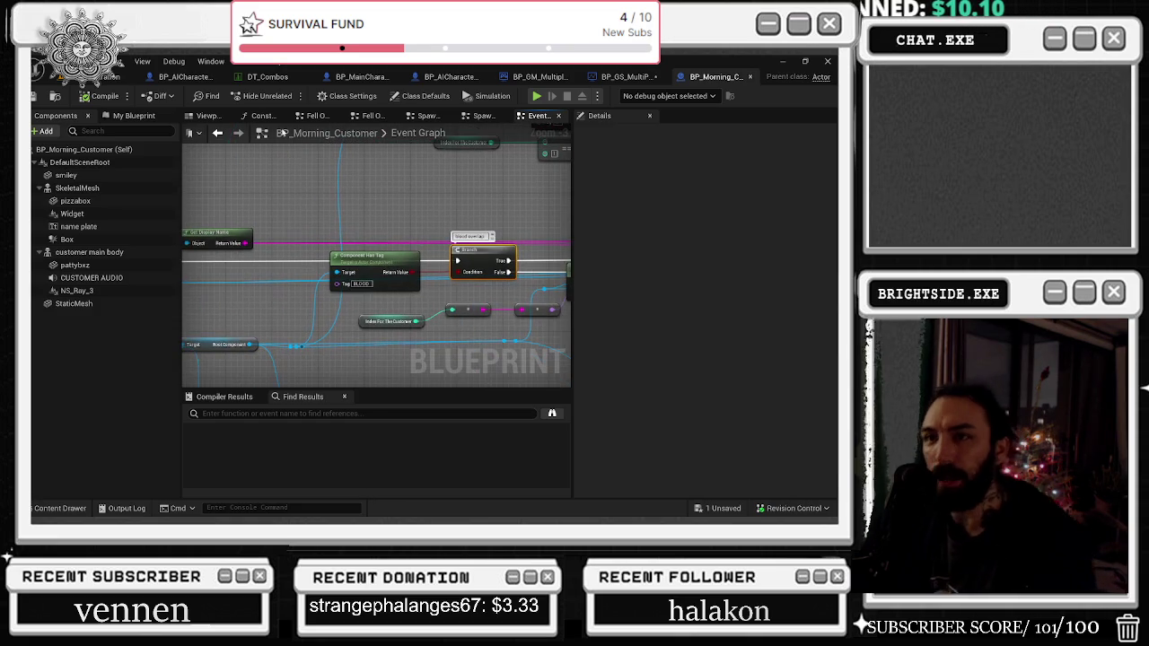
Step: Open the vending machine AI blueprint and nudge its two Random Point in Bounding Box nodes
click(179, 77)
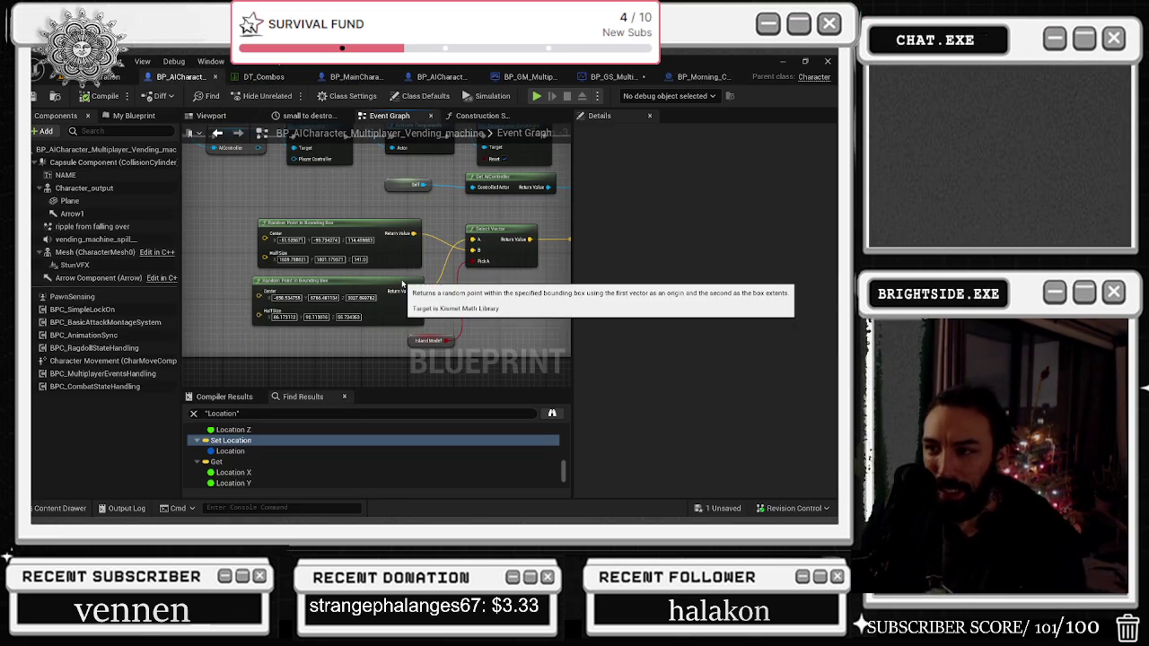
drag(403, 279, 409, 280)
drag(370, 219, 376, 214)
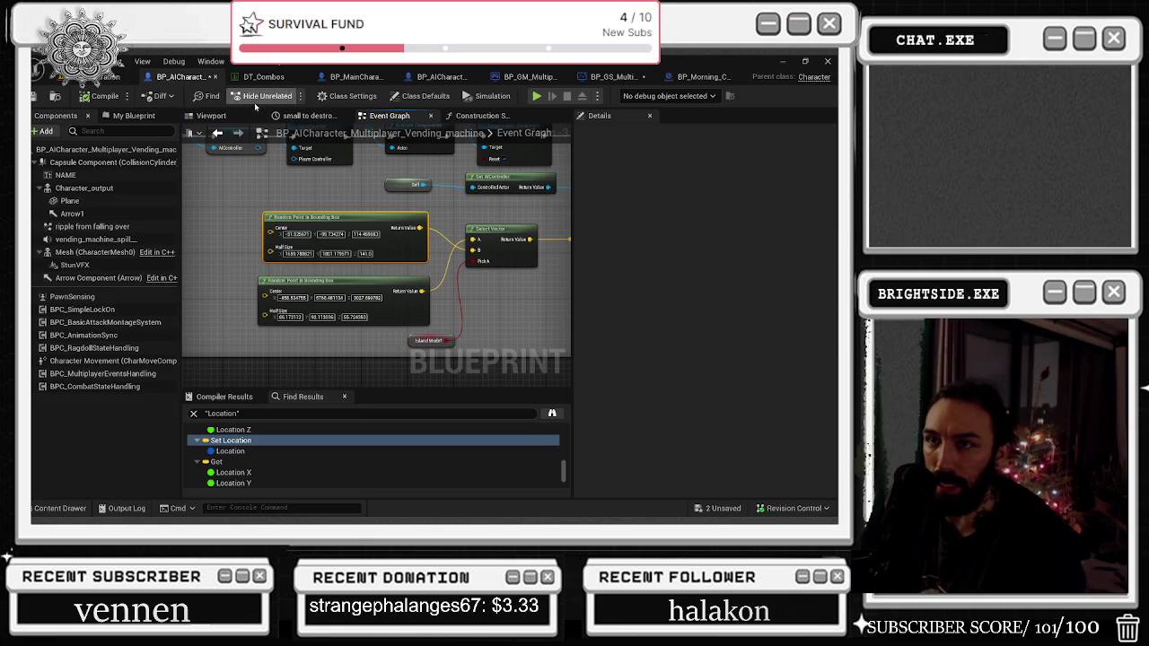
Step: View the vending machine's 3D model, then pan its graph to SET AIController and Move To Location
click(234, 117)
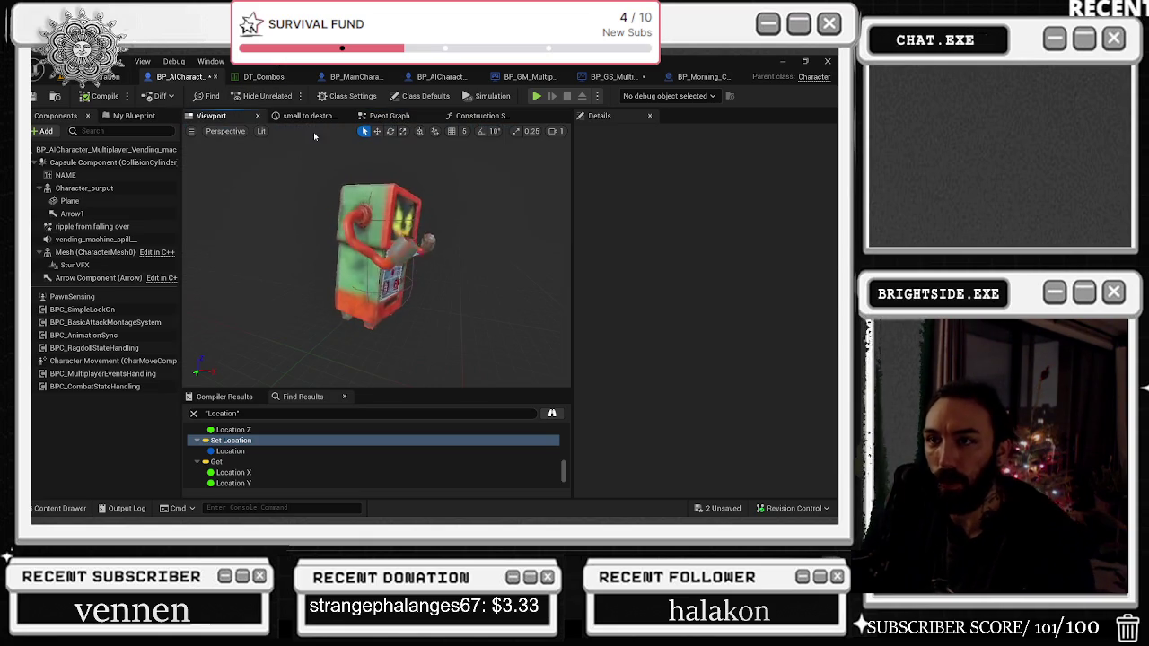
click(390, 117)
scroll(370, 206, down, 3)
mouse_move(391, 201)
mouse_down()
mouse_move(422, 279)
mouse_move(340, 257)
mouse_move(142, 257)
mouse_up()
scroll(215, 244, up, 2)
drag(354, 230, 438, 249)
drag(435, 184, 377, 169)
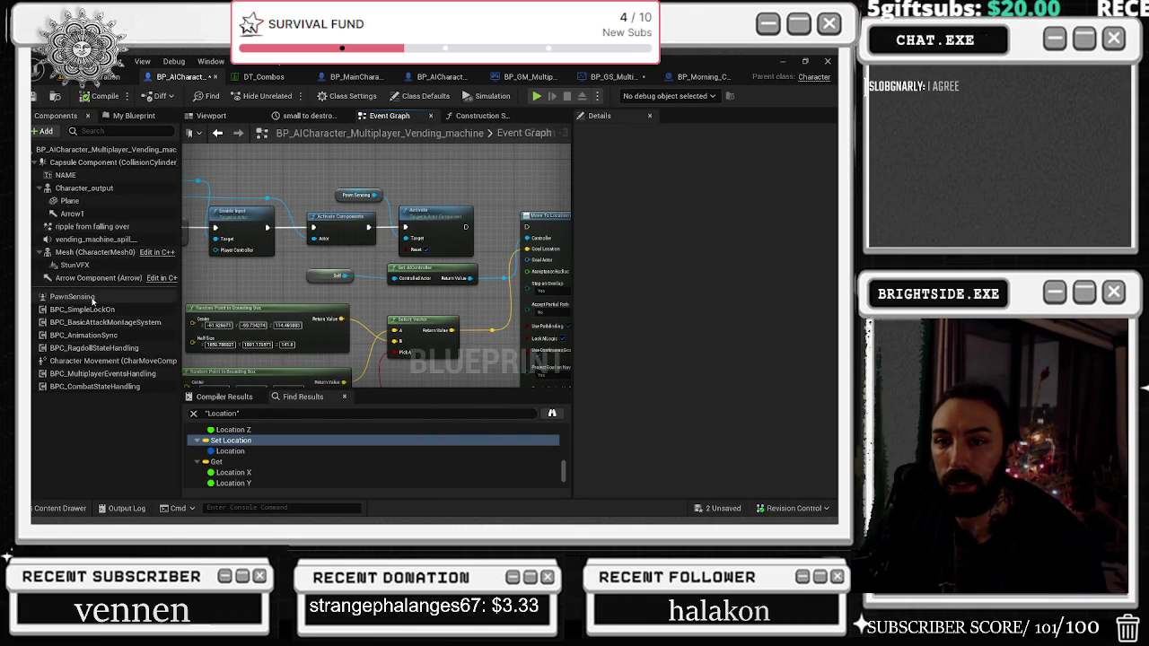
Step: Check replication on Capsule, PawnSensing, BPC_SimpleLockOn and BPC_CombatStateHandling, then Save All including BP_GS_MultiPlayer
click(104, 163)
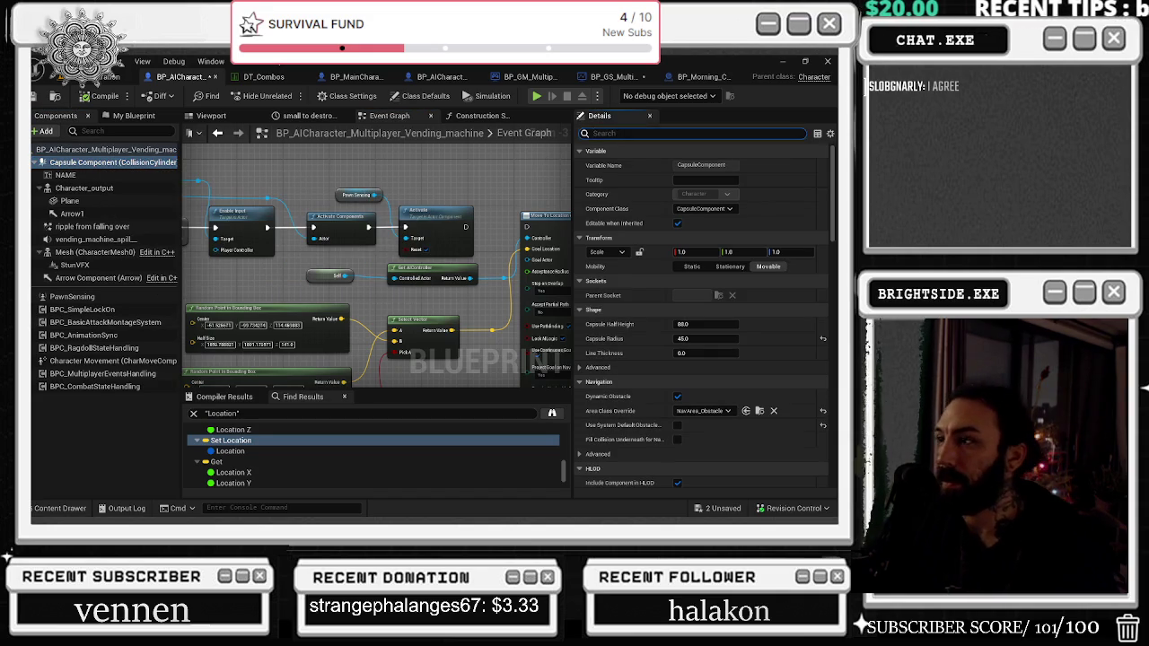
text(REPLI)
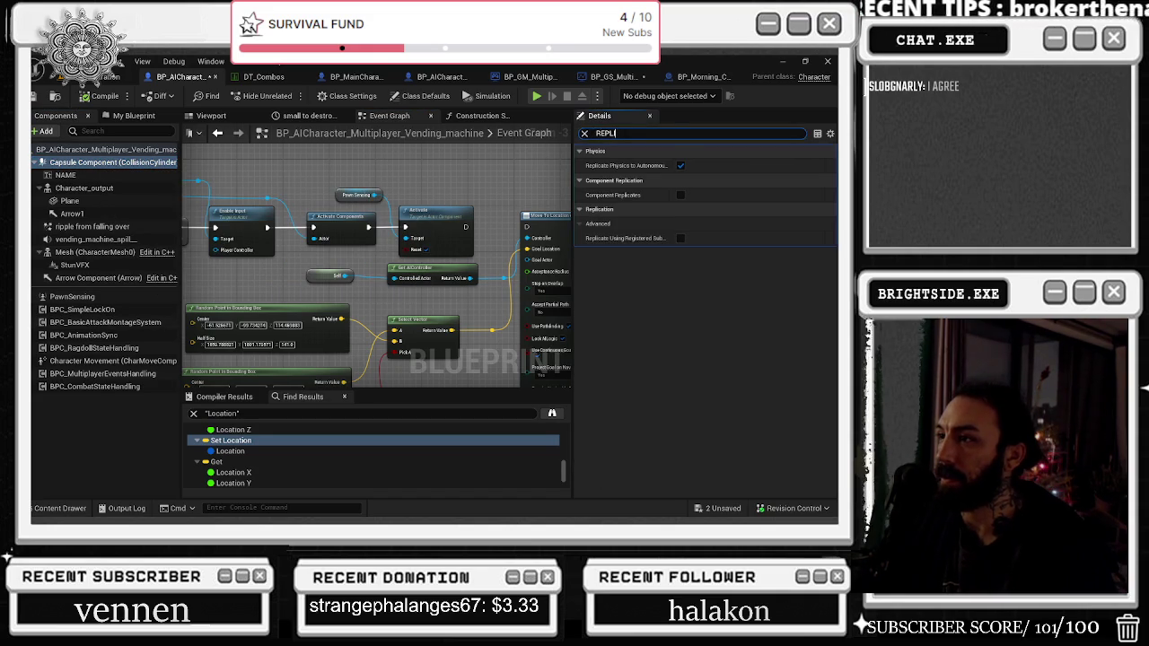
click(76, 297)
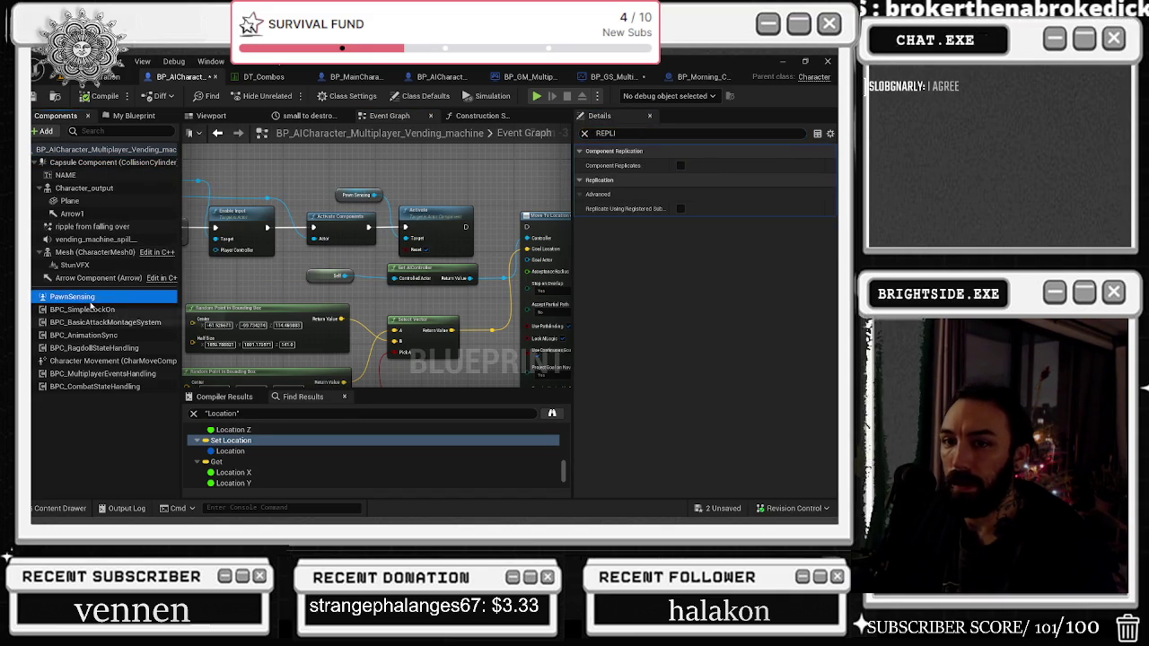
click(86, 310)
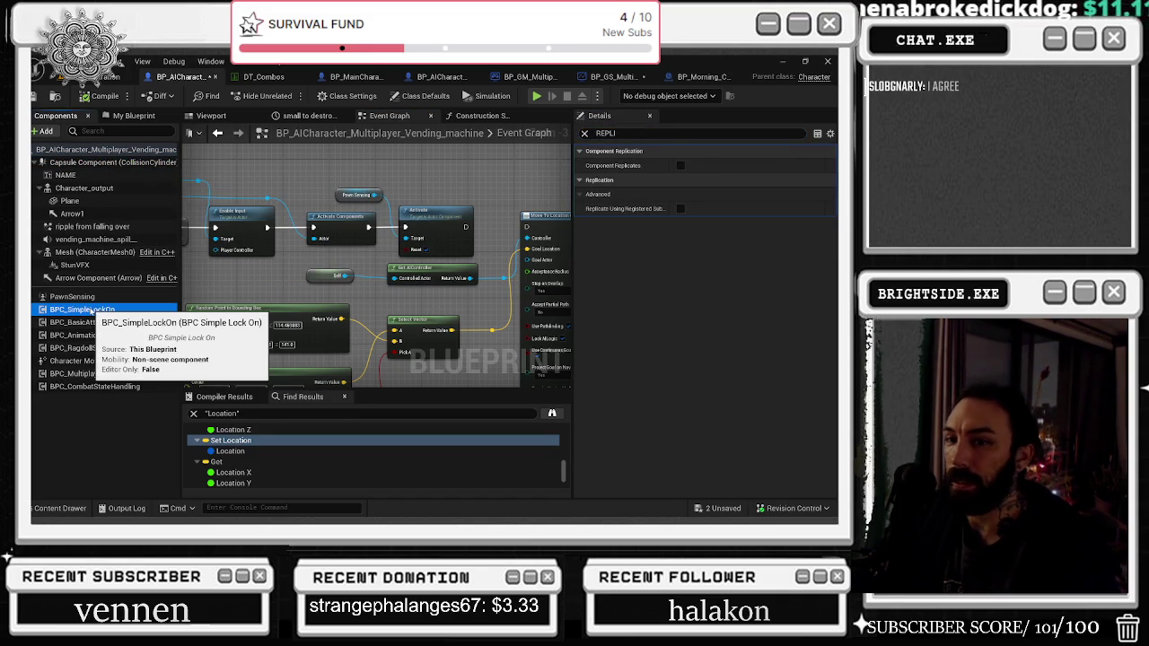
key(Down)
key(Down)
key(Down)
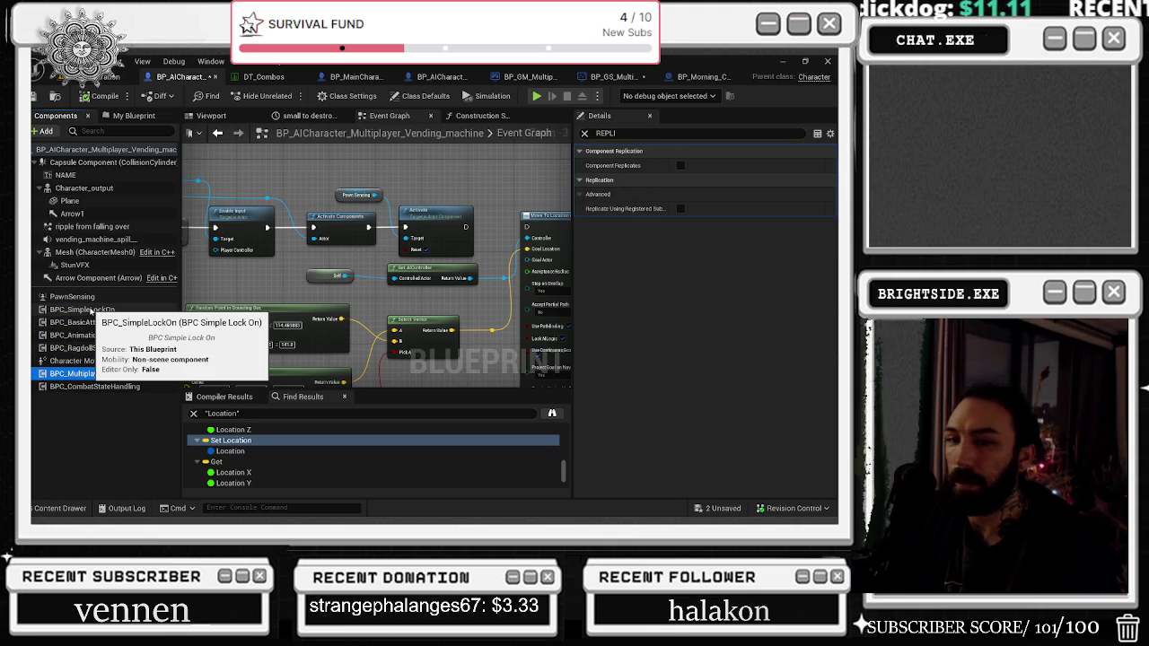
key(Down)
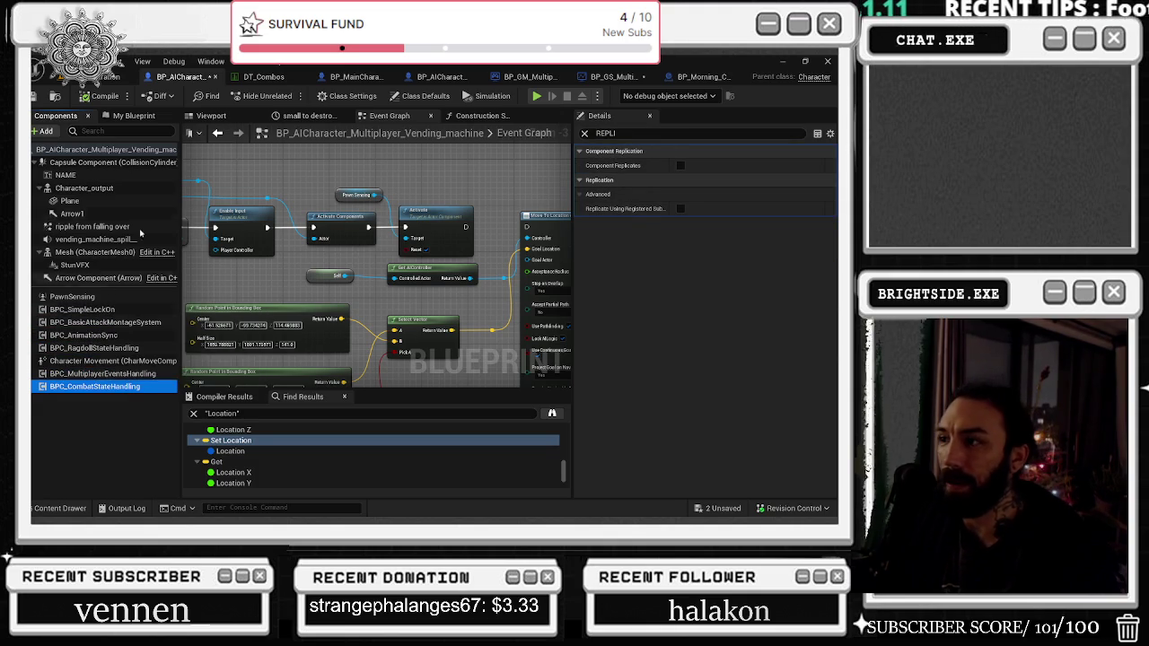
key(ctrl+shift+s)
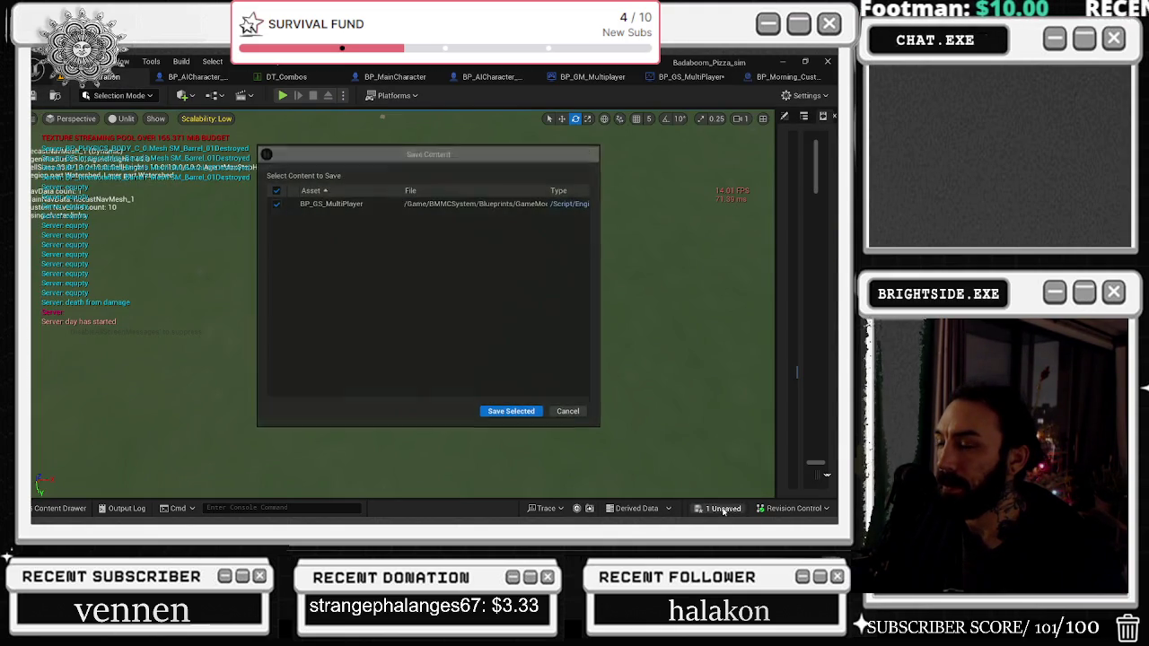
click(528, 413)
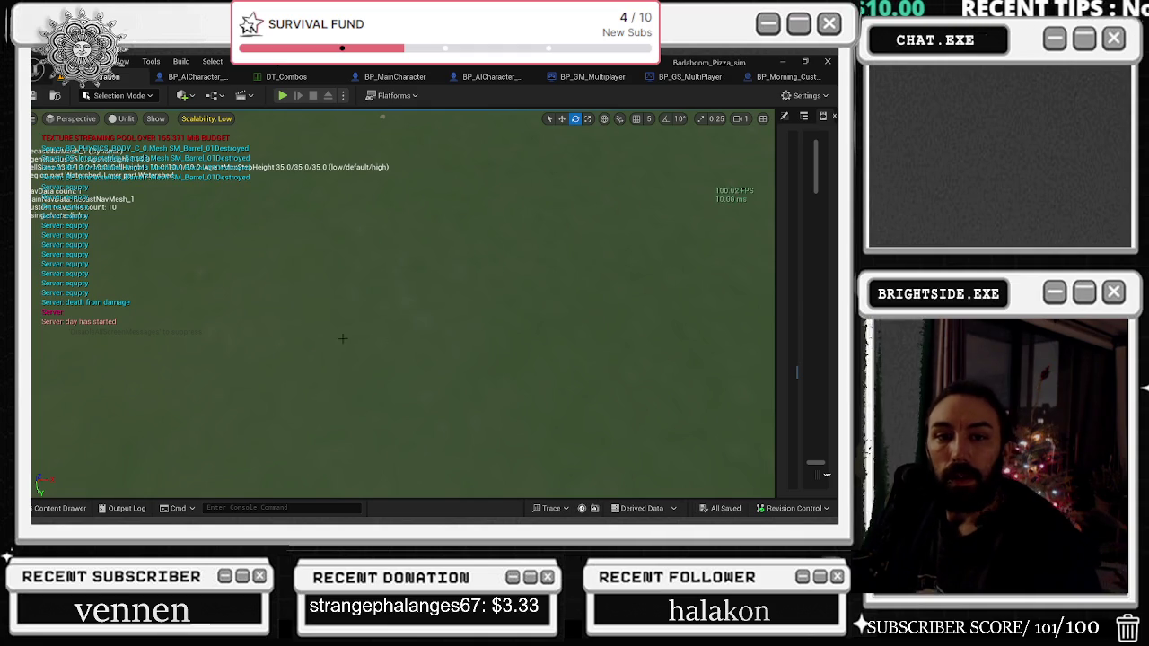
Step: Start a play-in-editor test and walk from the storage room out onto the rooftop
click(282, 96)
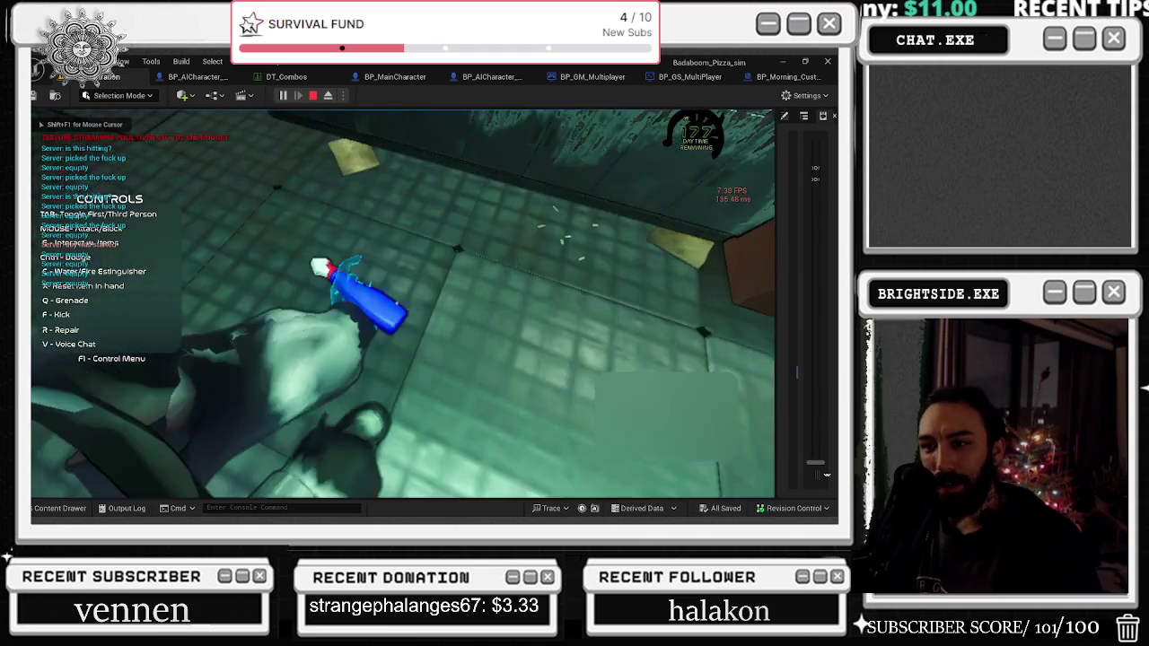
key(w)
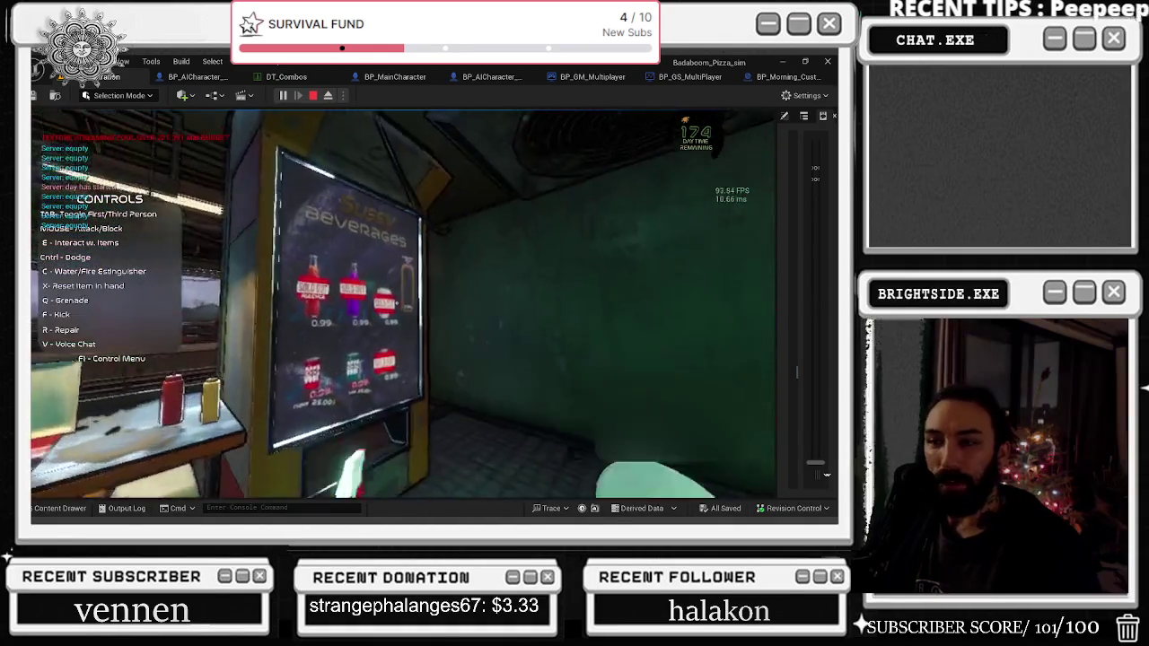
key(w)
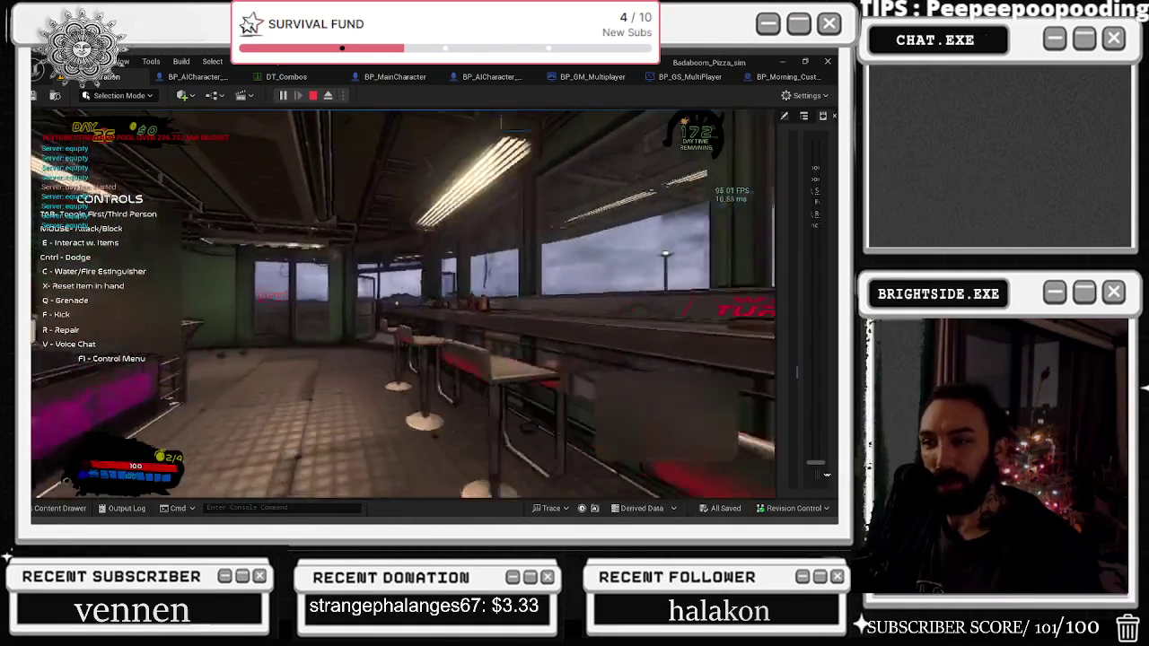
key(w)
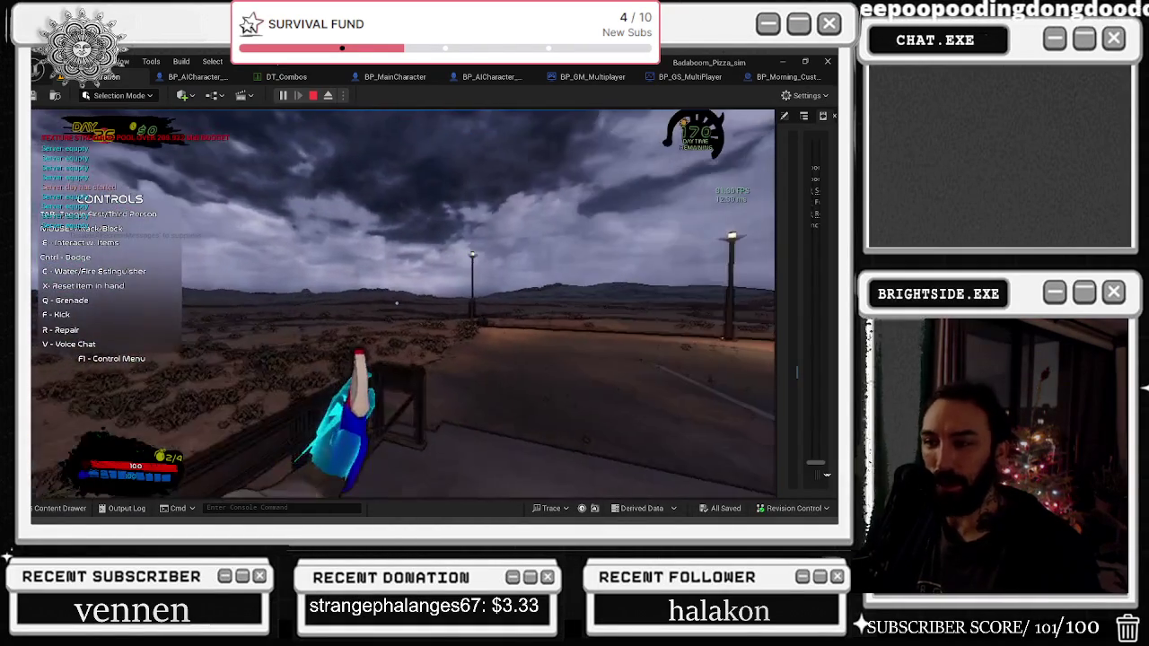
key(w)
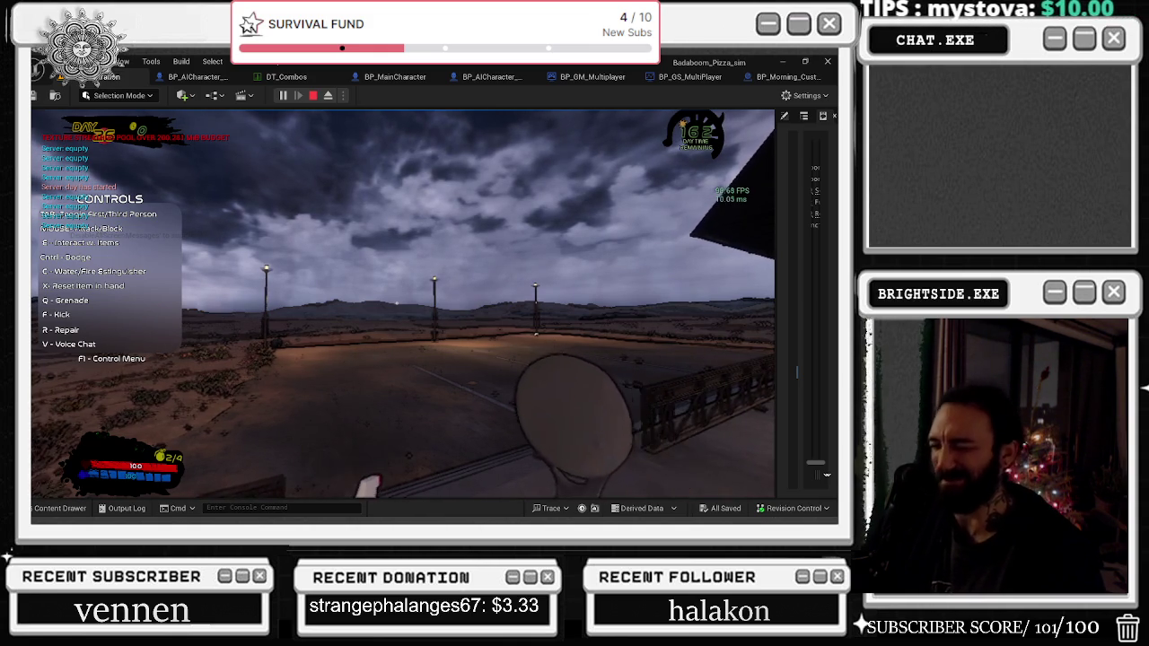
Step: Hide the controls overlay, test an attack, climb onto the tower and back down, then stop
key(F1)
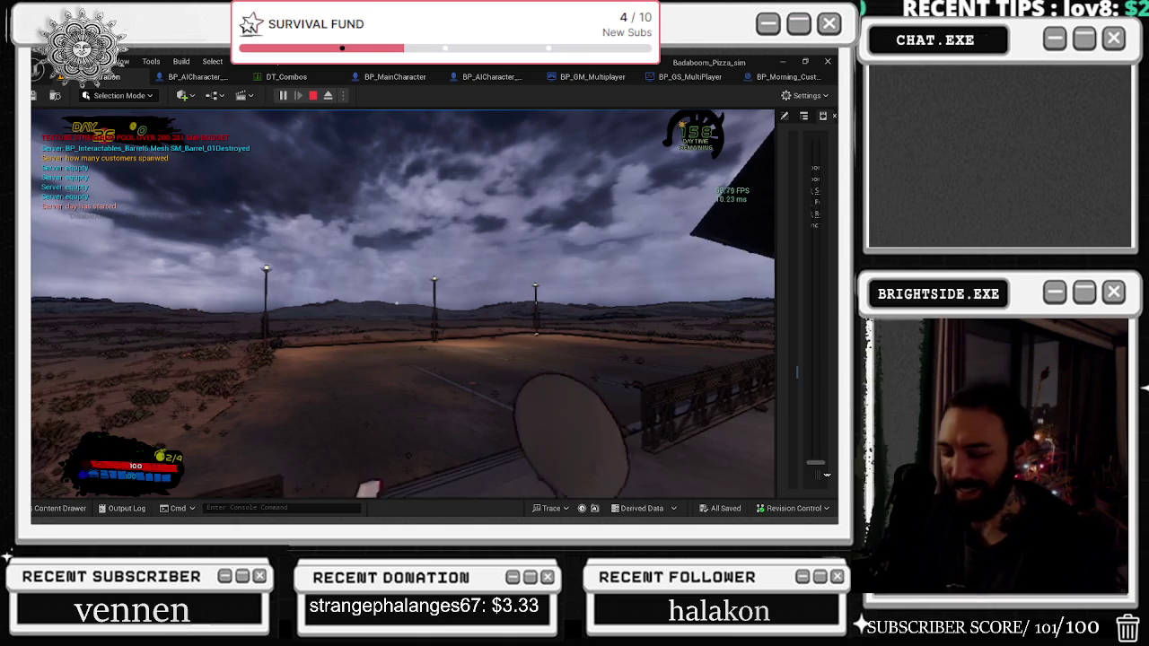
click(402, 304)
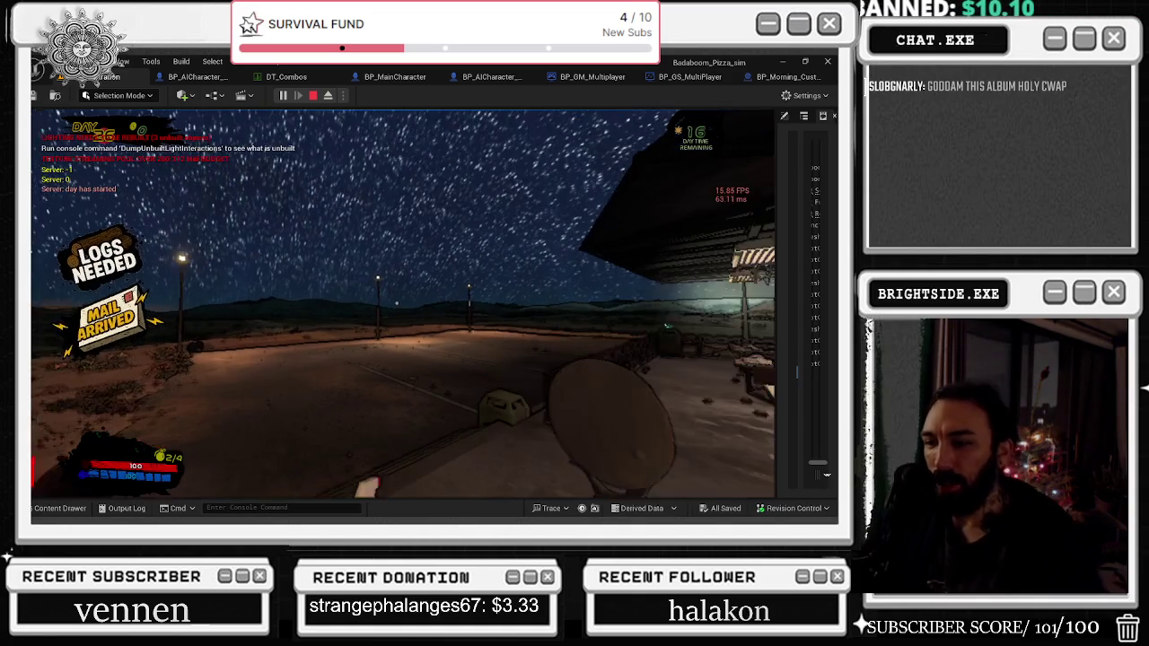
key(w)
key(s)
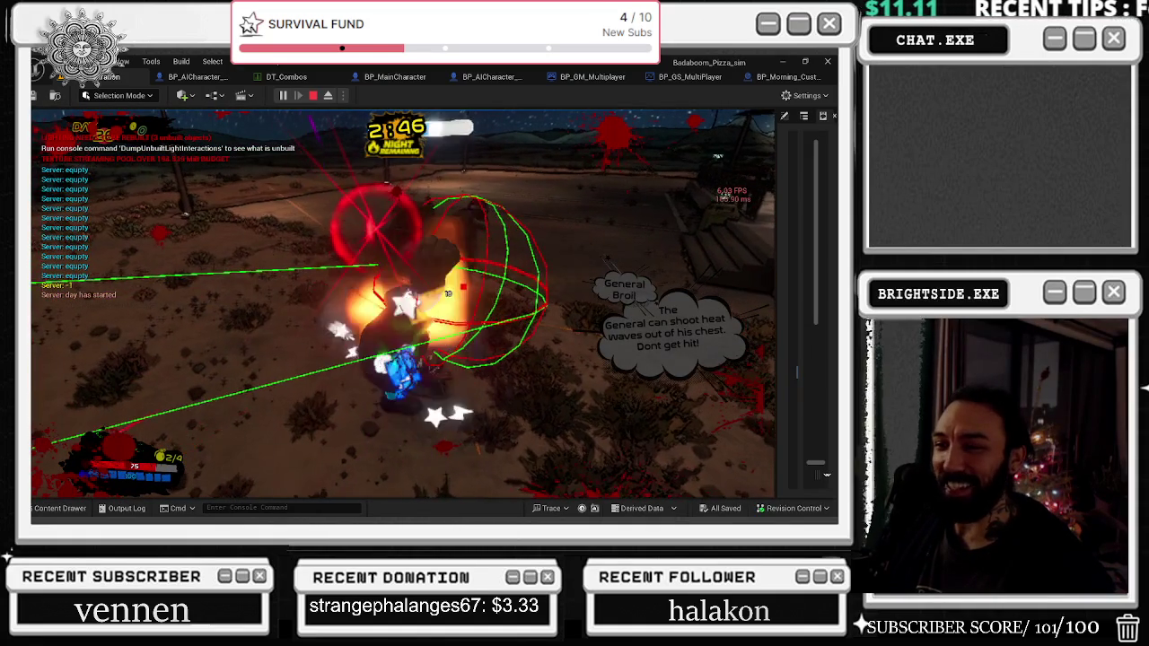
key(Escape)
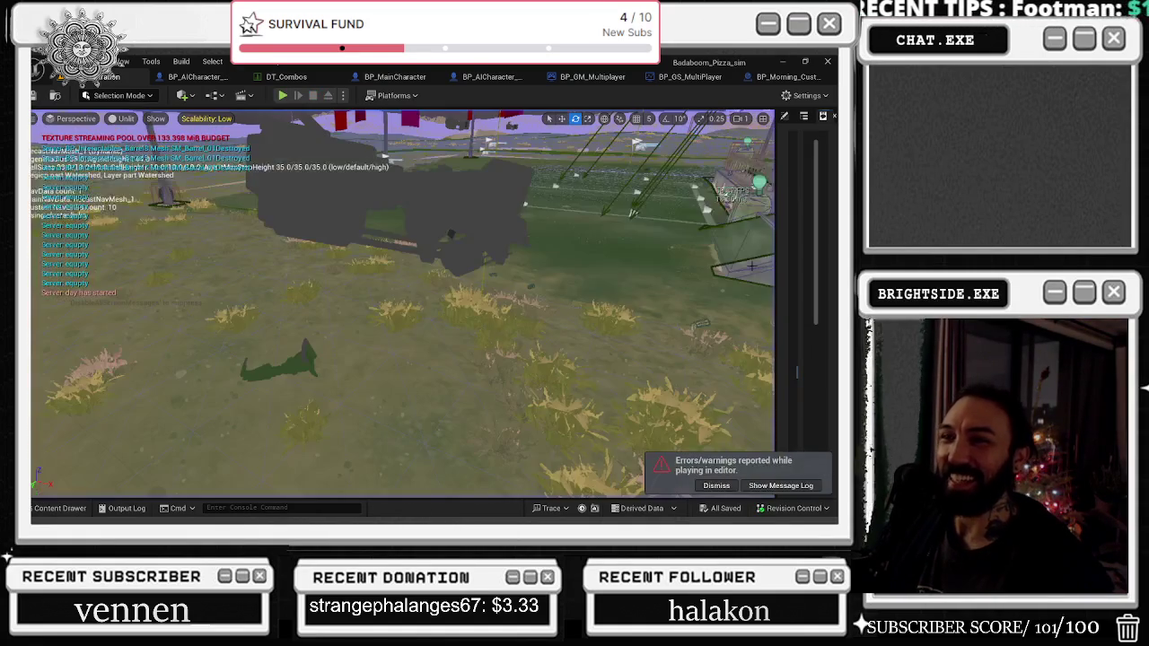
Step: Save the vending machine AI blueprint and all modified assets, then run a brief play test
click(191, 76)
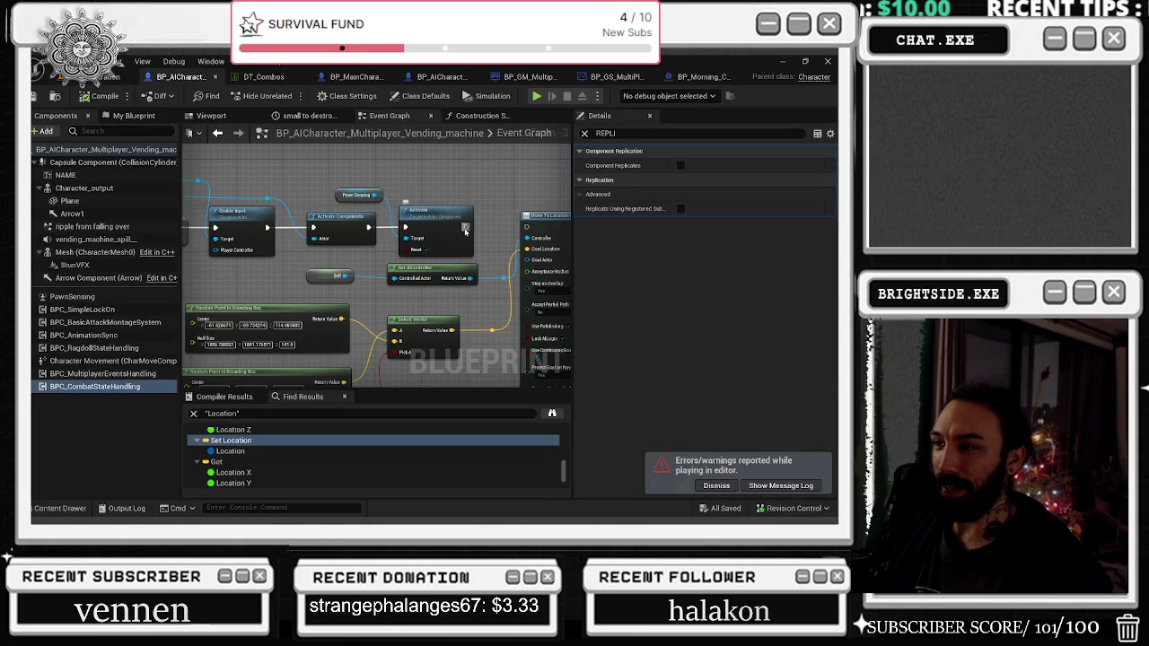
drag(190, 198, 379, 221)
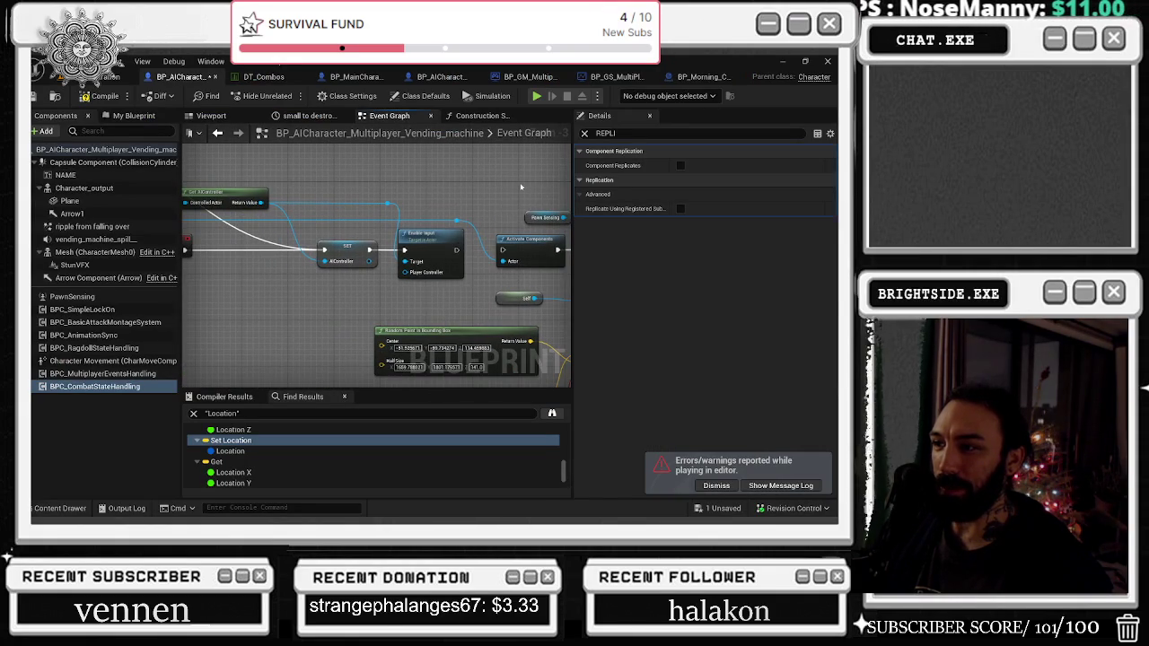
drag(530, 187, 456, 194)
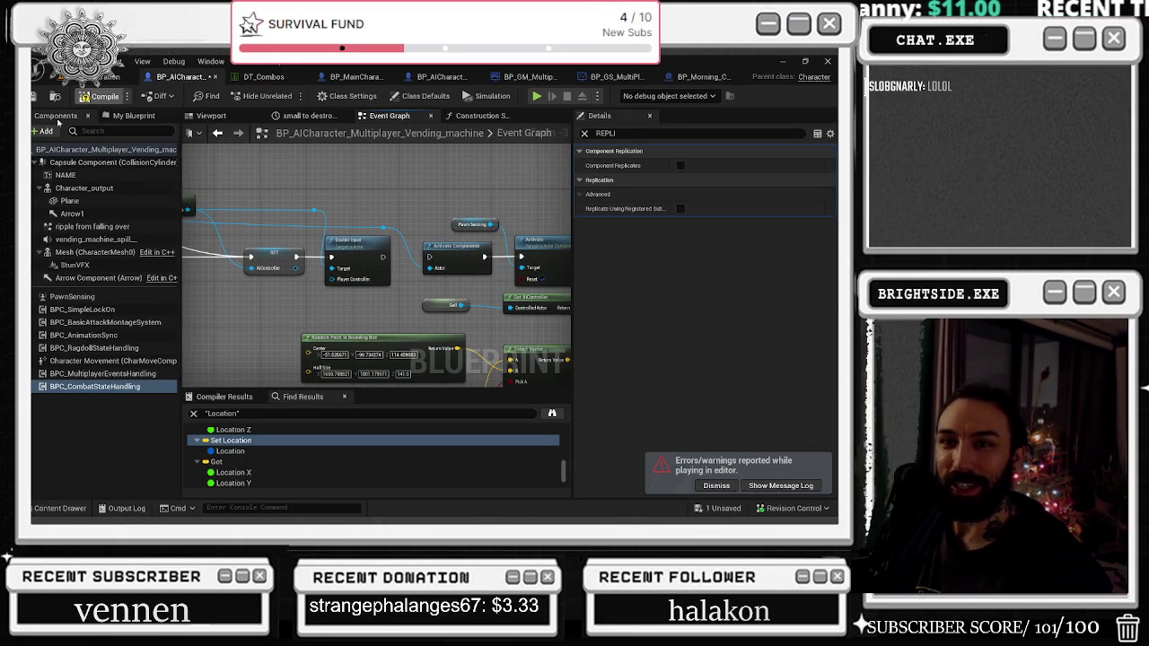
click(35, 96)
click(100, 76)
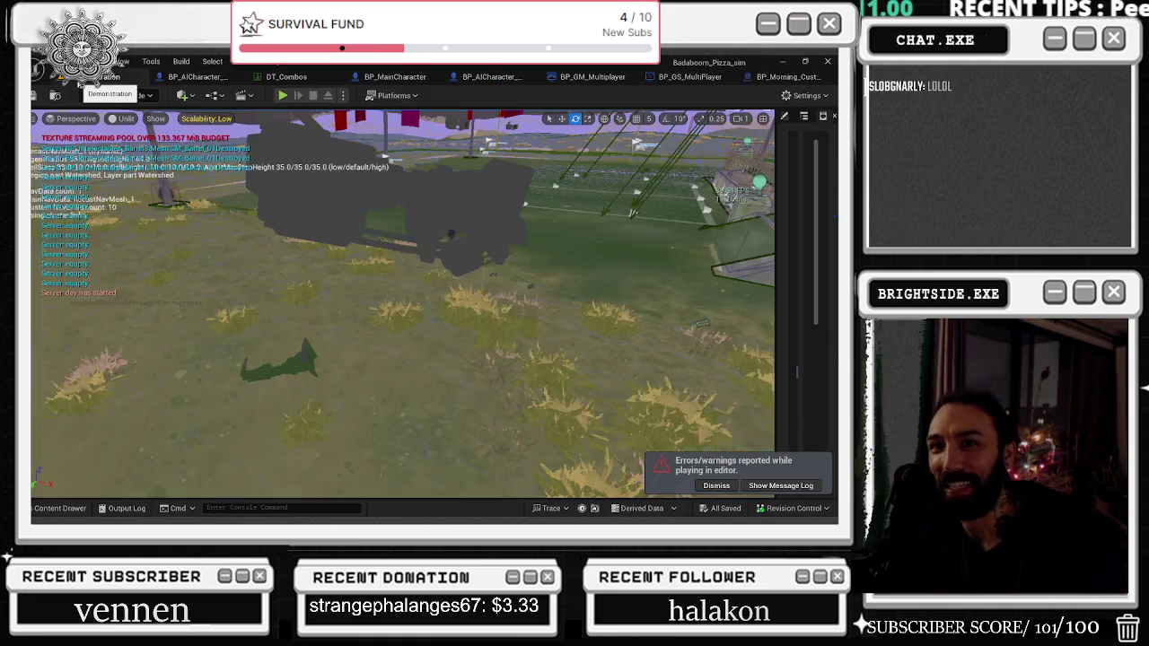
click(36, 95)
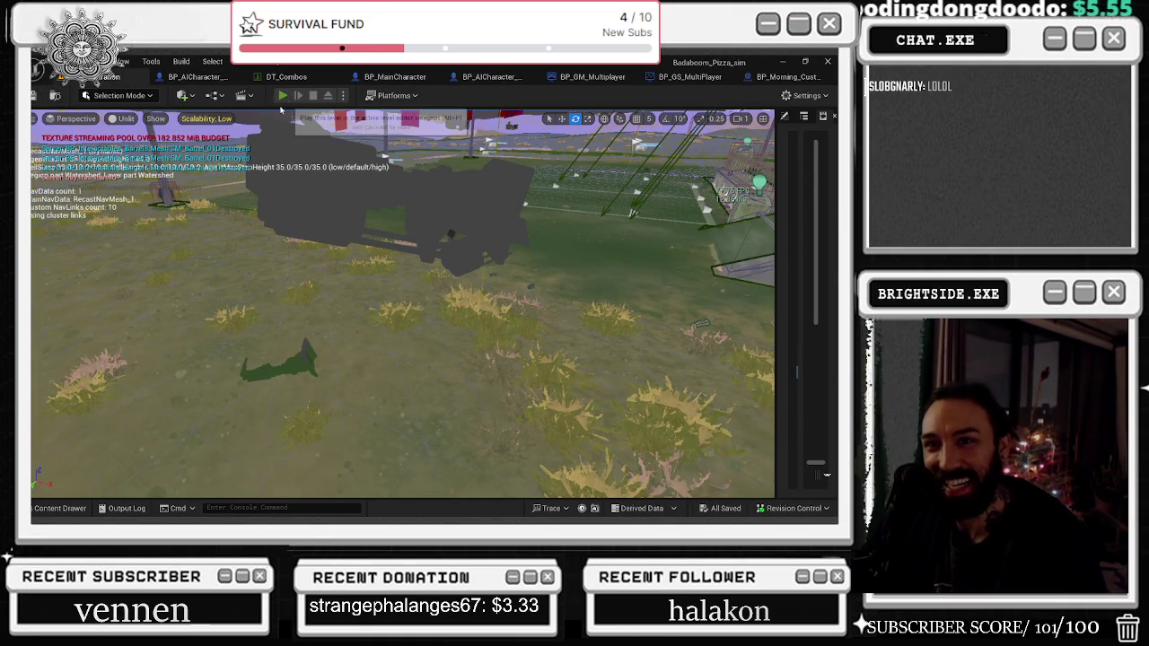
click(282, 96)
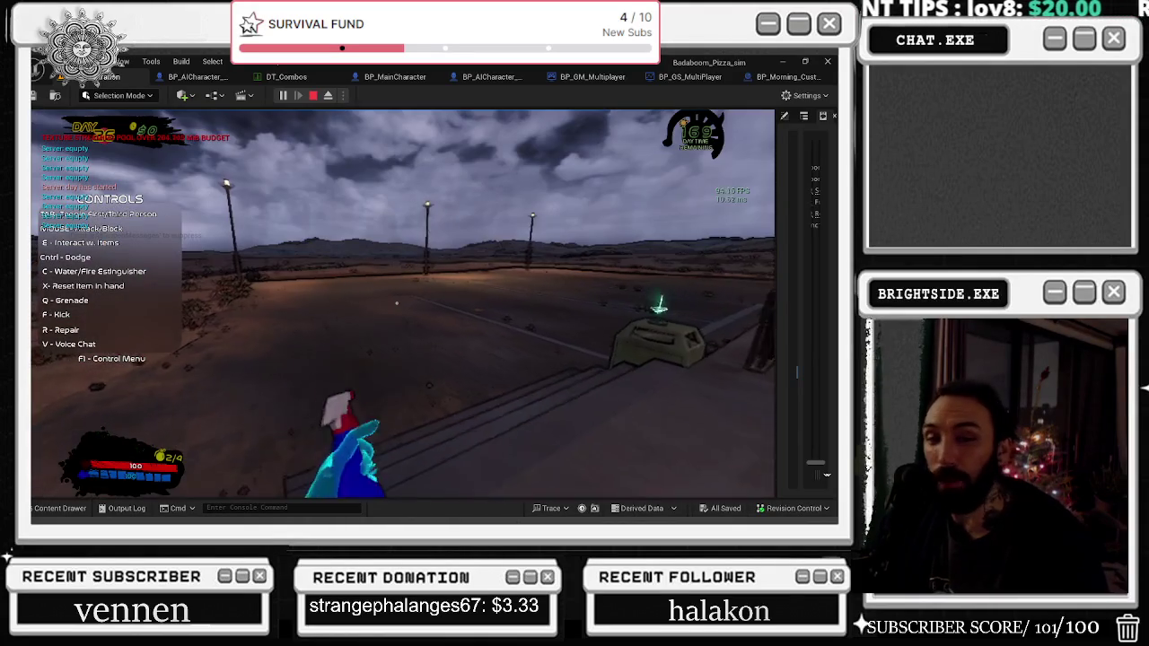
key(Escape)
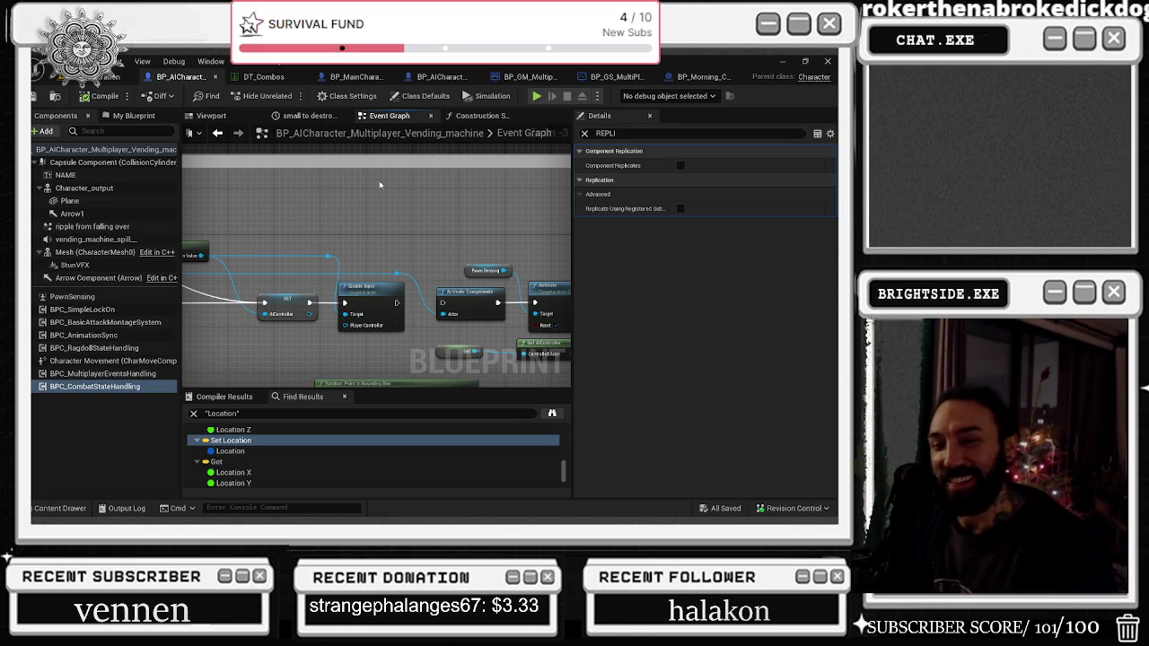
Step: Add a reroute knot on the exec wire between BeginPlay and Activate Components
drag(380, 185, 518, 210)
drag(507, 251, 431, 226)
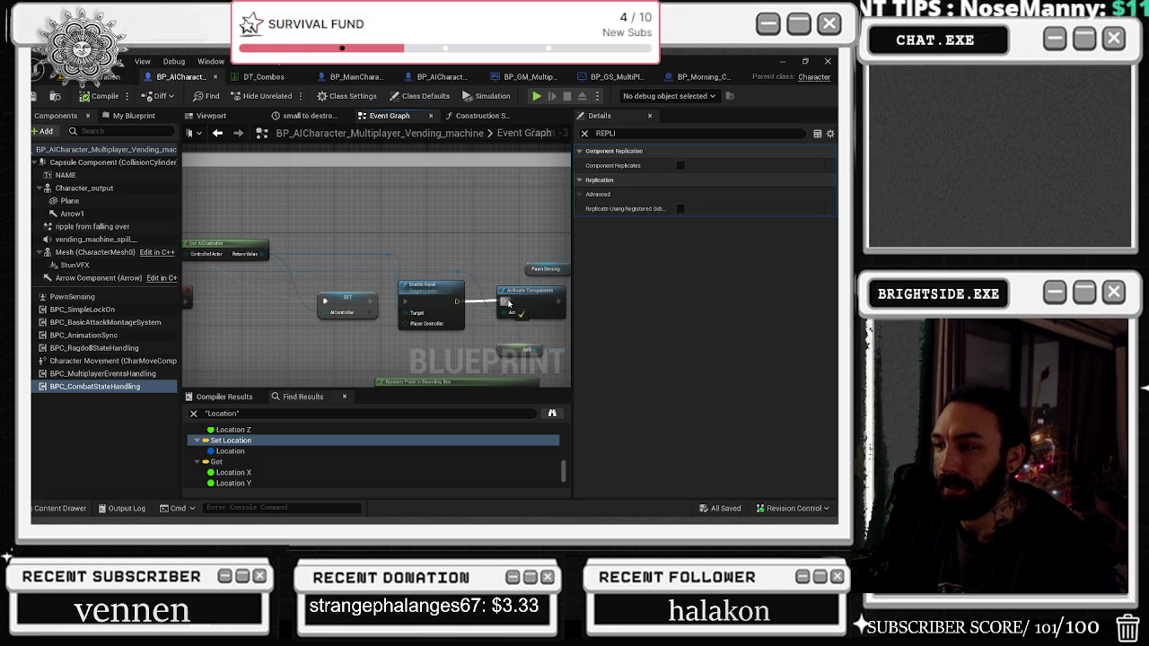
double_click(260, 300)
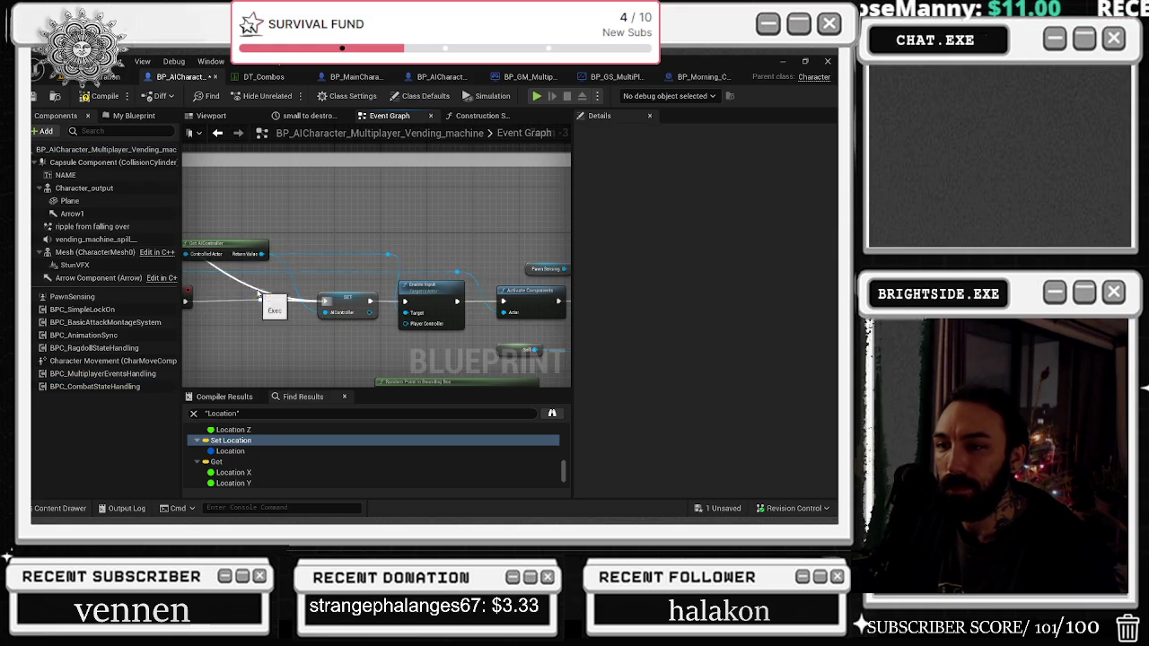
drag(262, 301, 255, 290)
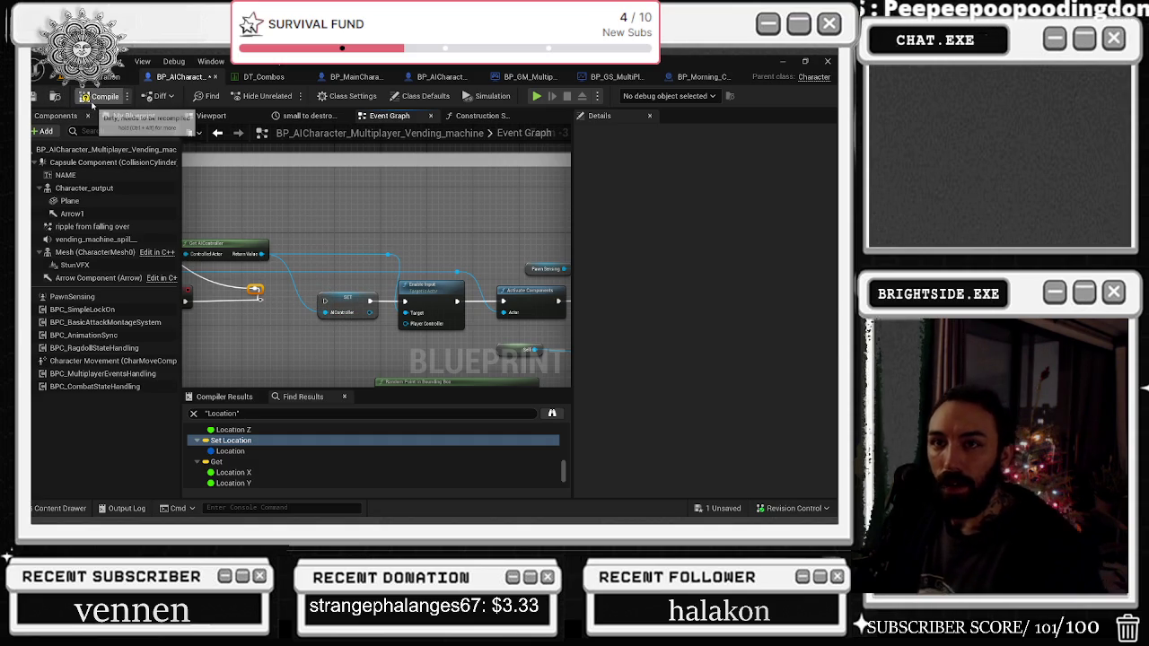
Step: Save the blueprint, return to the level editor and start a new play test
click(34, 97)
click(112, 76)
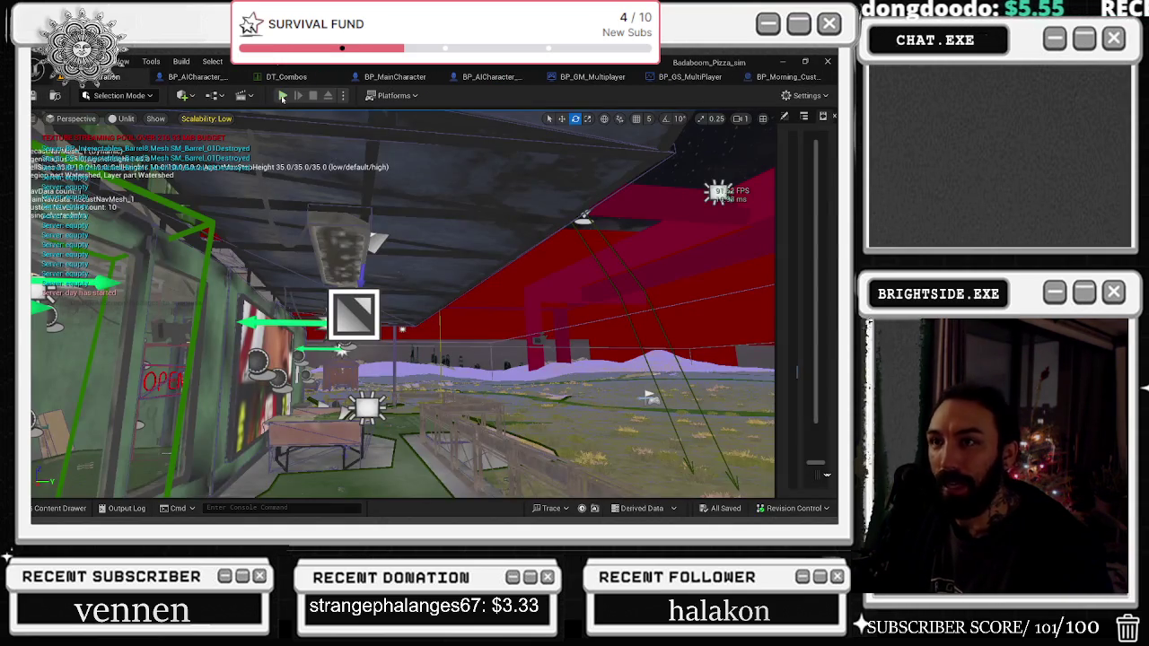
click(281, 95)
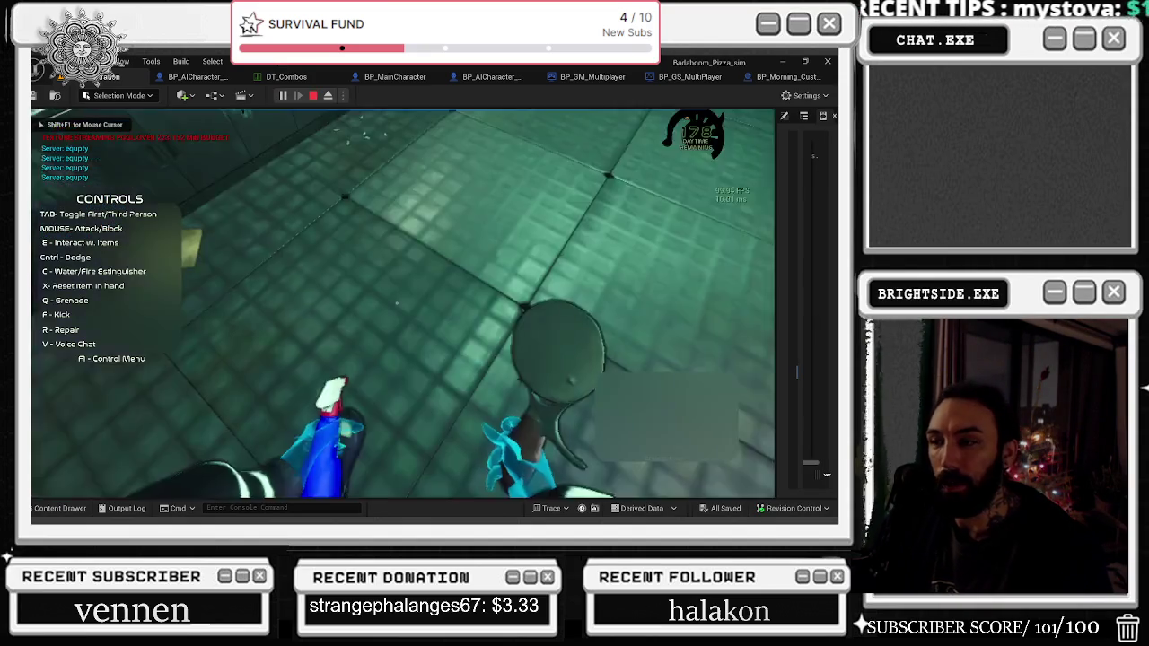
Step: Walk through the diner onto the desert road, toggle the fire extinguisher and hide the controls overlay
key(w)
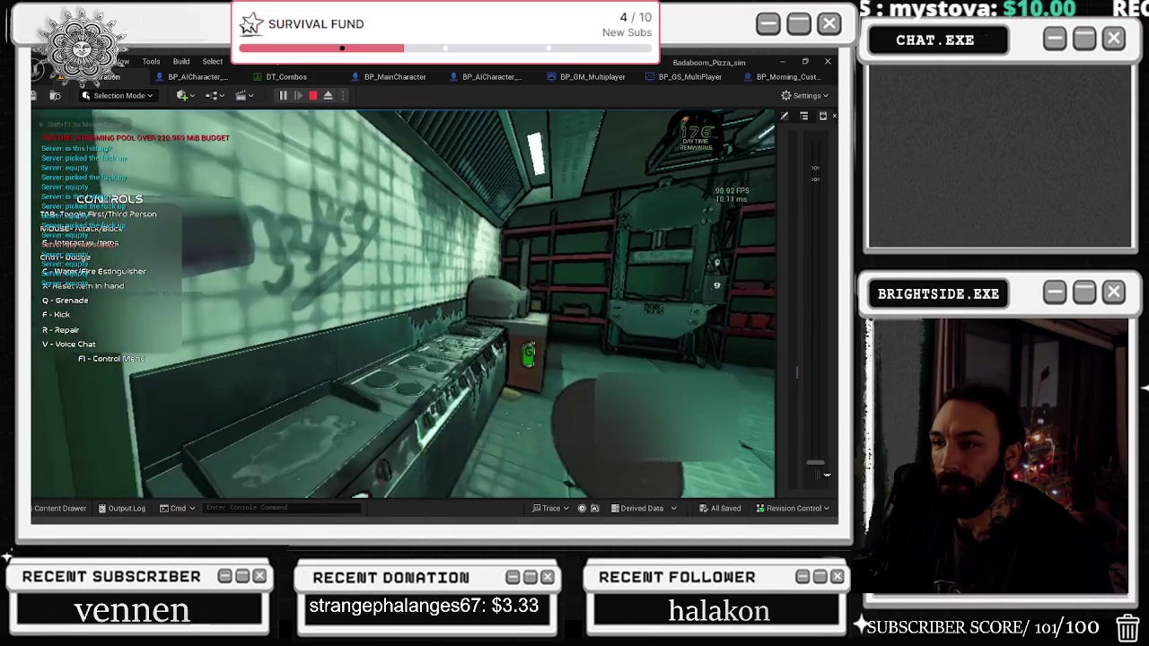
key(w)
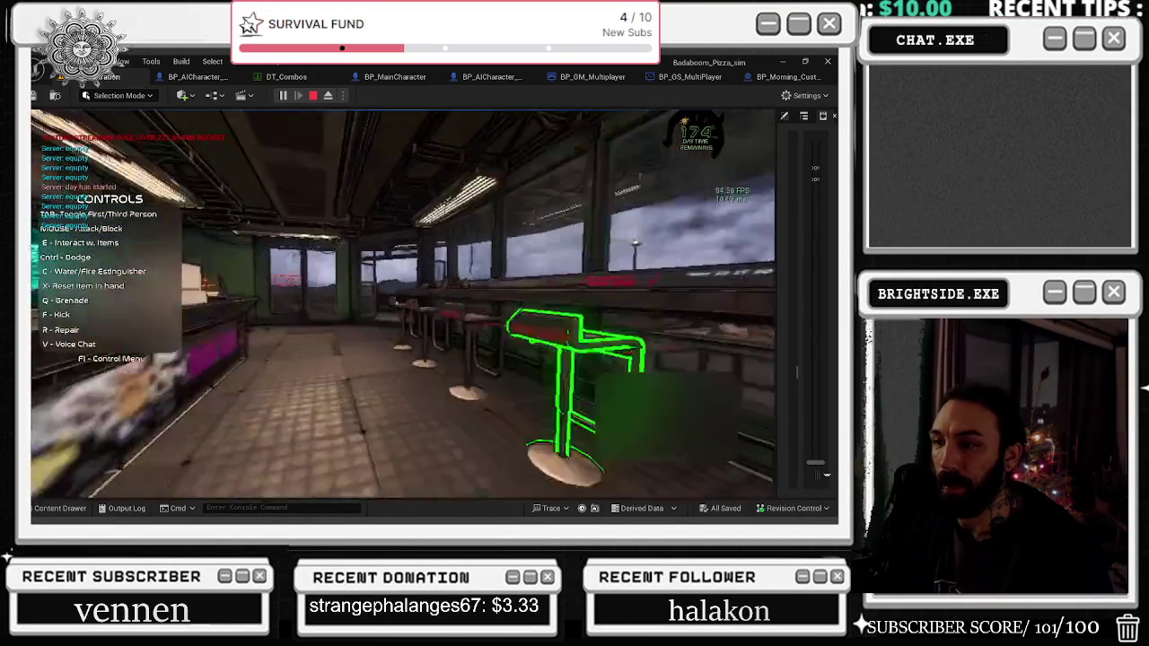
key(w)
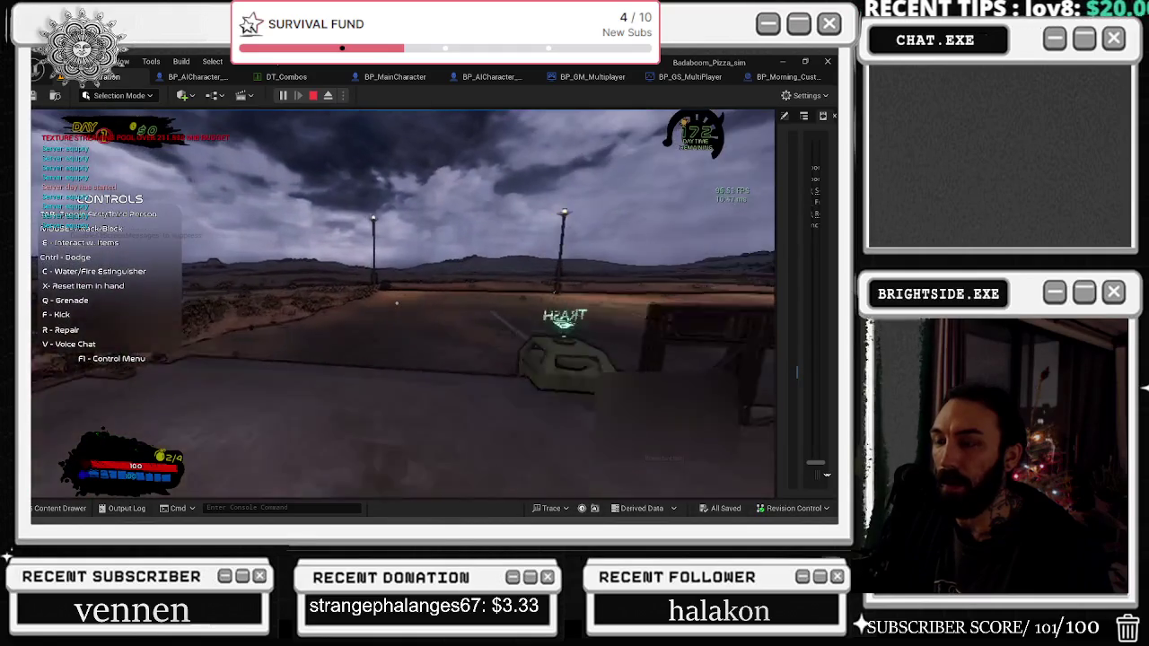
key(c)
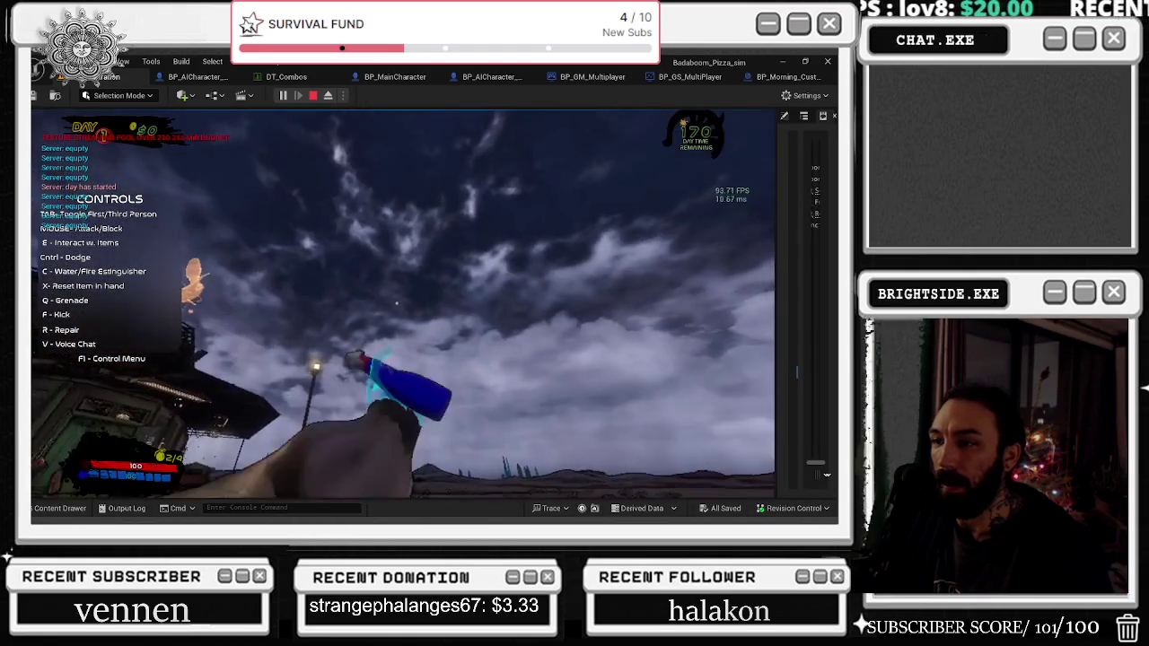
key(c)
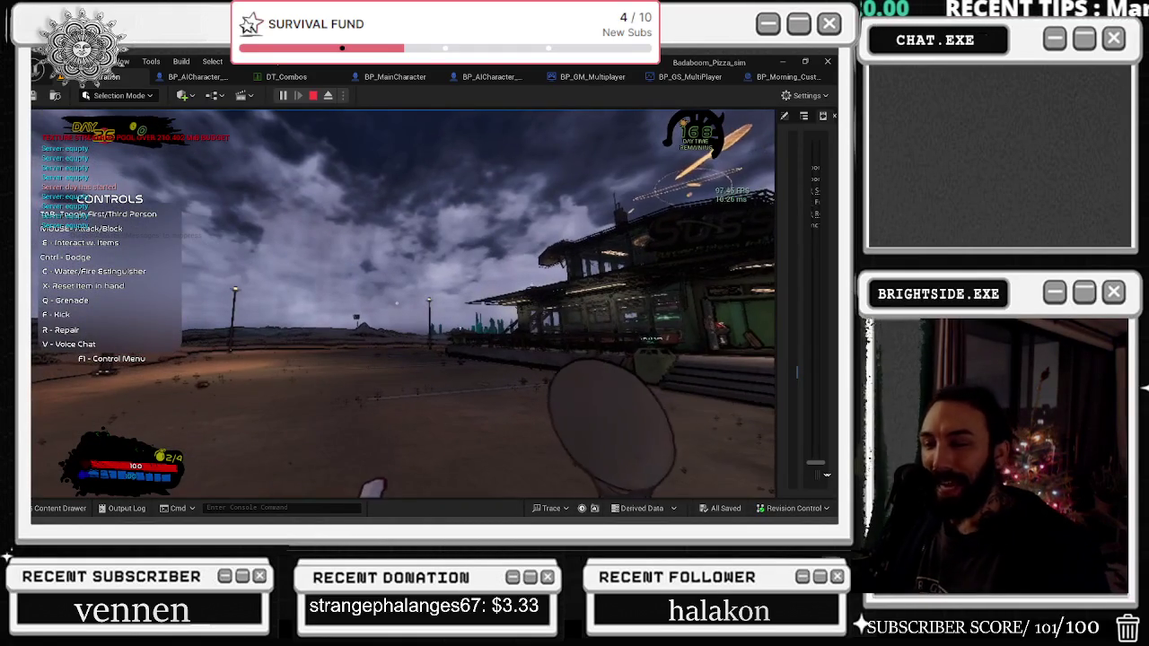
key(F1)
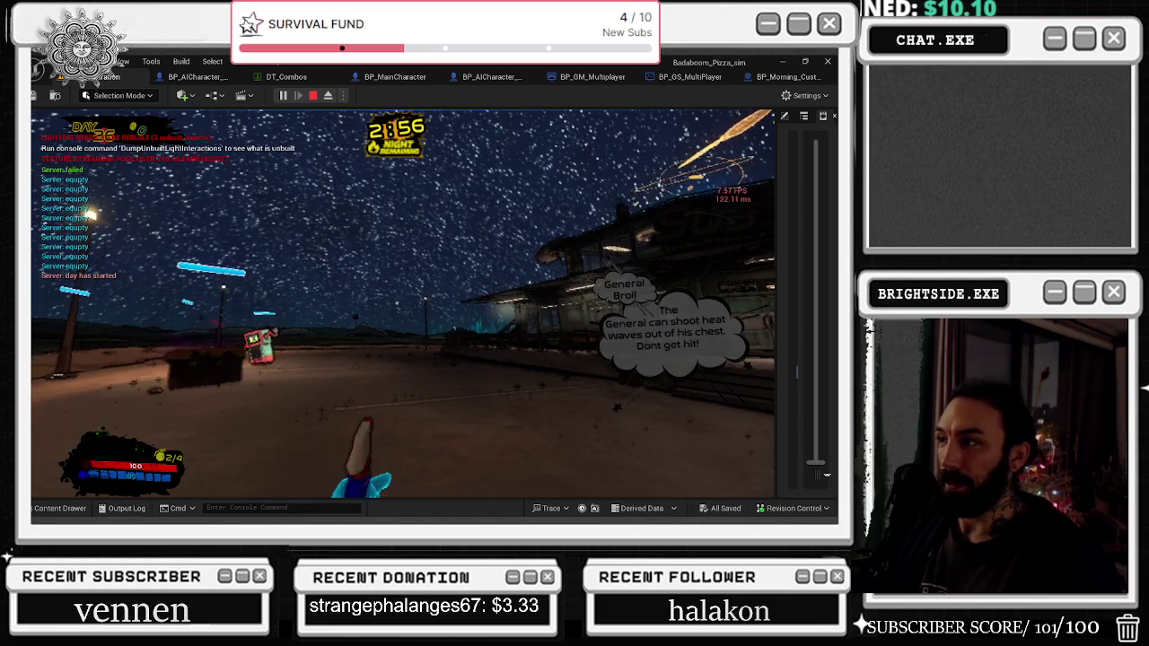
Step: Switch to third-person view and cross the arena toward General Broil and the enemies
key(w)
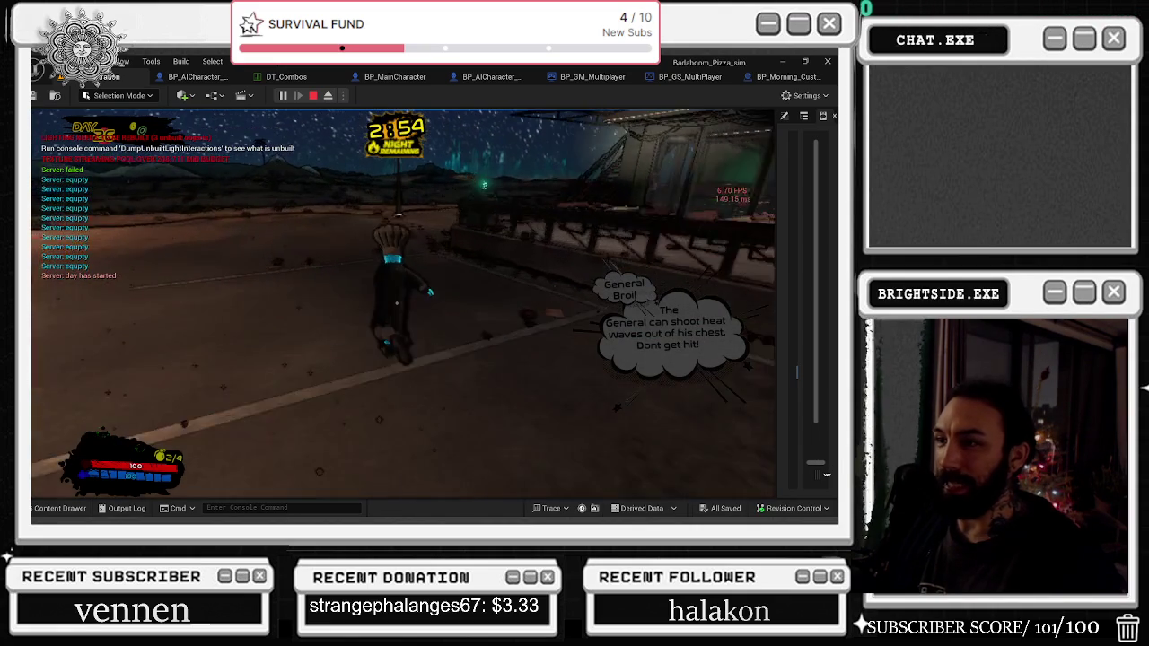
key(s)
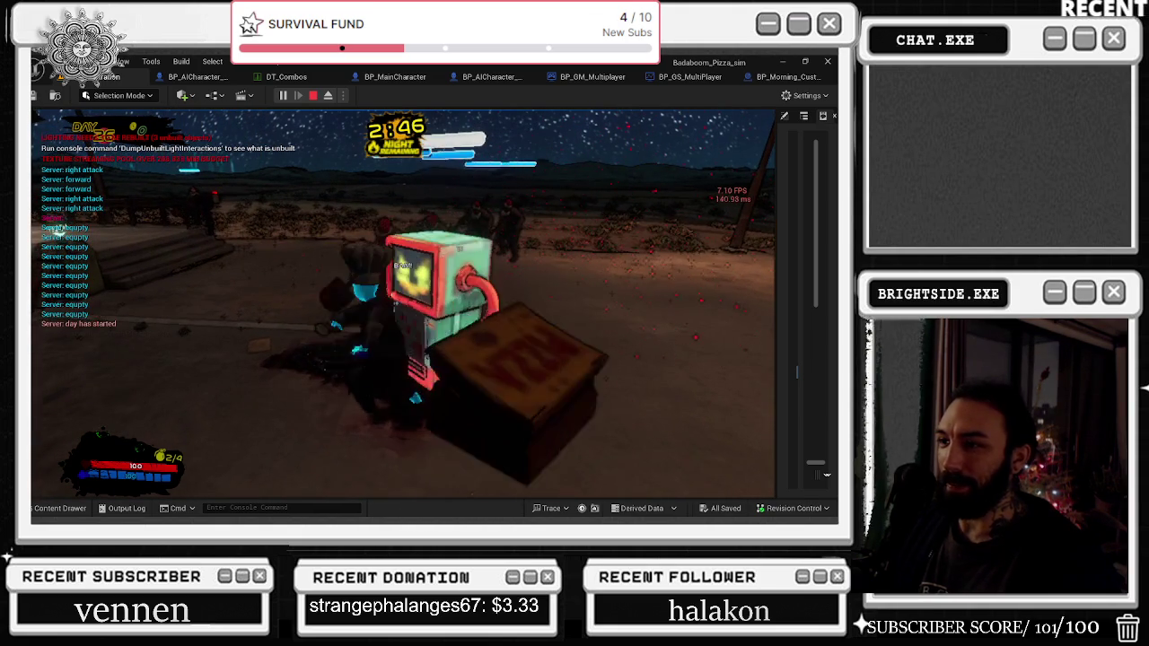
key(w)
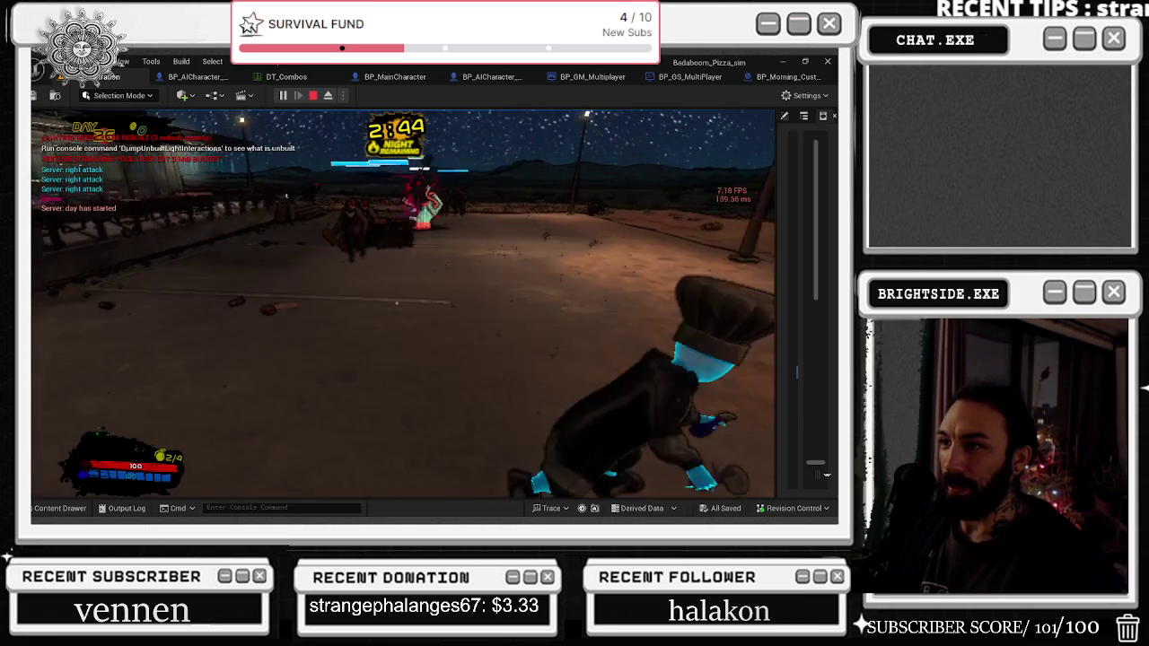
key(w)
key(w)
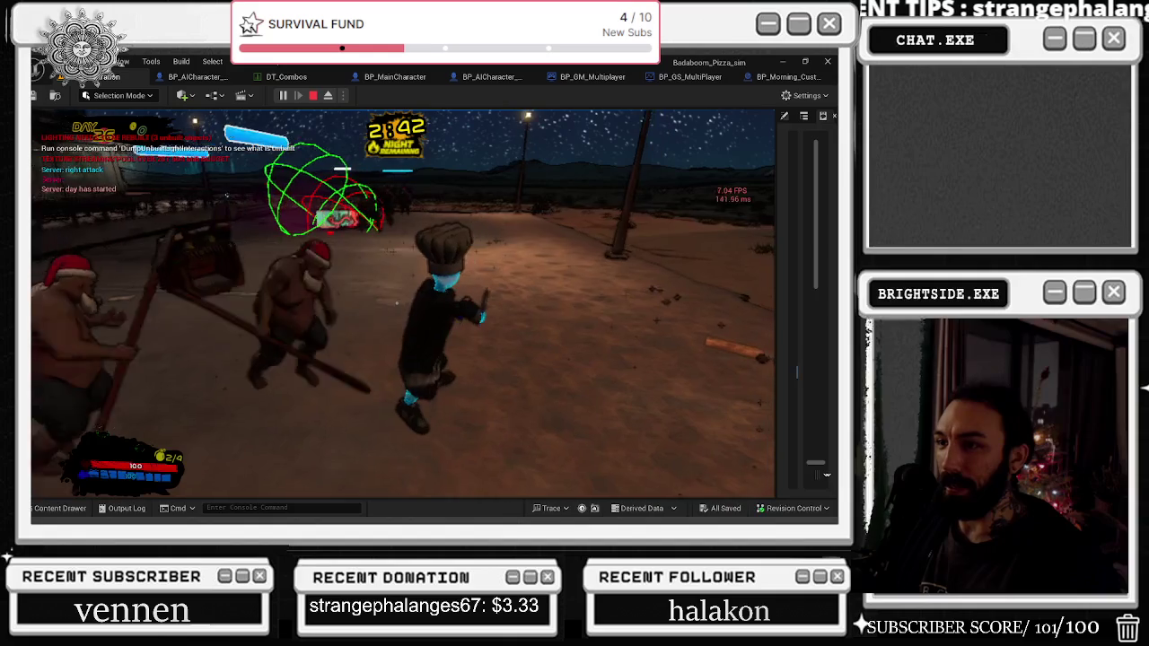
key(w)
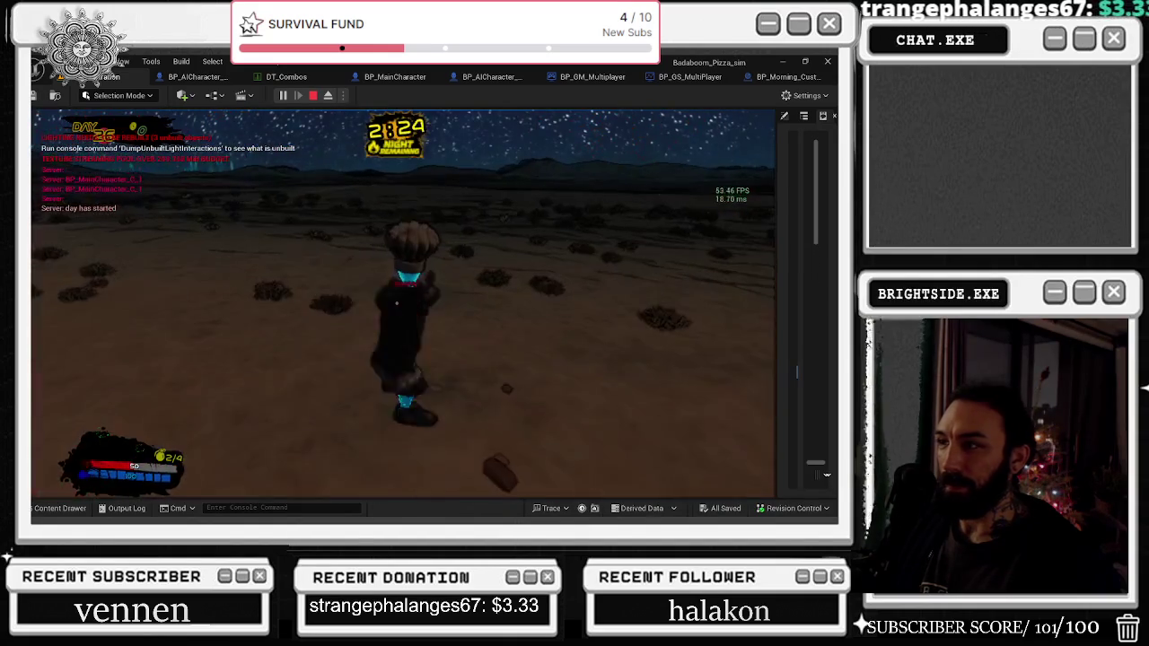
key(w)
key(w)
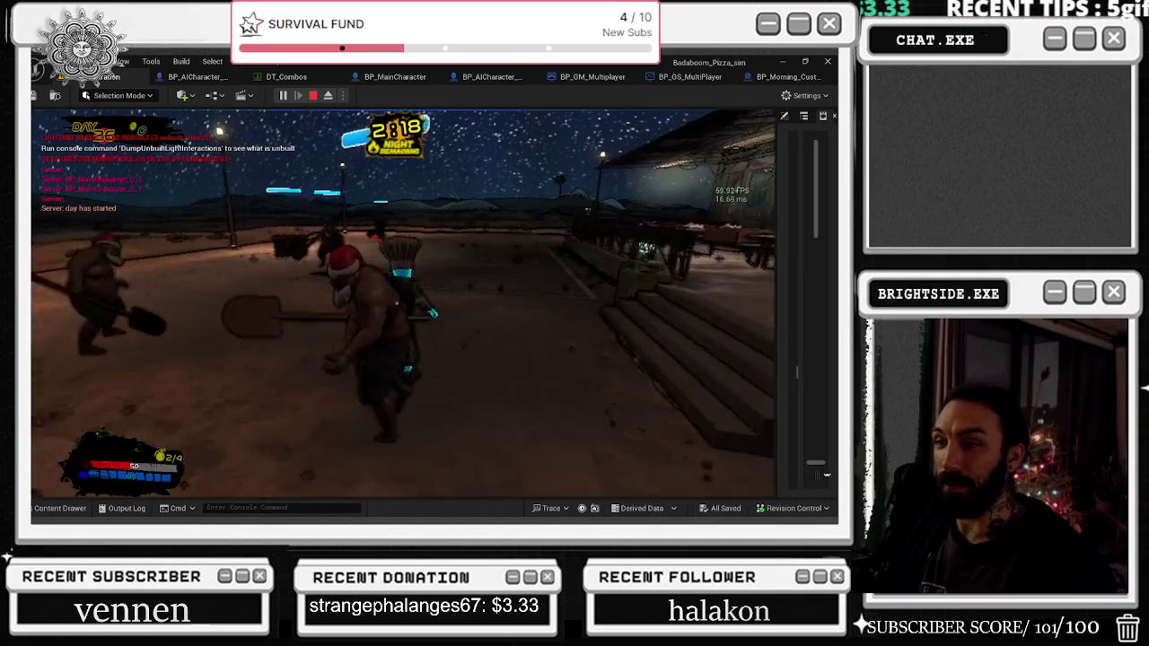
key(w)
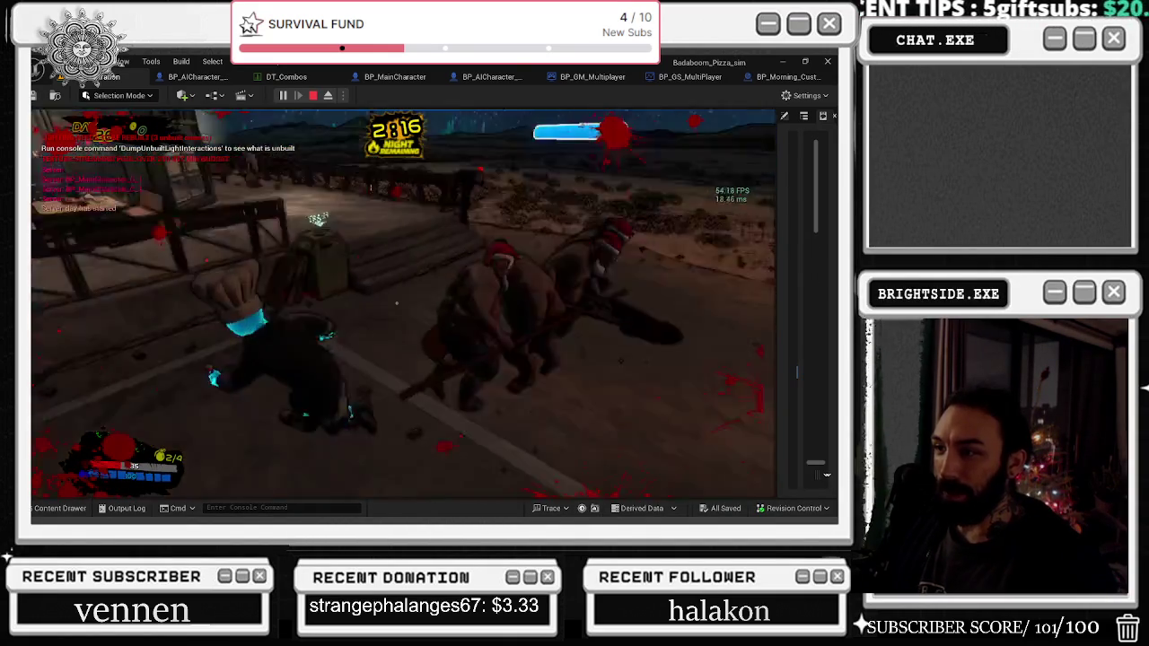
Step: Attack the enemies by the building repeatedly, then stop the play session
key(w)
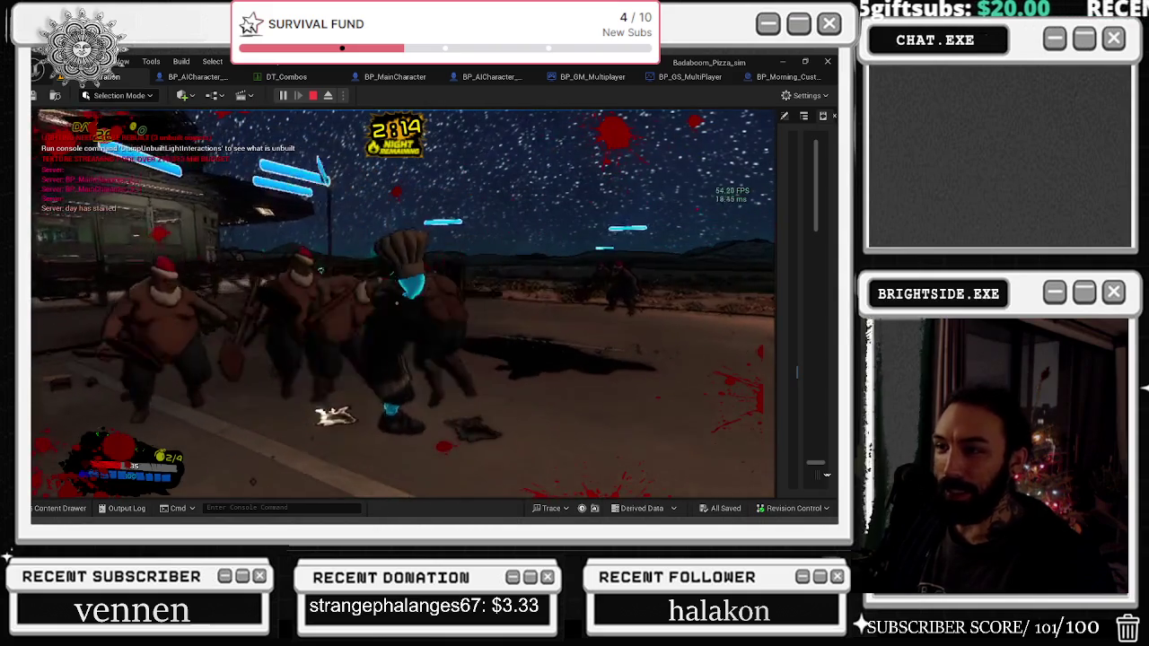
key(w)
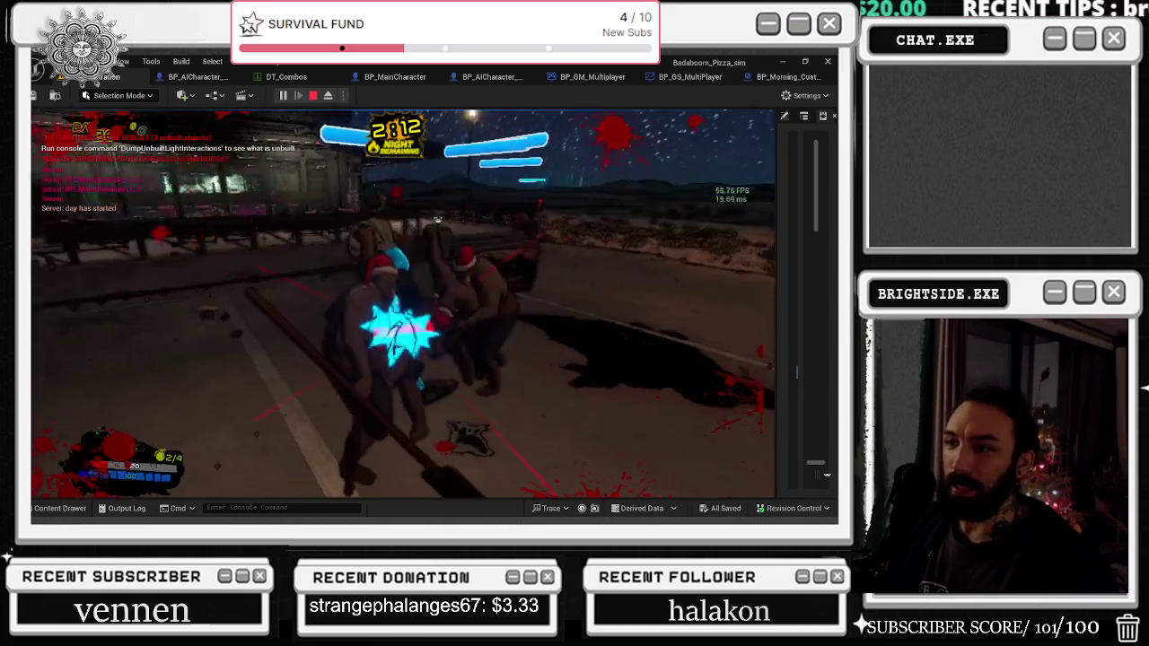
click(404, 306)
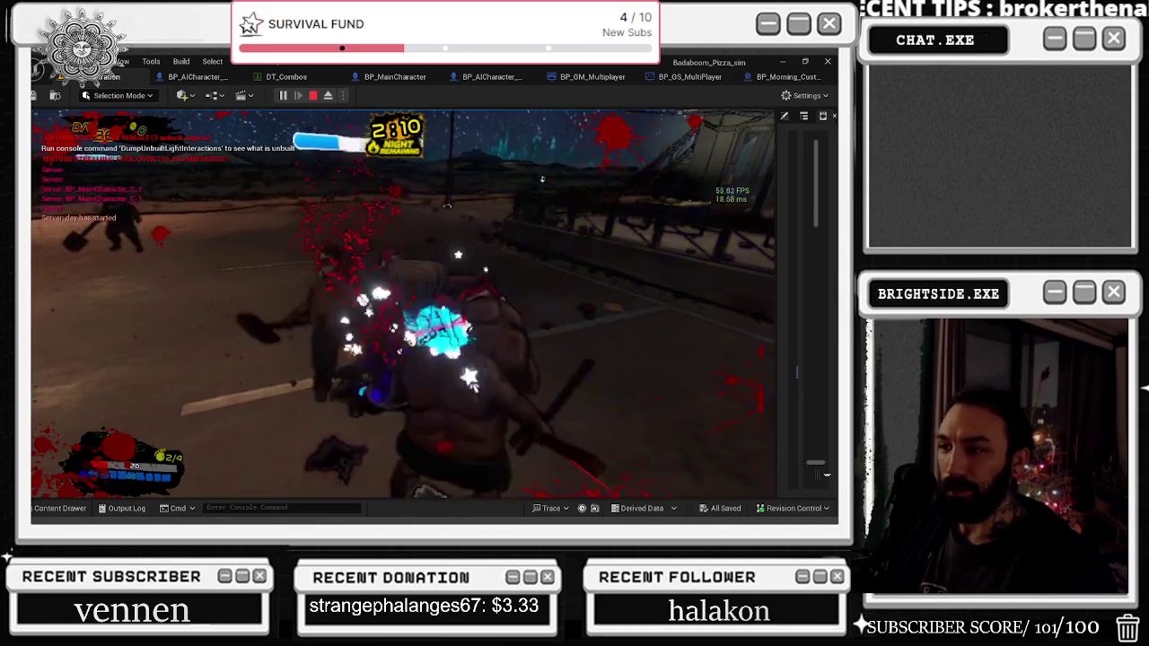
key(w)
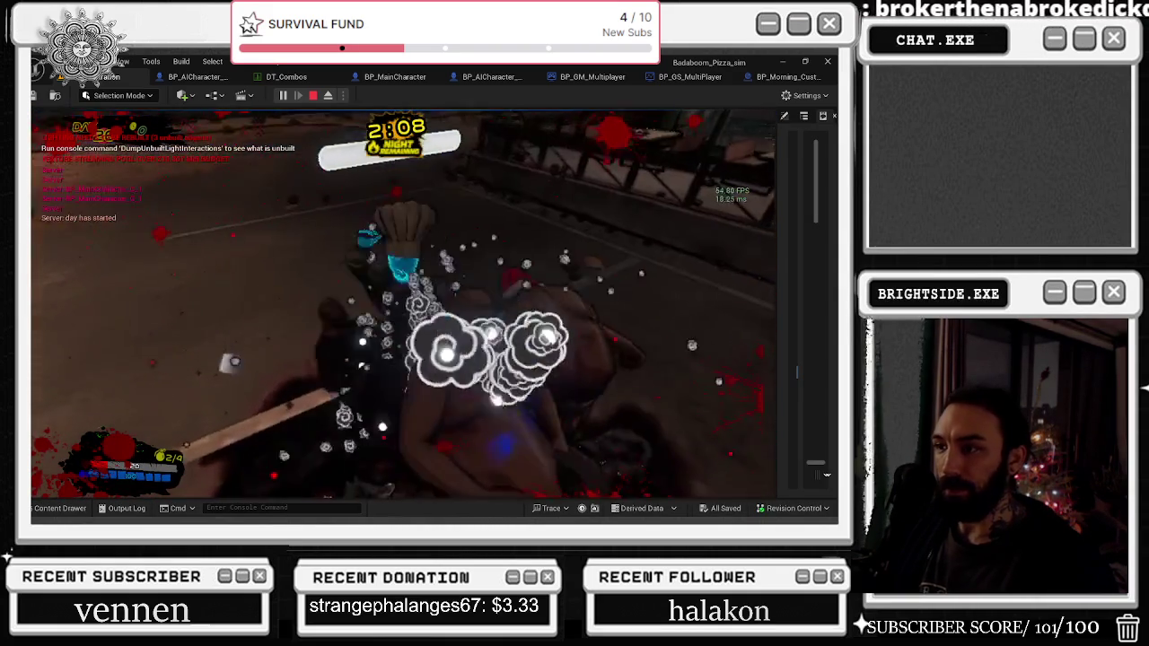
key(w)
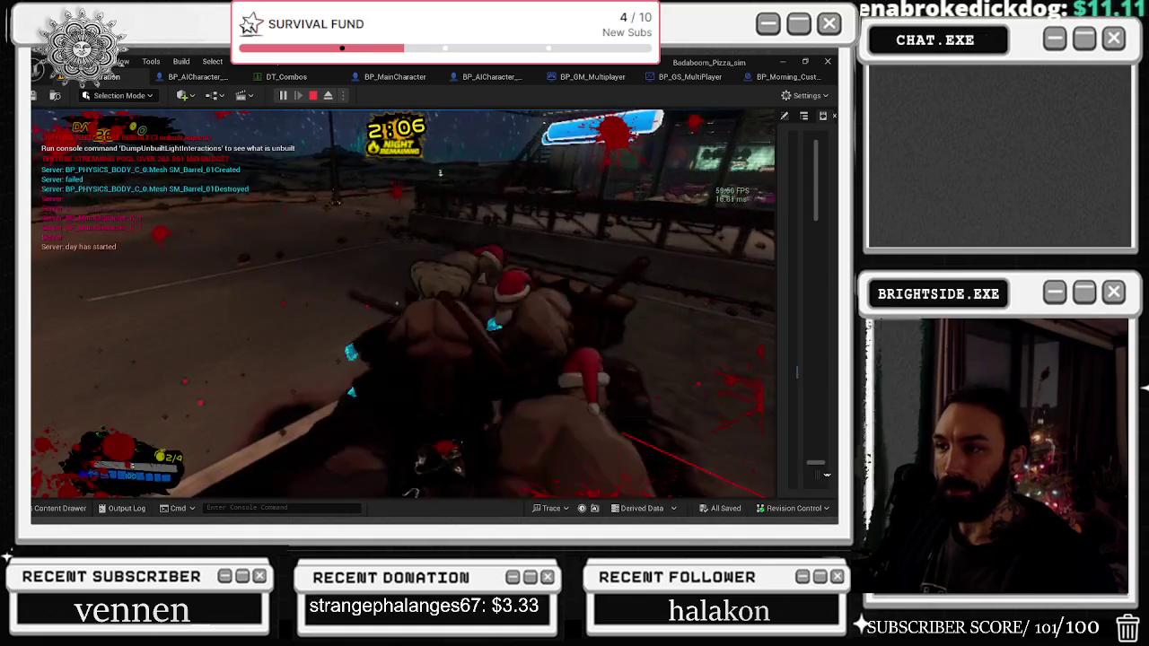
key(Escape)
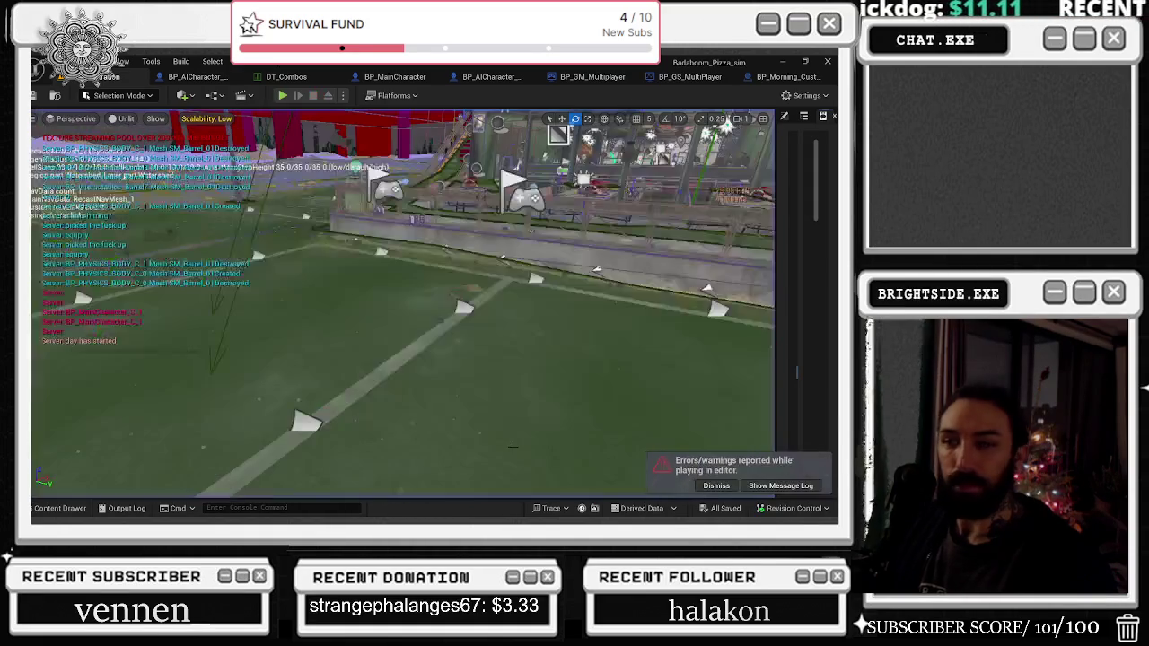
Step: Rearrange the vending machine's Event BeginPlay and AIController nodes, then show its Class Defaults
click(783, 77)
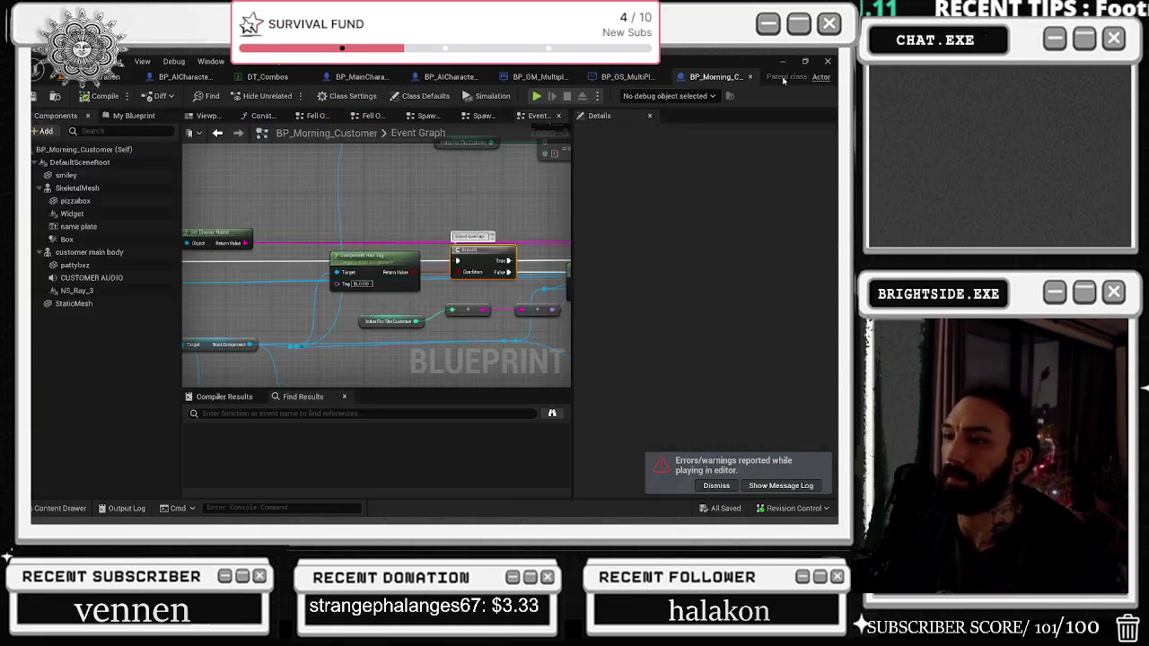
click(184, 76)
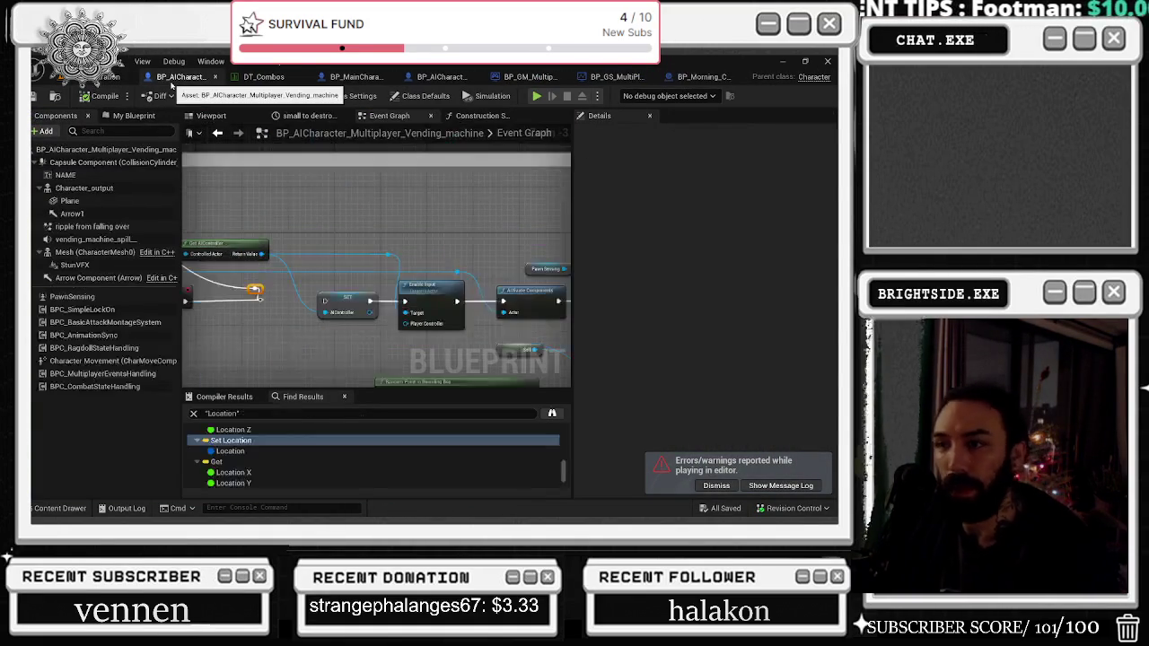
drag(271, 184, 382, 200)
mouse_move(419, 283)
mouse_down()
mouse_move(458, 326)
mouse_move(303, 283)
mouse_up()
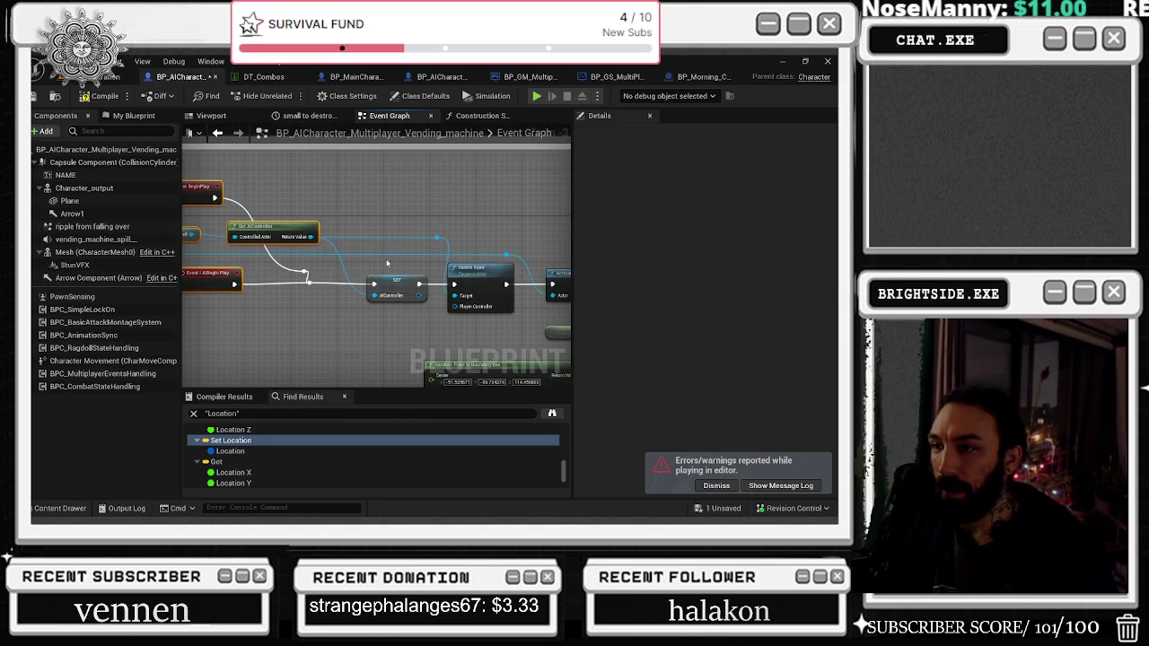
drag(393, 213, 537, 233)
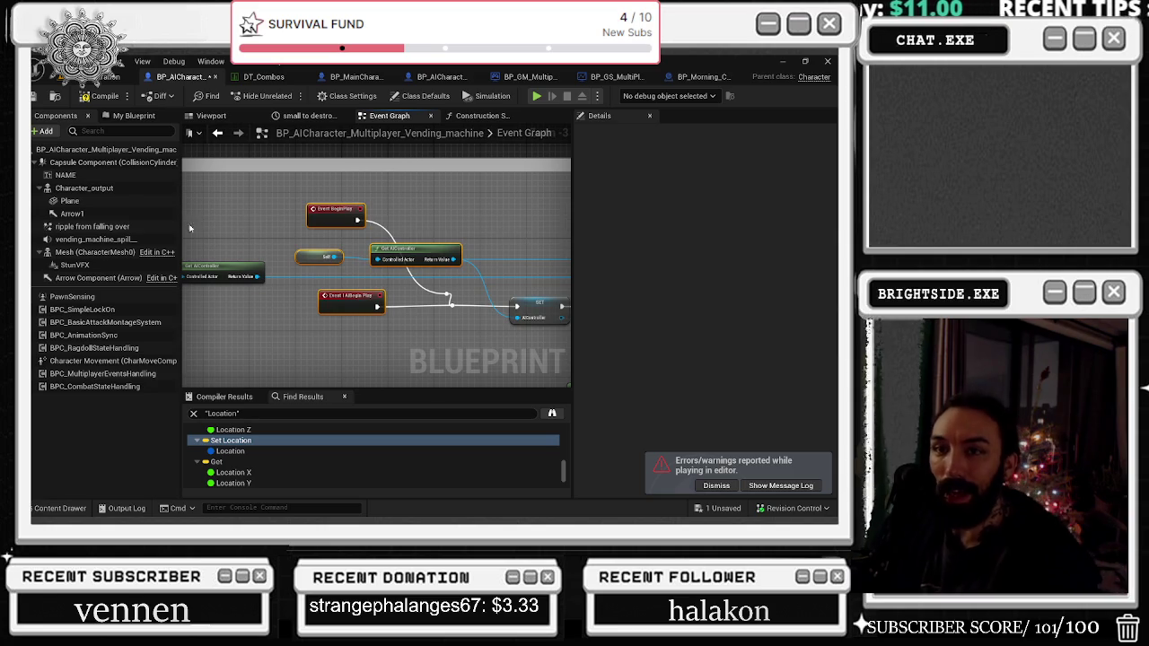
click(115, 149)
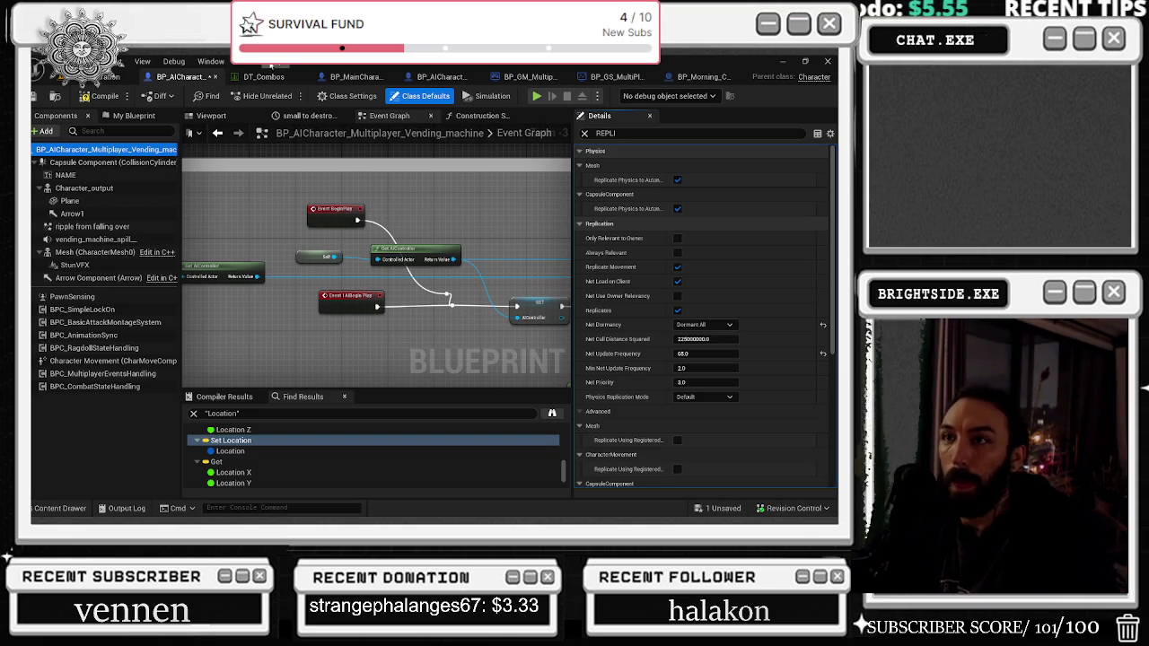
Step: Filter BP_AICharacter_Multiplayer's Details by 'REPII', then scroll the vending machine's replication settings
click(442, 78)
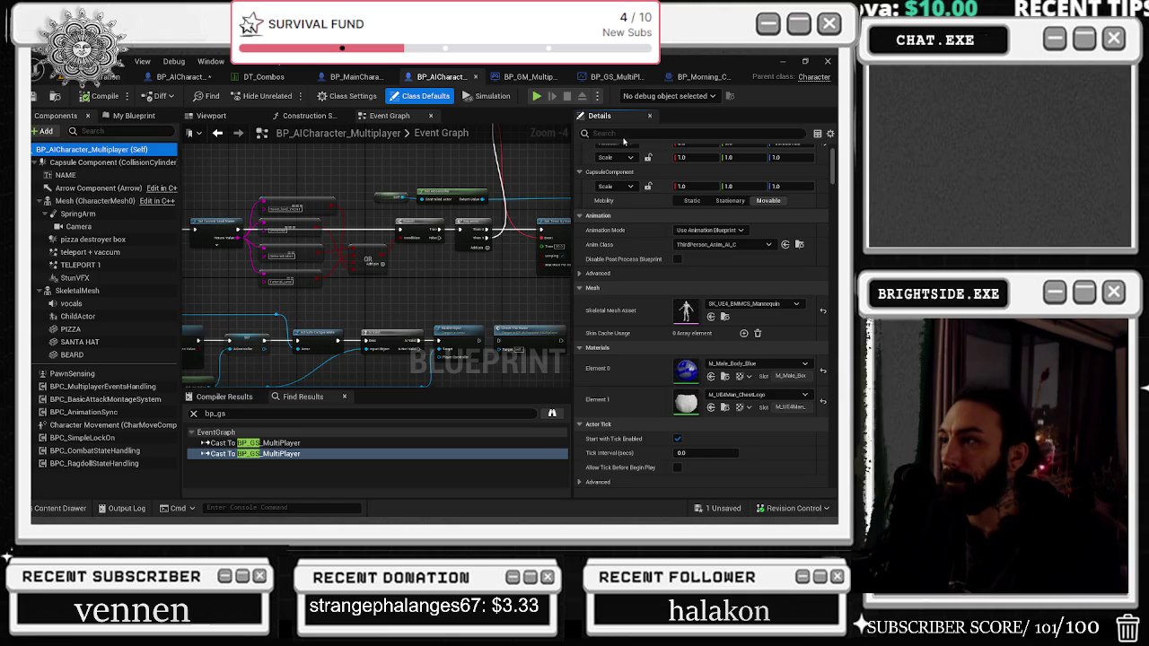
click(629, 133)
text(REPL)
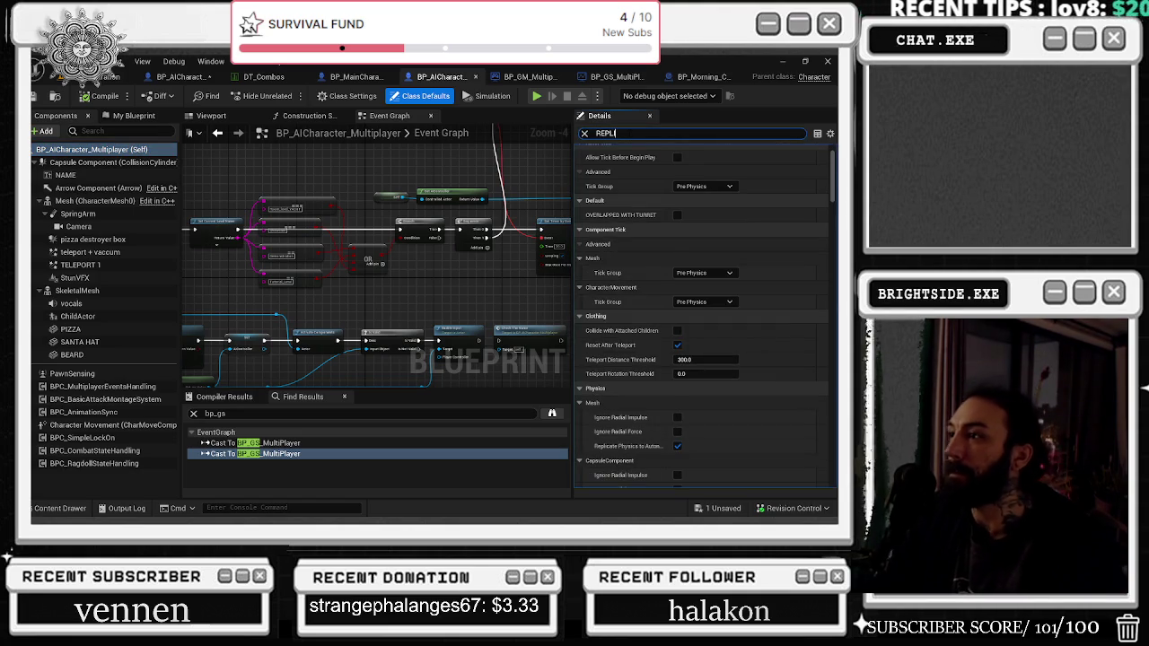
text(II)
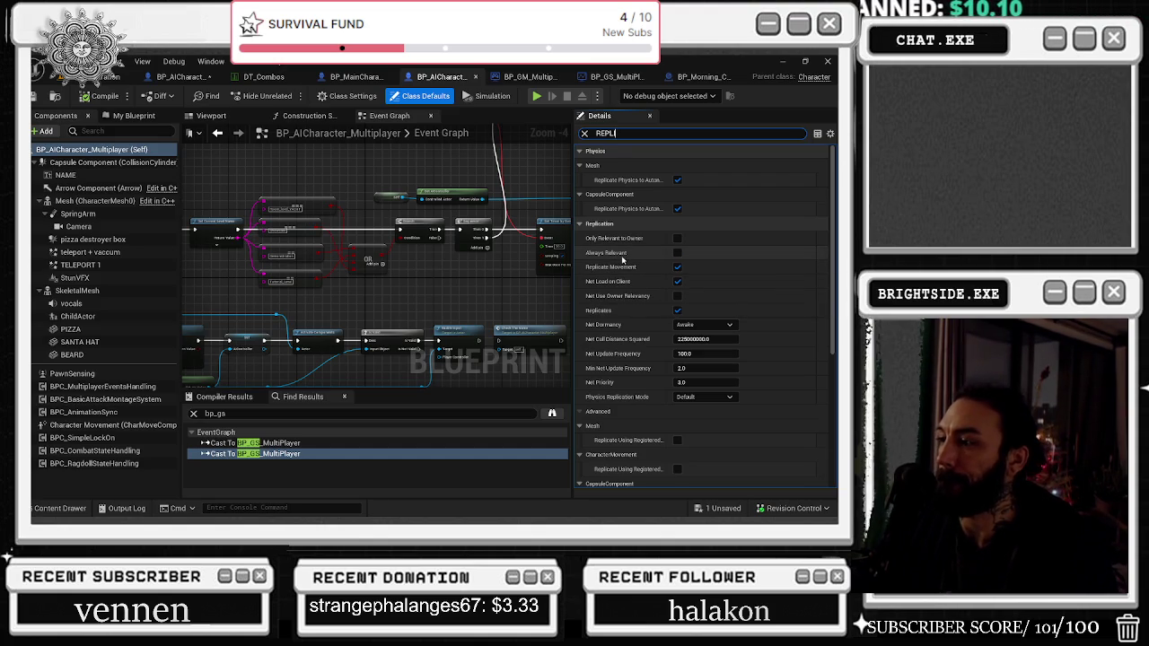
click(184, 77)
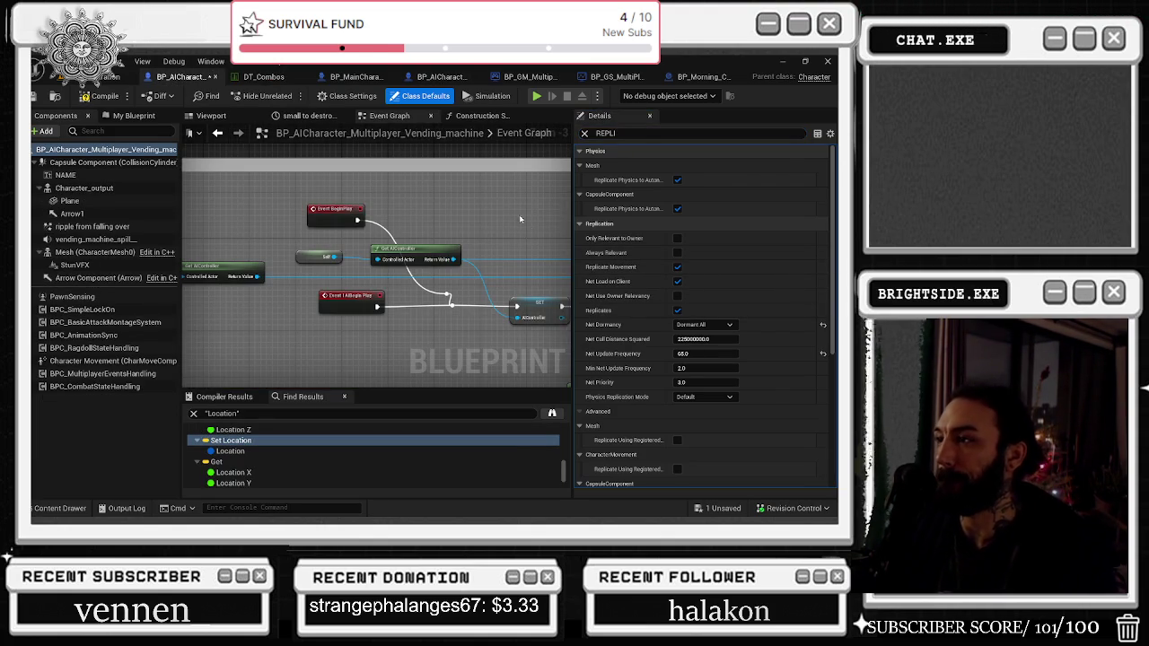
scroll(646, 378, down, 5)
scroll(646, 378, down, 1)
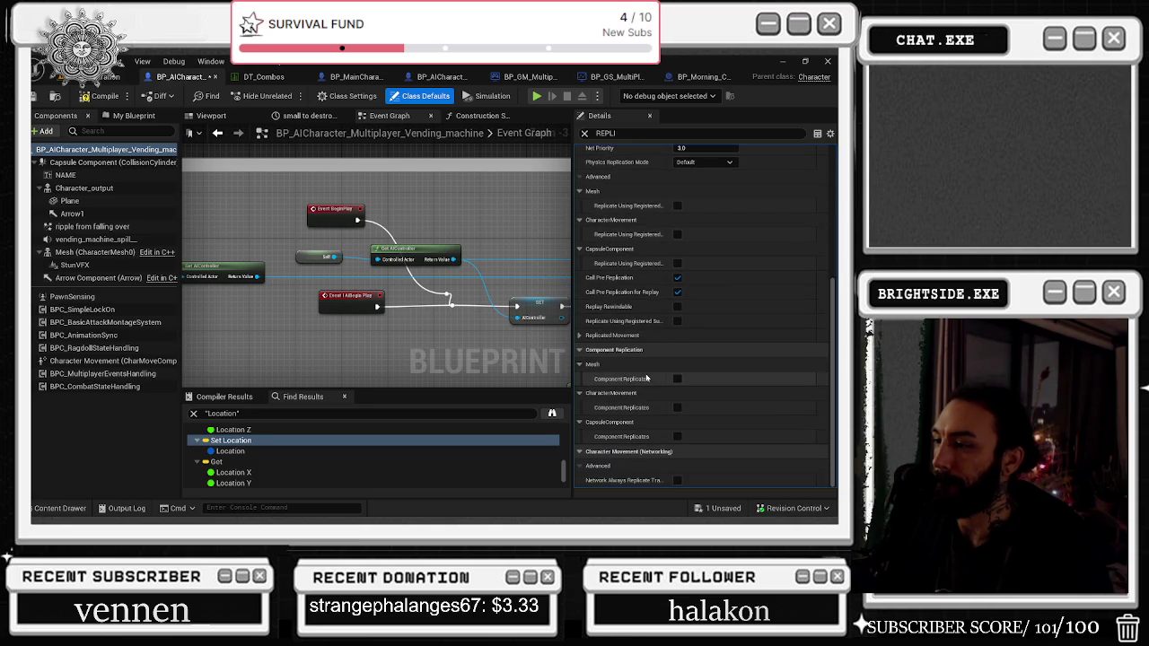
Step: Compare both blueprints' replication settings, including the vending machine's Capsule Component, ending on the base blueprint
click(442, 77)
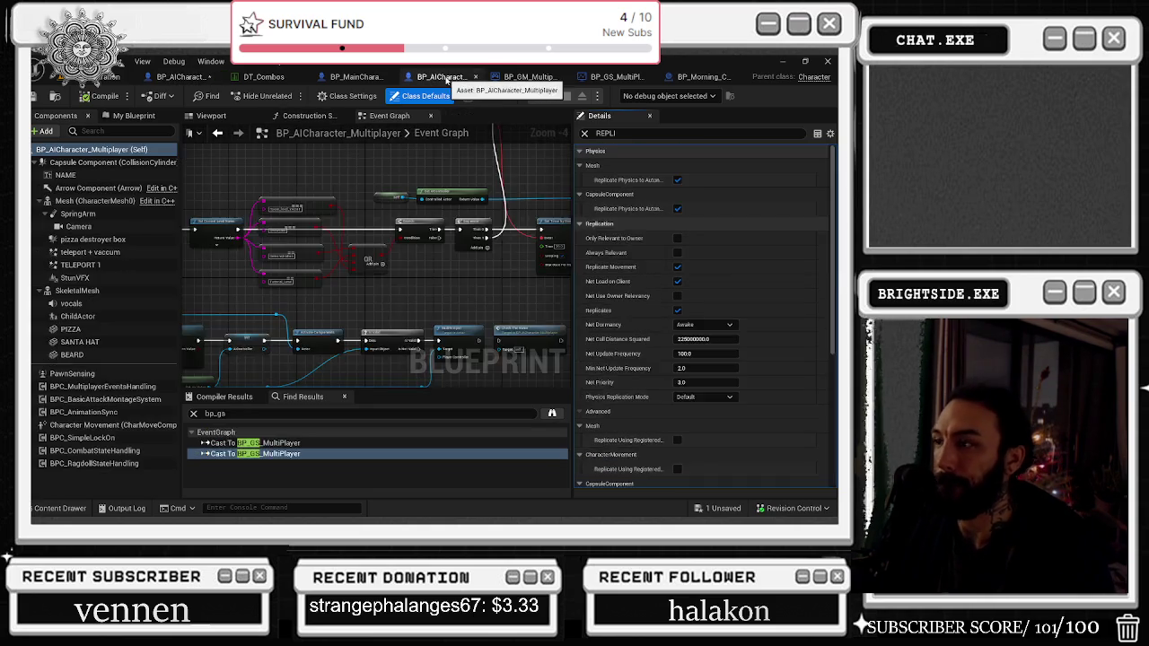
scroll(619, 253, down, 5)
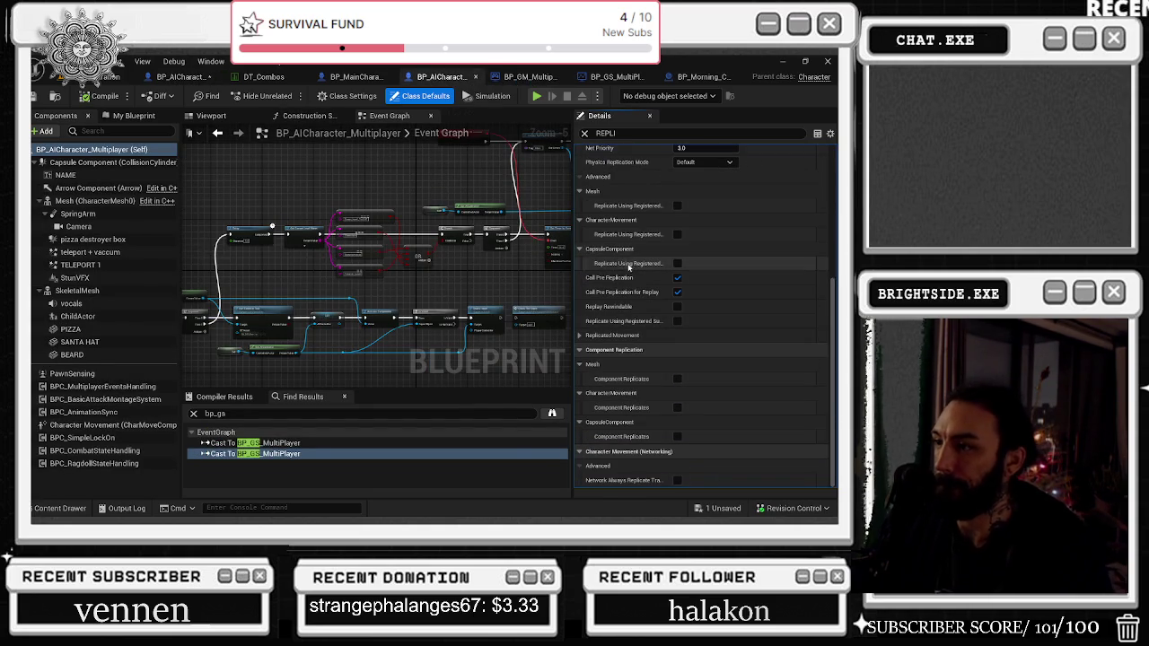
click(179, 76)
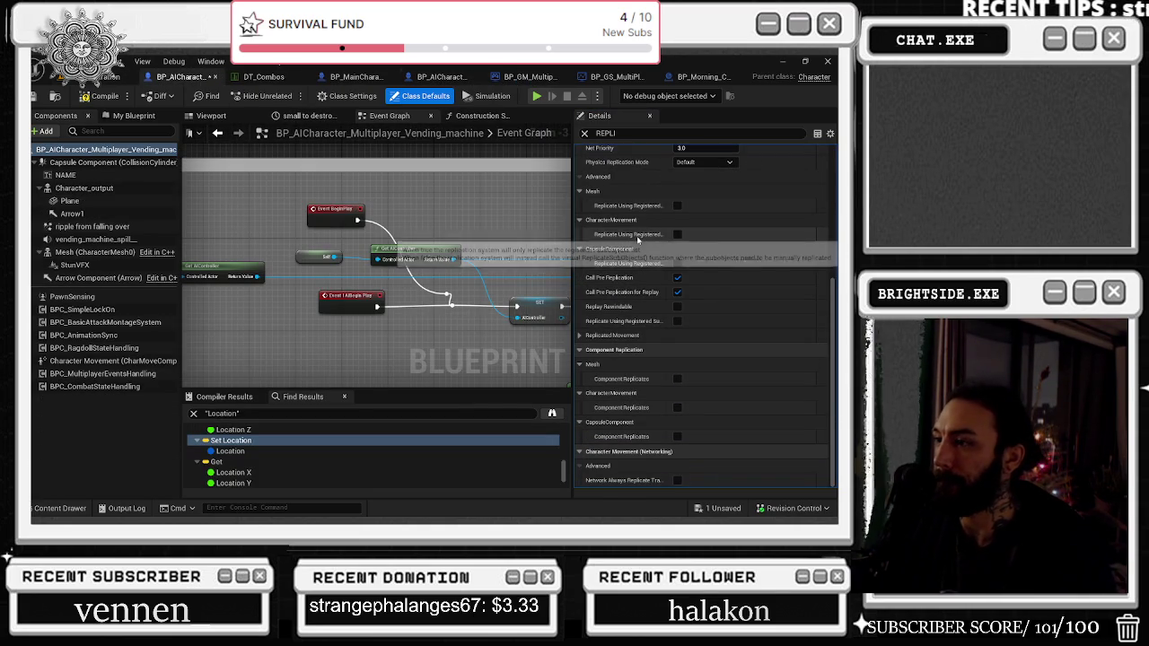
click(63, 163)
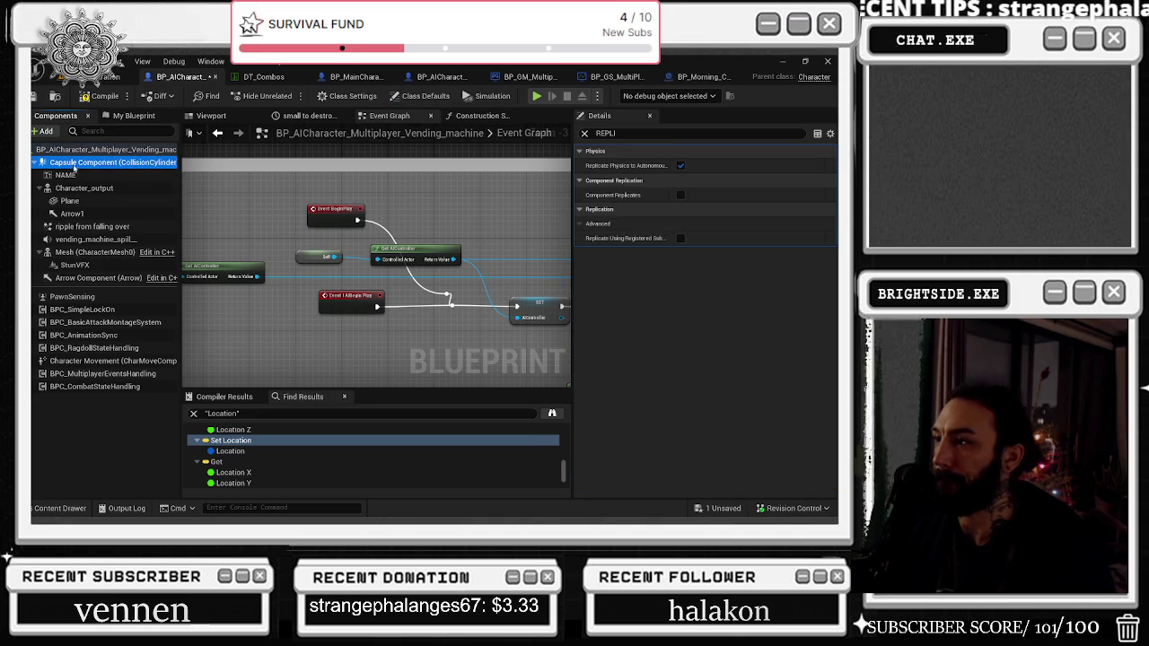
click(437, 79)
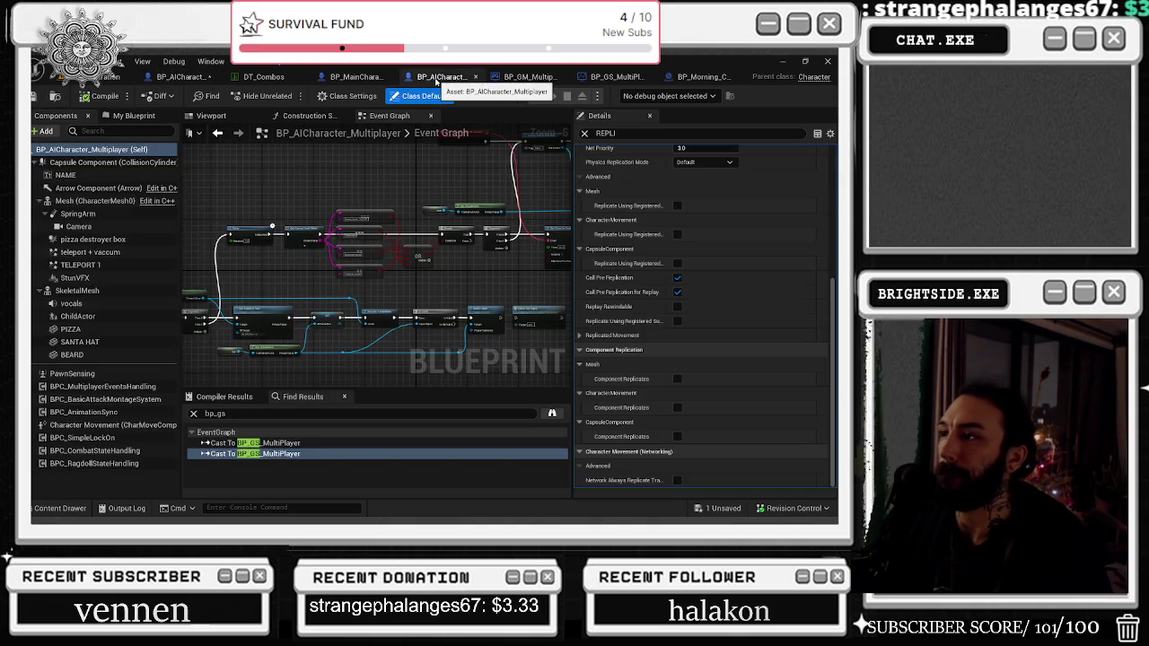
scroll(672, 253, up, 3)
scroll(807, 216, up, 2)
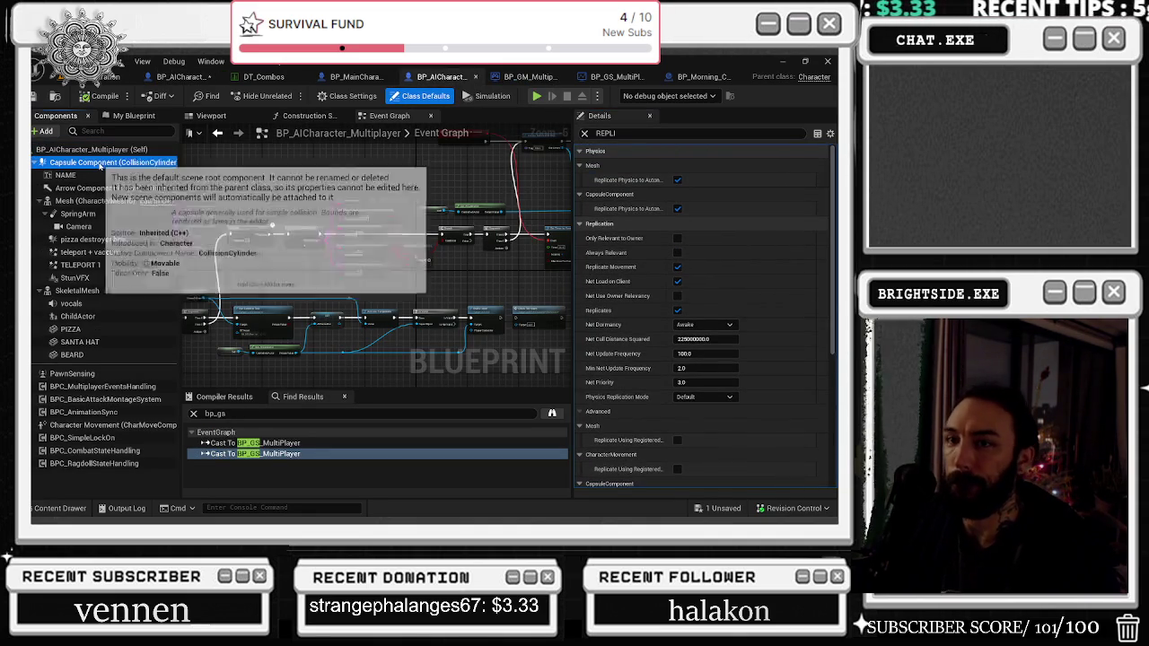
Step: Check replication on the base blueprint's Capsule, Arrow, Mesh, SpringArm, Camera, pizza destroyer box and TELEPORT 1
click(100, 164)
click(100, 190)
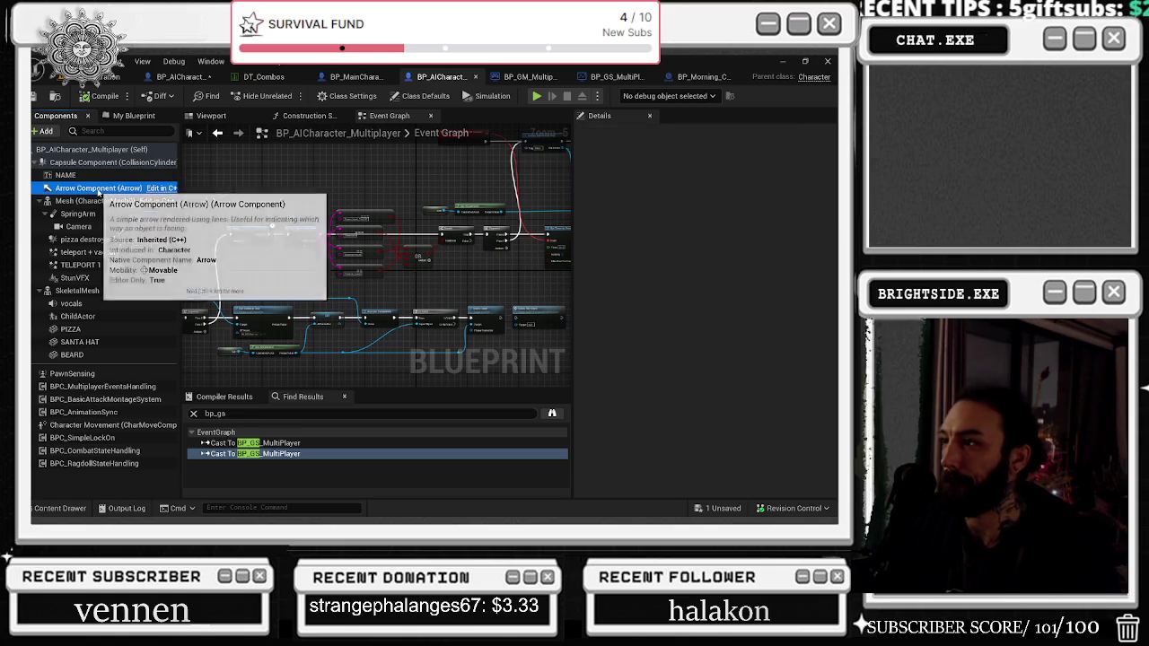
click(99, 202)
click(103, 215)
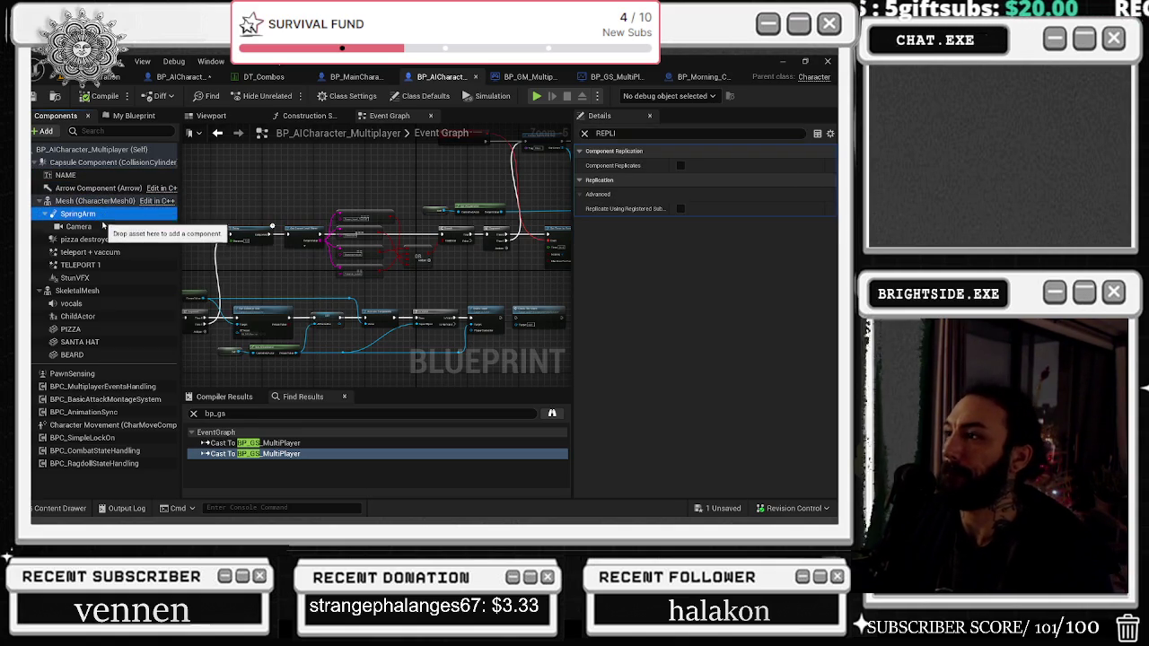
click(103, 226)
click(119, 240)
key(Down)
key(Down)
key(Down)
key(Up)
key(Up)
key(Up)
key(Down)
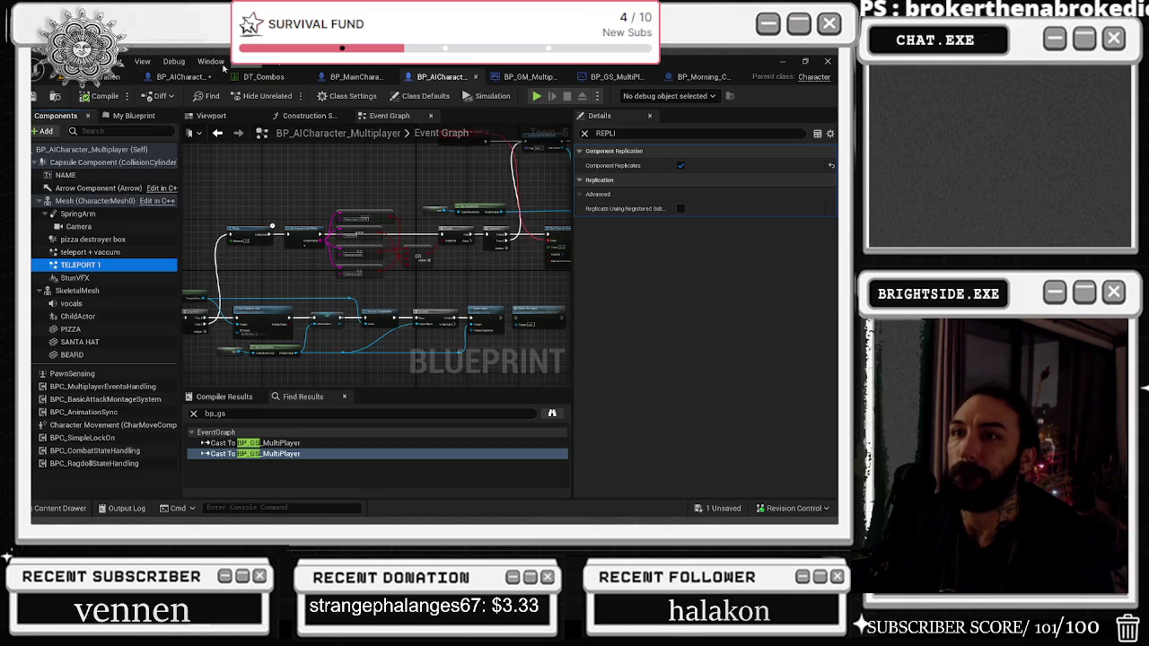
Step: Check replication on the vending machine's ripple, spill effect, Mesh, Arrow and PawnSensing components
click(179, 76)
click(90, 226)
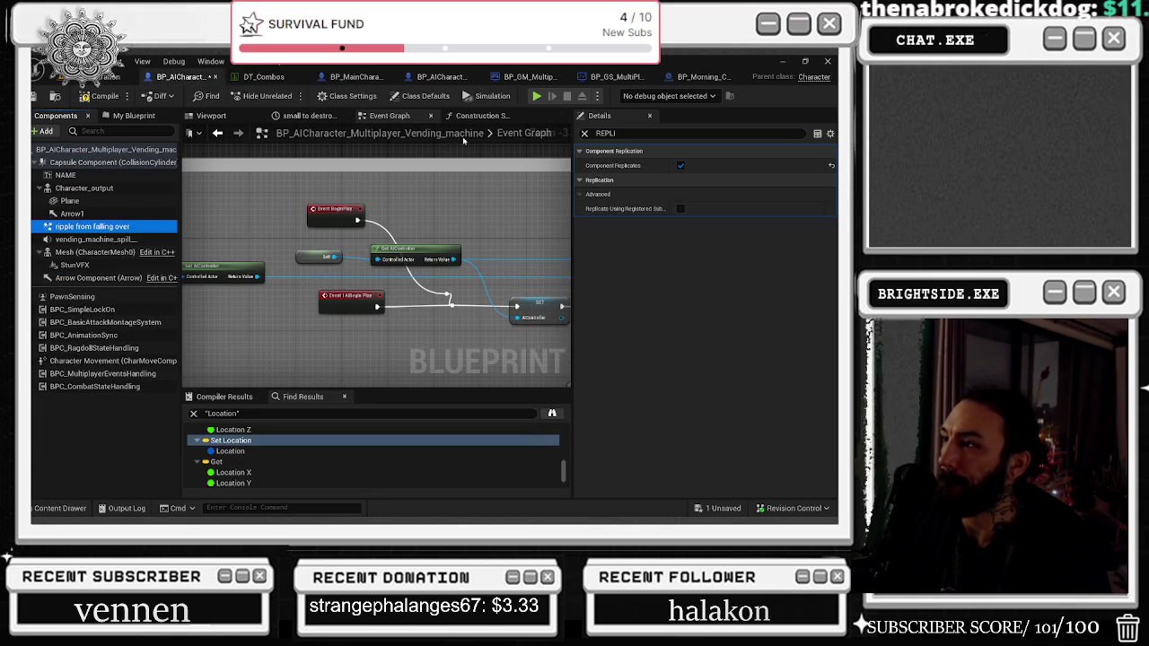
click(105, 241)
click(106, 255)
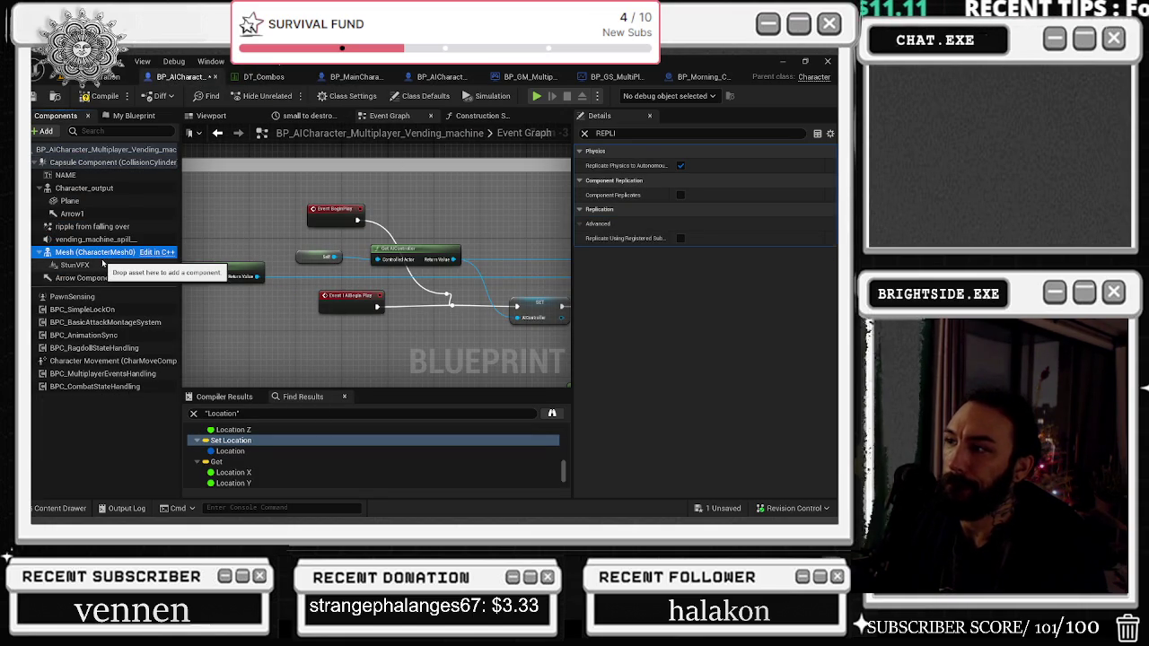
click(105, 278)
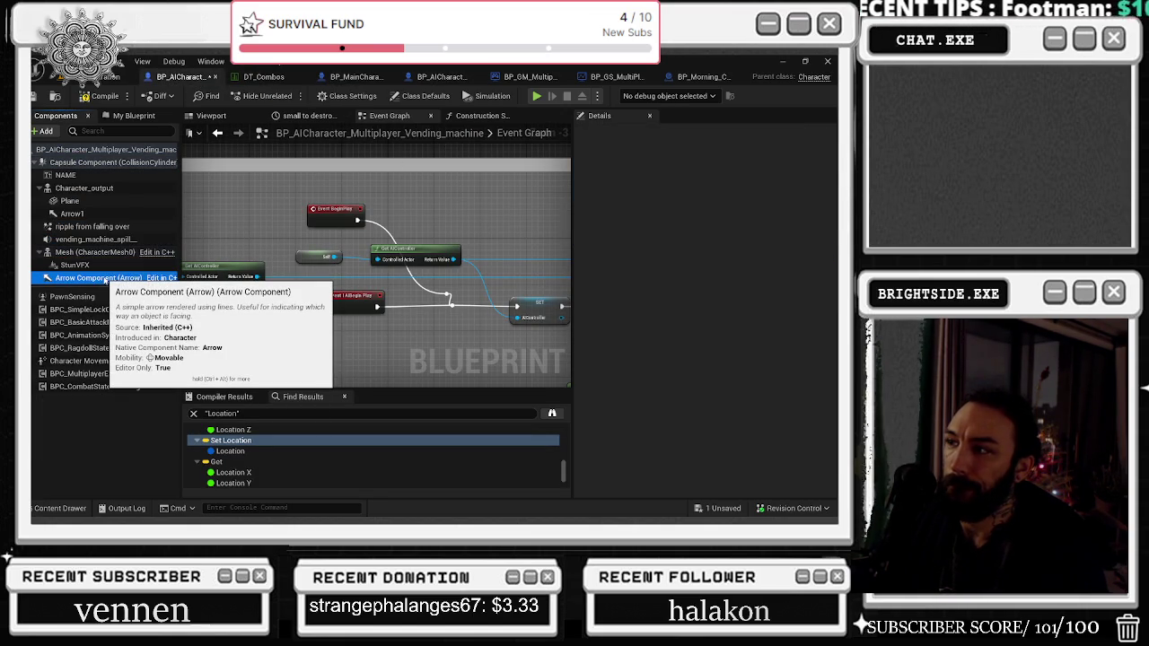
click(74, 296)
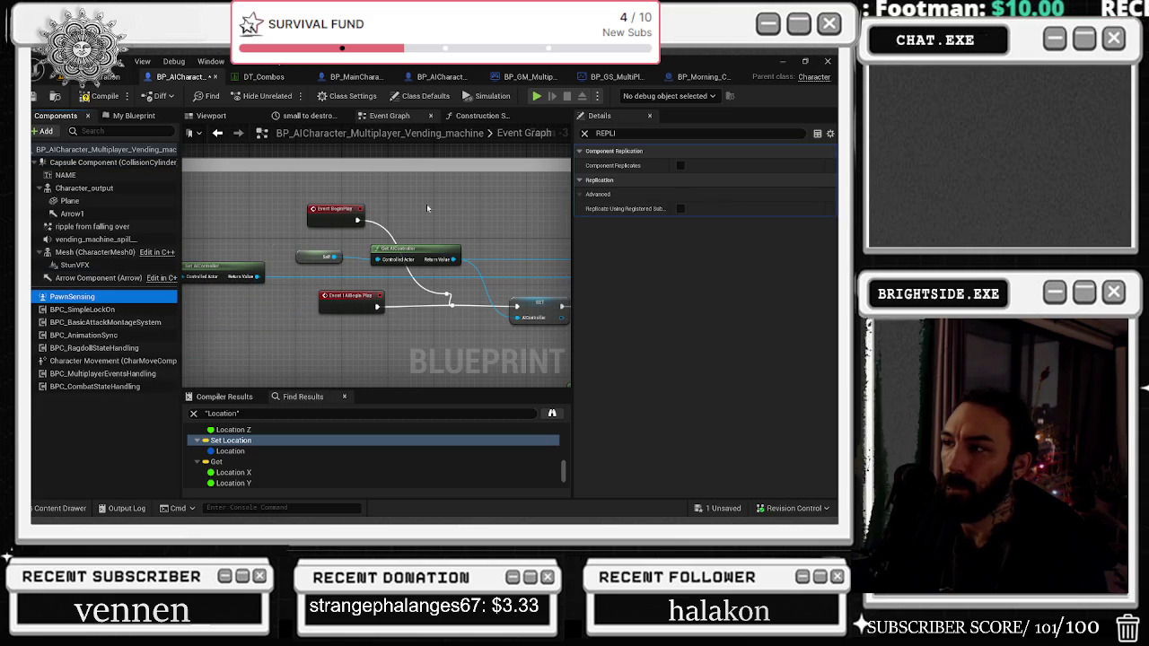
Step: Filter Details by 'AVUTO' and check auto activation on BPC_BasicAttackMontageSystem and Character Movement
click(585, 133)
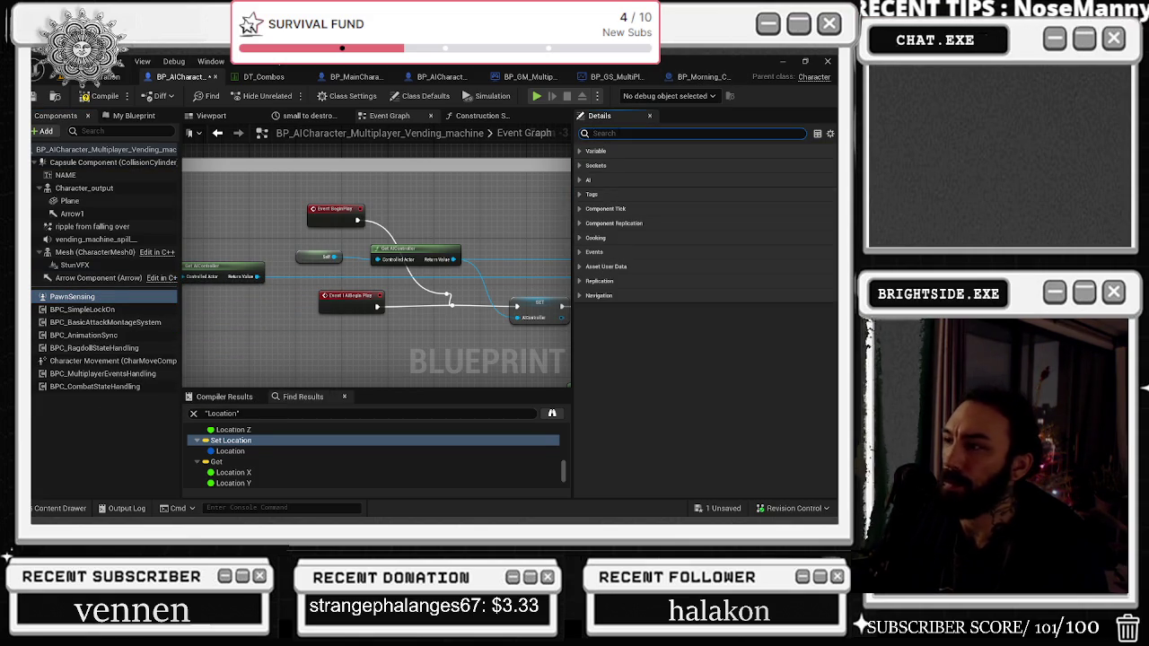
text(AV)
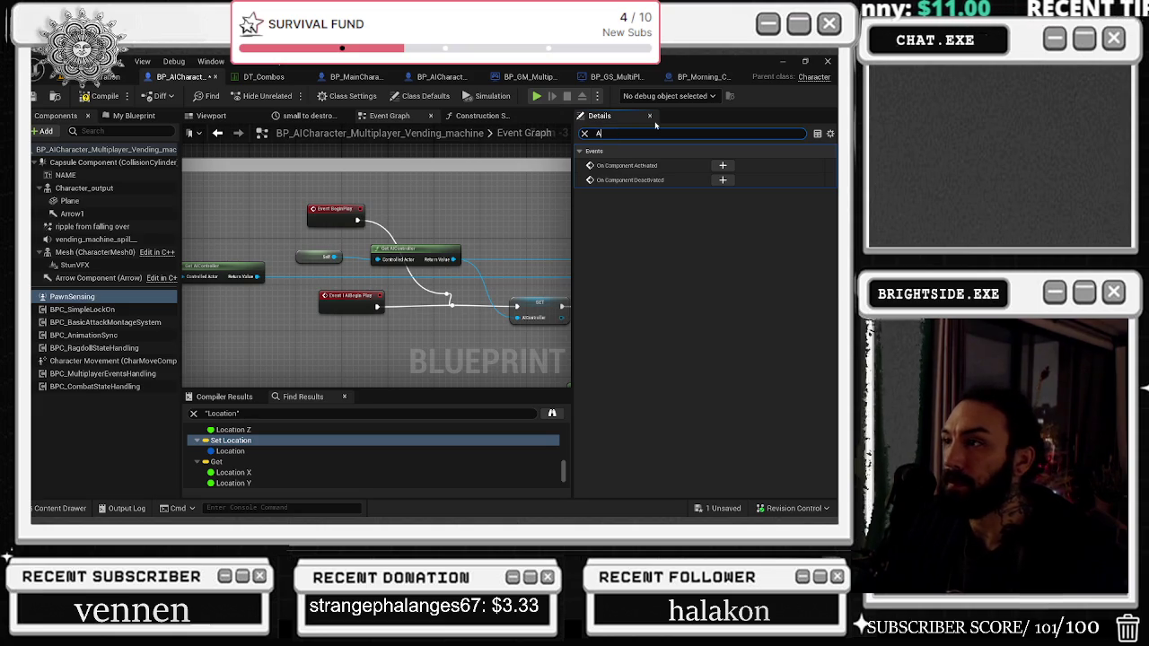
text(UTO)
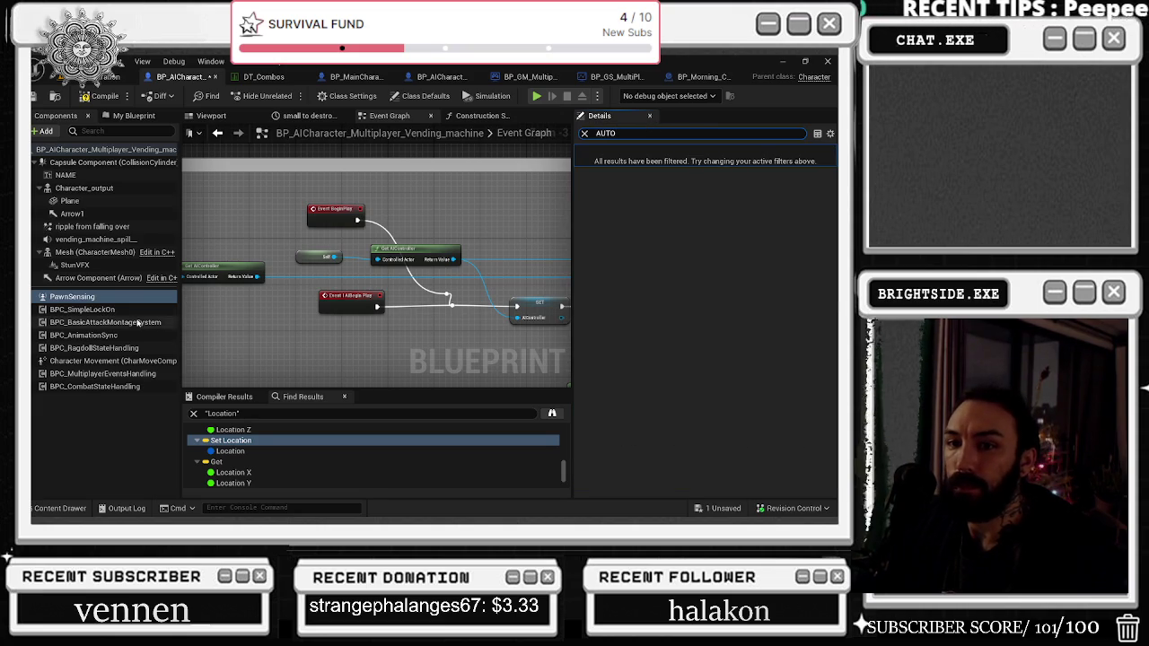
click(139, 323)
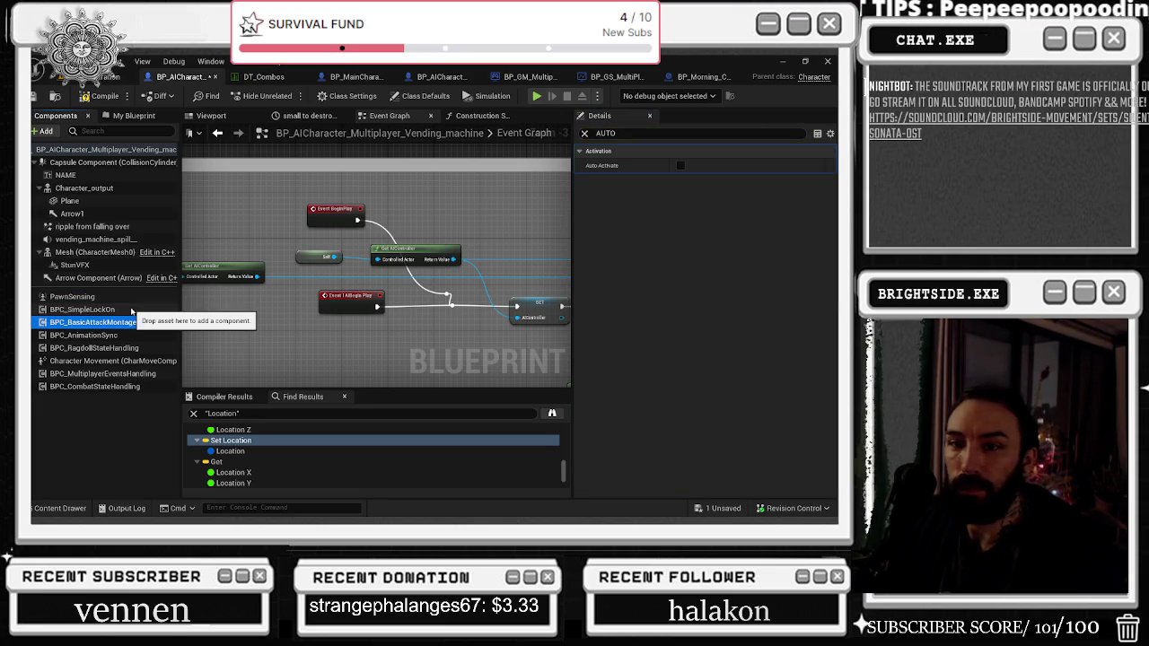
key(Down)
key(Down)
key(Down)
key(Up)
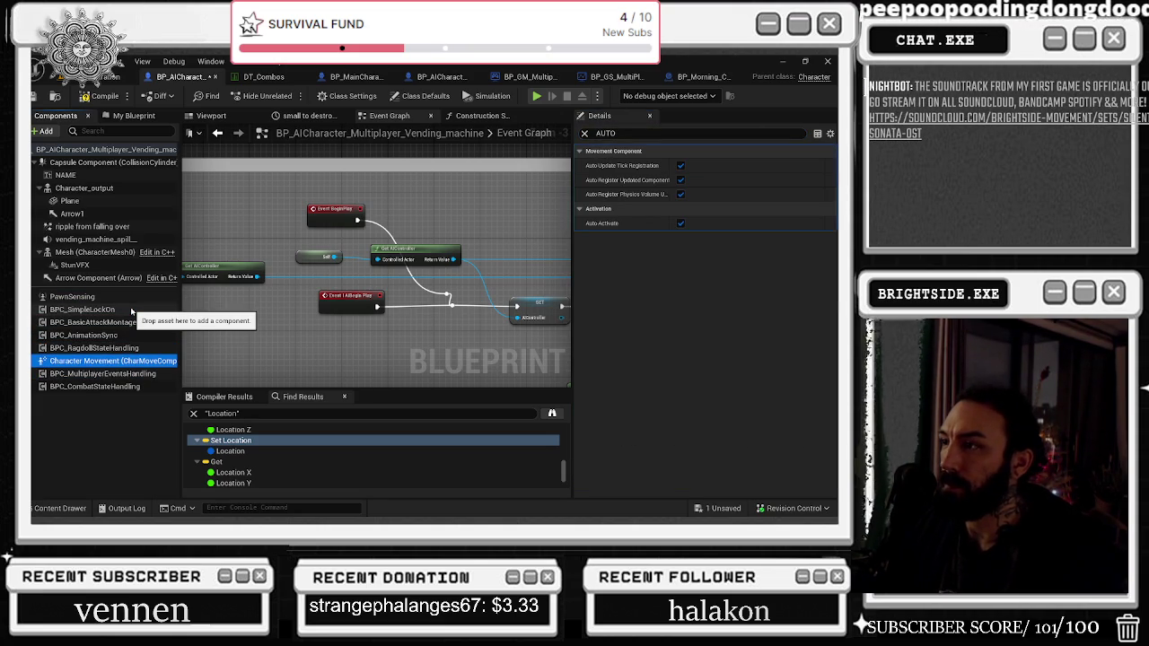
key(Down)
key(Down)
key(Up)
key(Up)
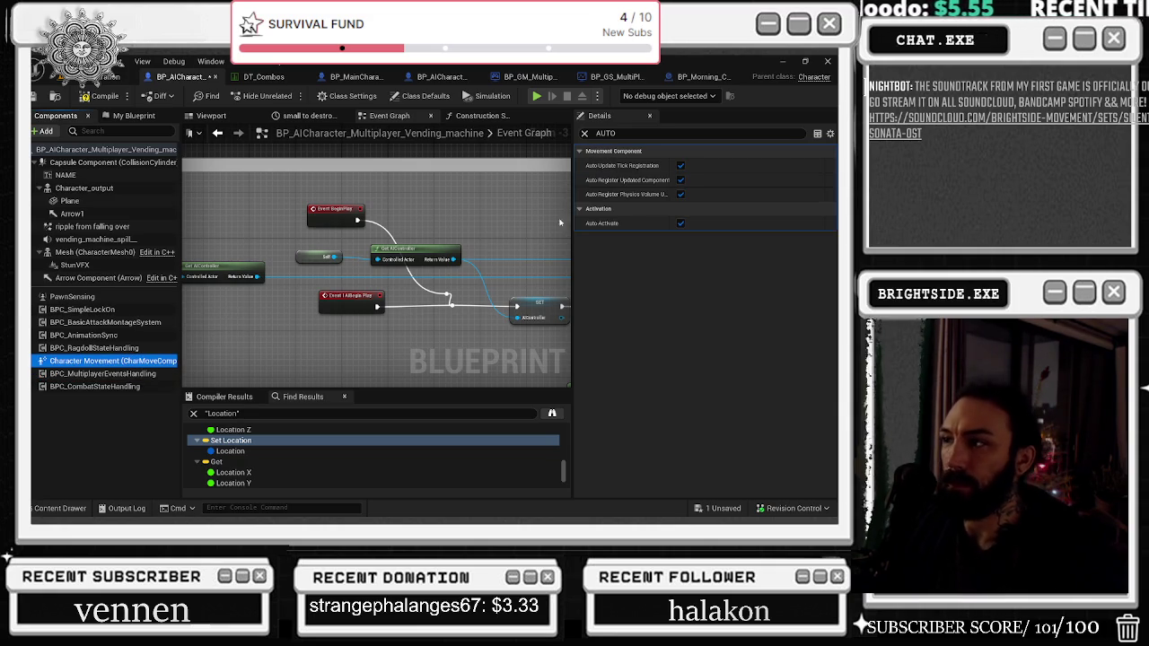
Step: Uncheck Sweep While Nav Walking in Character Movement's advanced walking settings
click(583, 134)
click(588, 153)
click(588, 153)
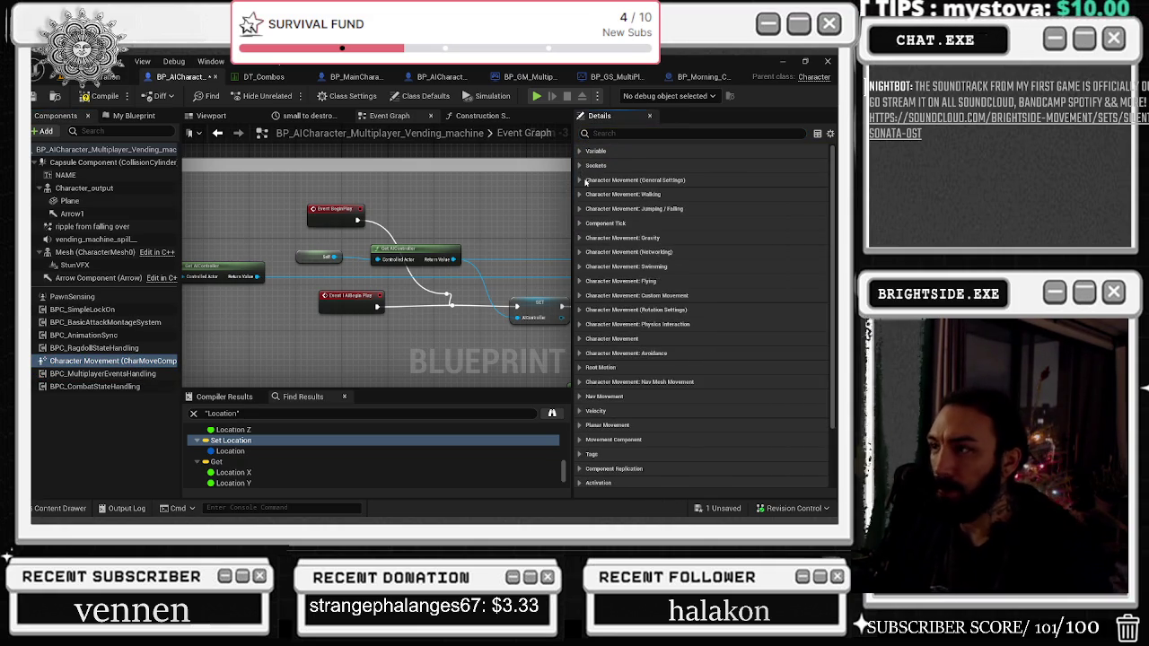
click(585, 181)
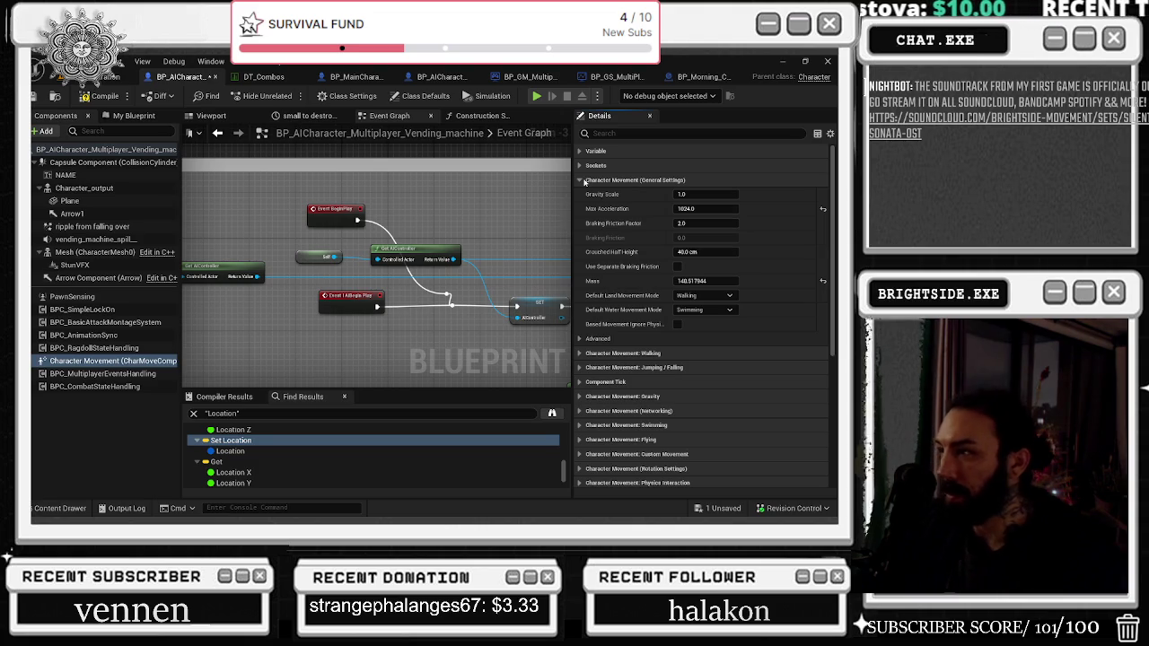
click(585, 181)
click(579, 195)
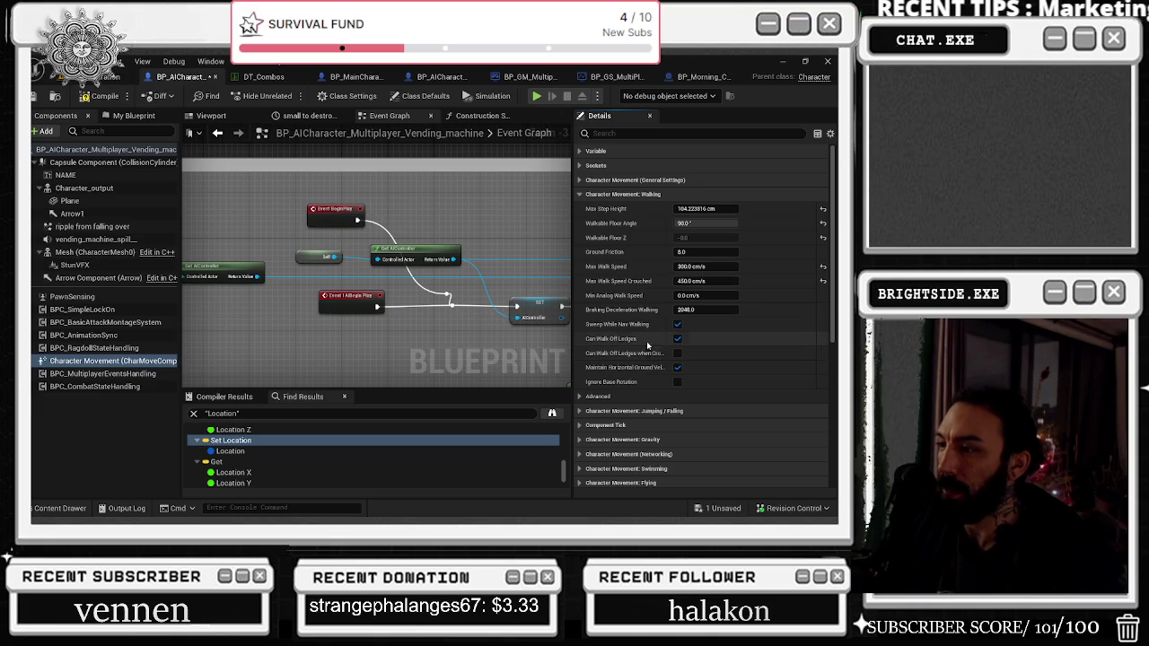
mouse_move(638, 332)
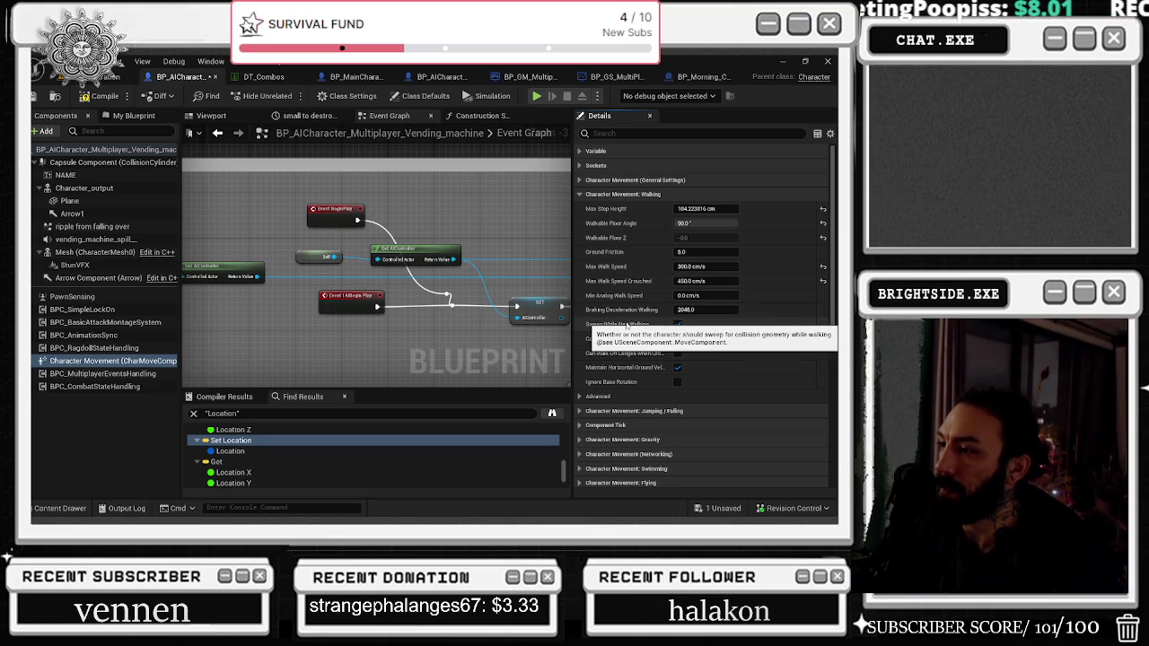
click(597, 397)
click(677, 325)
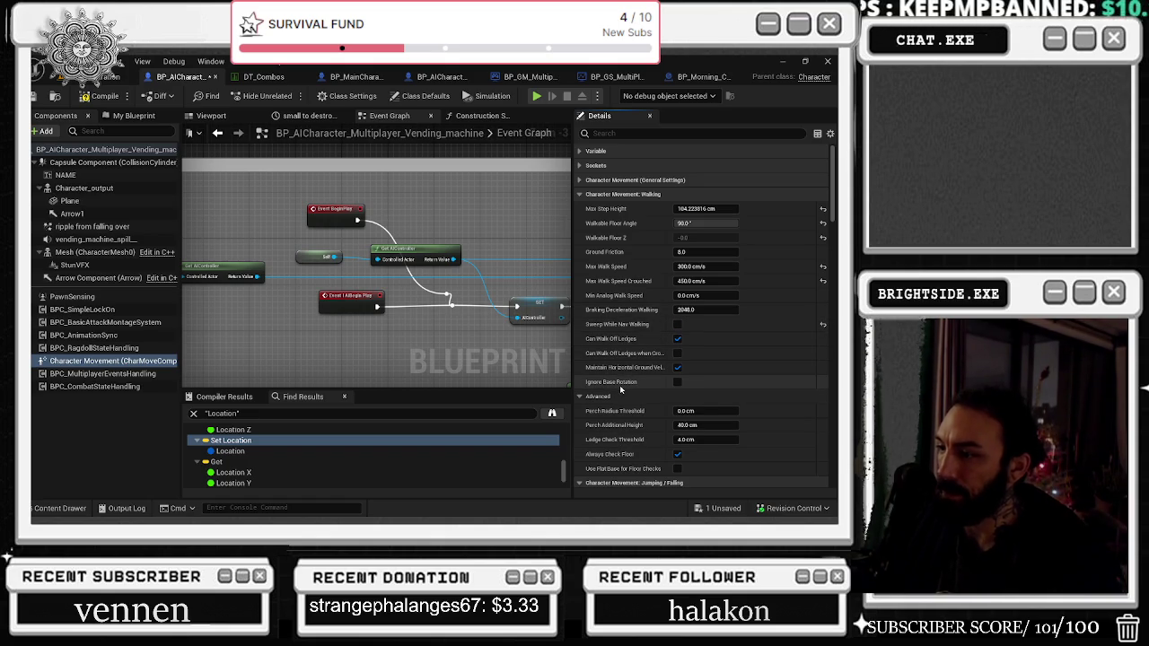
Step: Save the vending machine AI blueprint, then look for the project settings
drag(515, 306, 486, 286)
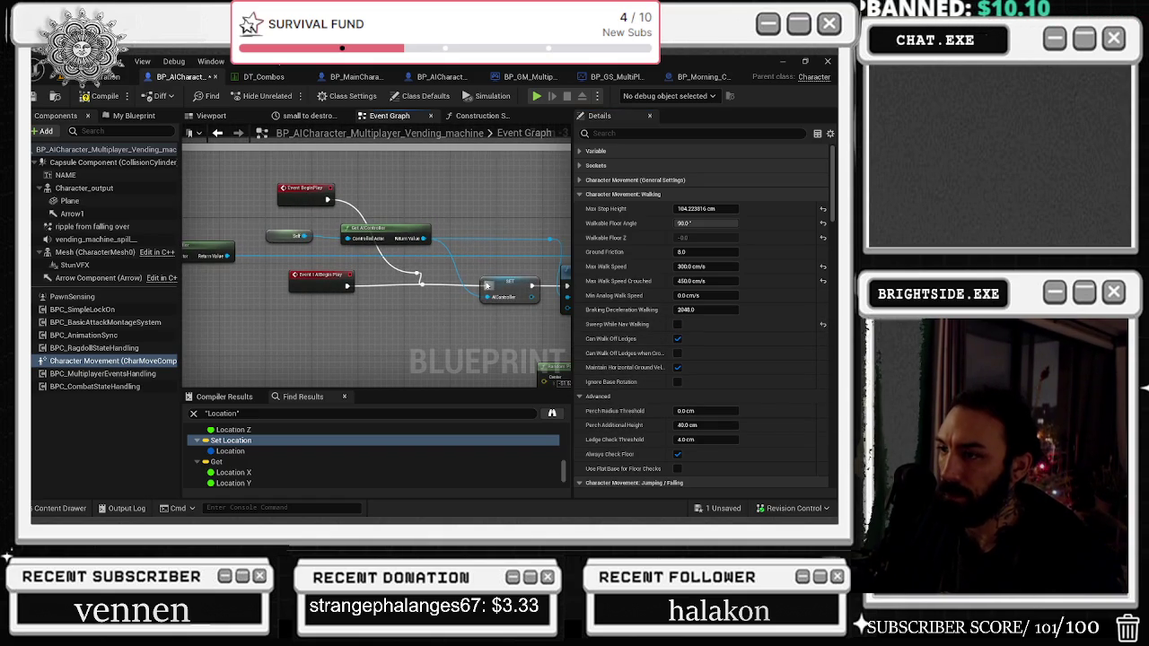
drag(507, 194, 457, 187)
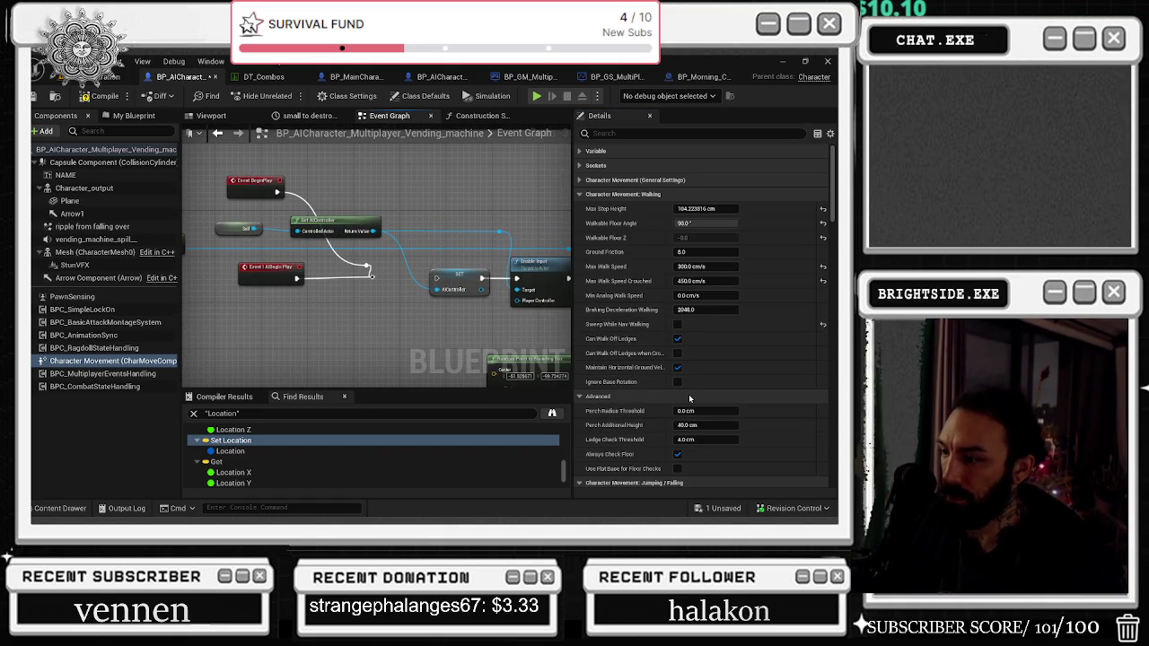
scroll(689, 398, down, 3)
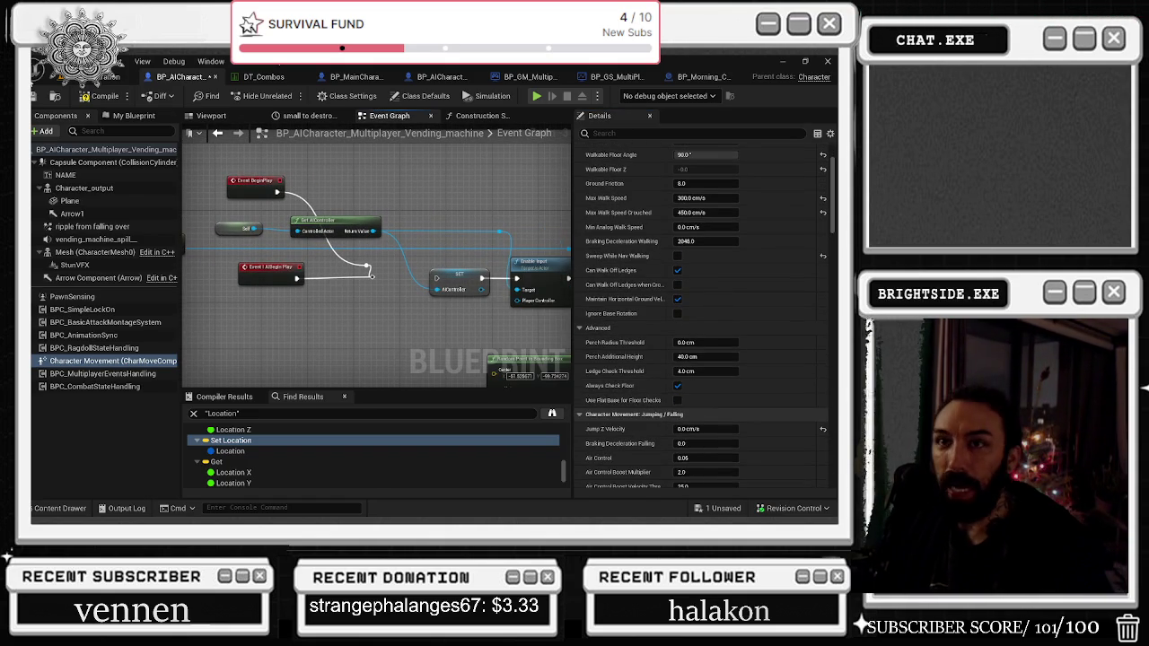
click(55, 97)
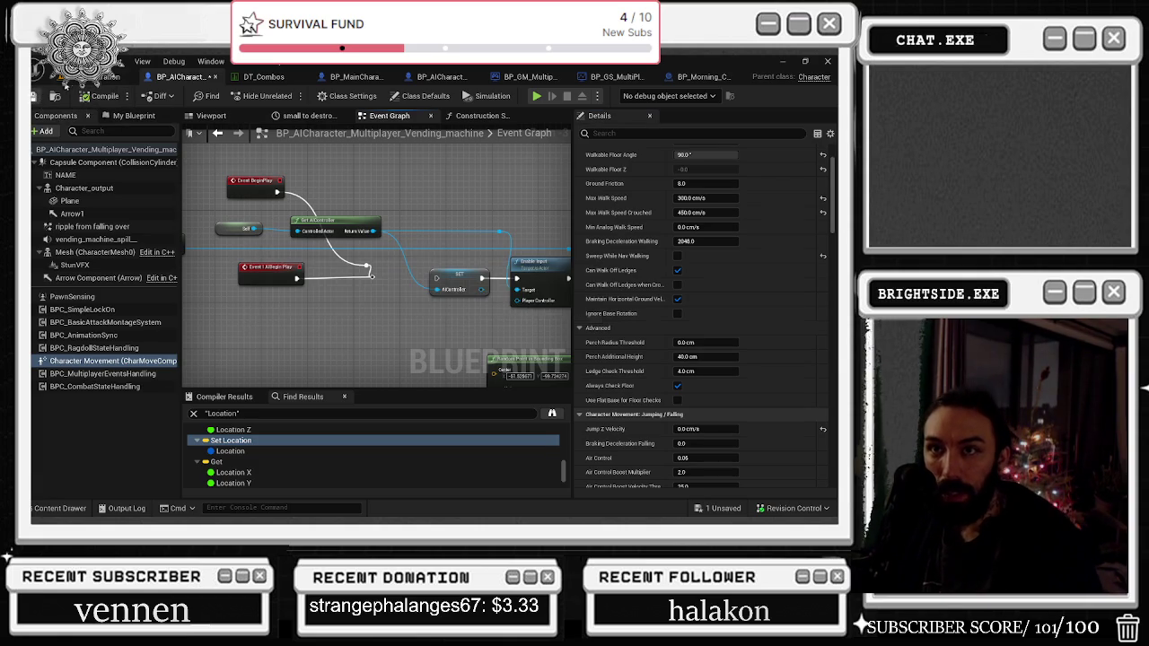
click(58, 61)
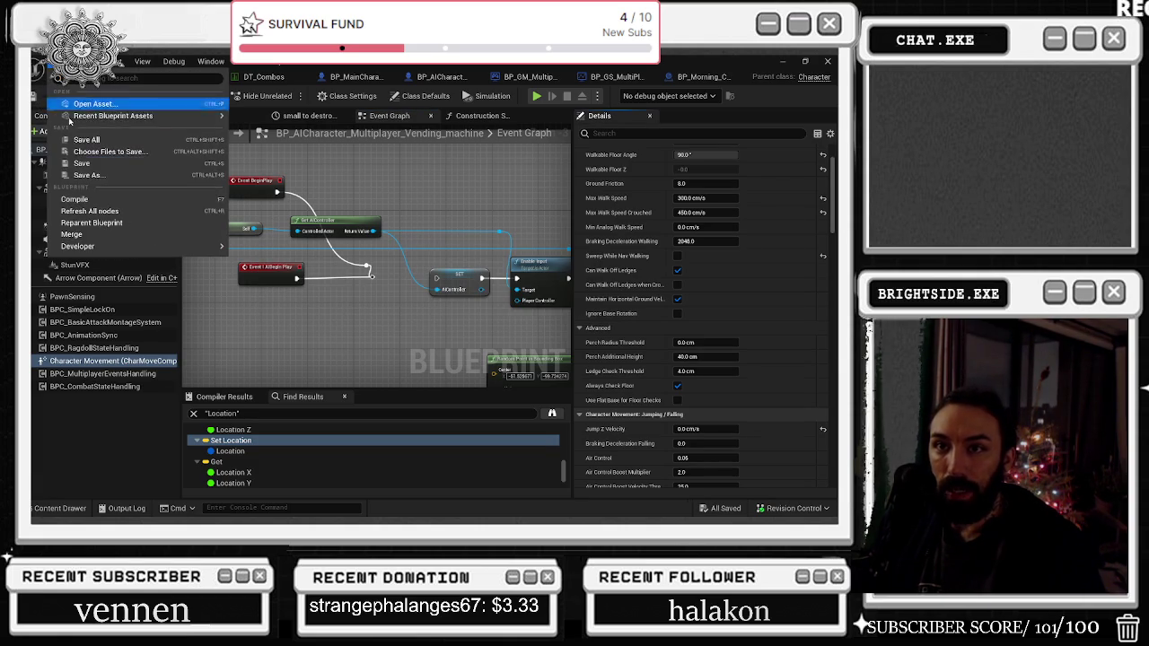
Step: Open Project Settings from the Edit menu and view the Target Hardware section
click(90, 234)
click(85, 61)
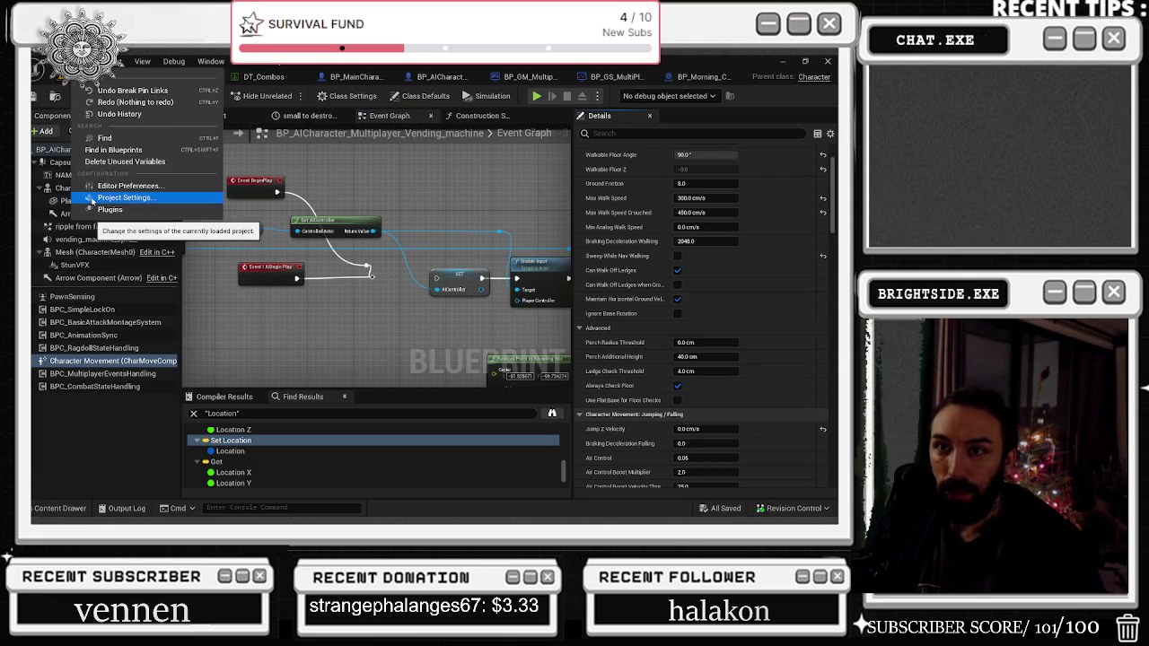
click(93, 203)
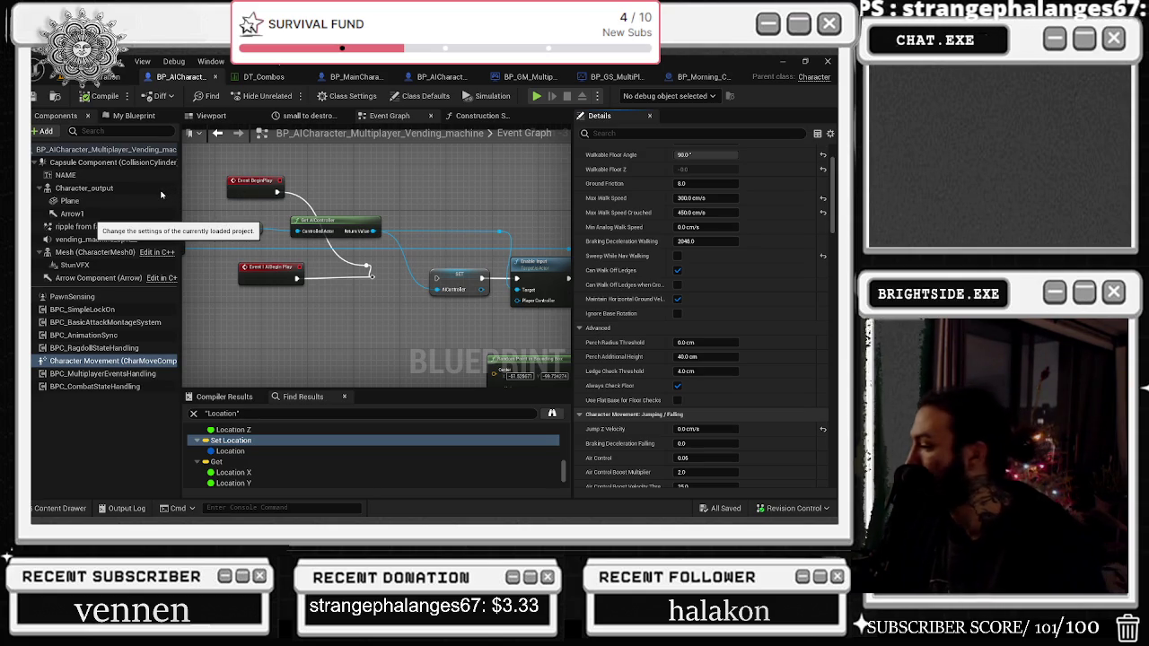
scroll(371, 270, down, 4)
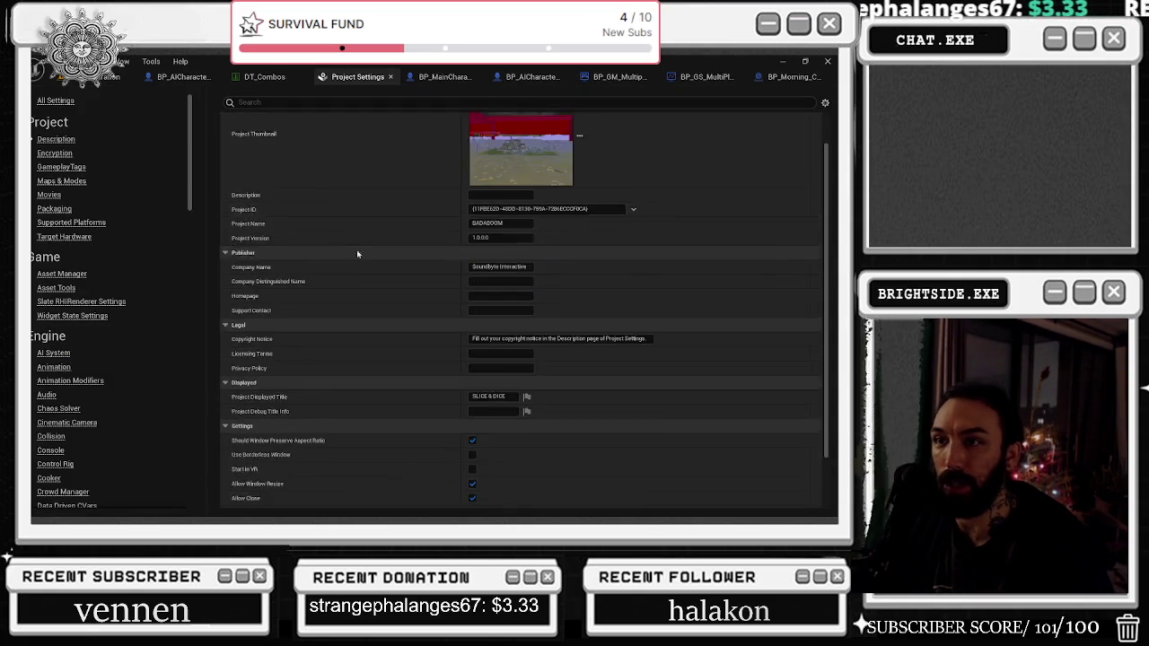
click(65, 236)
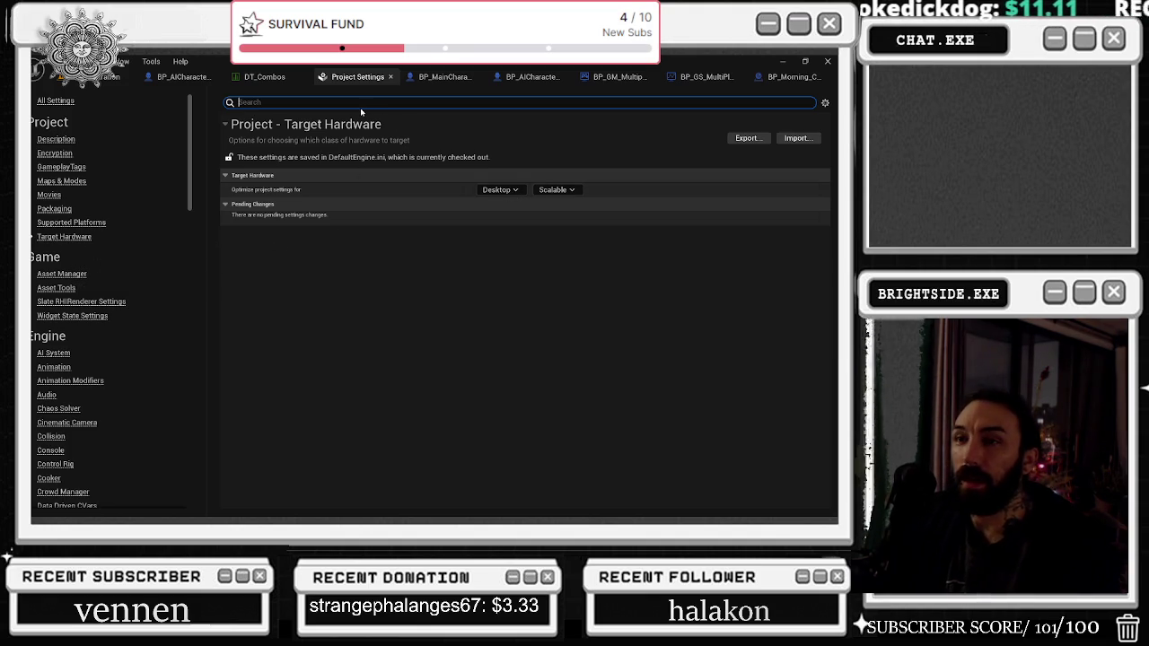
text(REN)
Step: Search 'RUN TIME', set Navigation Mesh Runtime Generation to Static, and save the level
key(BackSpace)
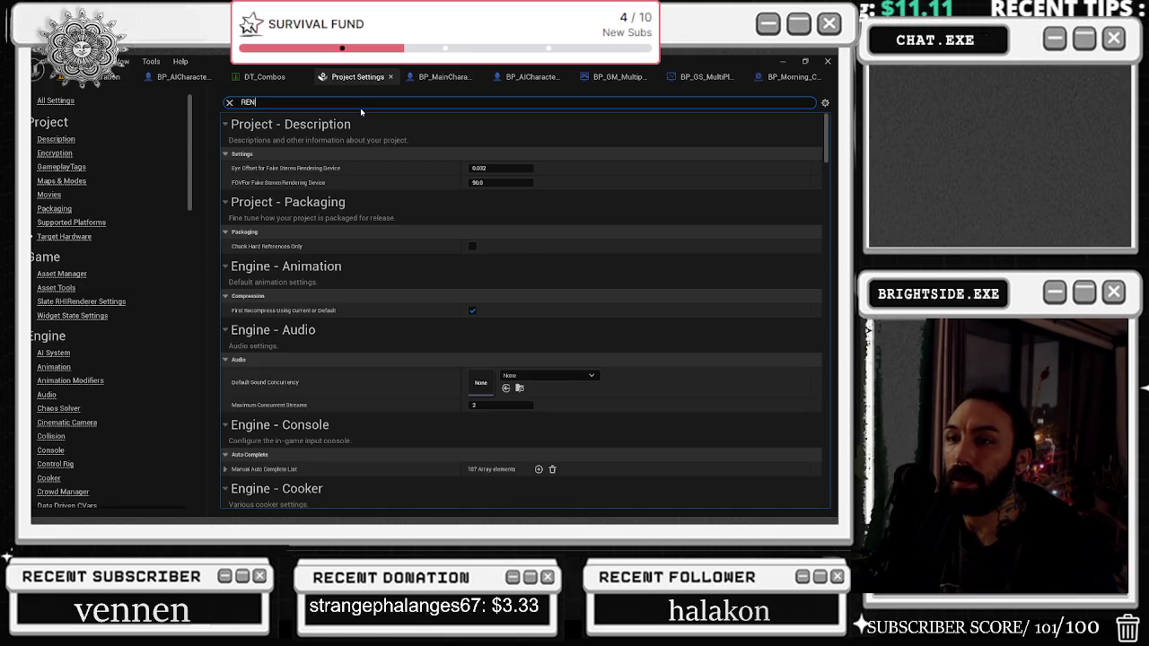
key(BackSpace)
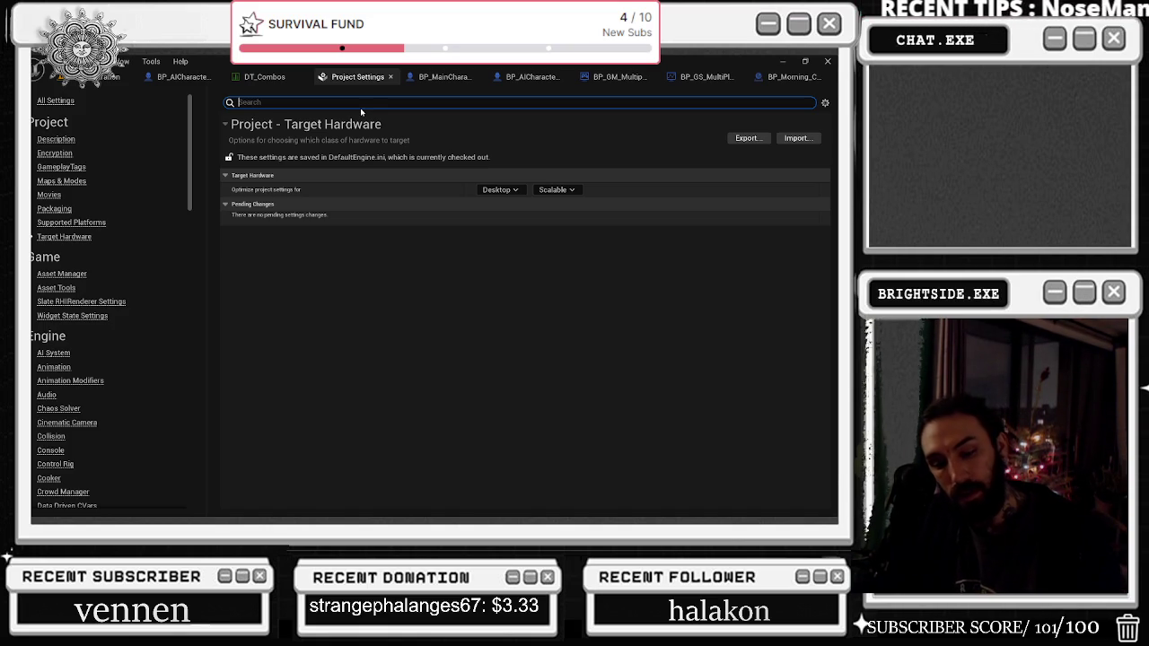
text(RUN TIME)
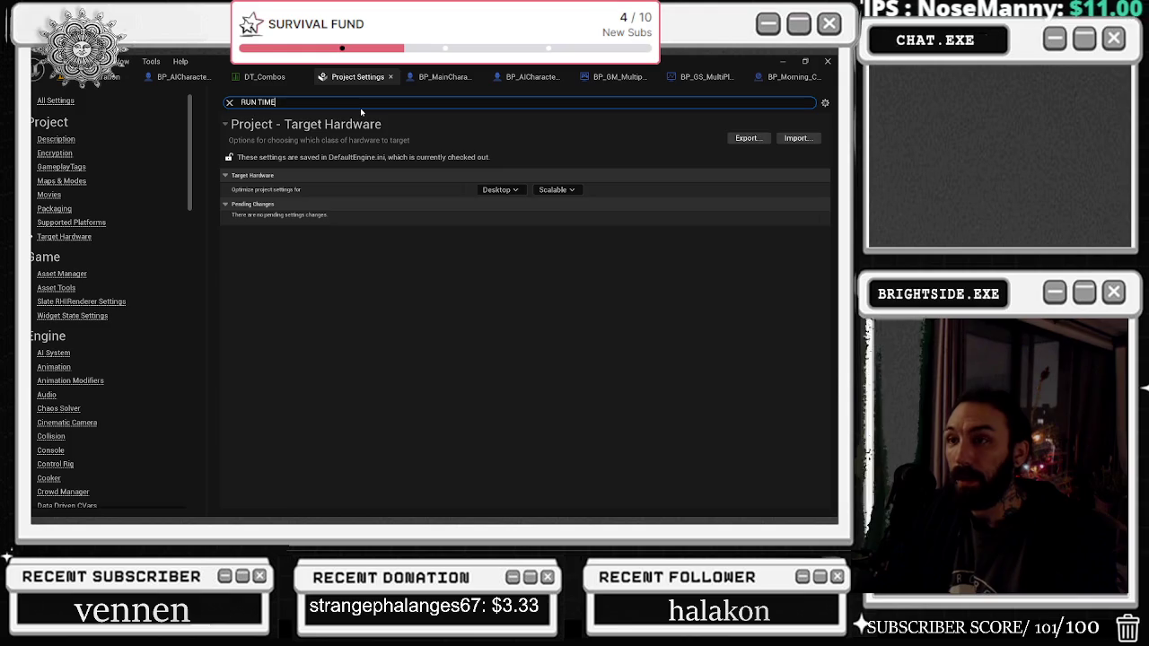
click(507, 325)
click(515, 337)
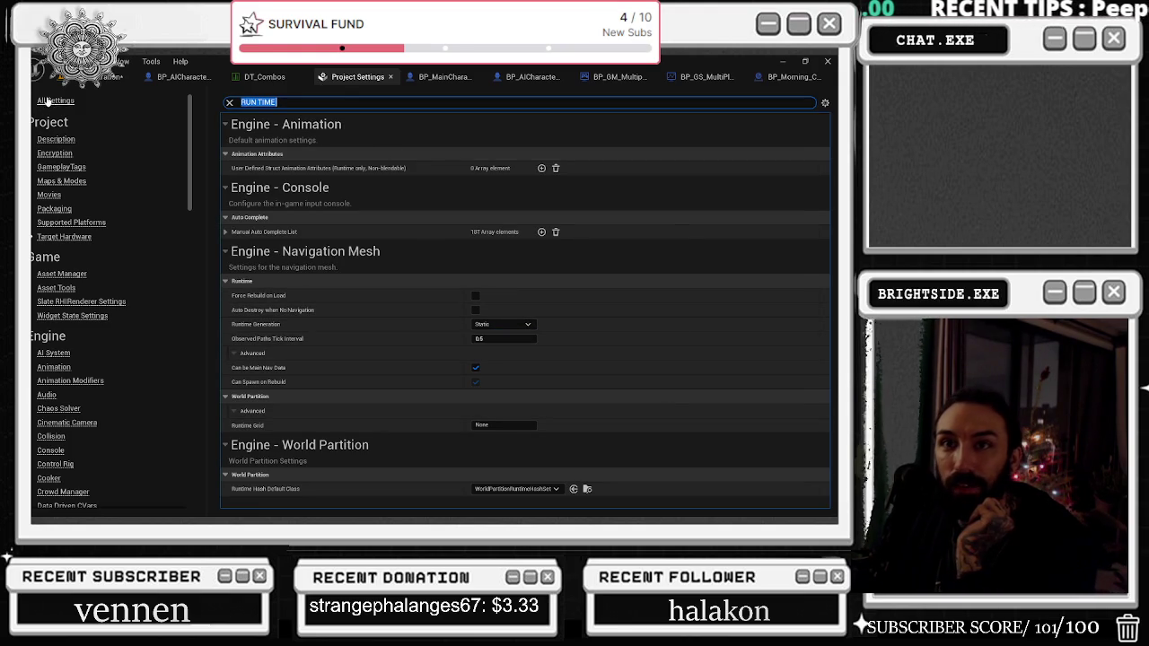
click(69, 80)
key(ctrl+s)
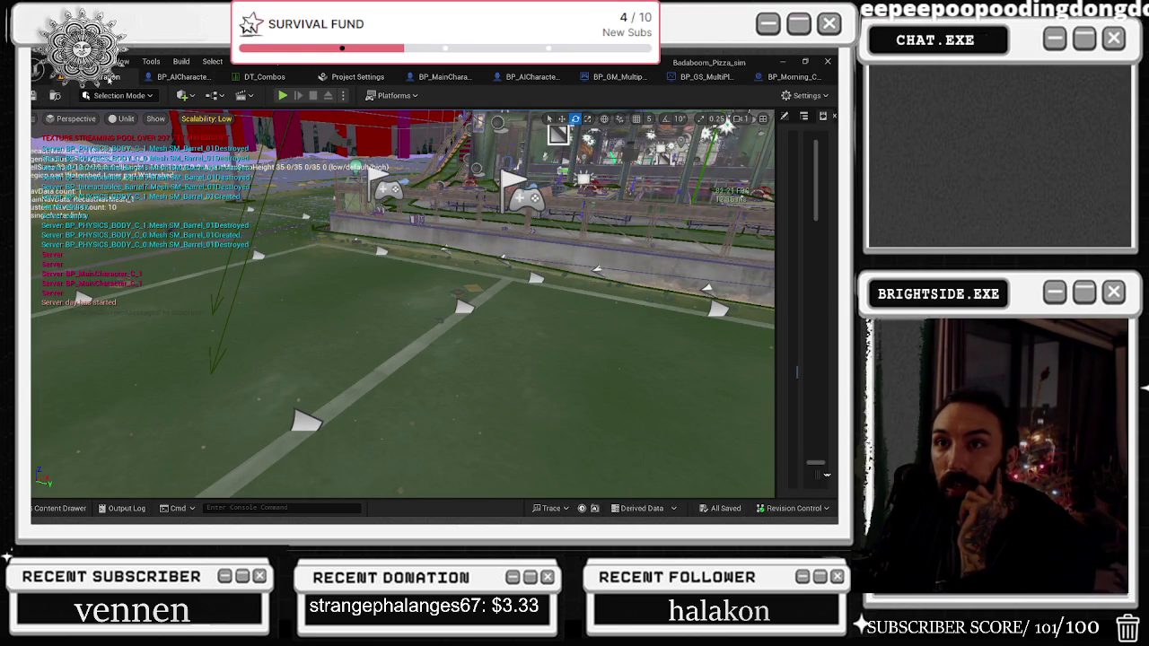
Step: Start a quick play-test, then stop it and return to the vending machine AI's event graph
click(281, 97)
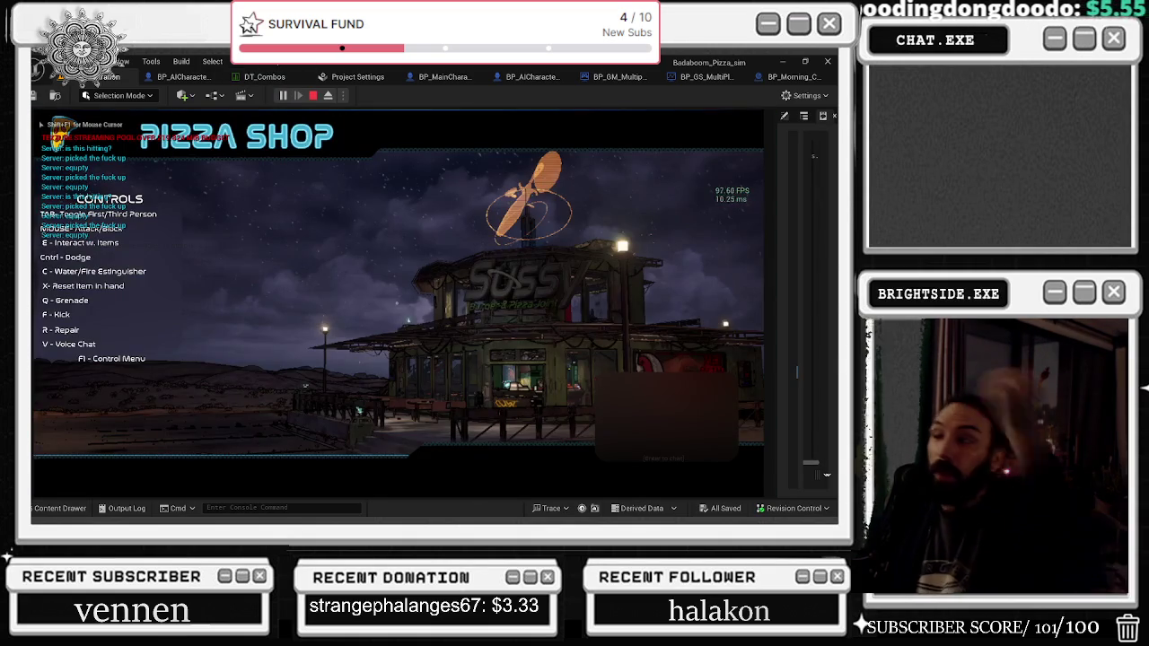
key(alt+Tab)
click(175, 77)
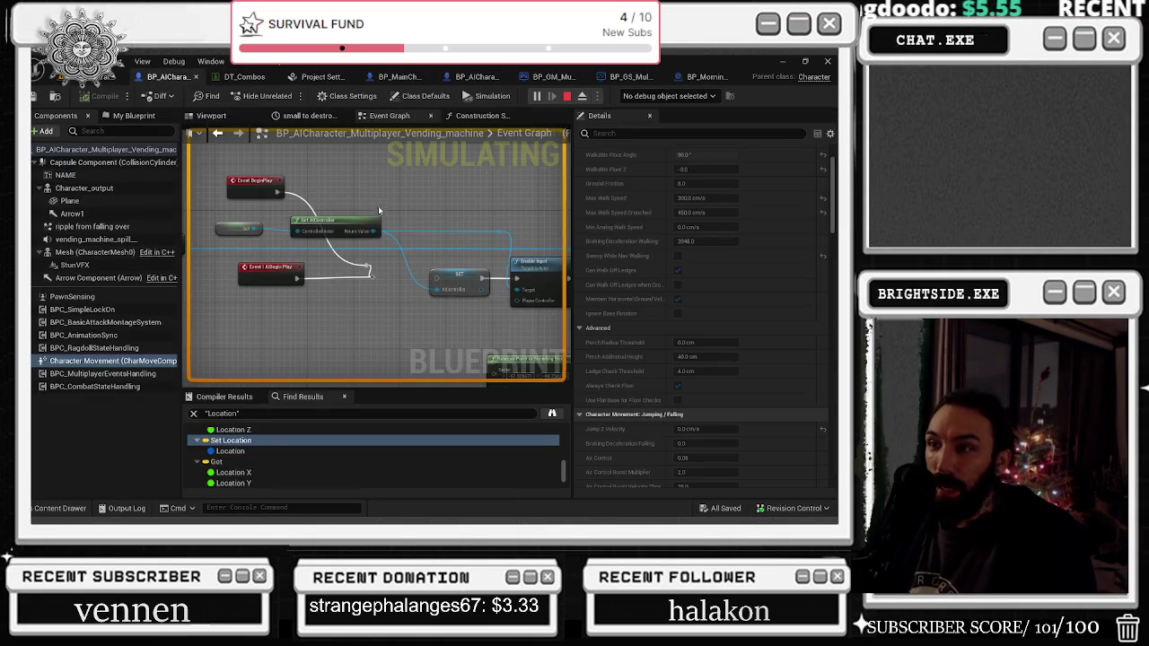
key(Escape)
Step: Wire the reroute node into the SET node's exec input, save all, and play-test an attack
drag(371, 276, 436, 278)
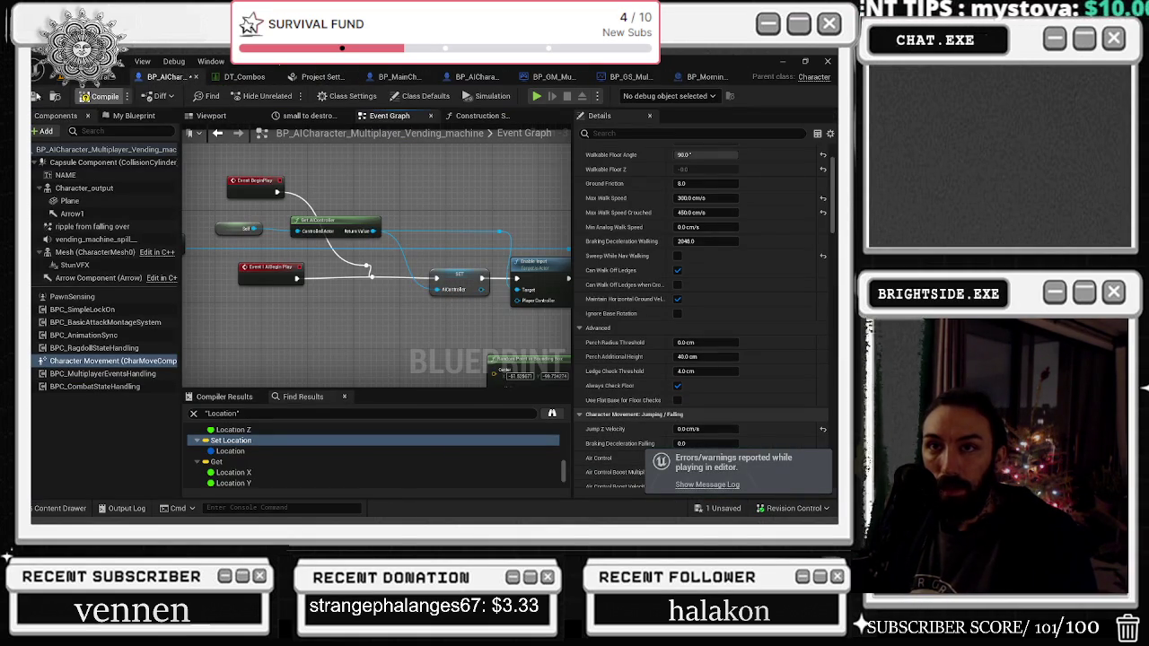
click(51, 96)
click(283, 95)
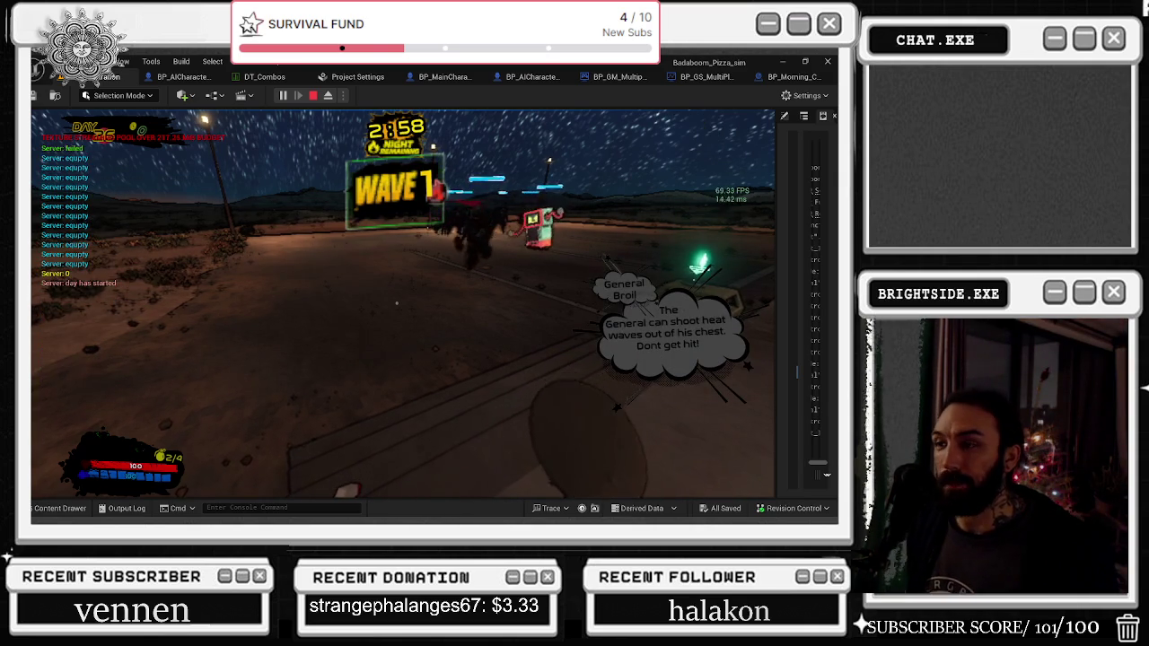
click(396, 304)
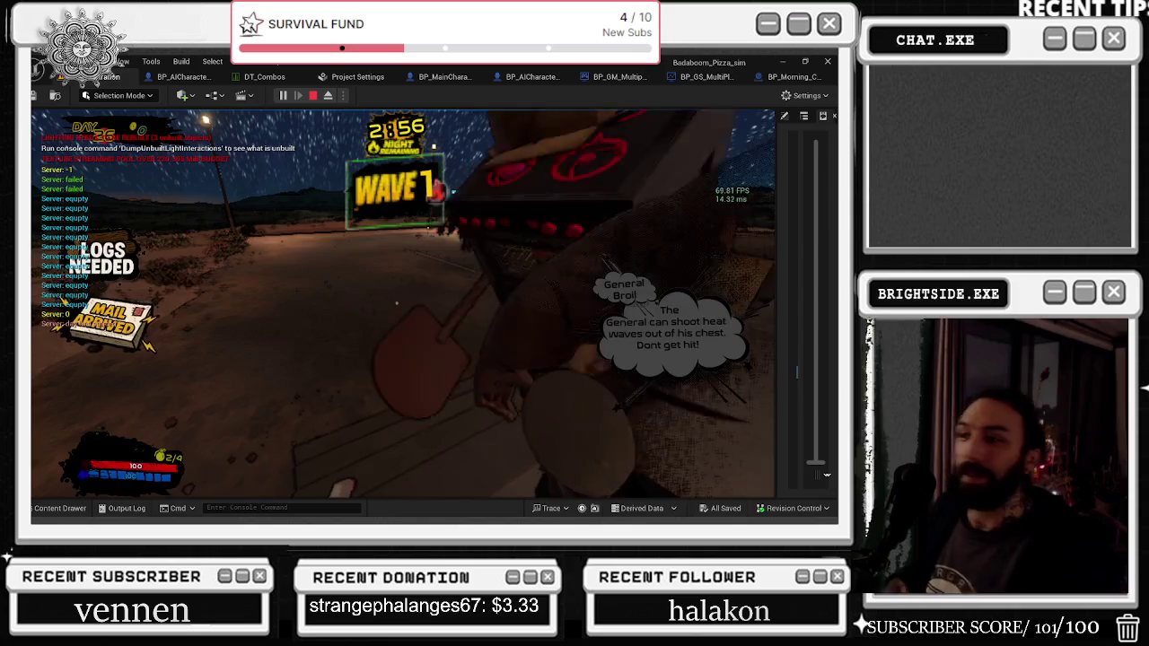
key(Escape)
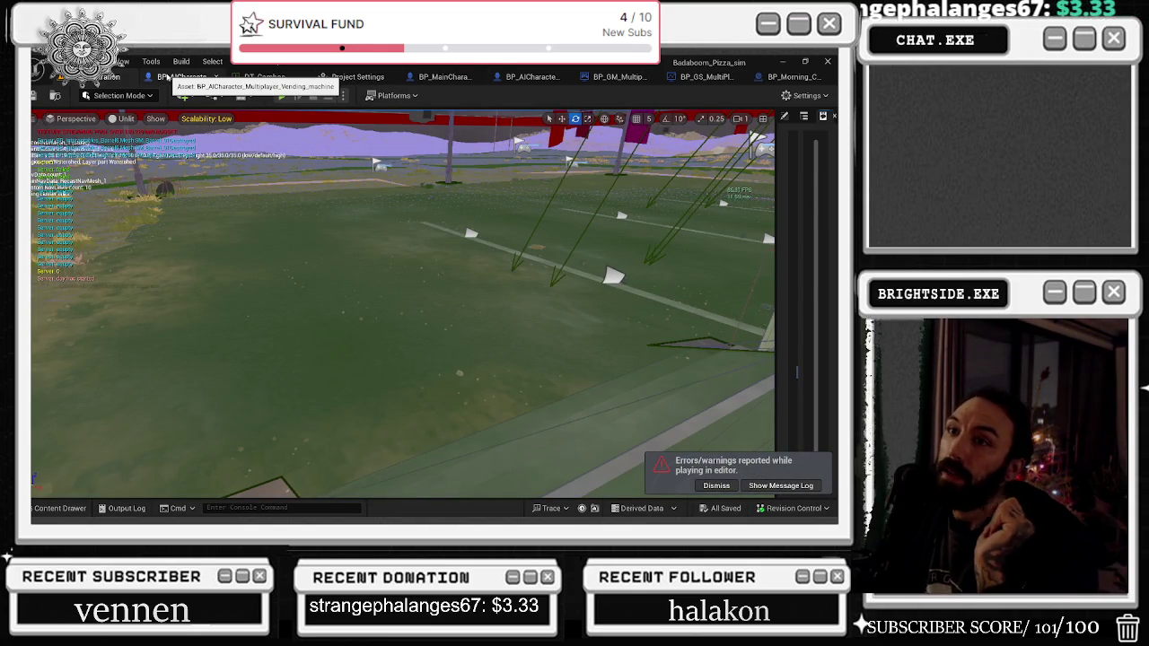
click(167, 79)
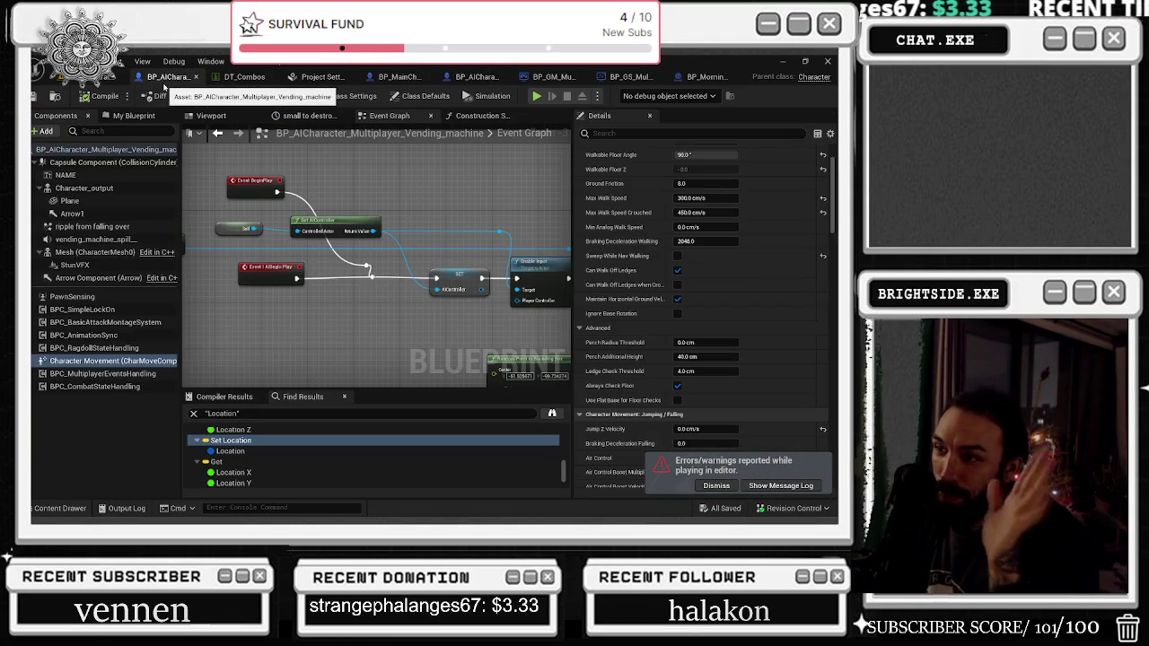
Step: Jump to the Sauce Event definition from its call node, then go back
mouse_move(400, 149)
mouse_down()
mouse_move(415, 277)
mouse_move(192, 214)
mouse_up()
double_click(457, 287)
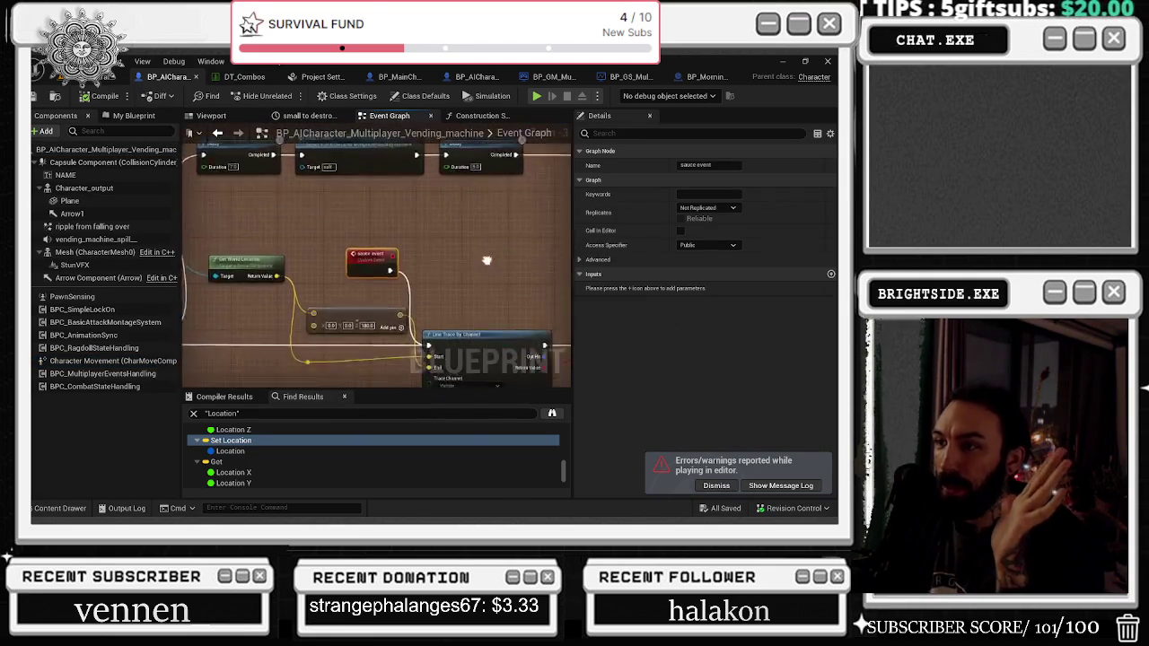
click(217, 132)
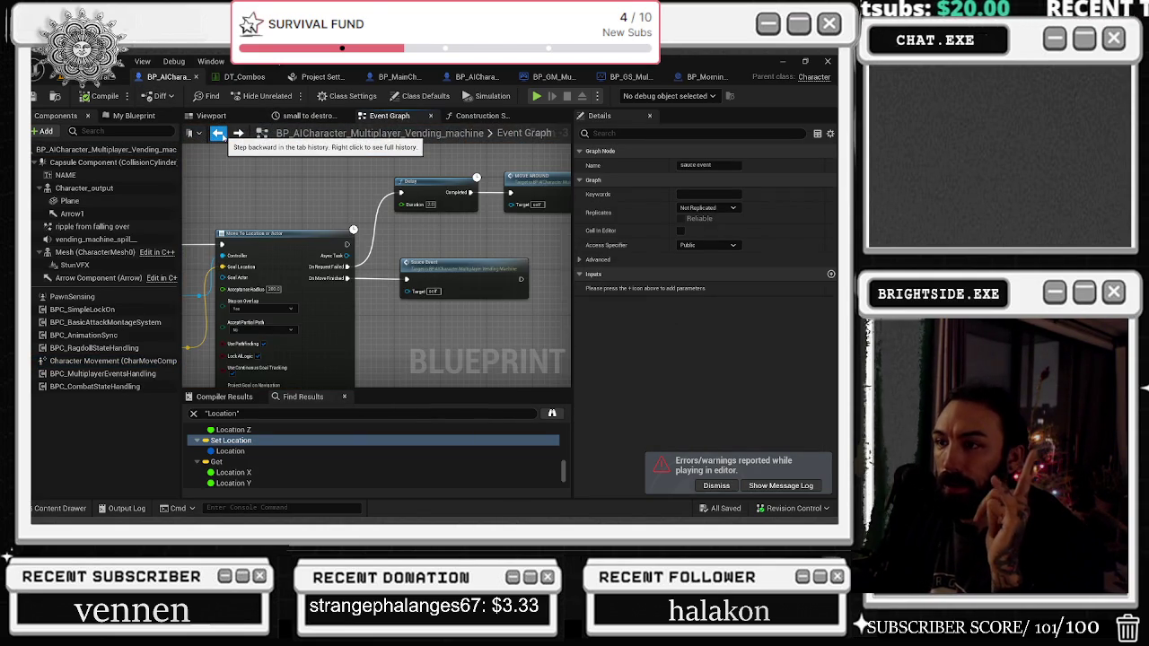
Step: Turn the level camera toward the red structure, then view BP_AICharacter_Multiplayer's Event Graph zoomed in
click(106, 78)
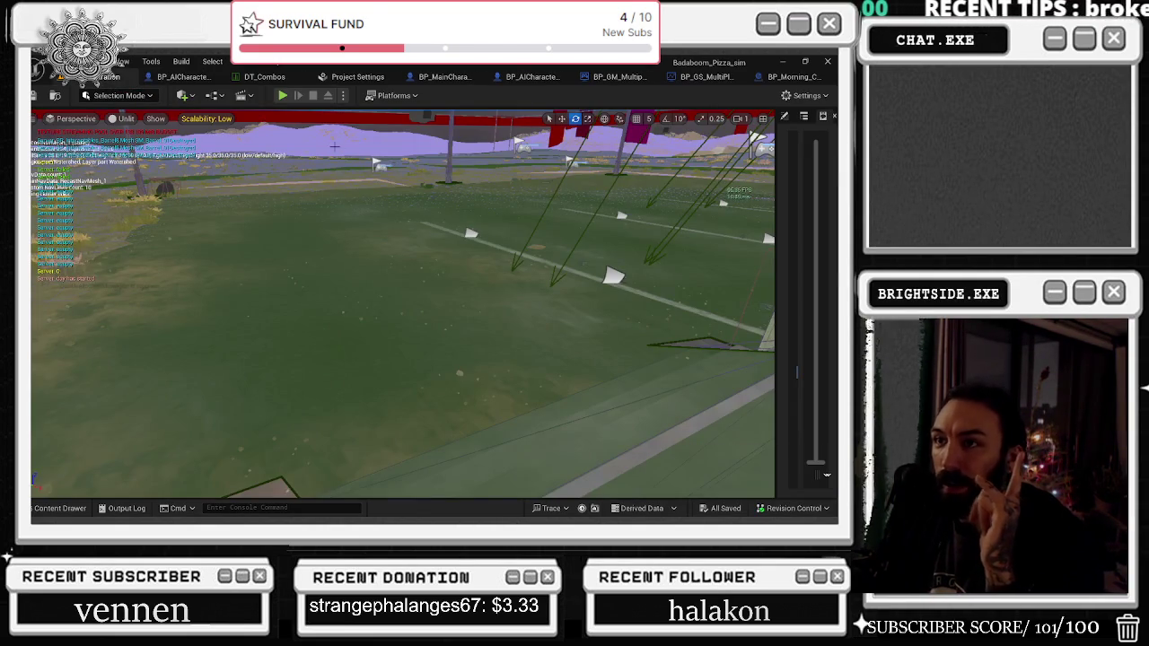
drag(339, 174, 550, 291)
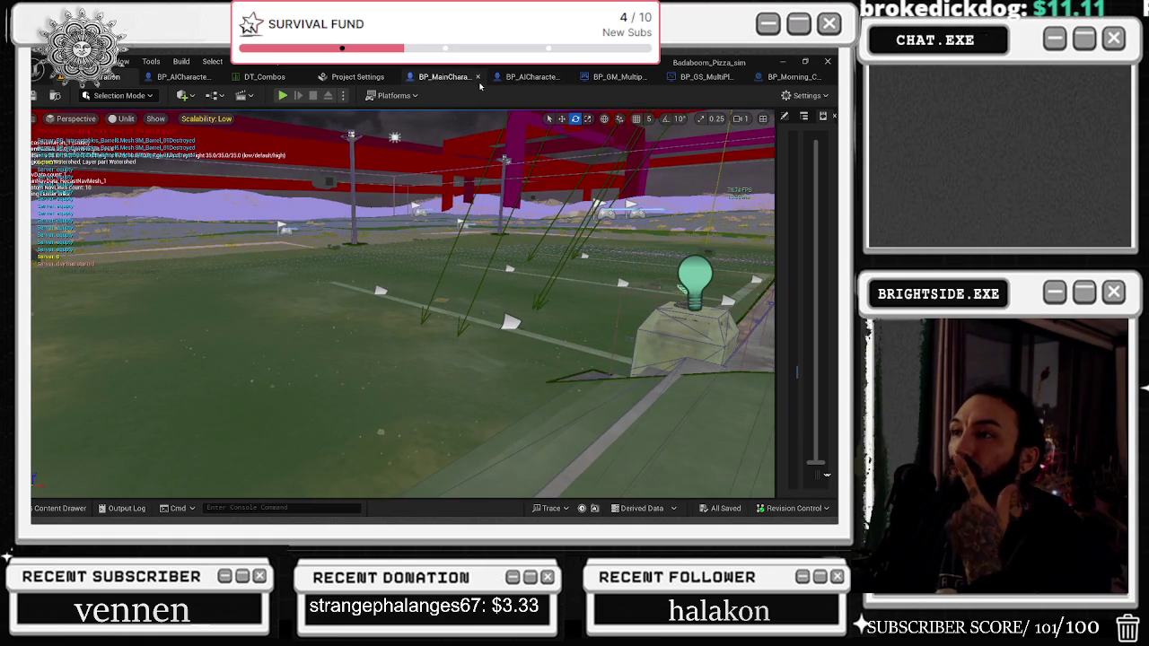
click(531, 77)
drag(477, 167, 186, 282)
scroll(185, 281, up, 3)
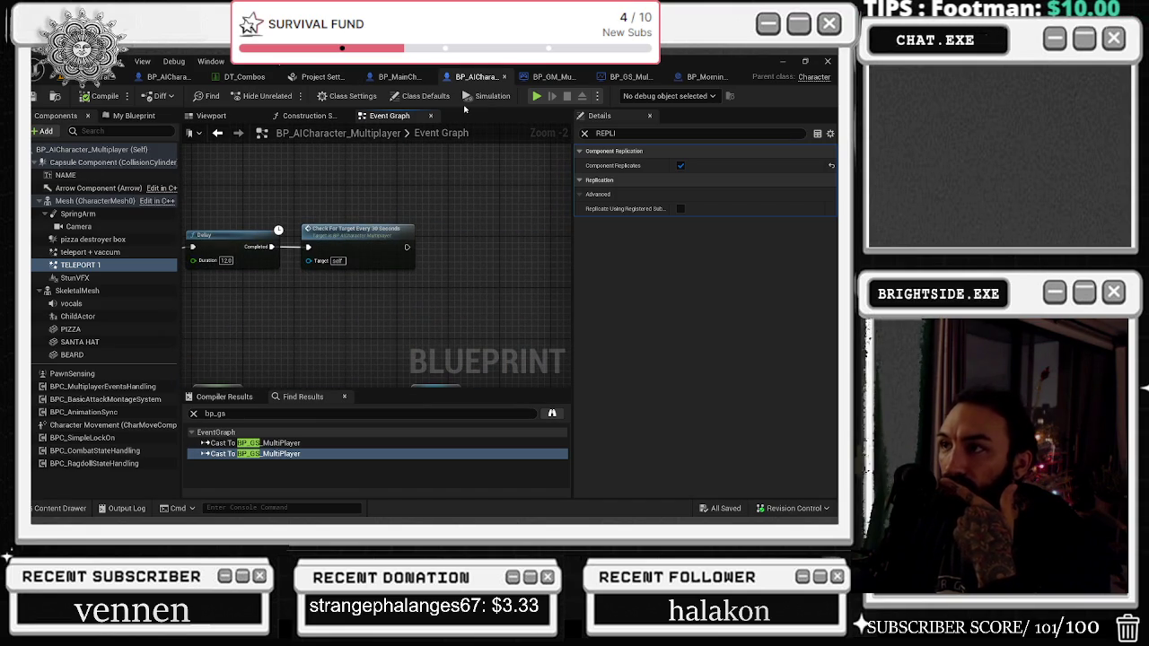
Step: Set the construction script's Weapon Combo Set Data Table node to DT_Combos, compile, and save all
click(308, 115)
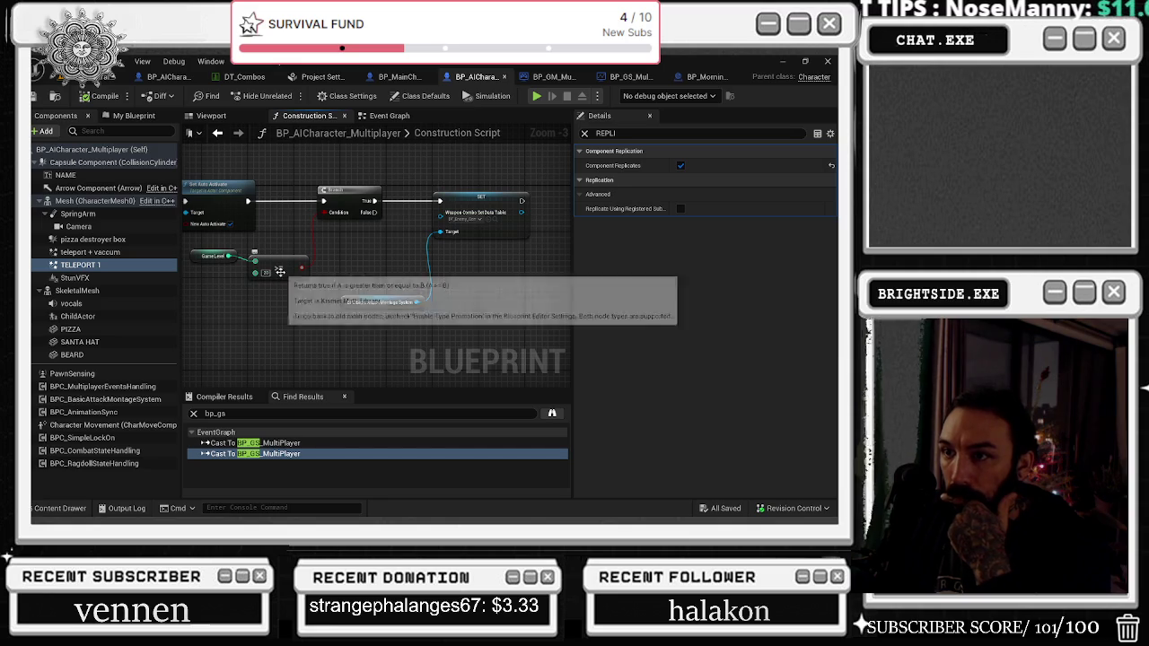
click(463, 219)
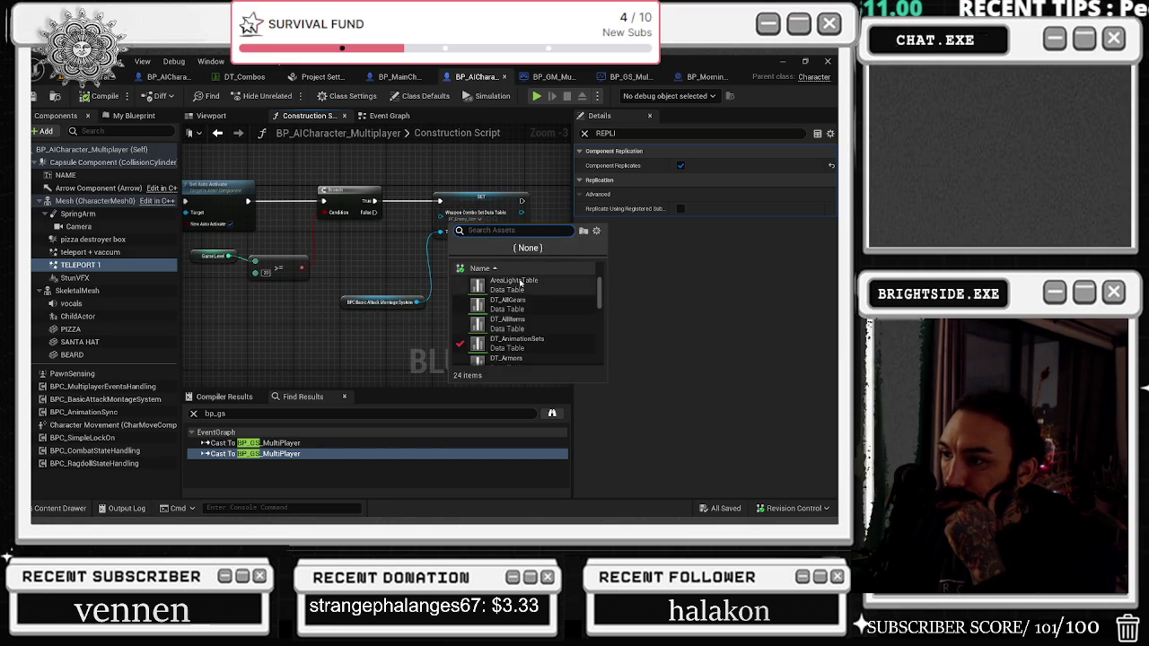
scroll(556, 333, down, 3)
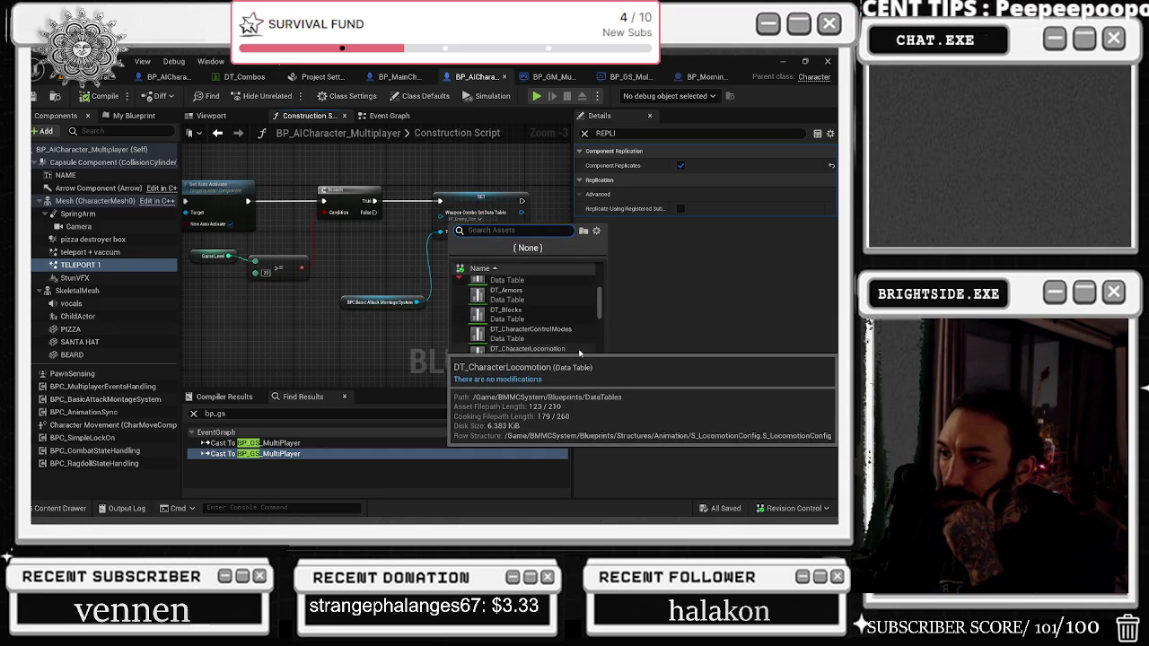
scroll(576, 352, down, 2)
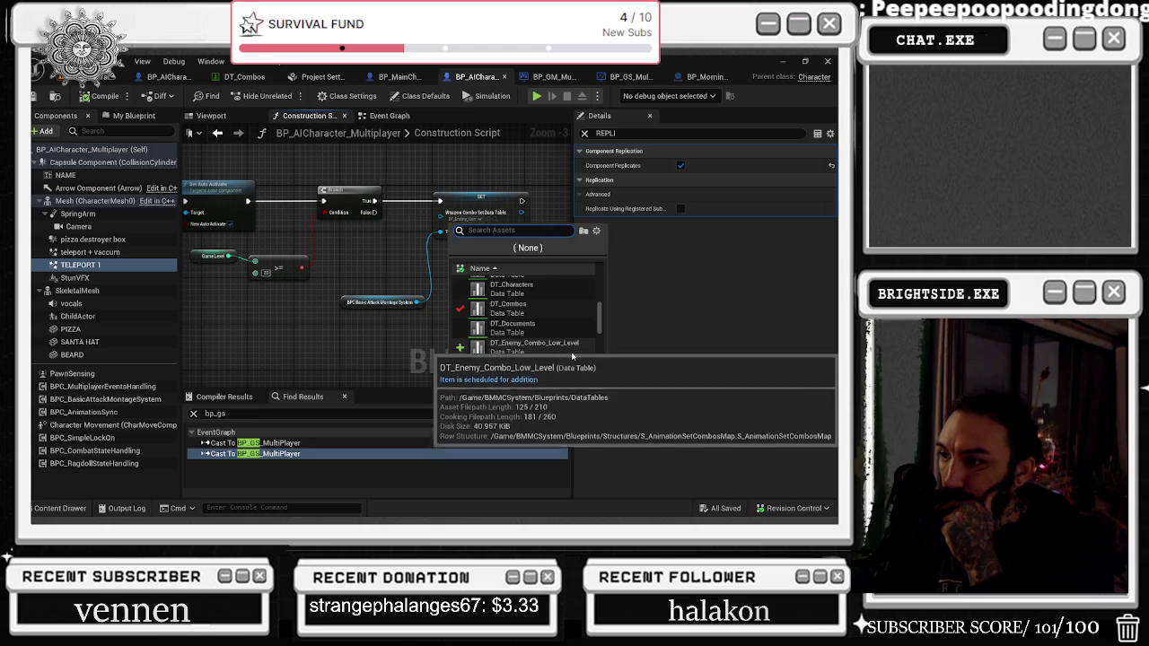
click(523, 310)
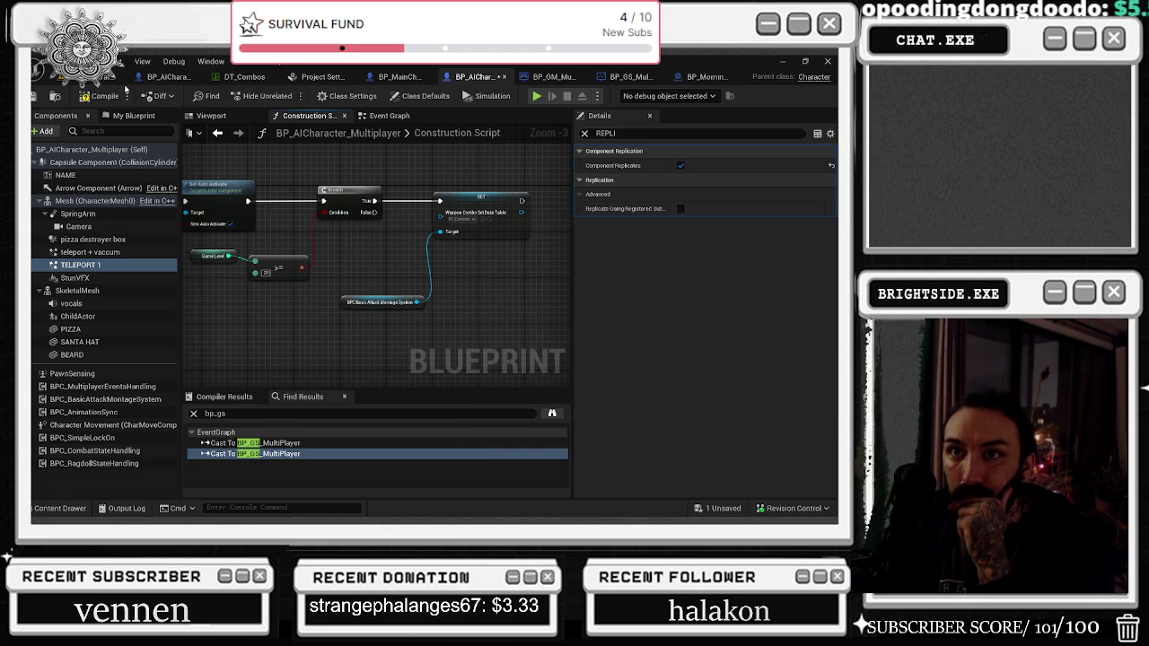
click(84, 96)
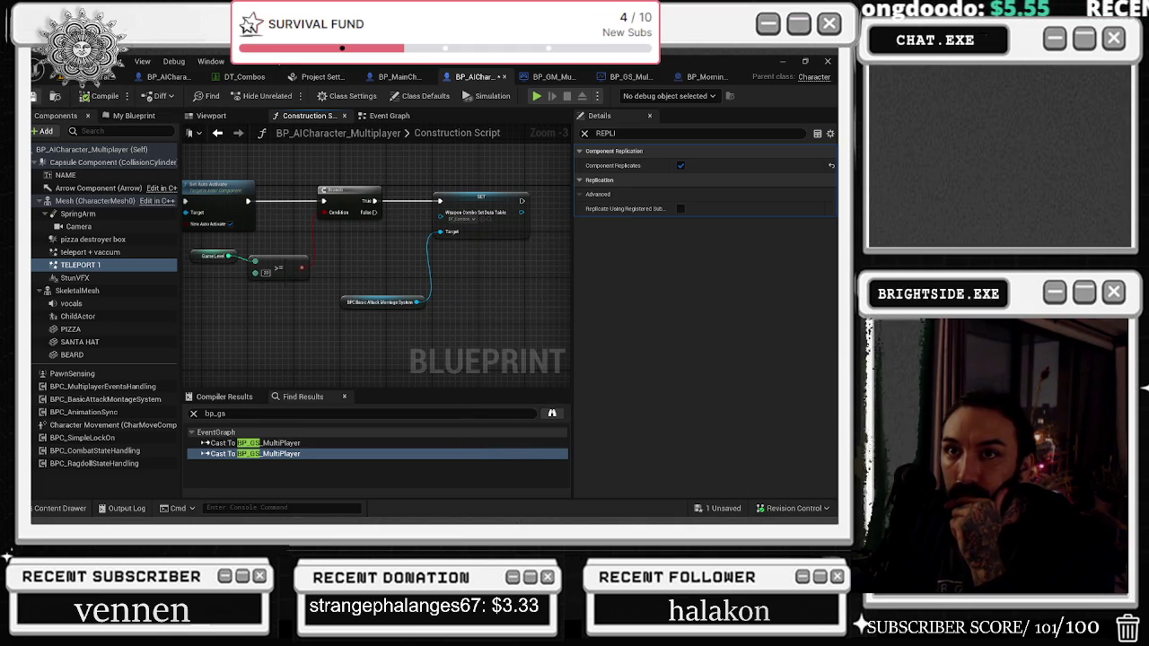
click(90, 79)
key(ctrl+s)
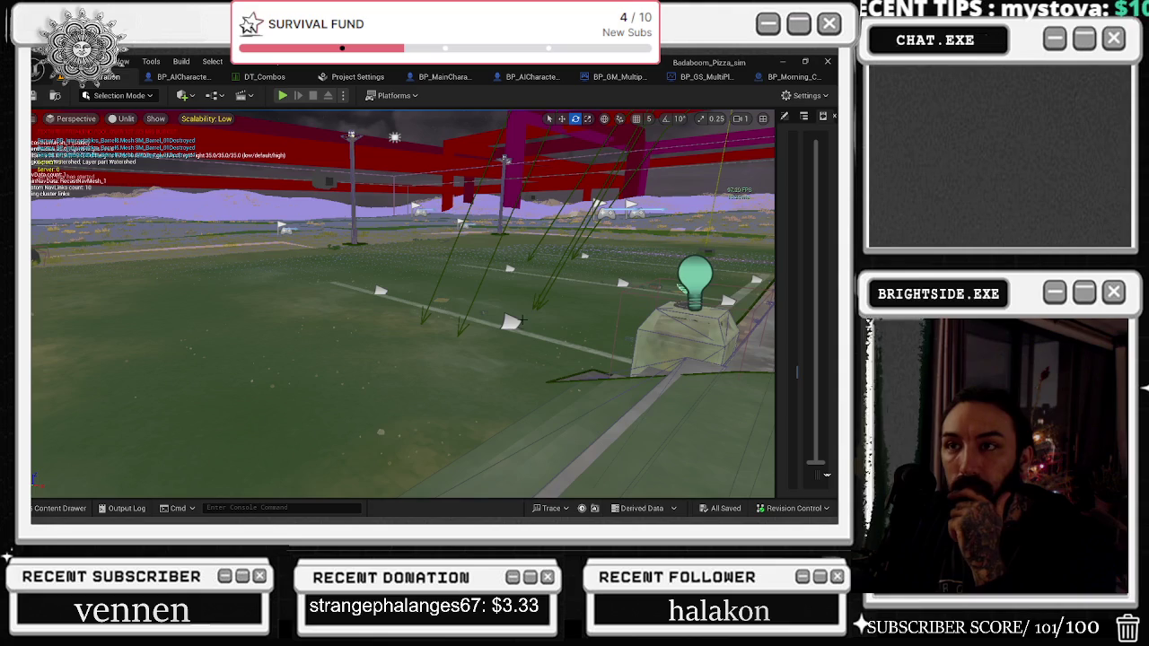
Step: Cycle through the DT_Combos and BP_Morning_Customer tabs to the vending machine AI character blueprint
click(191, 79)
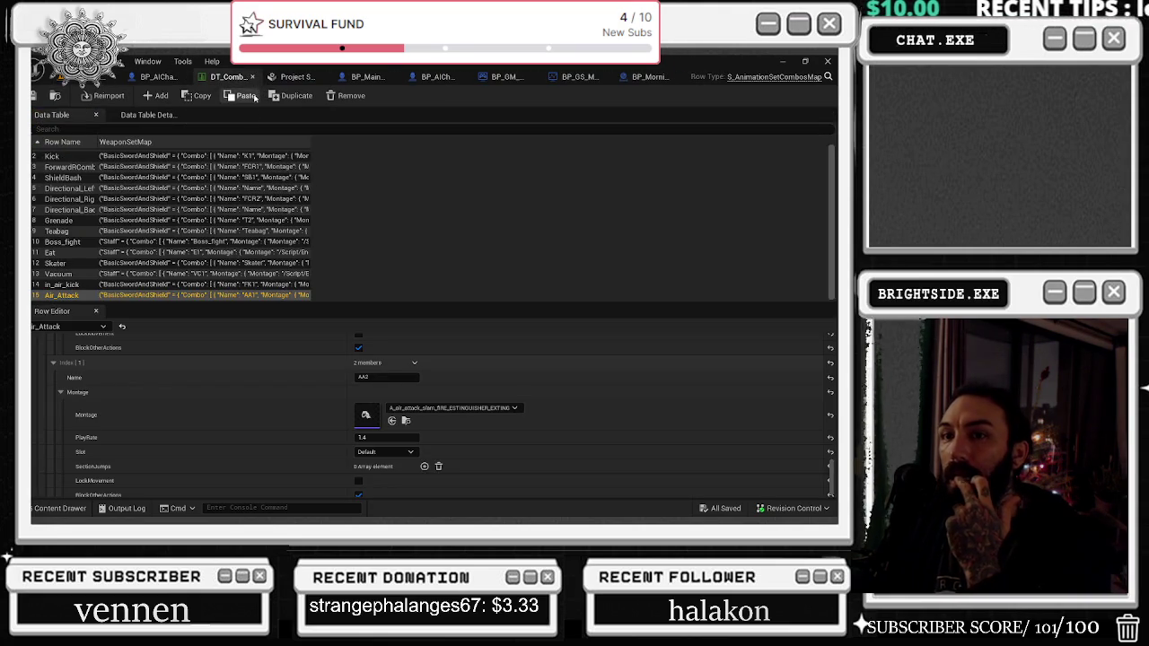
click(648, 77)
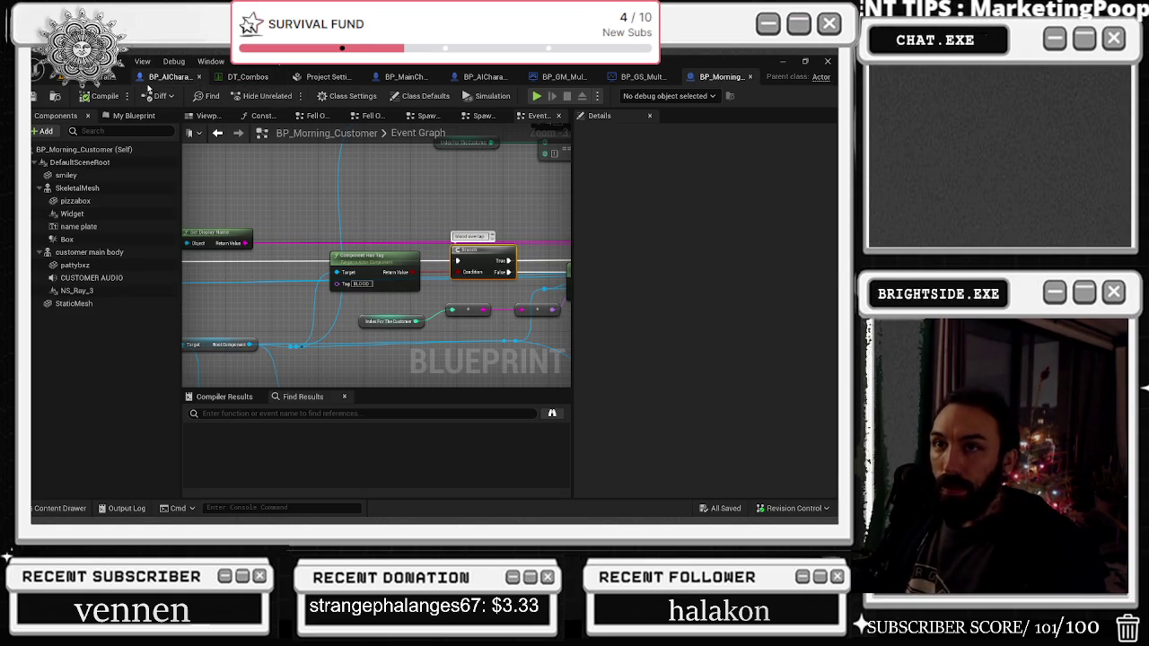
click(149, 80)
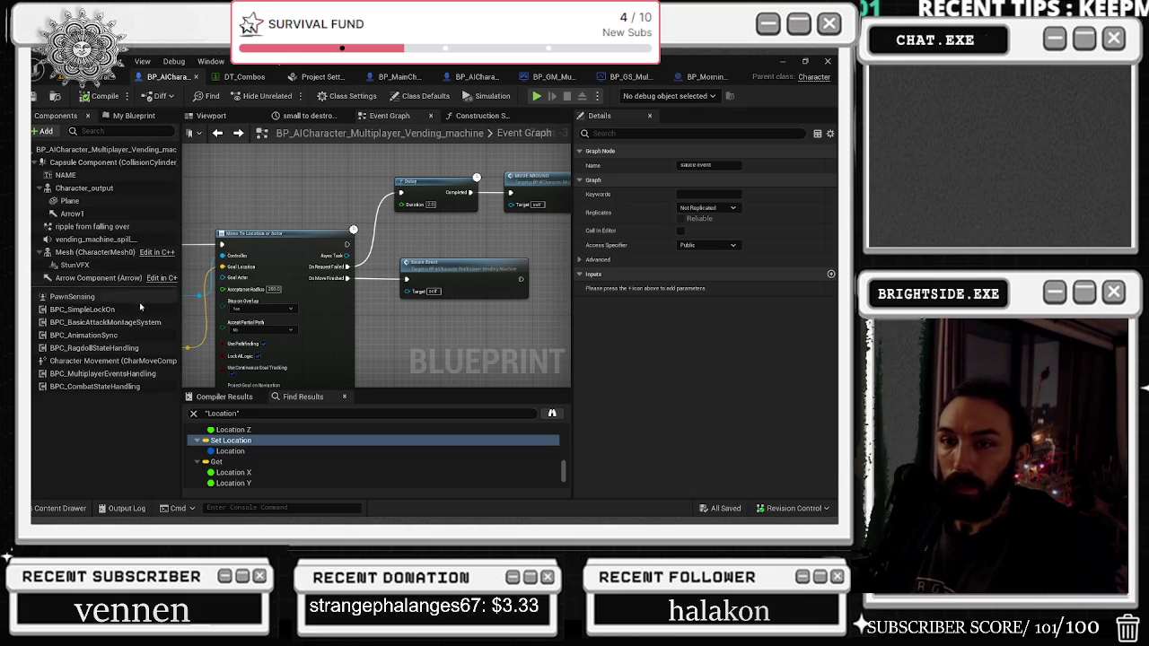
Step: Select the vending machine's Character Movement and expand its Variable, Sockets, General Settings and Advanced sections
click(116, 361)
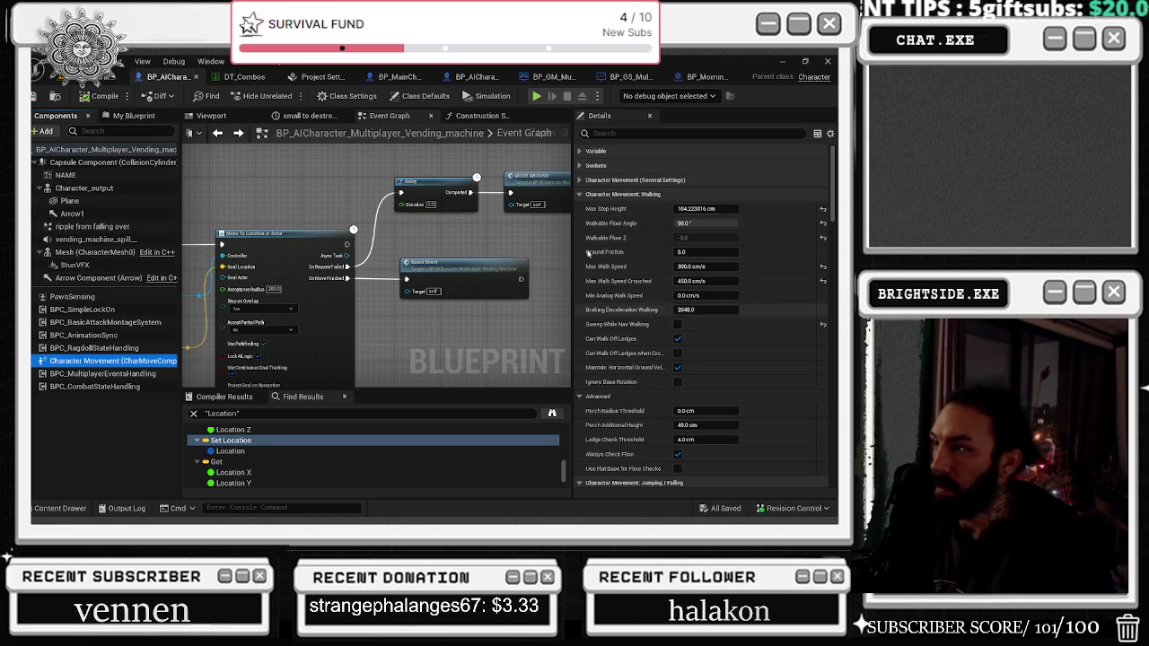
click(589, 154)
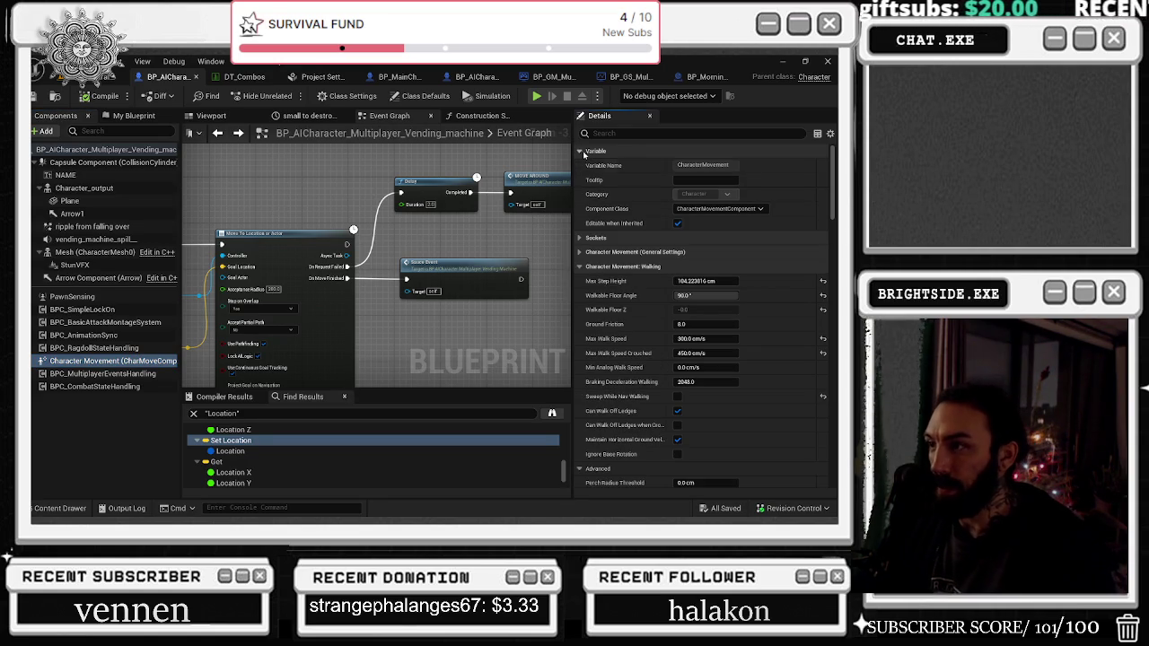
click(589, 239)
click(619, 267)
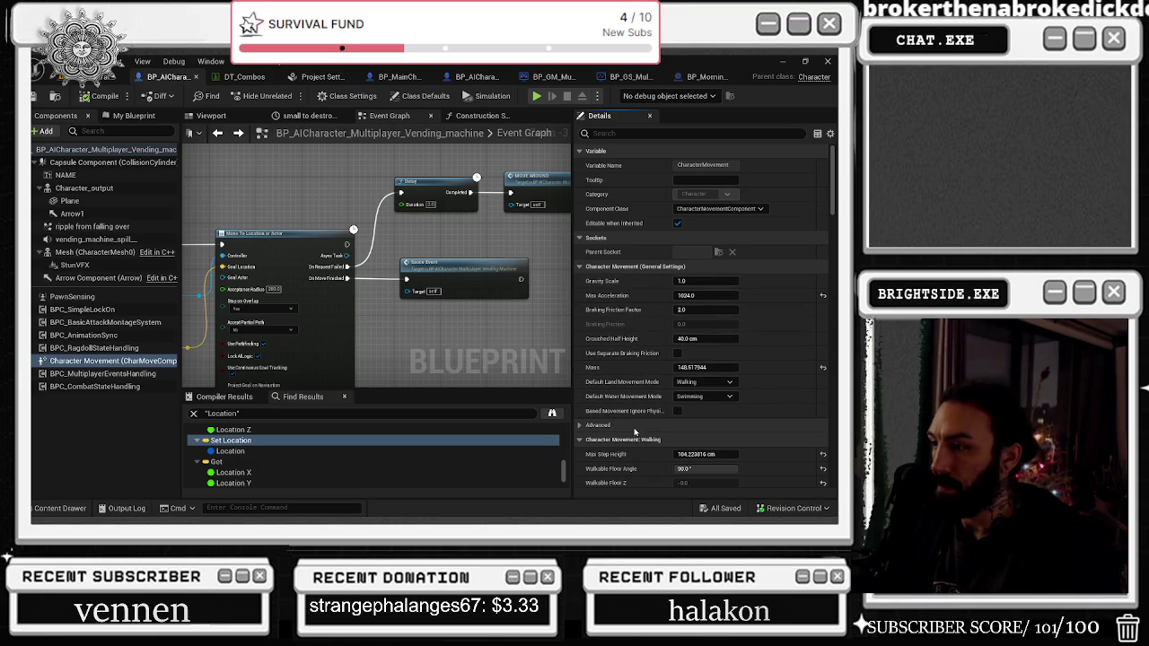
click(590, 427)
scroll(604, 433, down, 2)
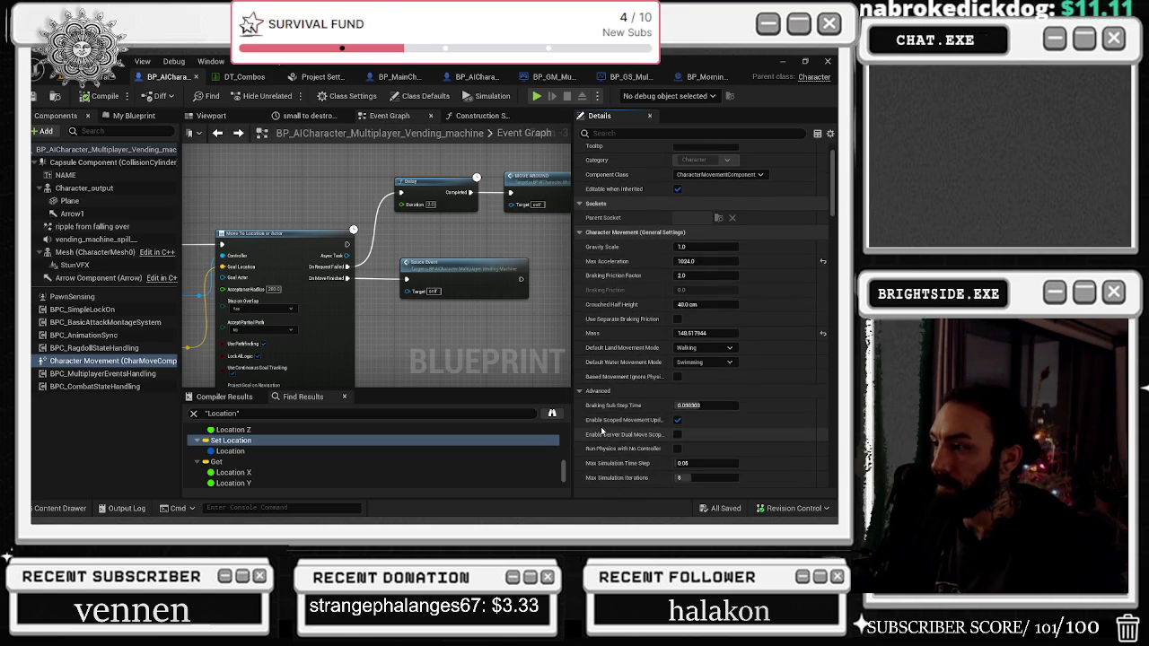
Step: Select BP_AICharacter_Multiplayer's Character Movement component to see its replication properties
mouse_move(615, 405)
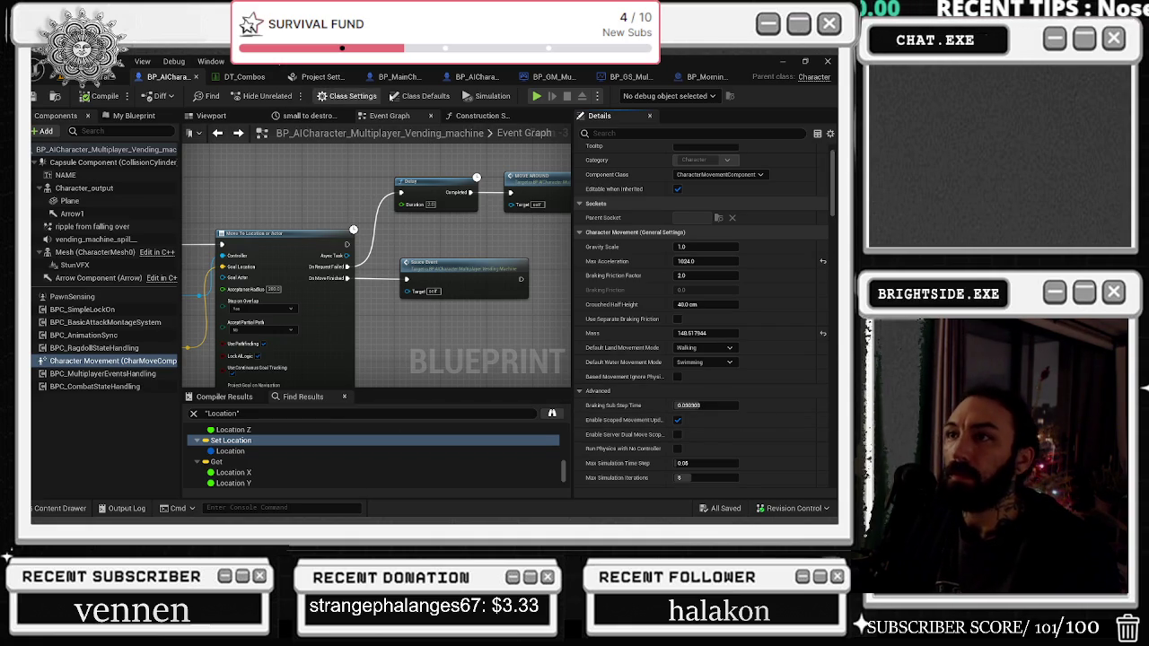
click(484, 77)
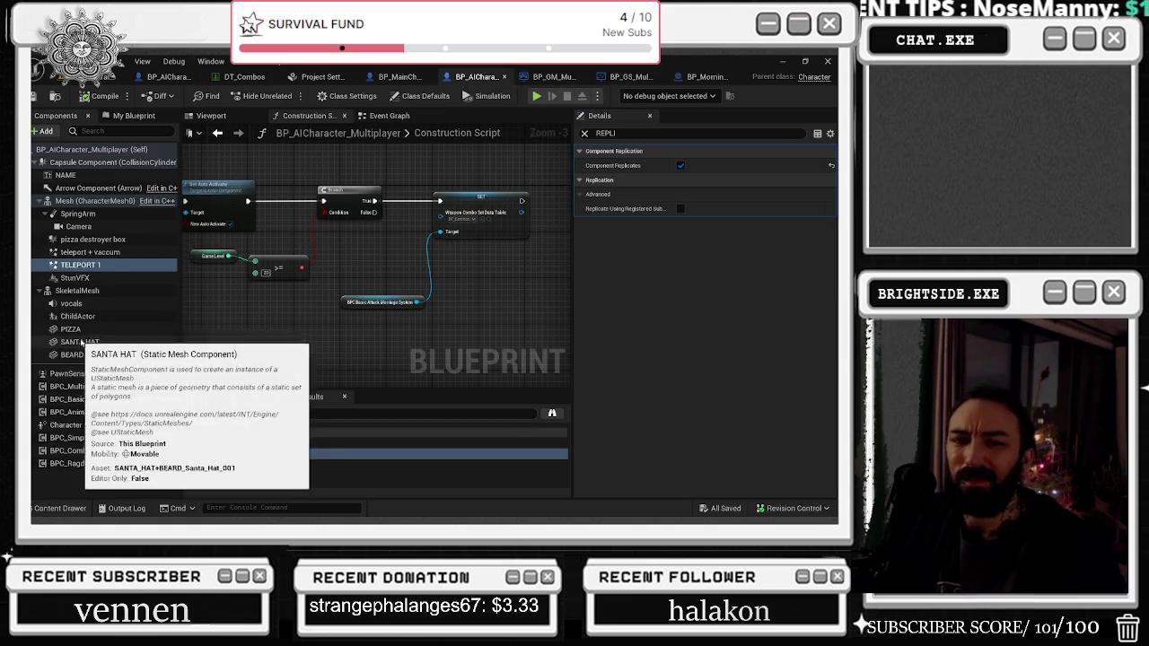
click(103, 427)
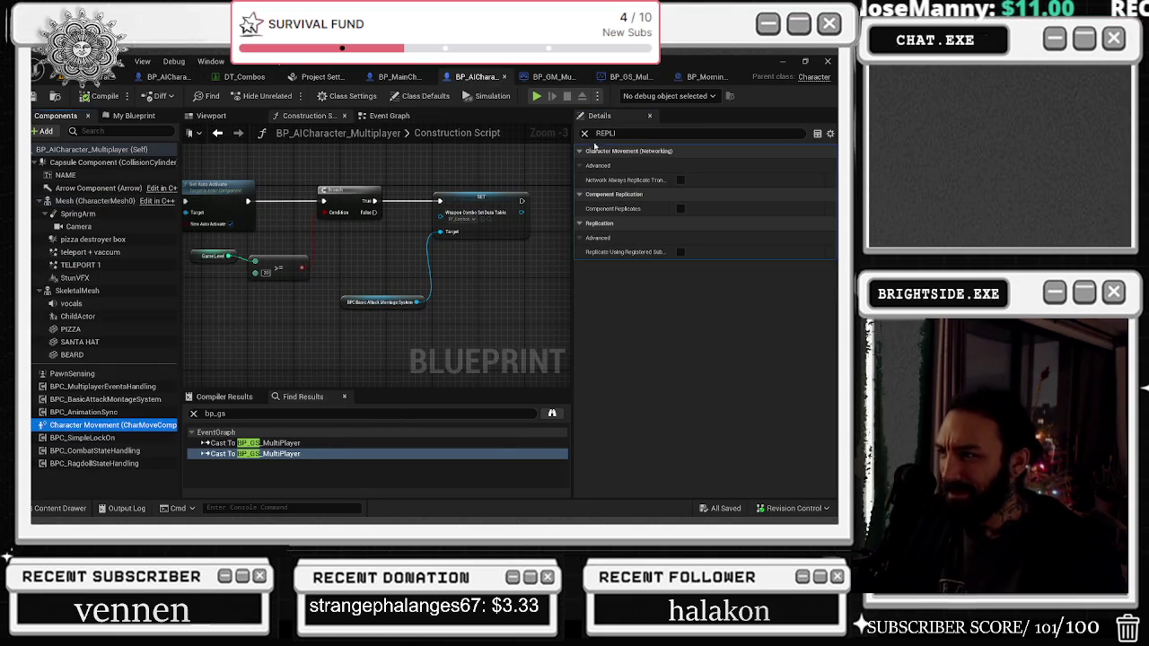
Step: Clear the REPLI filter and expand General Settings, Sockets and Walking, showing Max Walk Speed 450.0
click(585, 133)
click(579, 151)
click(579, 150)
click(580, 179)
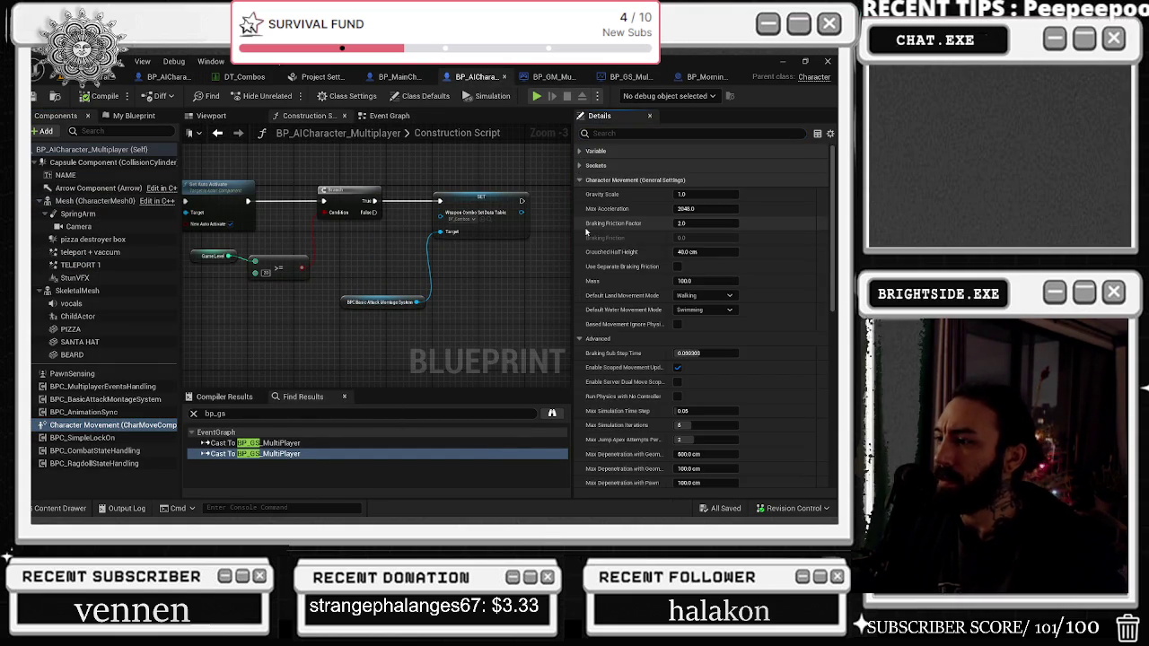
click(579, 165)
scroll(592, 257, down, 3)
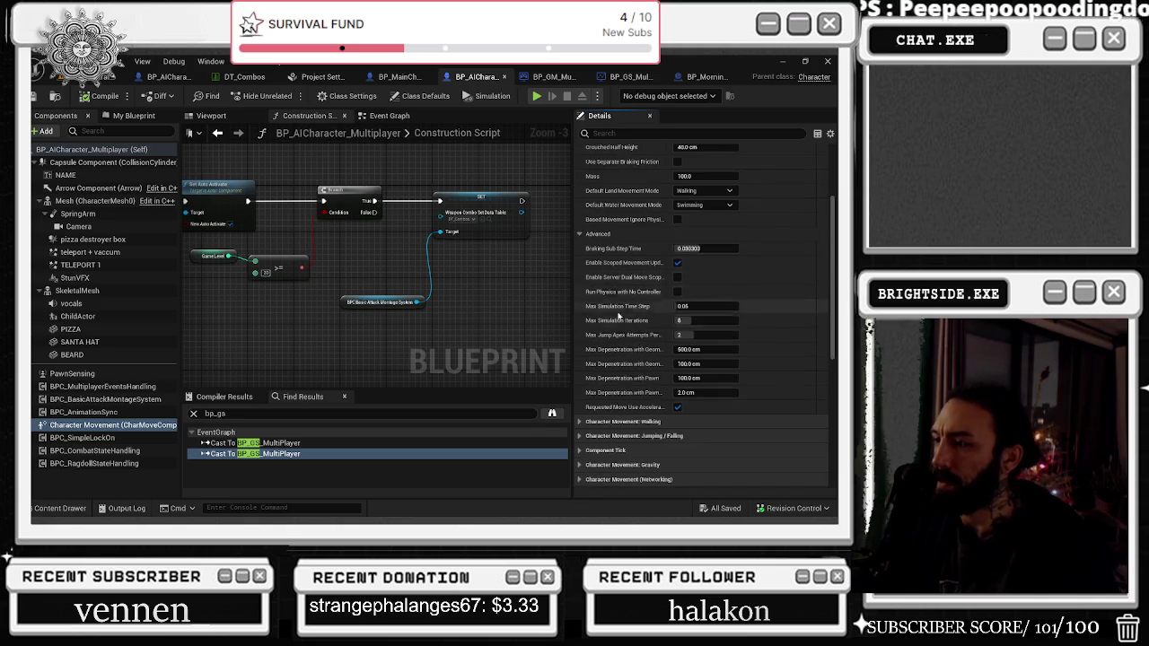
click(593, 419)
scroll(644, 256, down, 1)
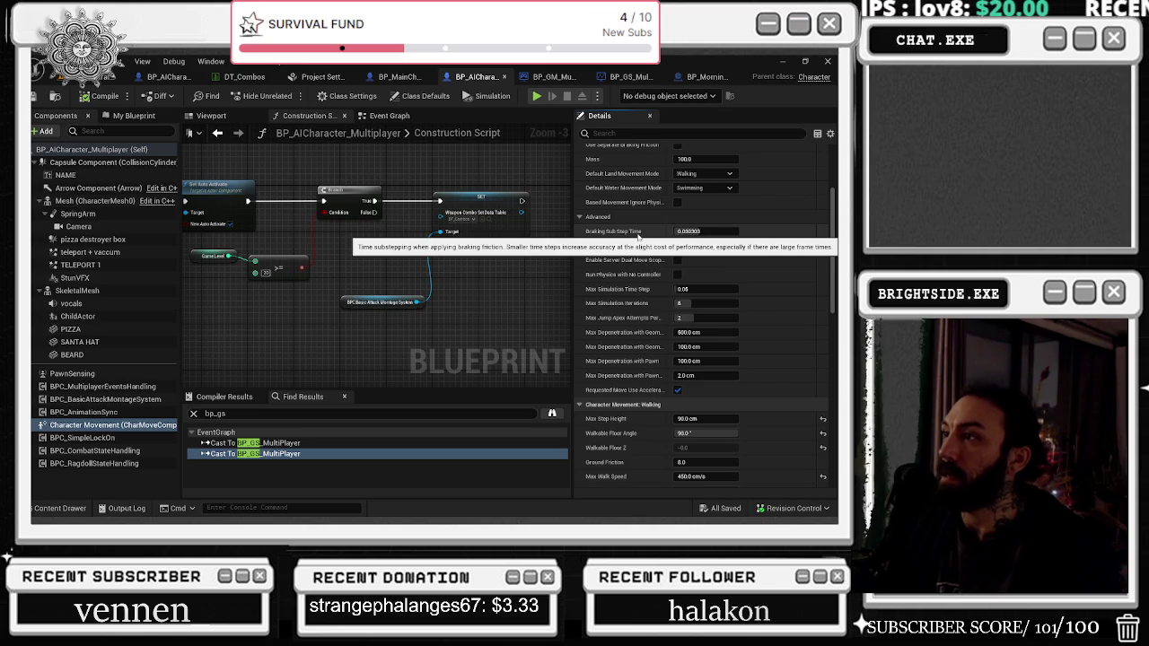
Step: Drag the vending machine character's Braking Sub Step Time down to 0.05, then close the extra AI blueprint
click(168, 76)
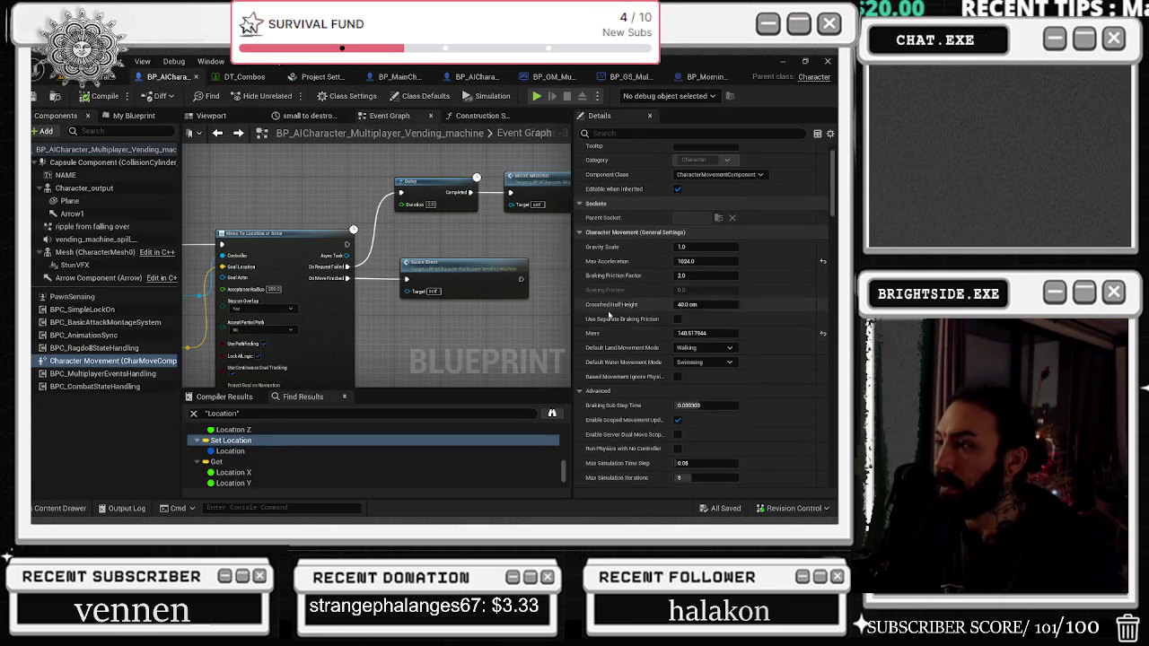
scroll(730, 363, down, 3)
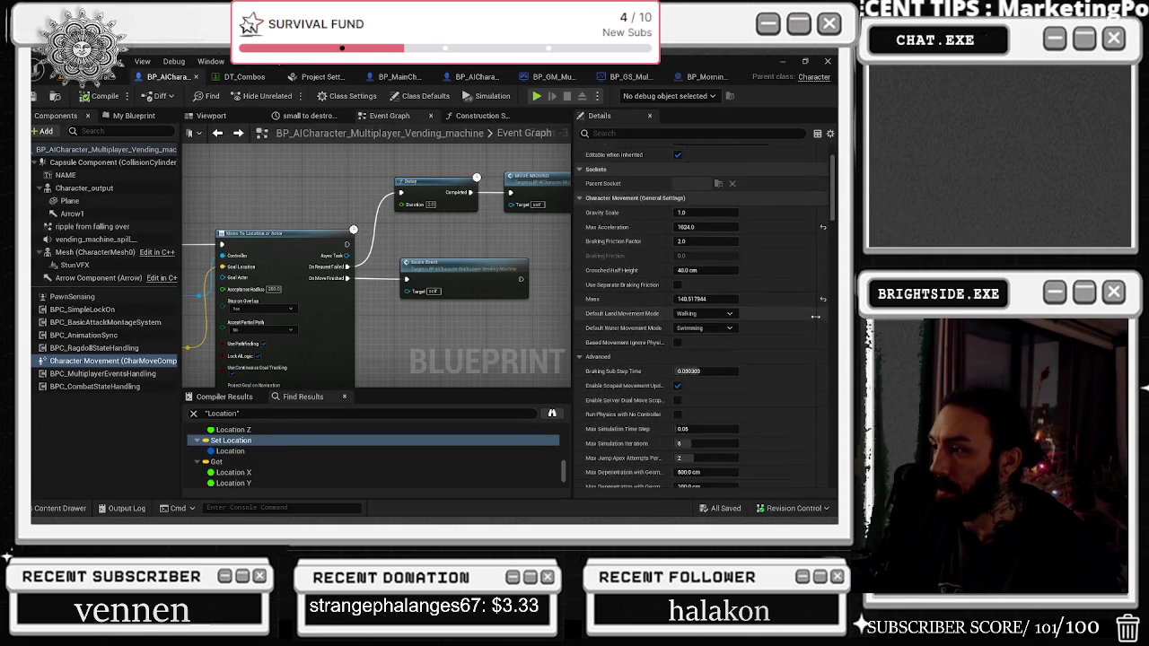
drag(729, 363, 661, 359)
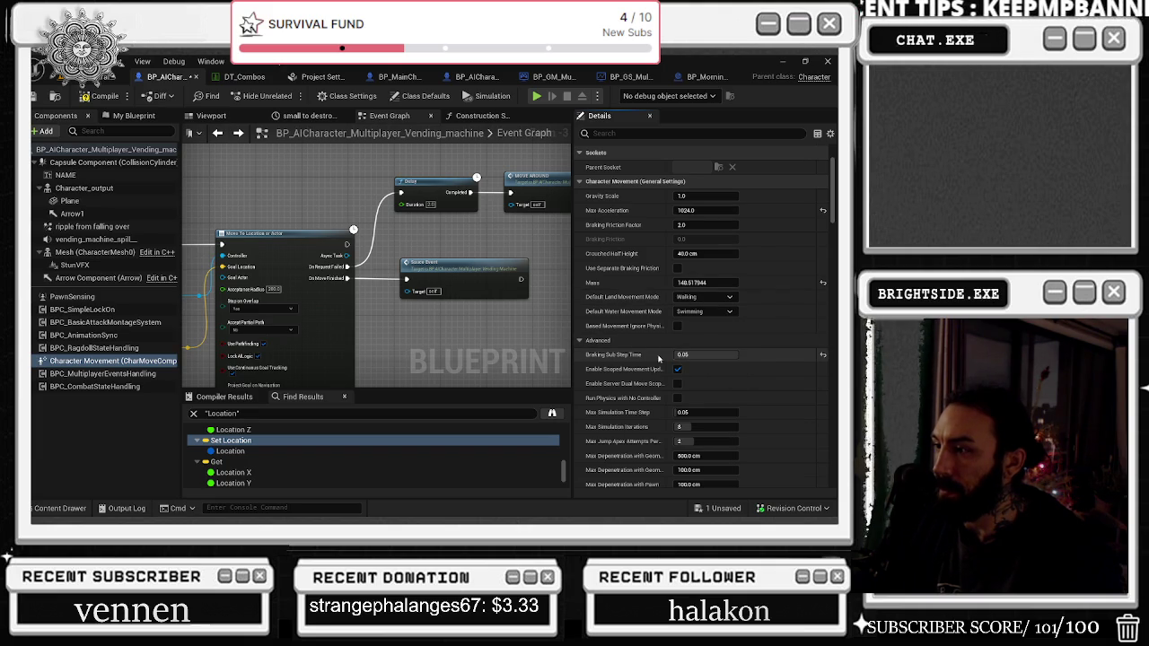
mouse_move(622, 356)
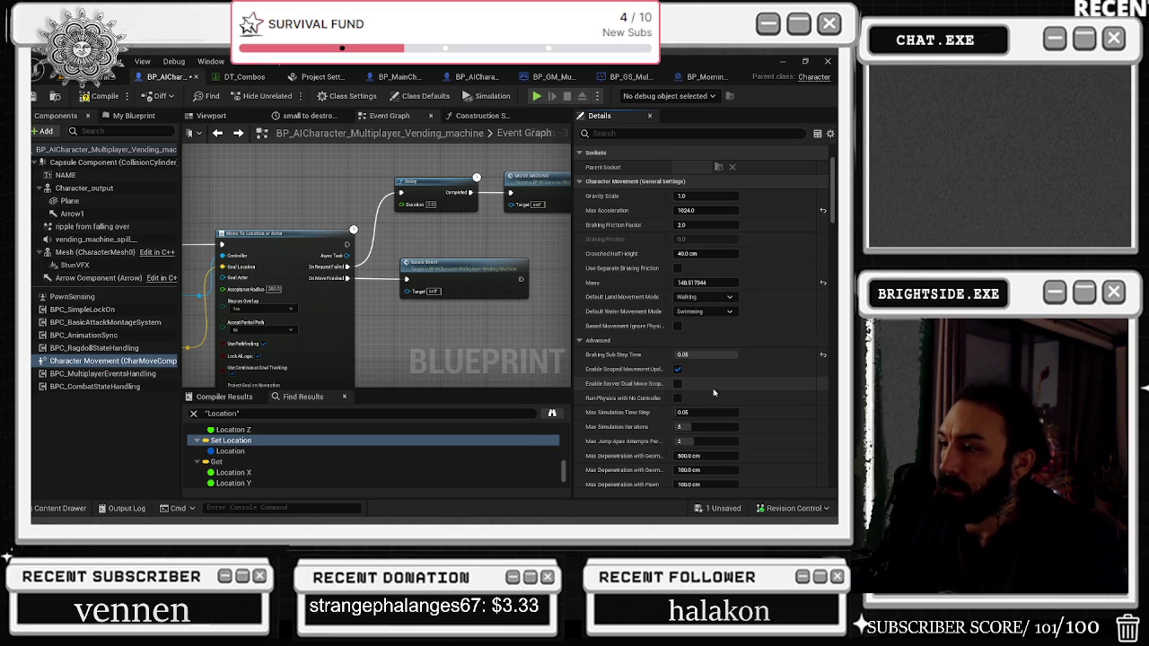
scroll(714, 392, down, 2)
scroll(714, 392, down, 3)
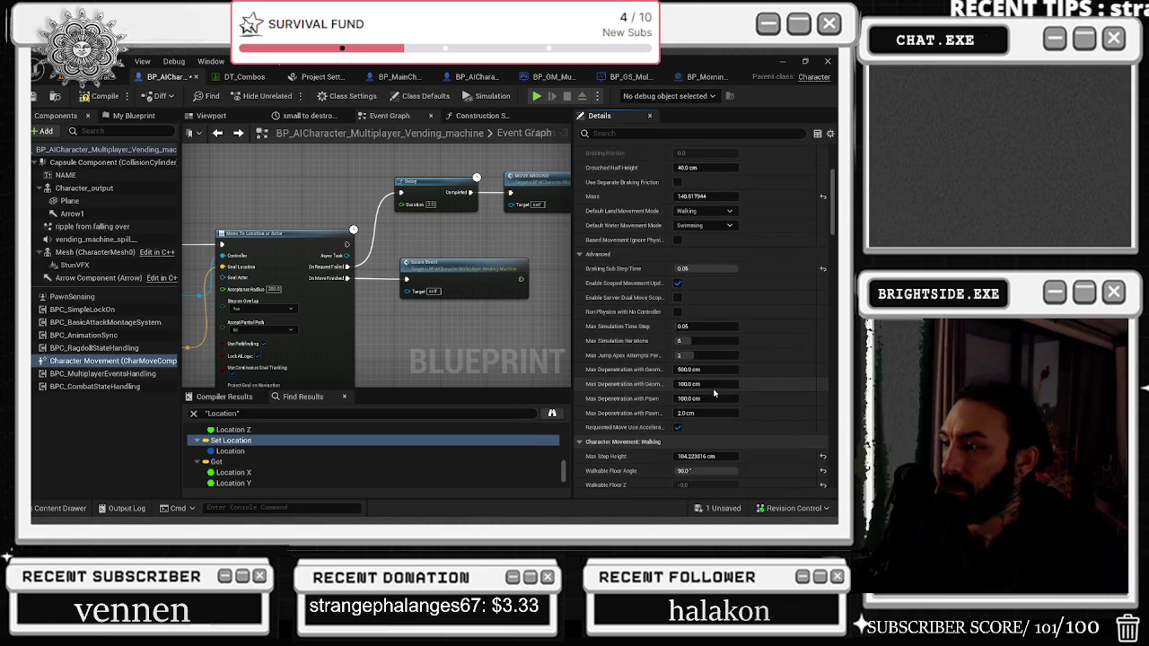
scroll(762, 412, down, 2)
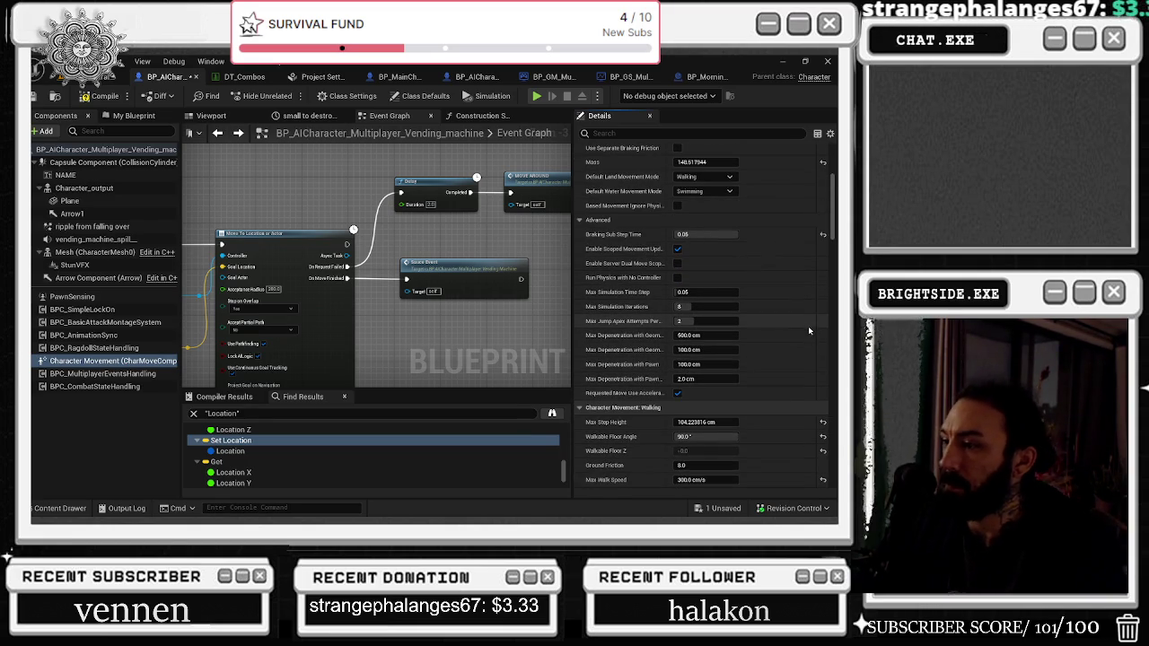
scroll(809, 324, down, 4)
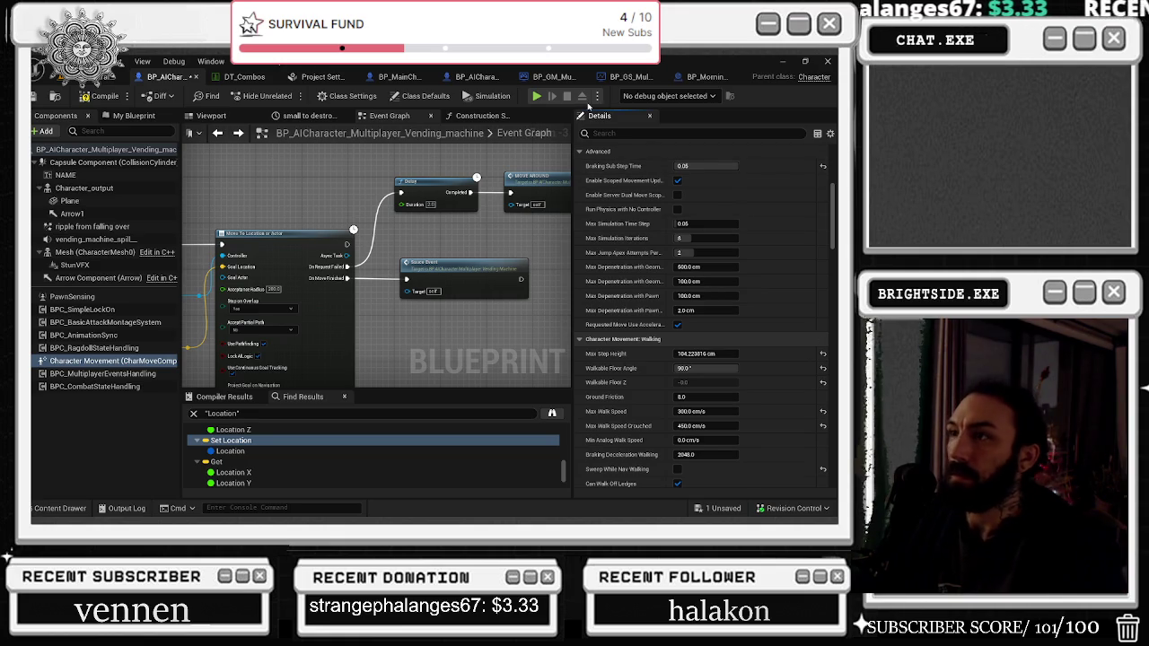
click(536, 76)
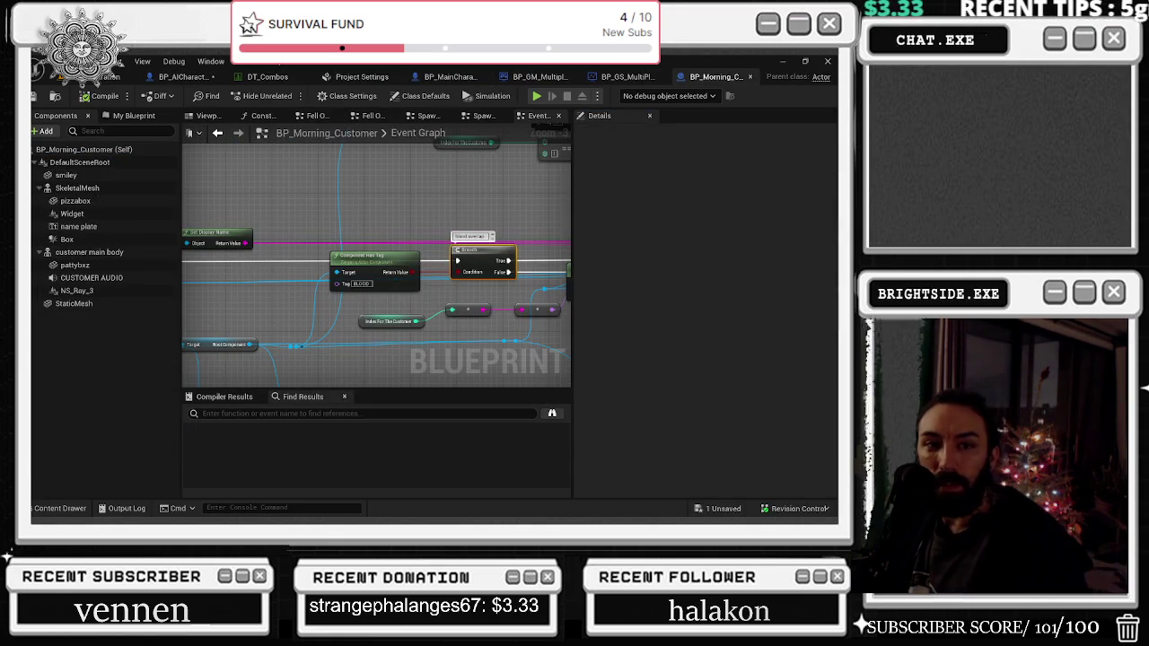
Step: Deselect nodes in the BP_Morning_Customer graph and go back to the vending machine character blueprint
key(alt+Tab)
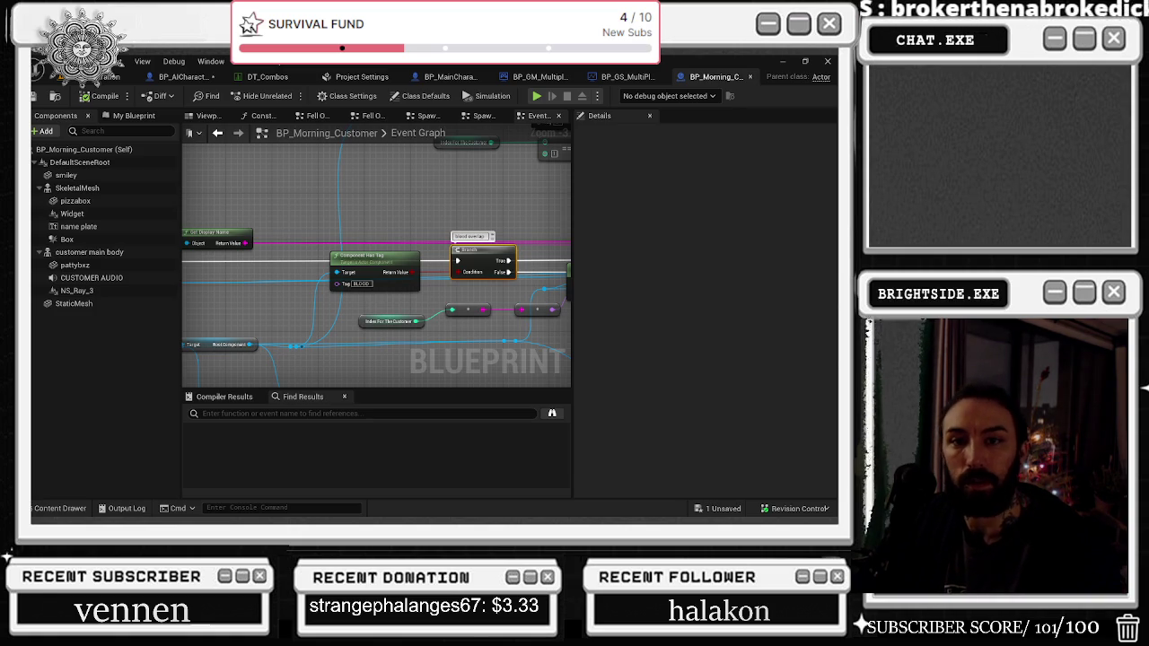
click(470, 212)
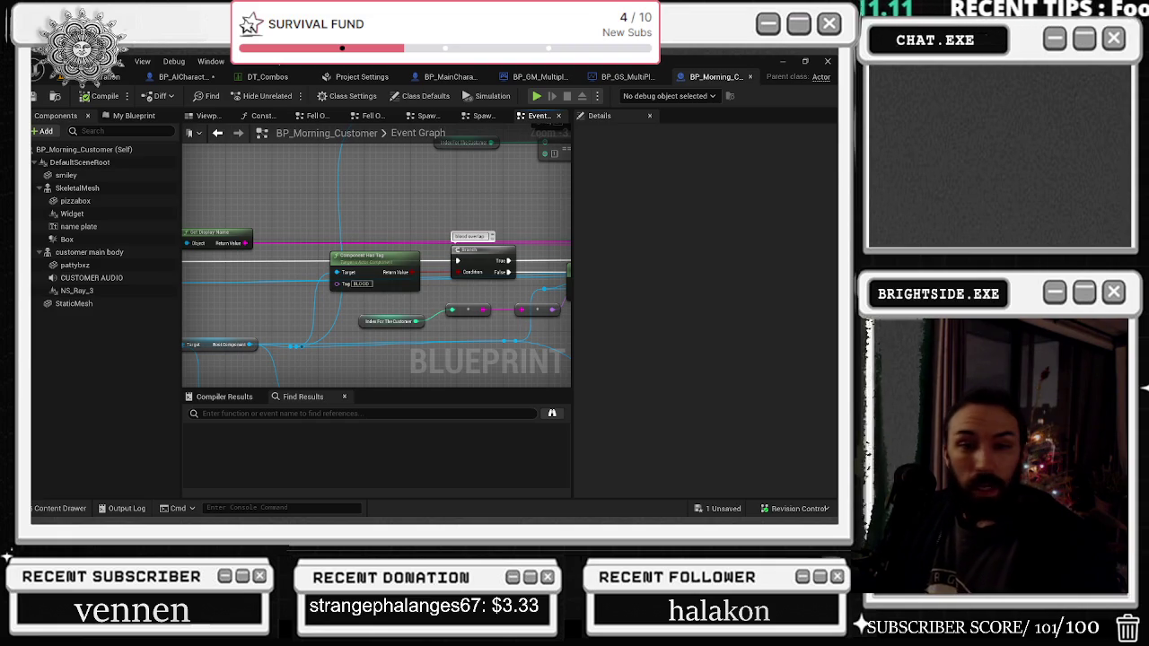
click(178, 76)
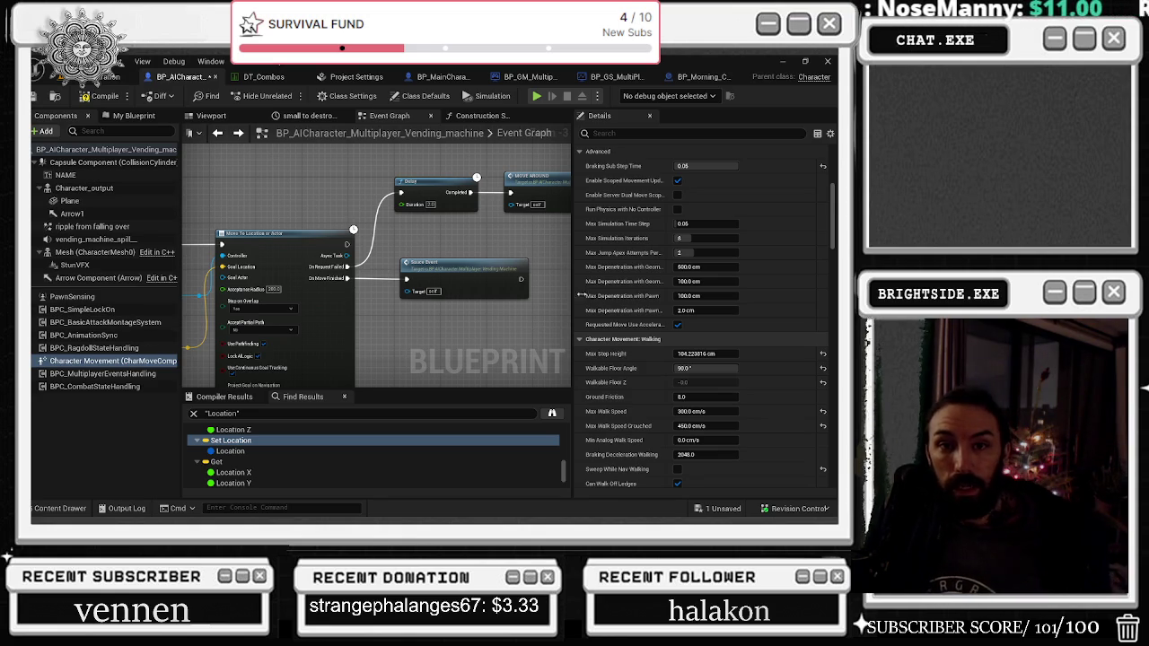
Step: Reset the vending machine character's Max Step Height to 45.0 cm, then enter 90
scroll(774, 317, up, 4)
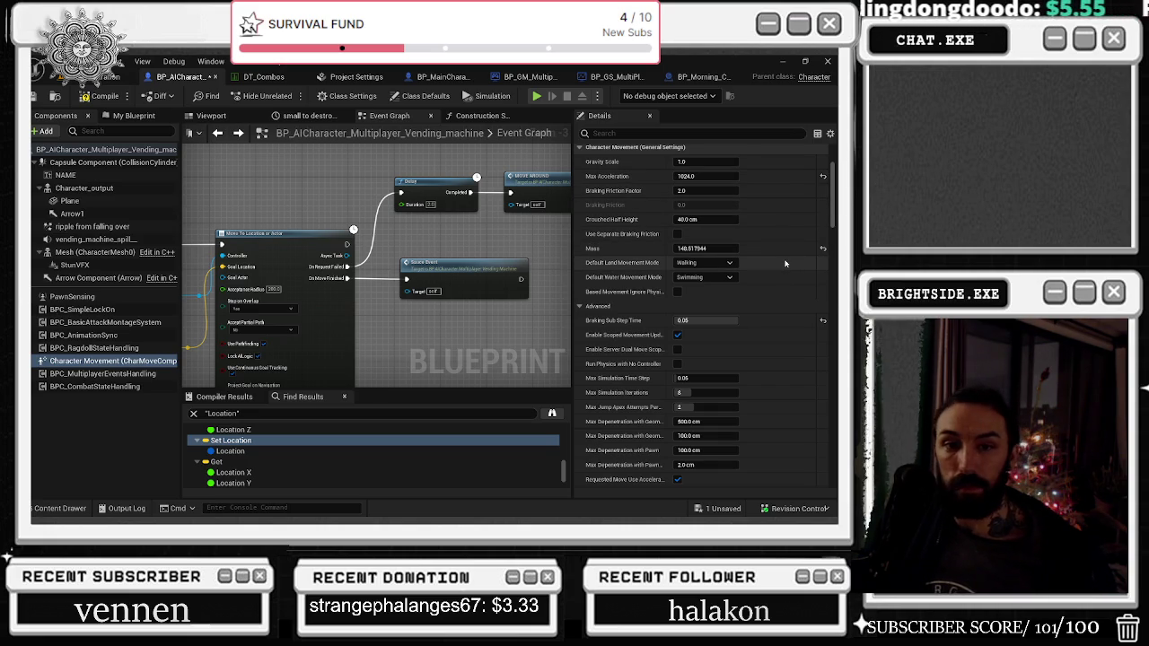
scroll(785, 264, down, 1)
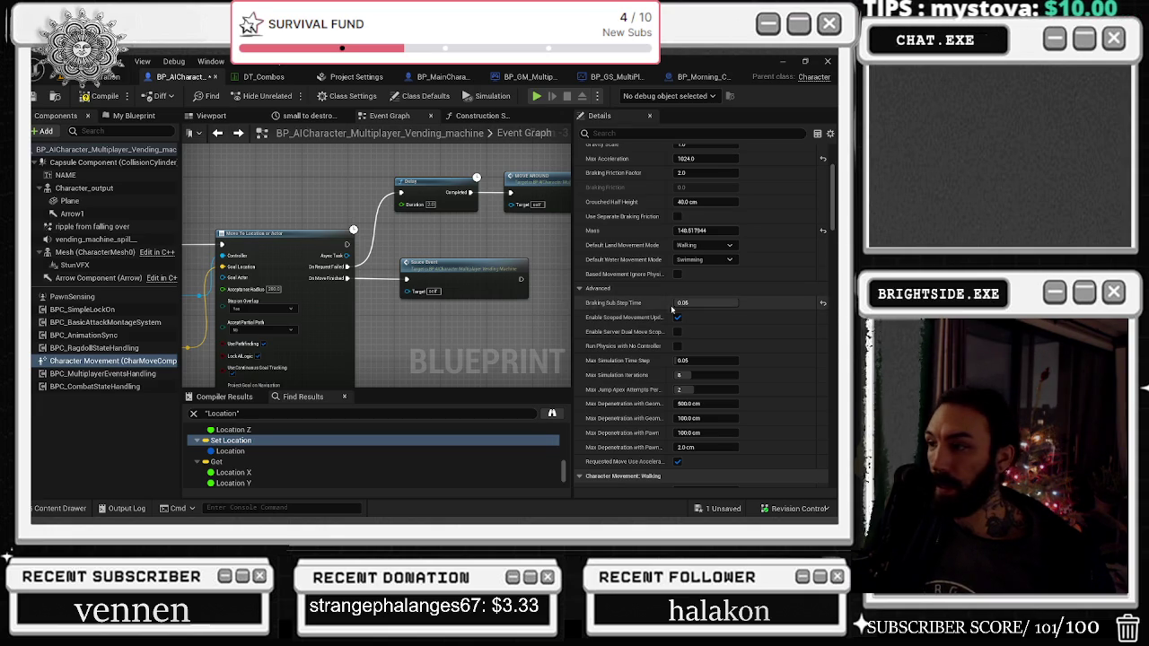
scroll(644, 275, down, 6)
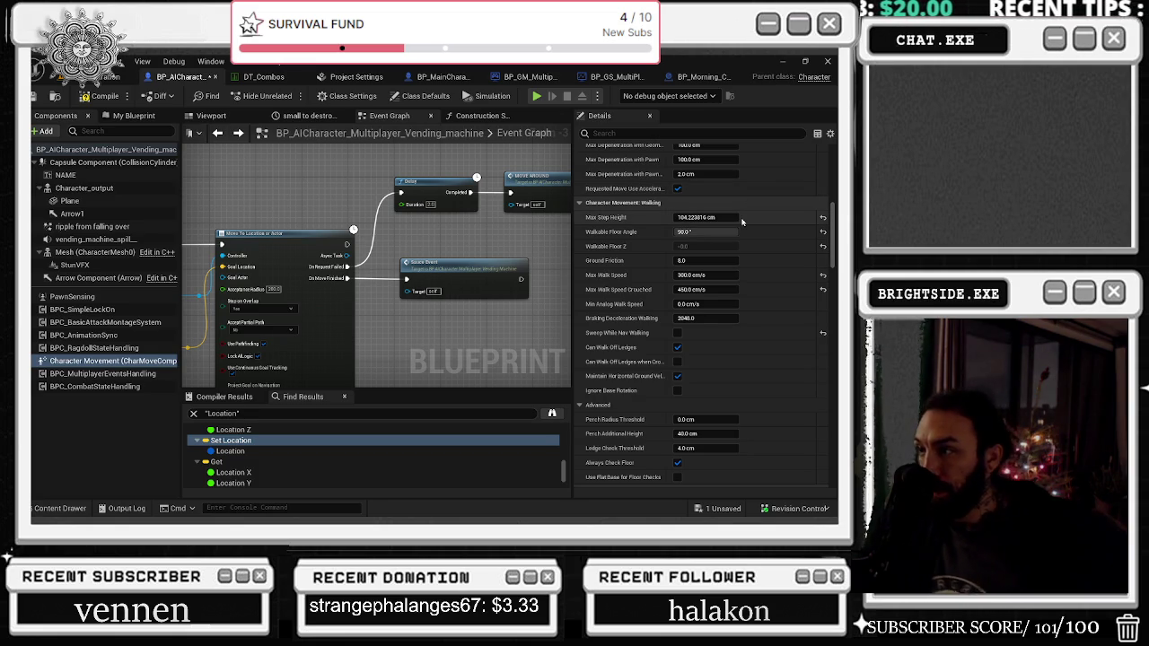
click(824, 218)
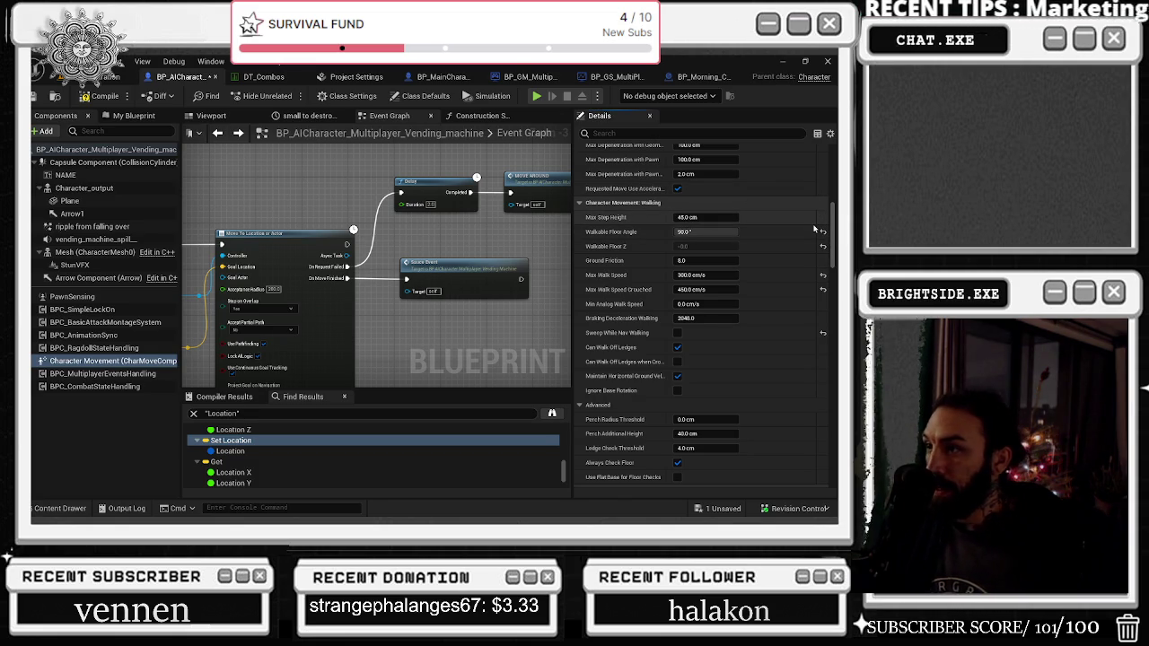
click(705, 217)
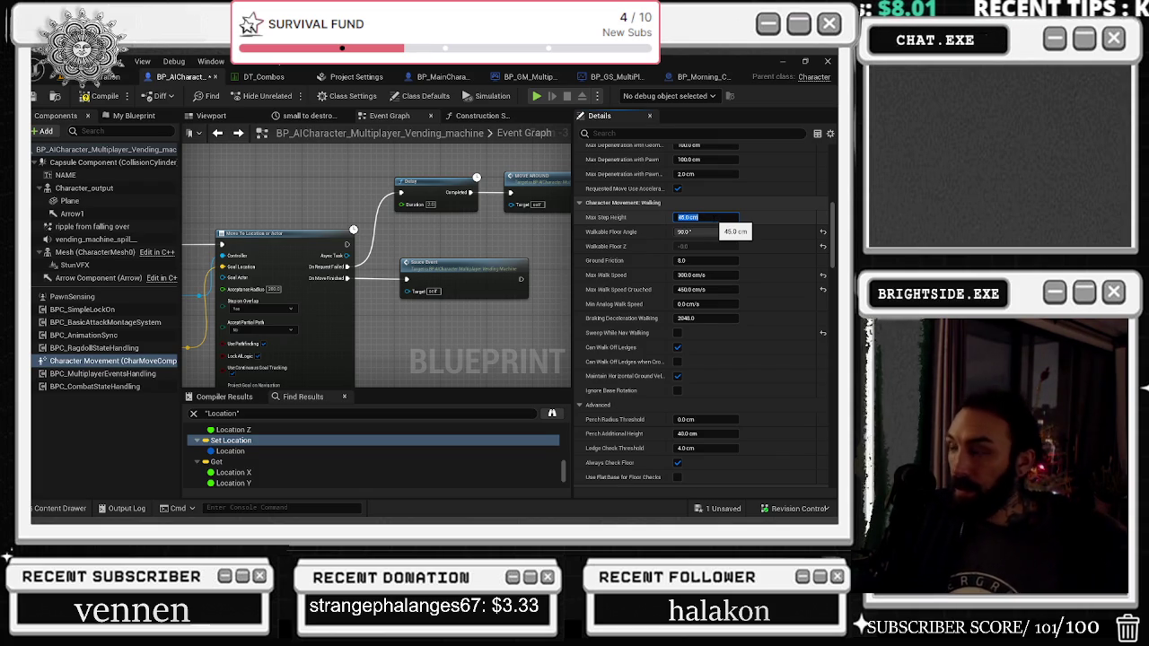
click(756, 226)
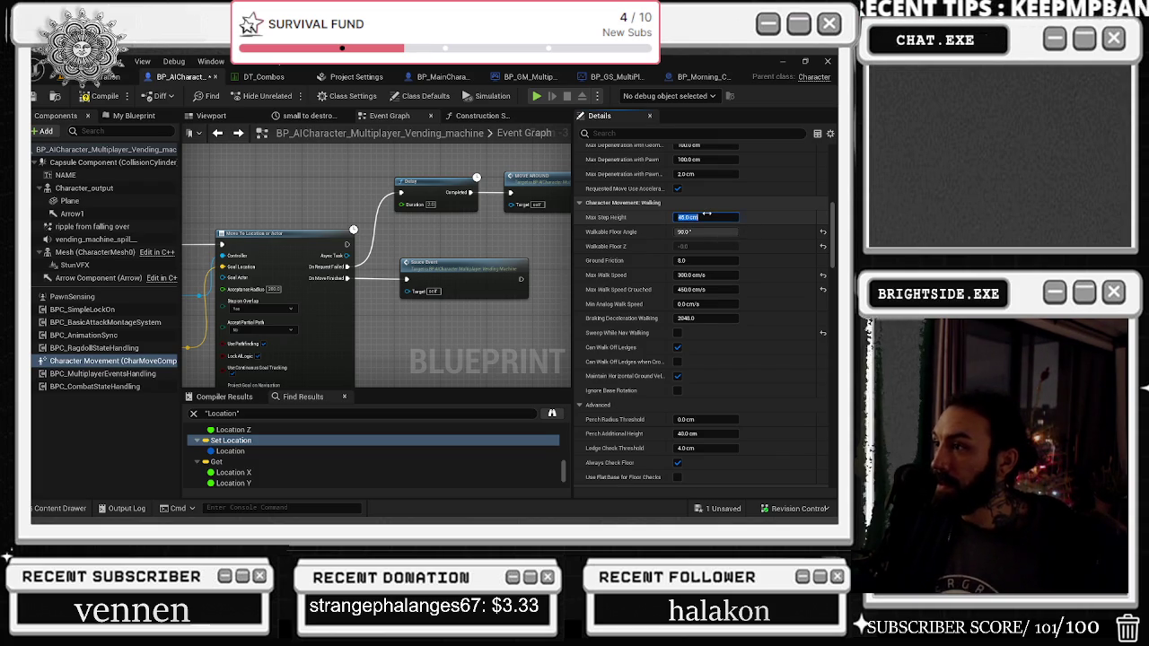
click(708, 217)
text(90)
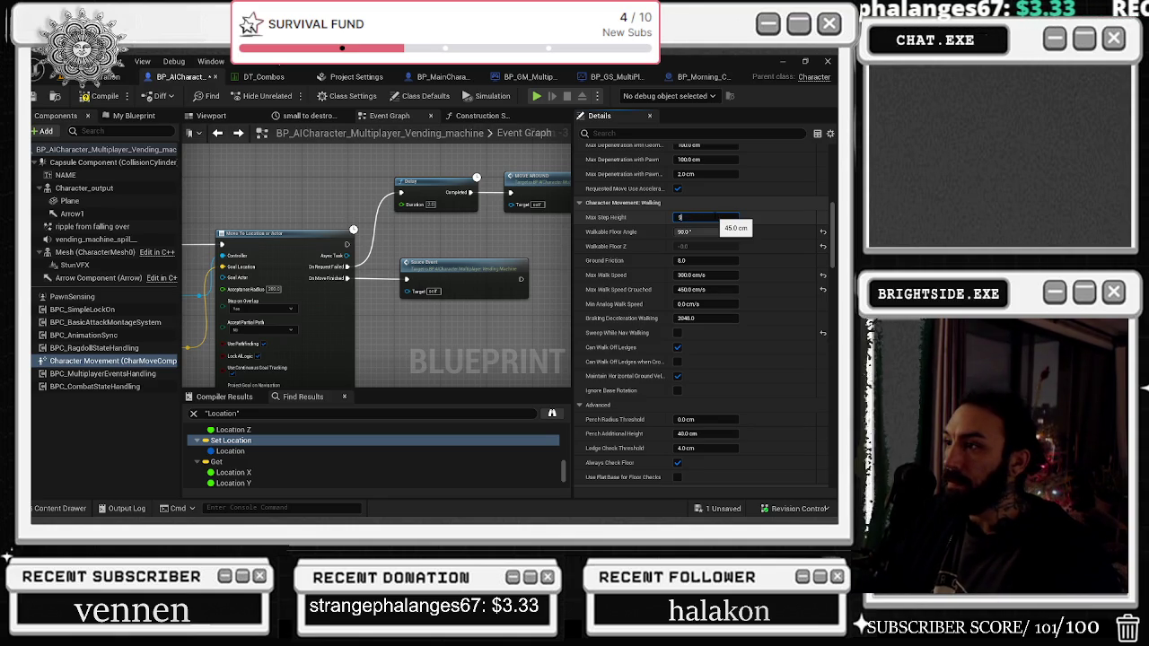
key(Return)
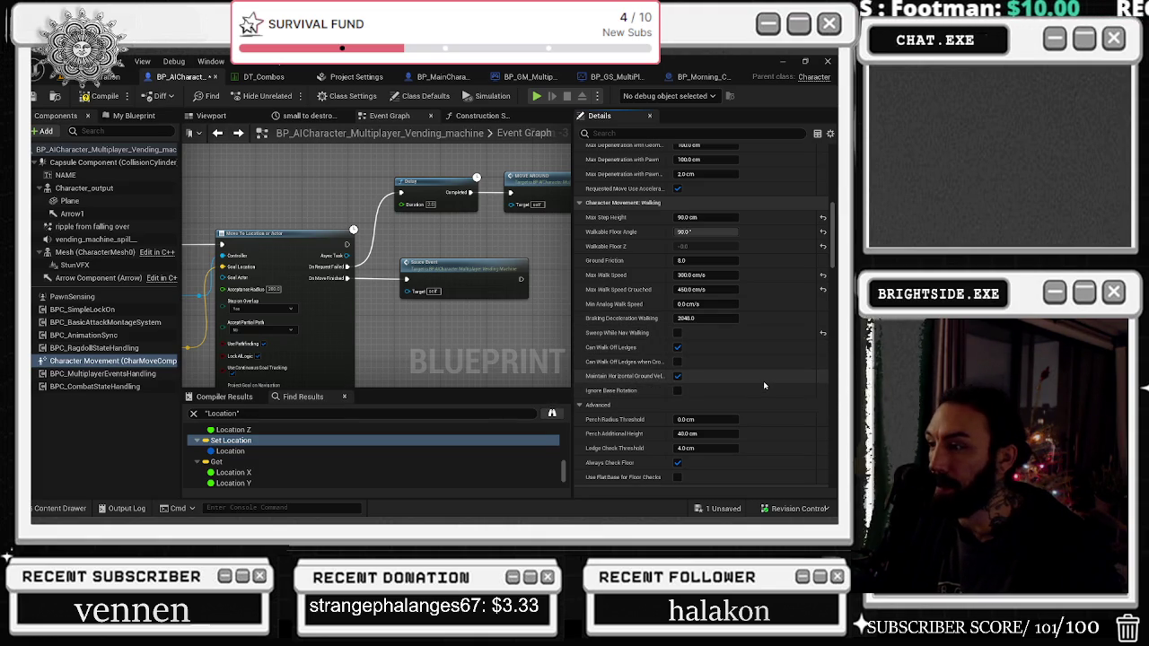
Step: Turn off Always Check Floor in the vending-machine character's movement settings
scroll(764, 385, down, 4)
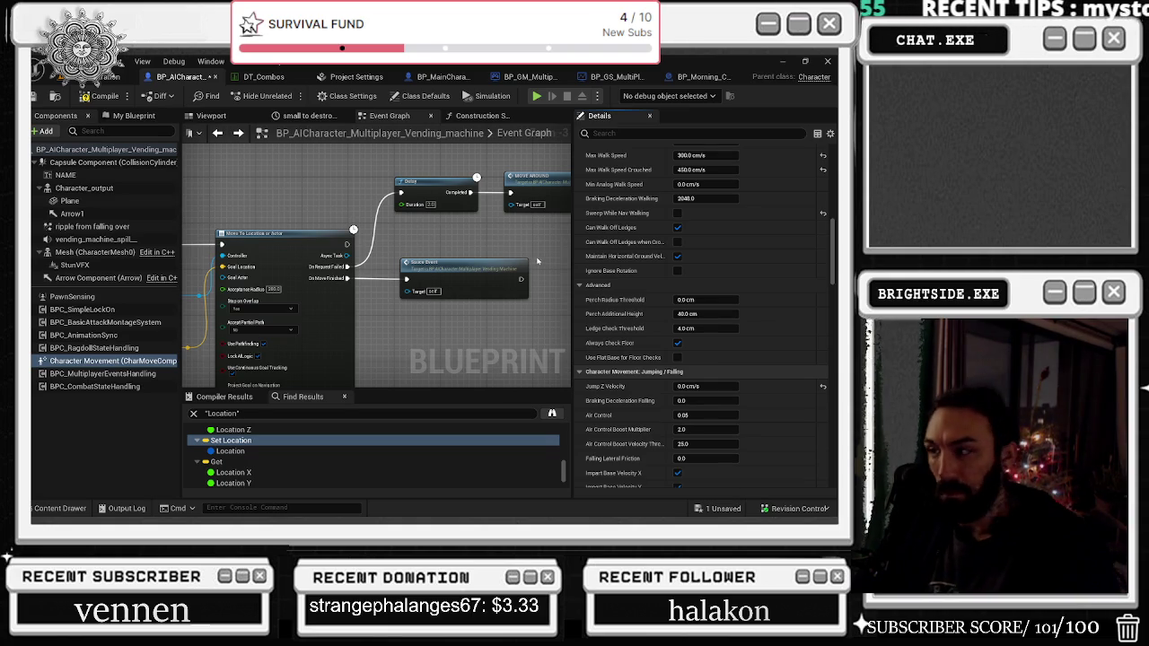
click(678, 343)
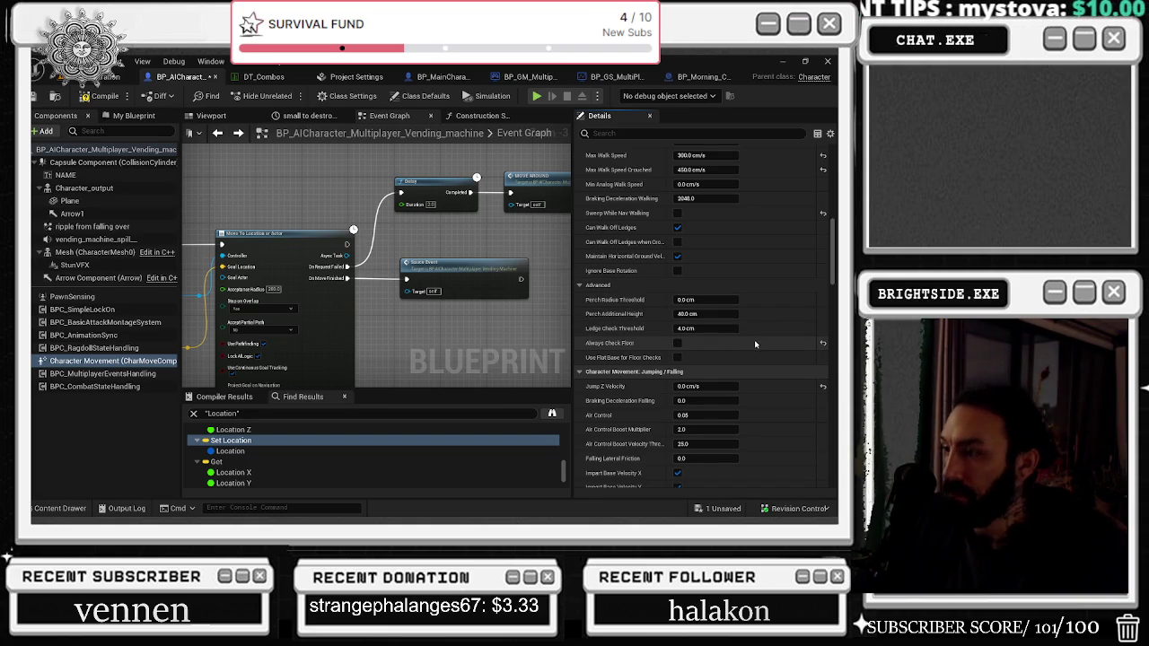
scroll(754, 341, down, 2)
scroll(757, 334, down, 1)
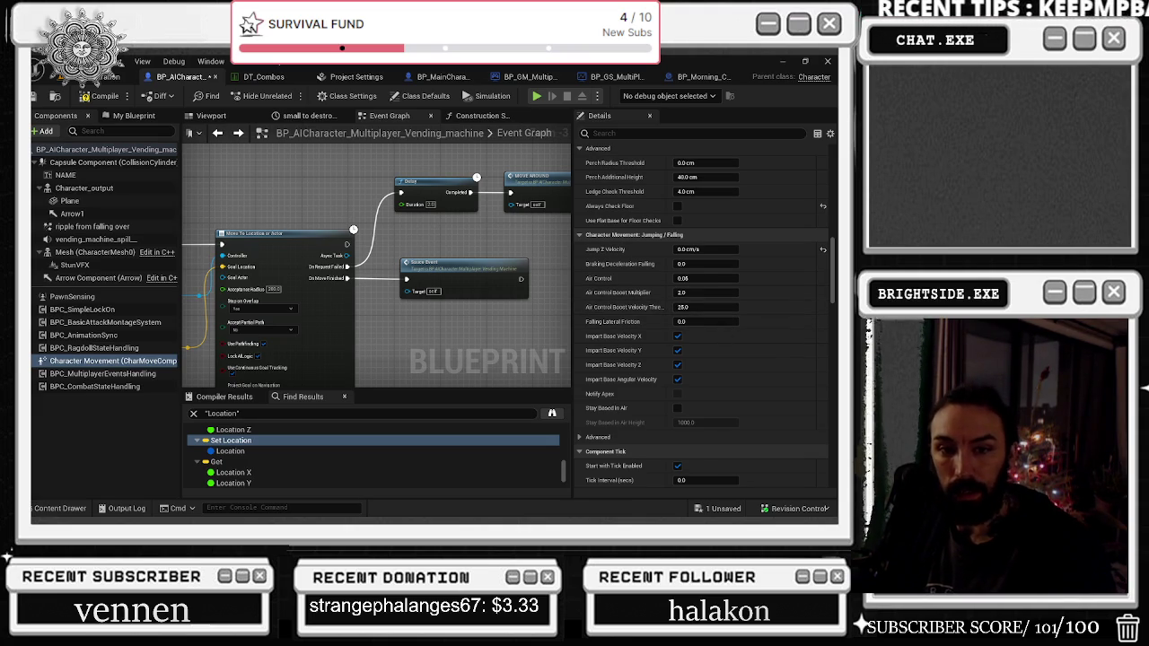
scroll(769, 331, down, 5)
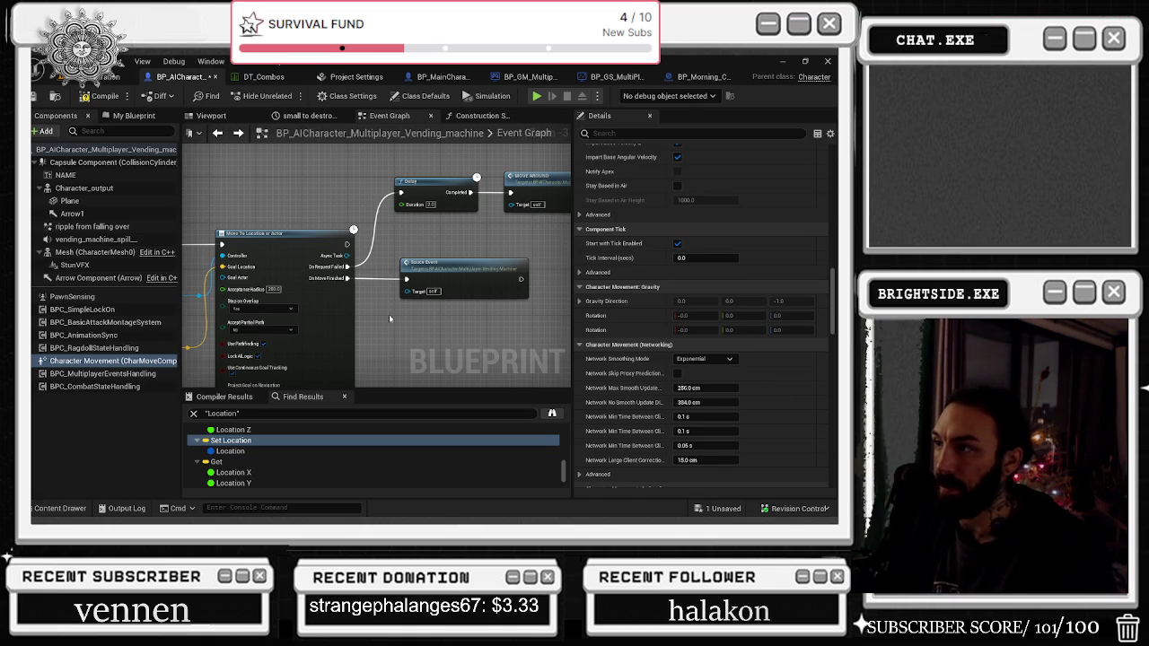
scroll(619, 339, up, 3)
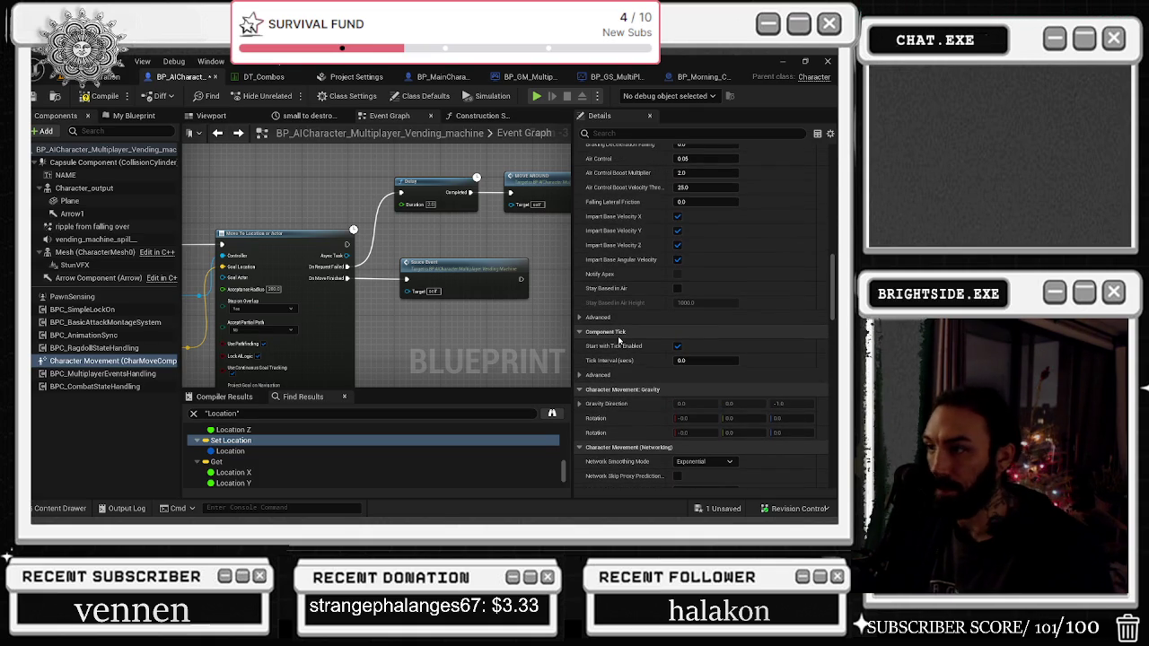
Step: Expand the advanced Jumping/Falling settings and review the remaining movement options
click(581, 318)
scroll(582, 319, down, 2)
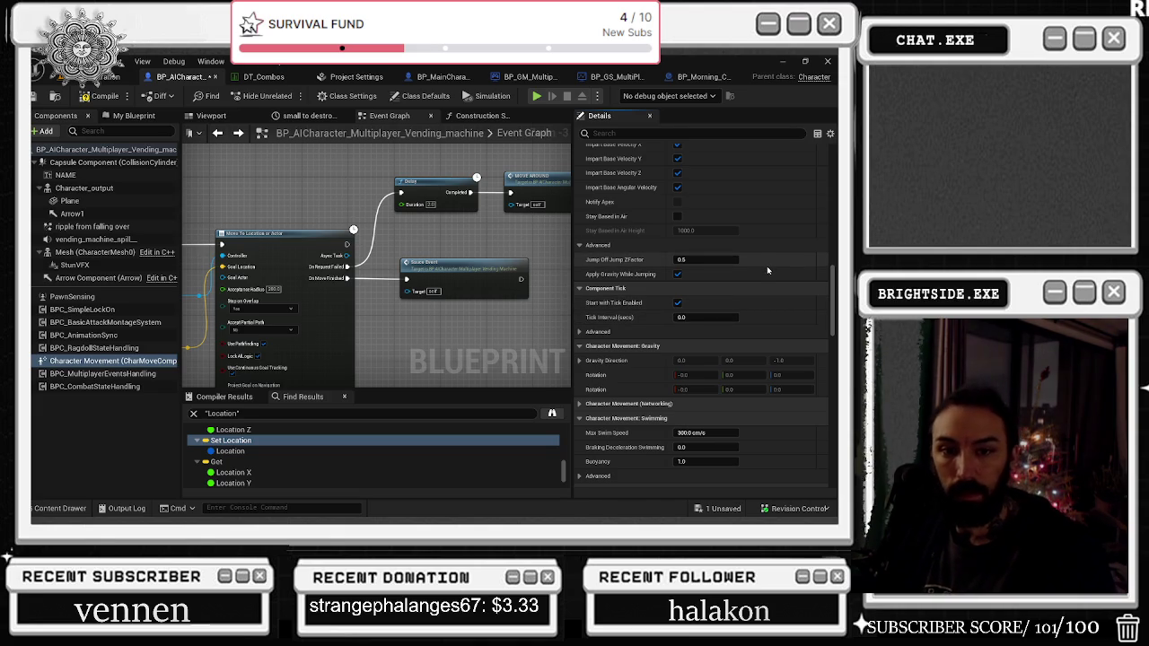
scroll(768, 268, down, 3)
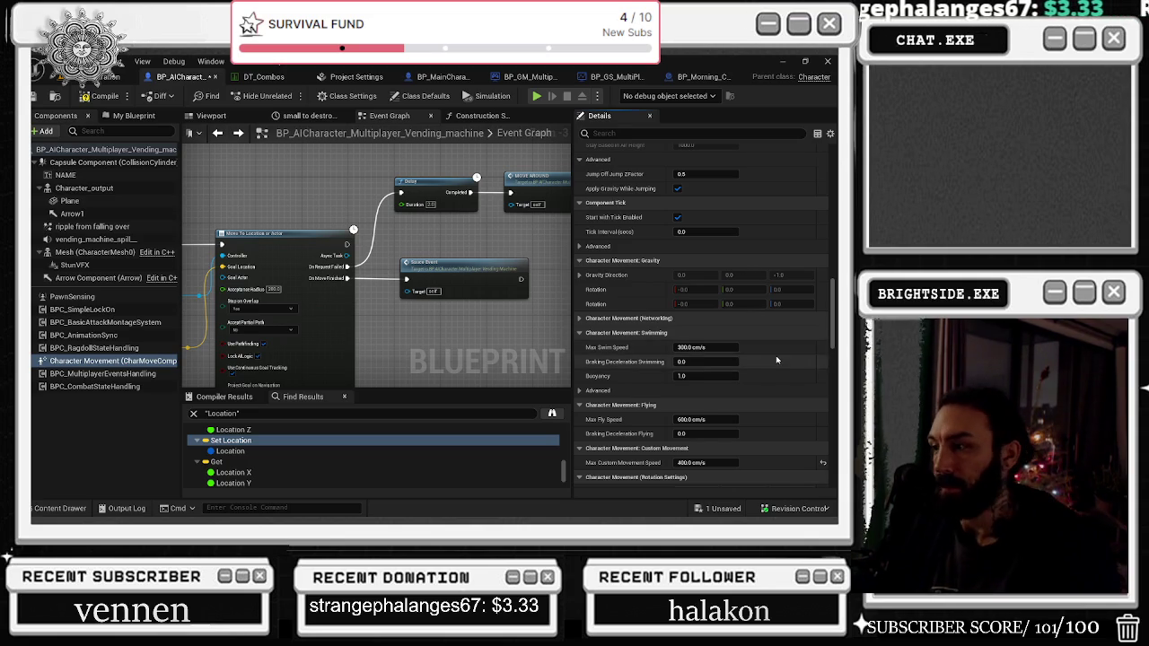
scroll(776, 350, down, 2)
scroll(775, 350, down, 4)
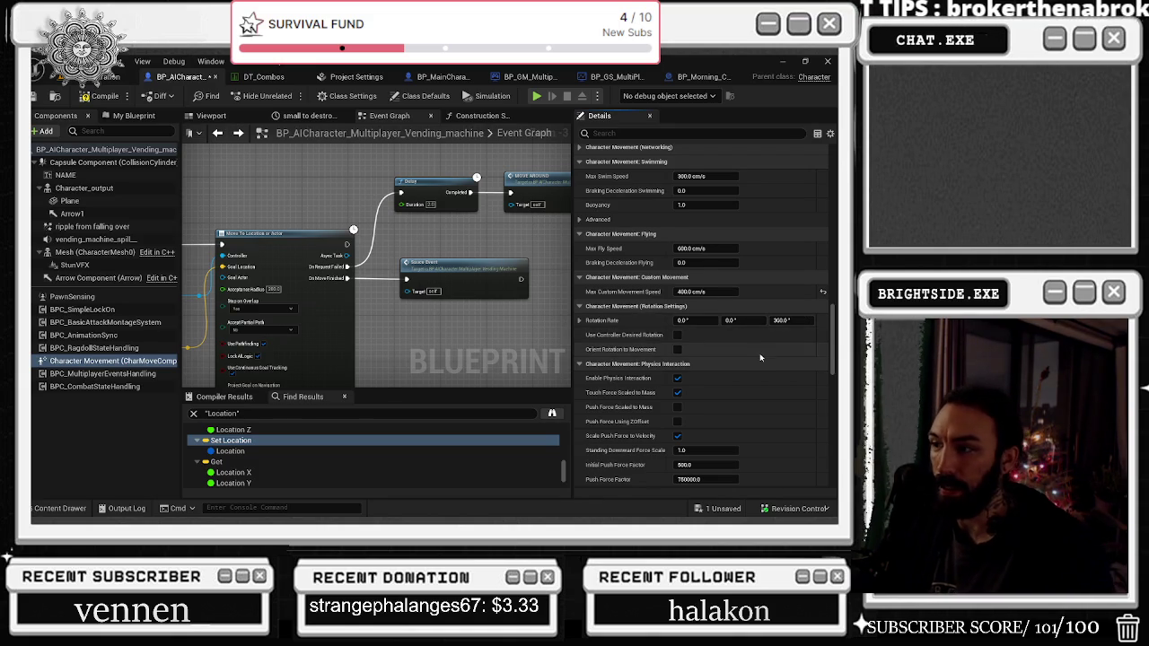
scroll(760, 355, down, 2)
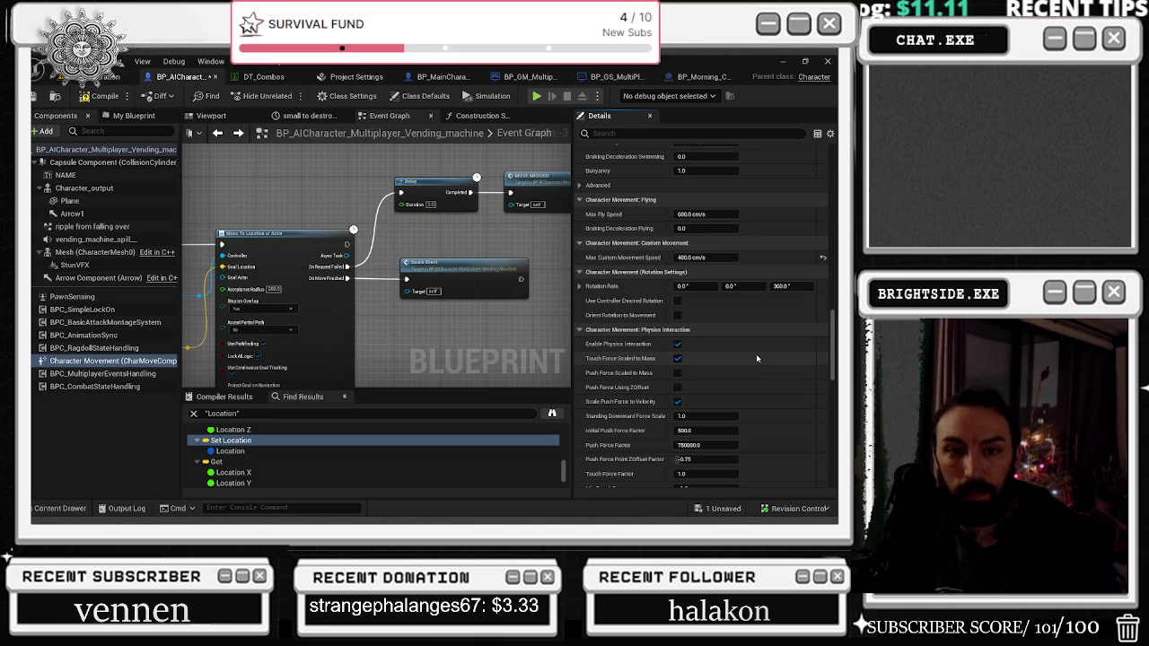
scroll(755, 377, down, 3)
scroll(754, 379, down, 1)
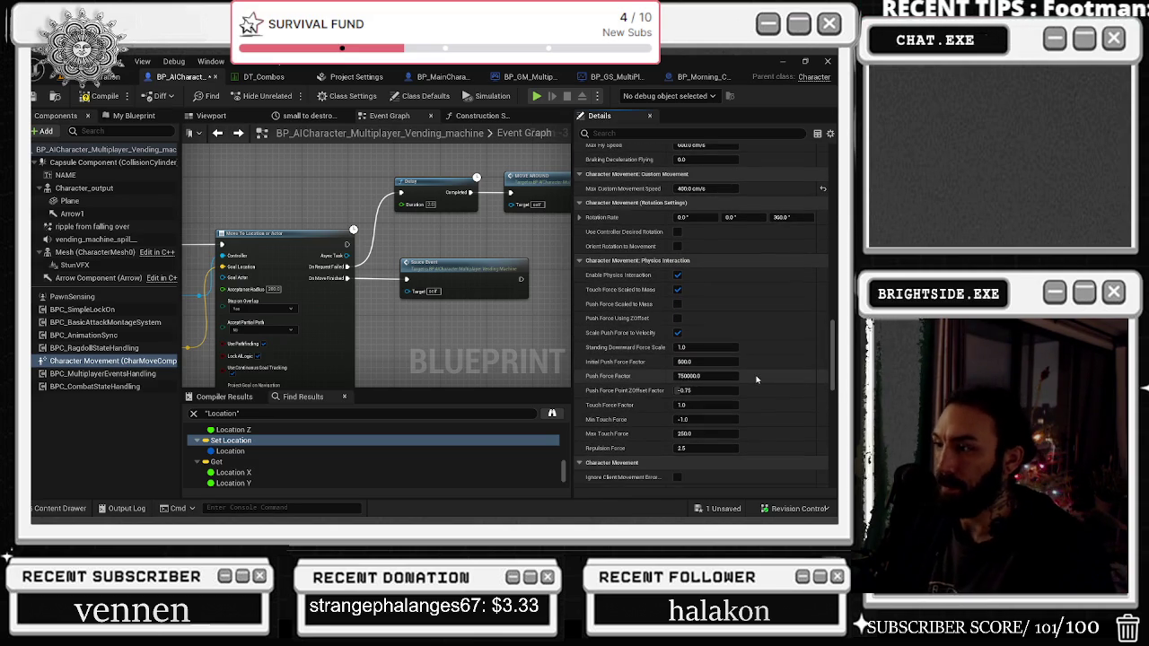
scroll(779, 373, down, 6)
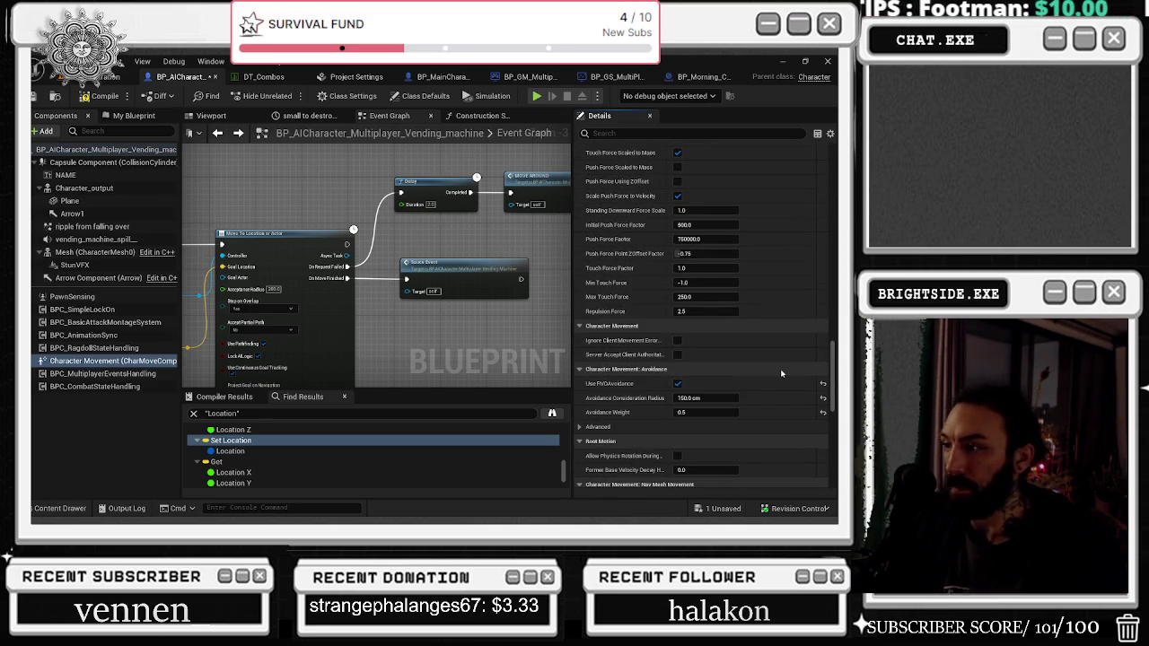
scroll(779, 370, down, 7)
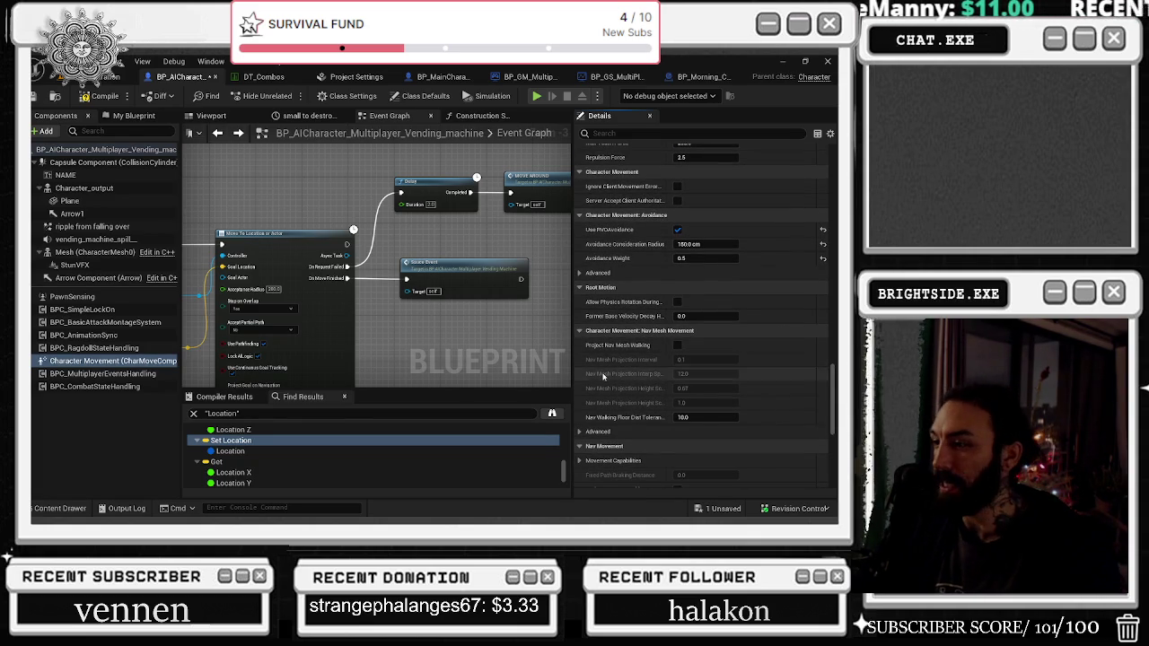
scroll(602, 377, down, 3)
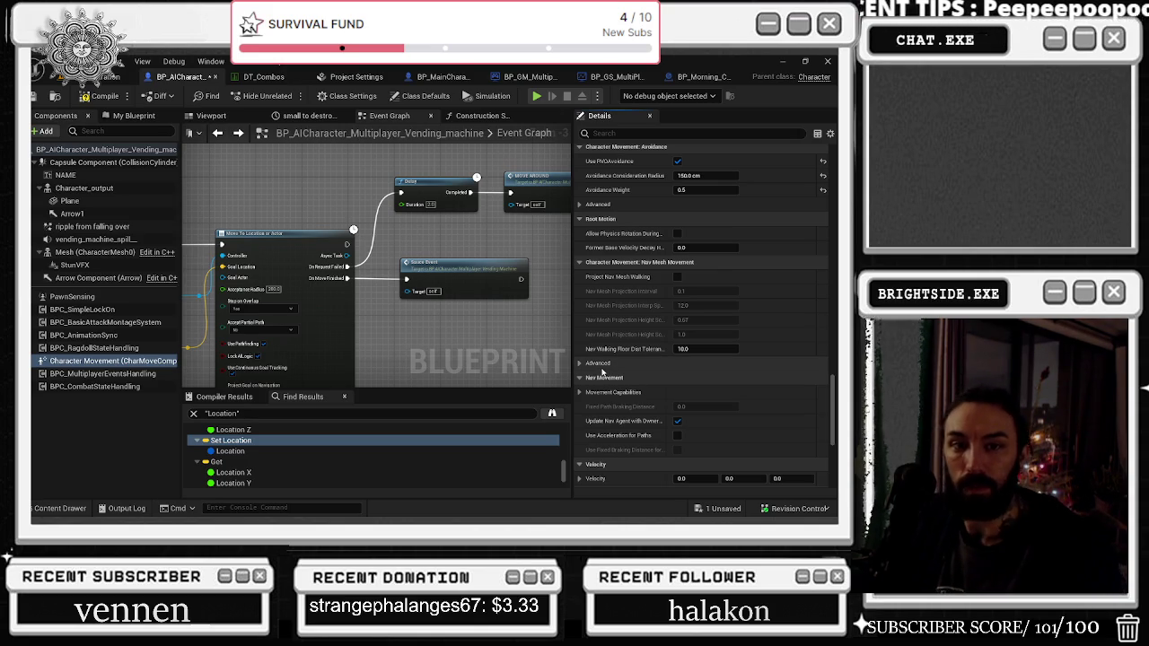
scroll(602, 372, down, 3)
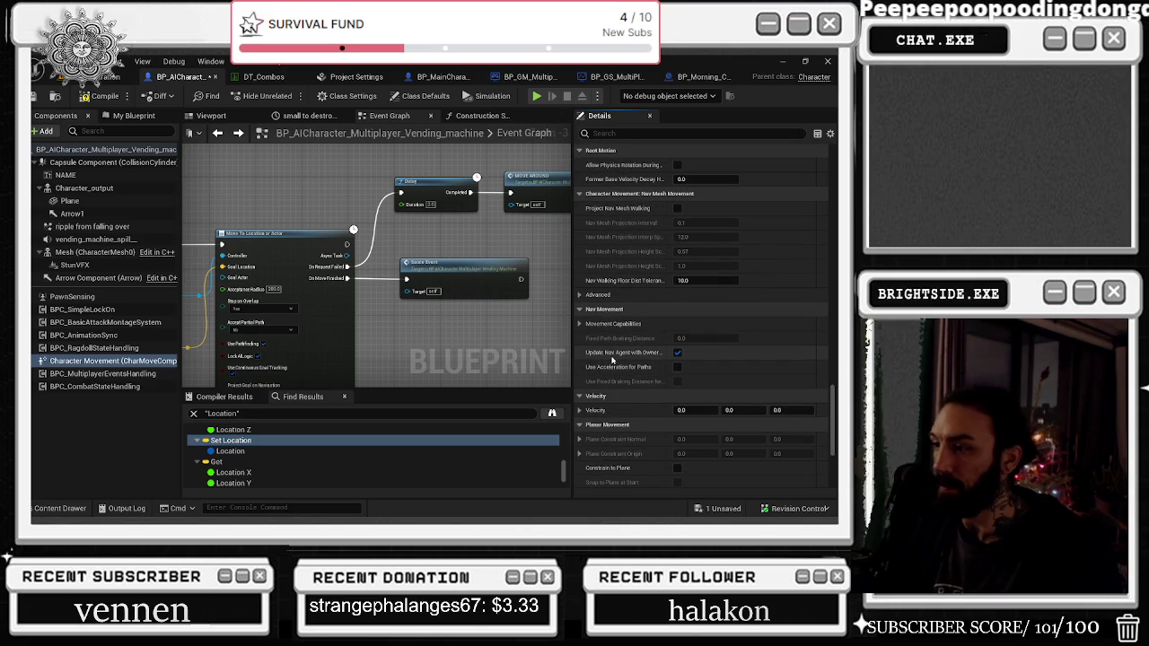
mouse_move(610, 360)
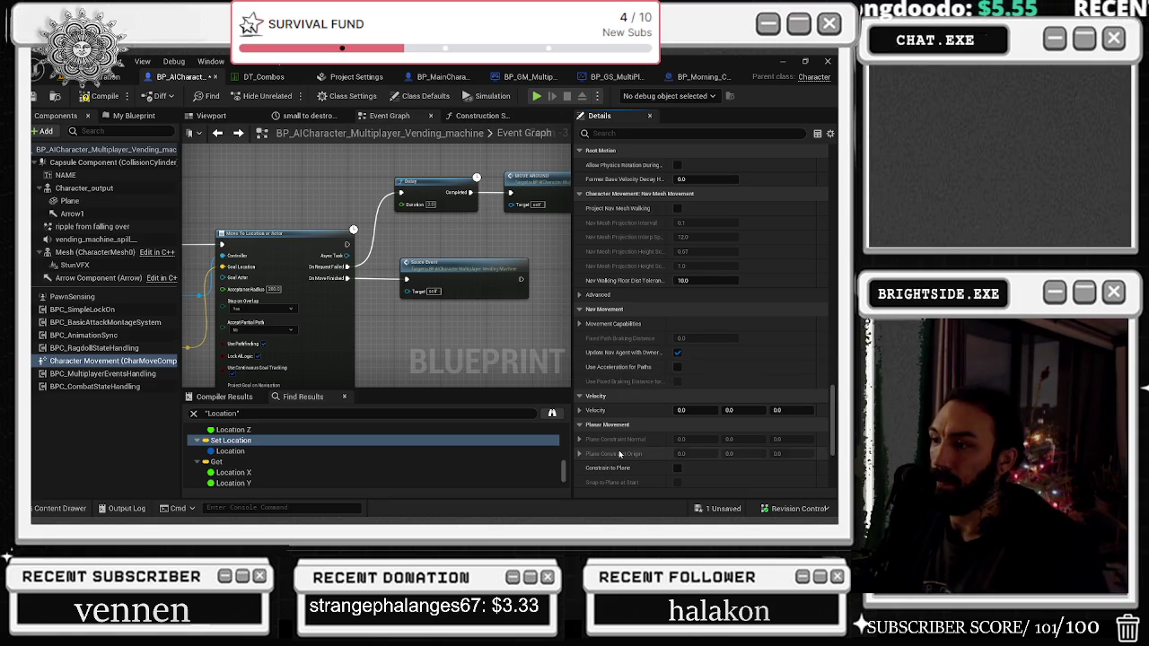
scroll(619, 454, down, 3)
scroll(618, 455, down, 6)
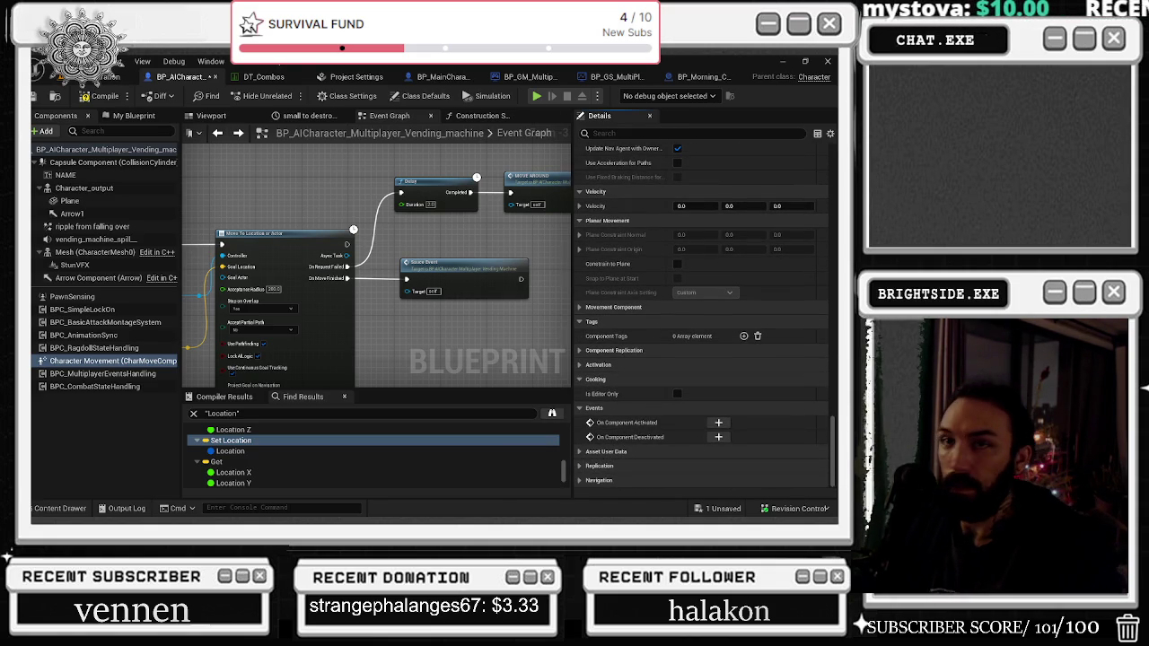
Step: Compile and save the vending-machine character blueprint
click(86, 97)
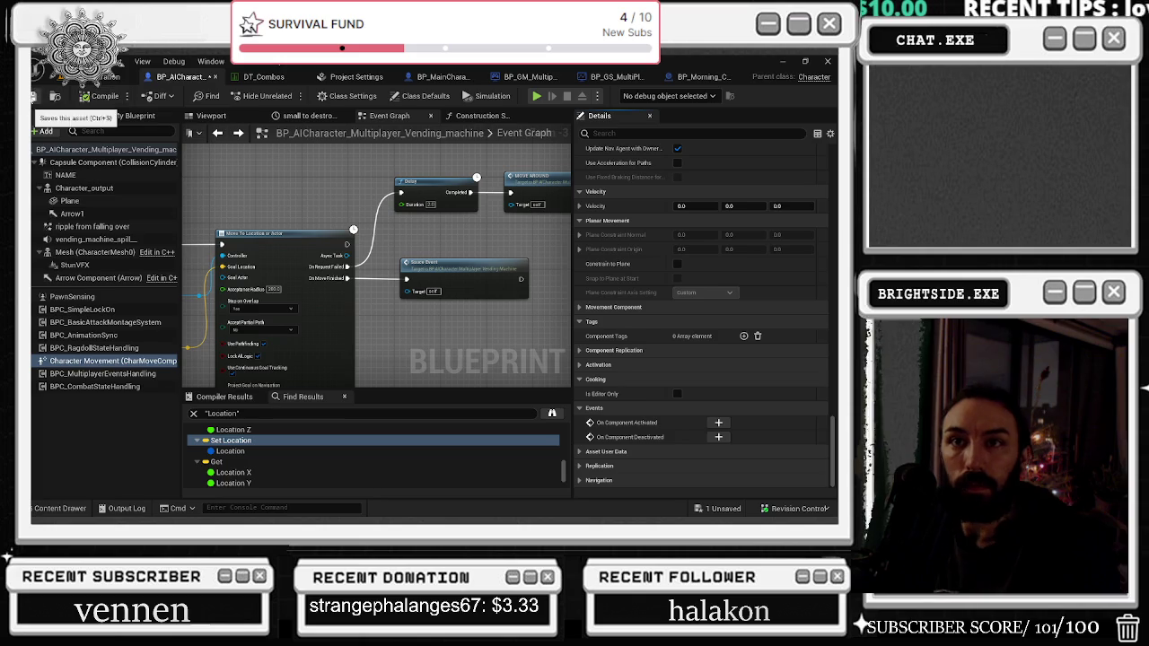
click(36, 95)
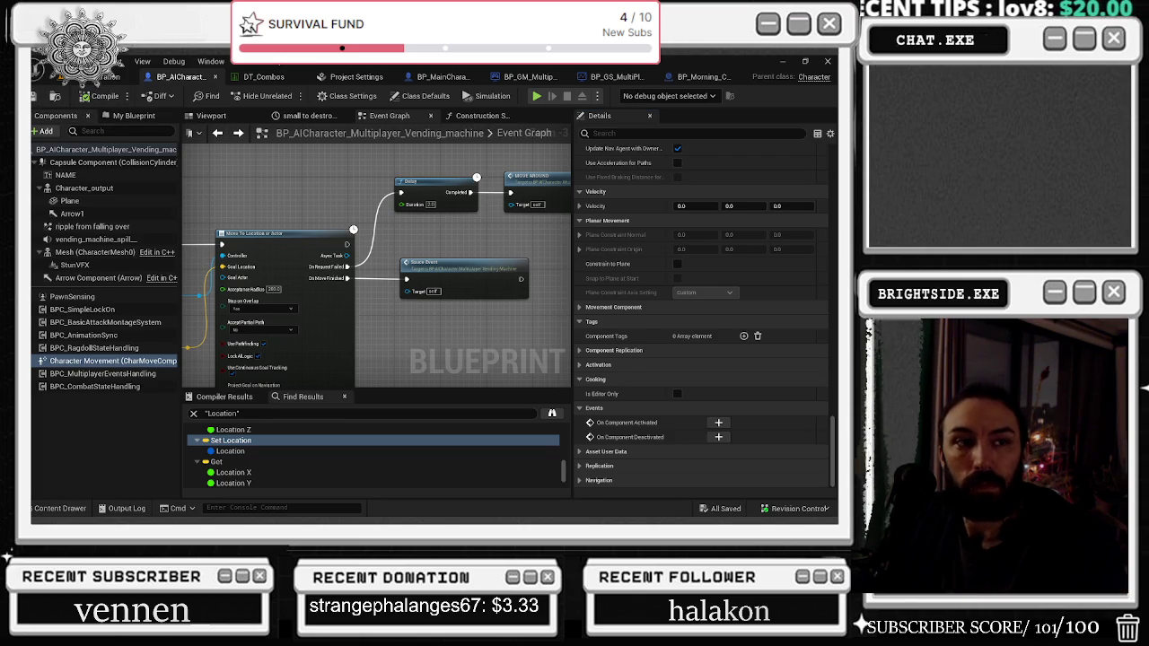
key(ctrl+Tab)
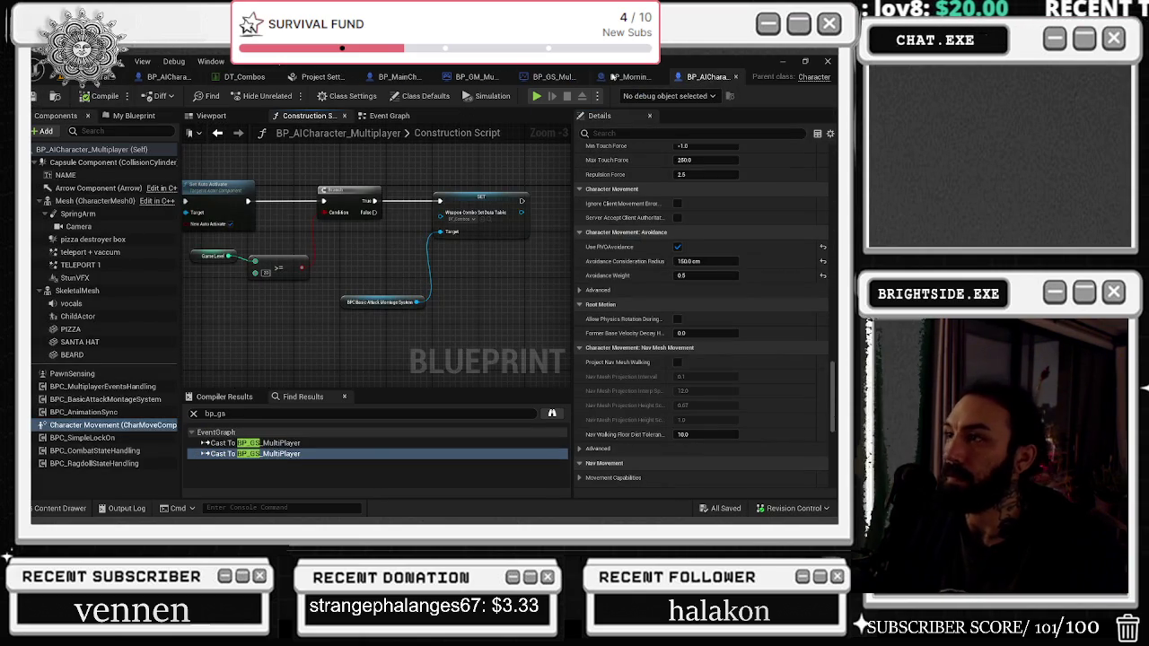
Step: Run a Play In Editor test from the level map, then stop it with Esc
key(ctrl+Tab)
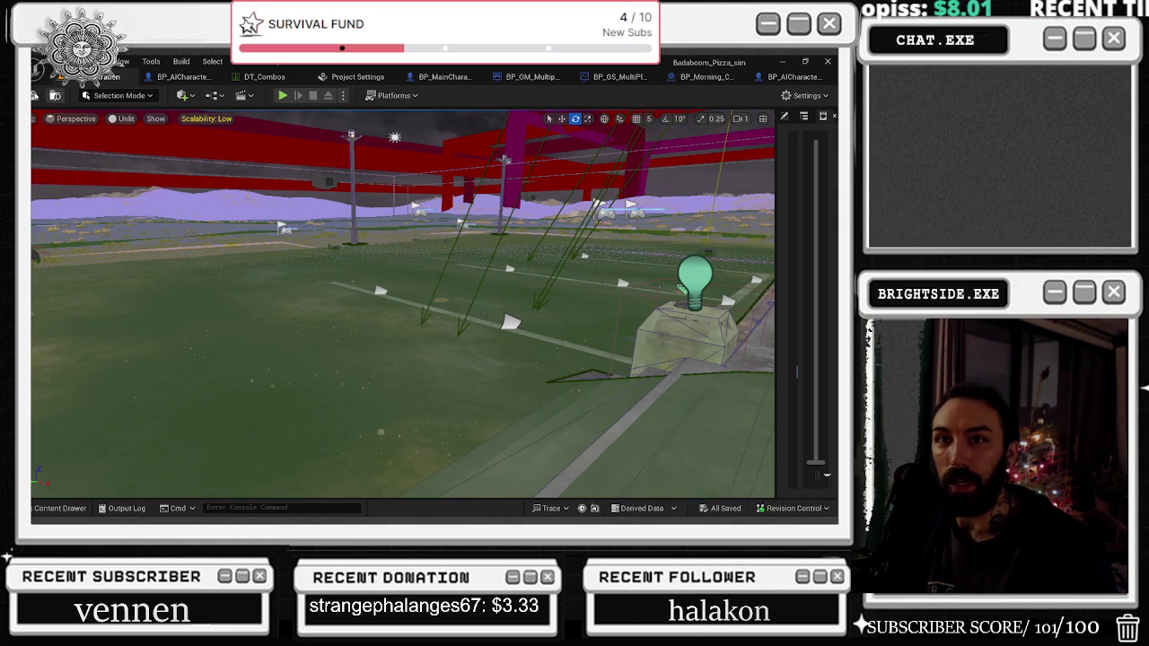
click(282, 96)
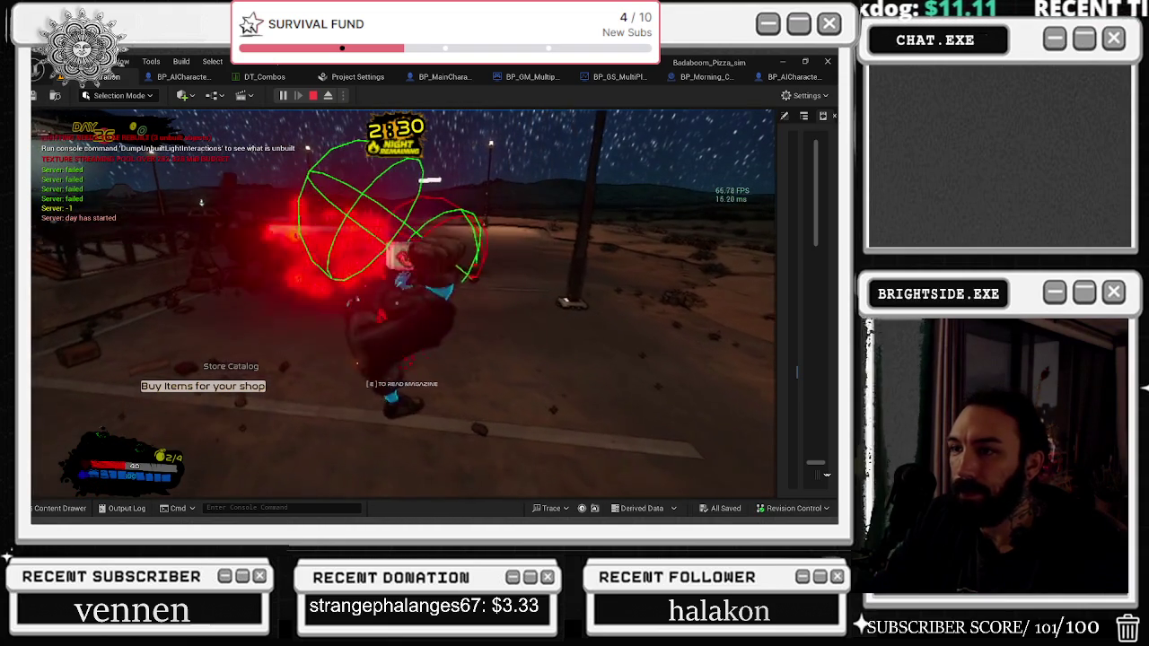
key(Escape)
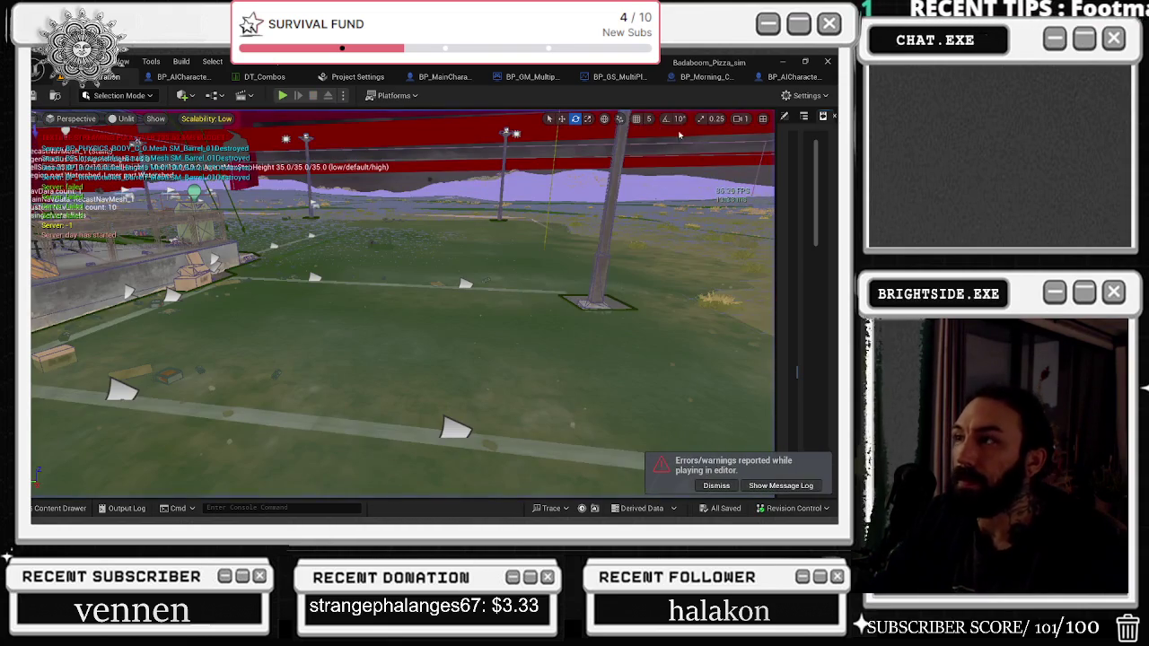
Step: Set the Navigation Mesh Runtime Generation to Dynamic in Project Settings
click(359, 78)
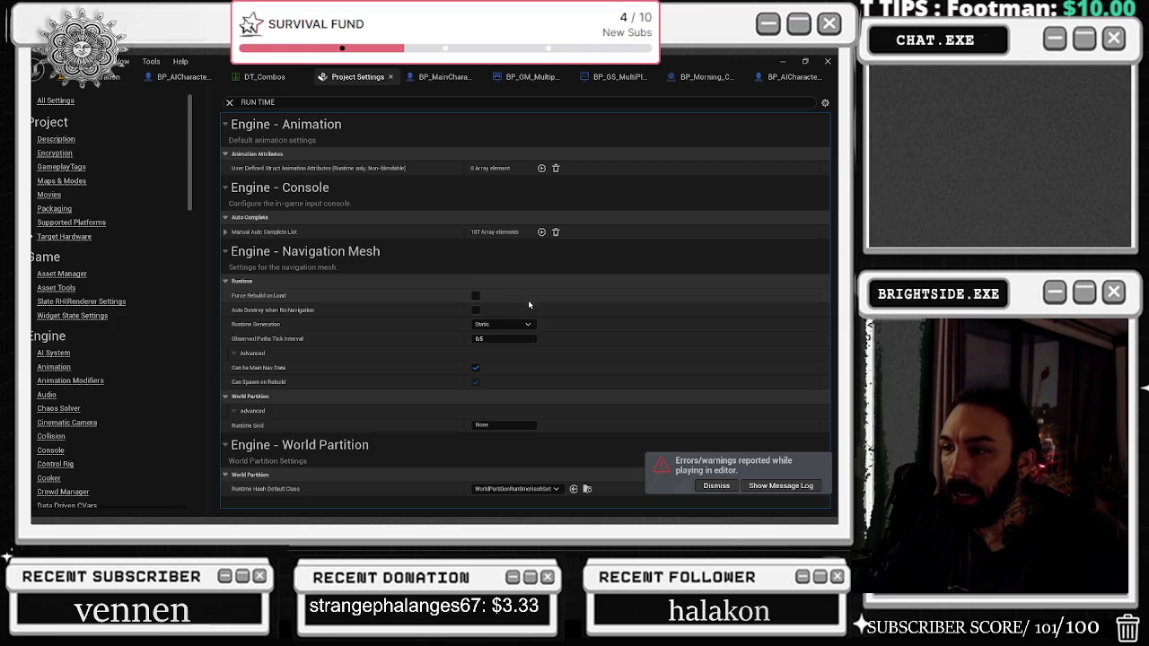
click(503, 324)
click(508, 353)
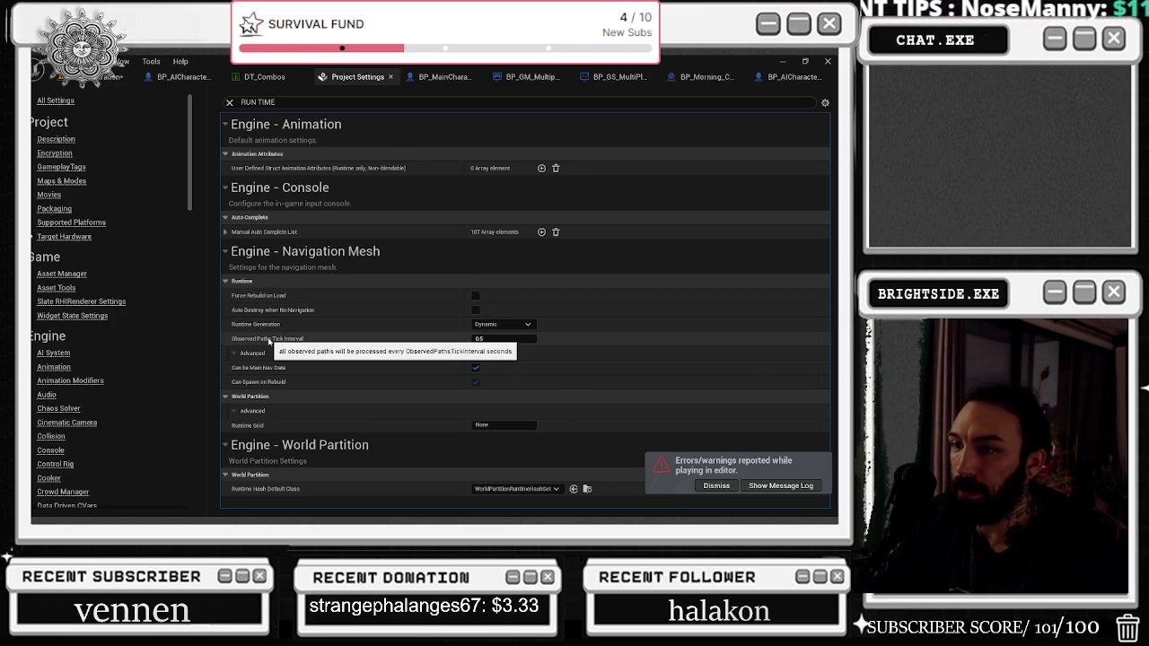
Step: Dismiss the play-in-editor error notice, return to the level map and save all assets
click(718, 487)
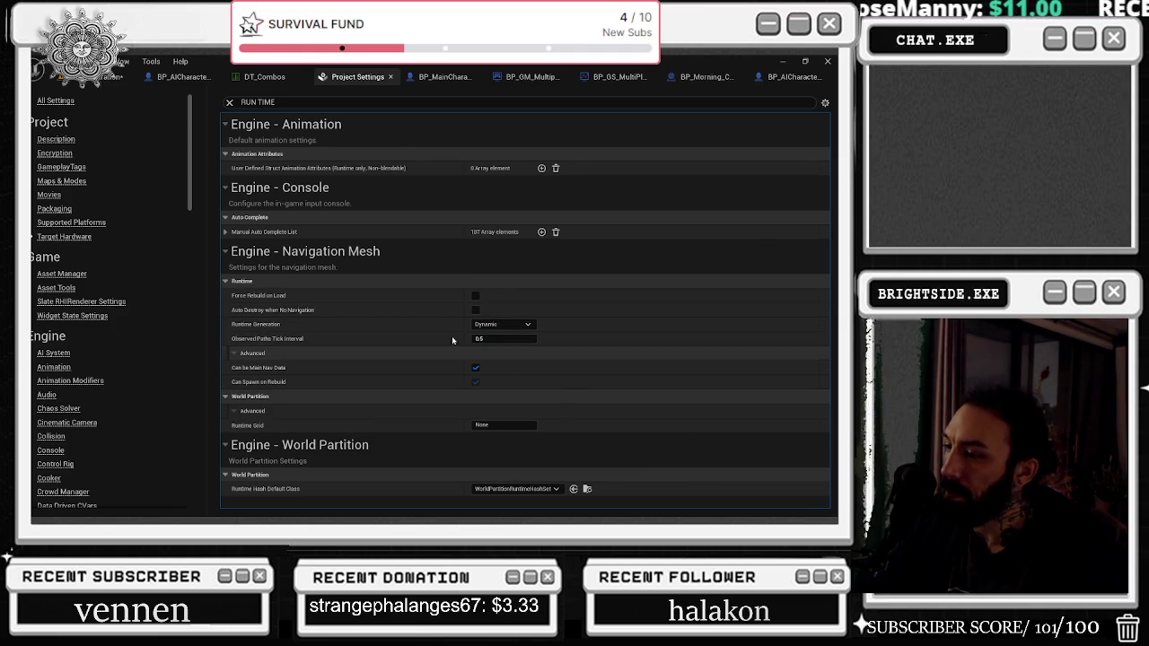
click(112, 77)
key(ctrl+s)
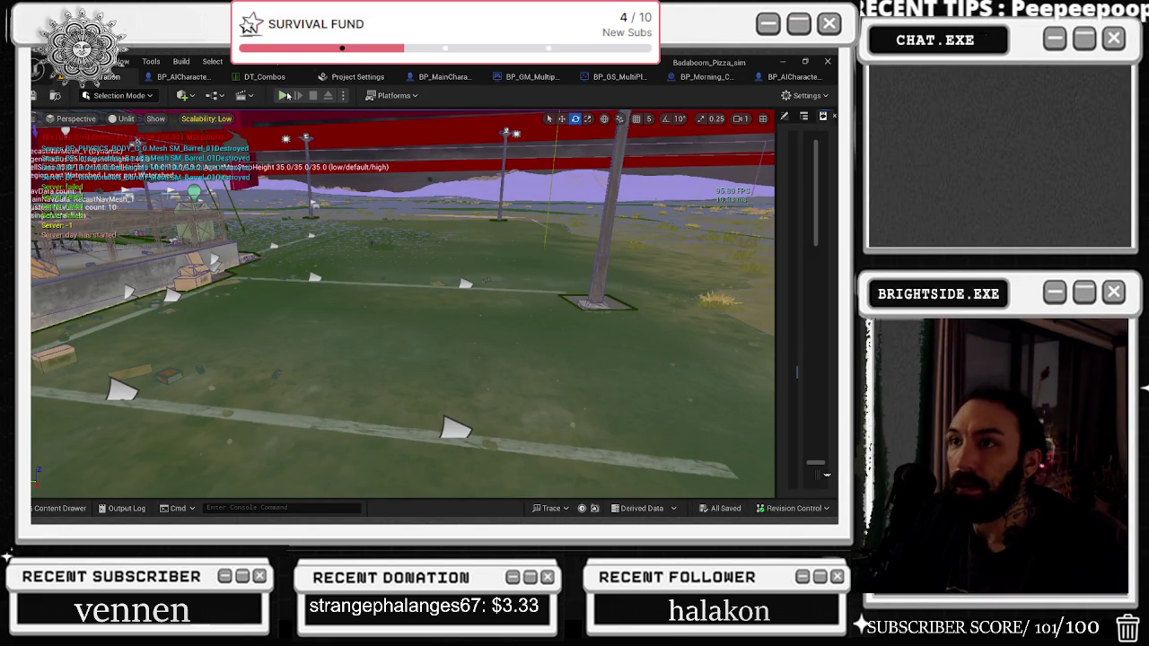
Step: Play the level with Alt+P until night Wave 1, then stop the session with Esc
key(alt+p)
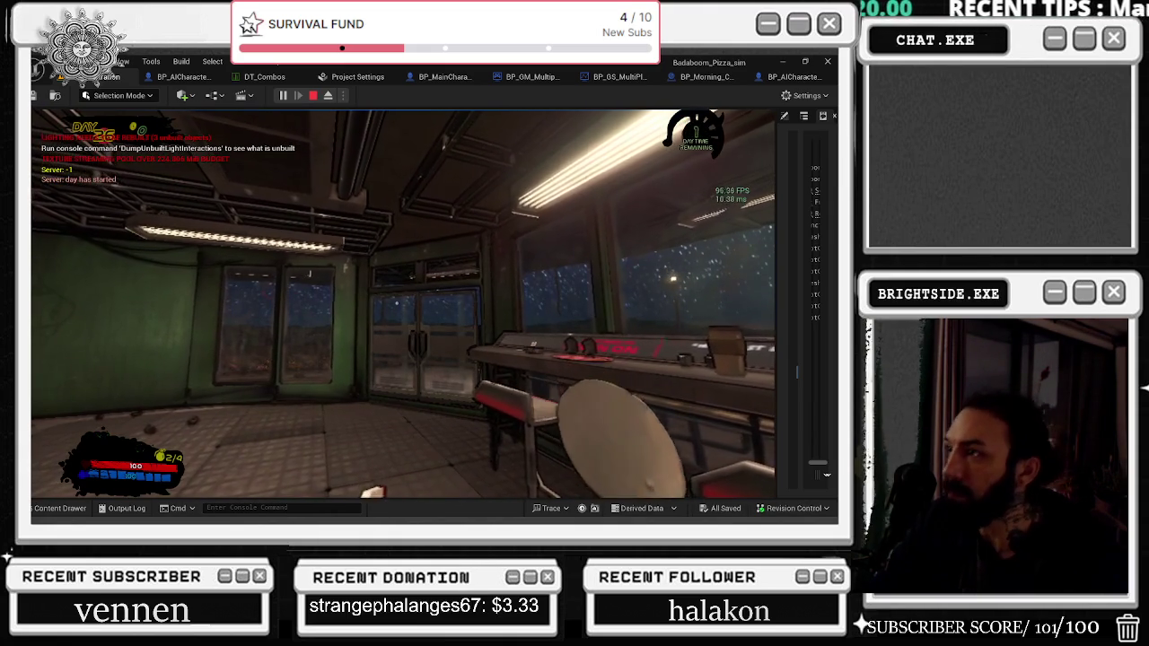
mouse_move(402, 304)
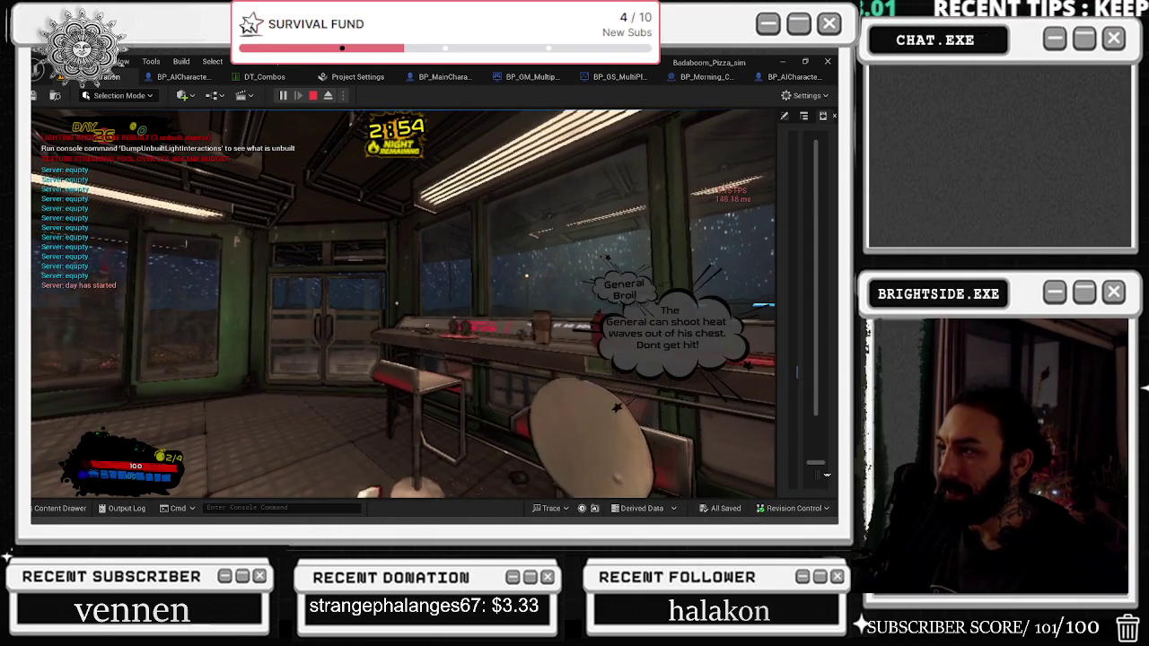
key(Escape)
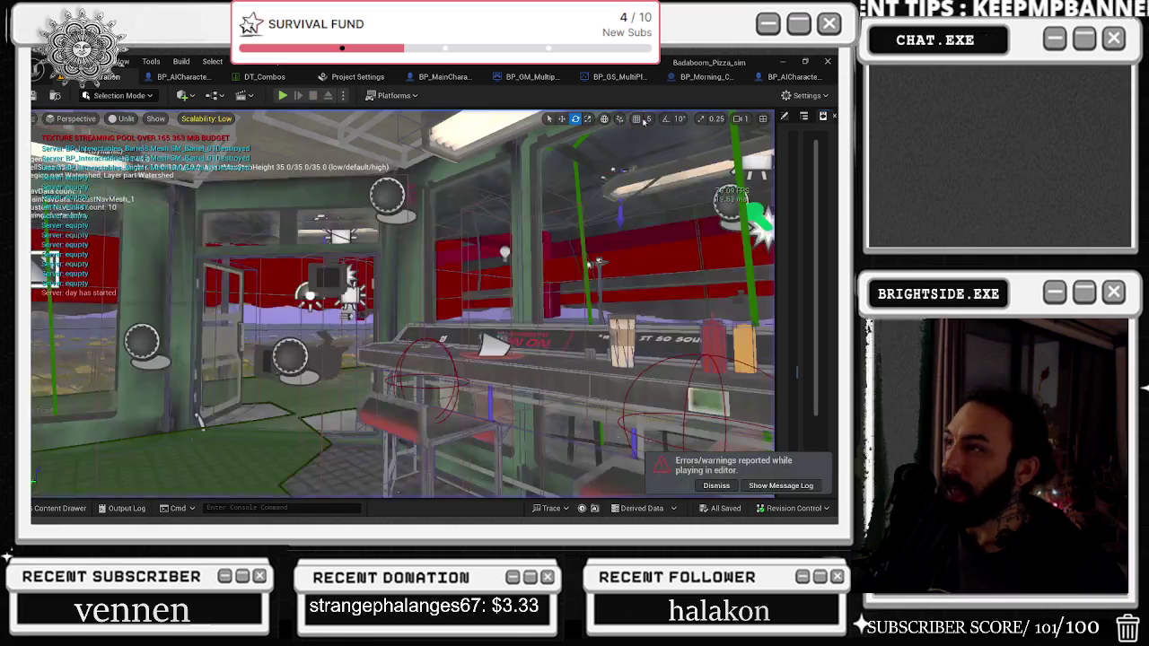
Step: Look over the AI character blueprint's settings
click(797, 77)
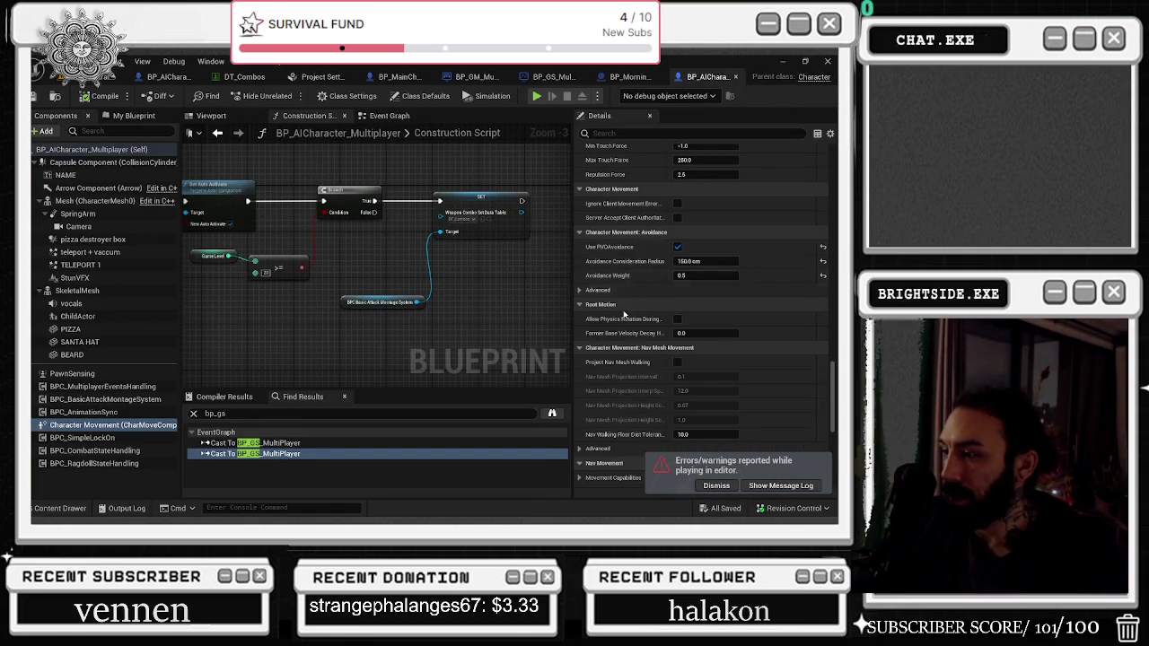
scroll(594, 303, down, 3)
scroll(592, 303, down, 1)
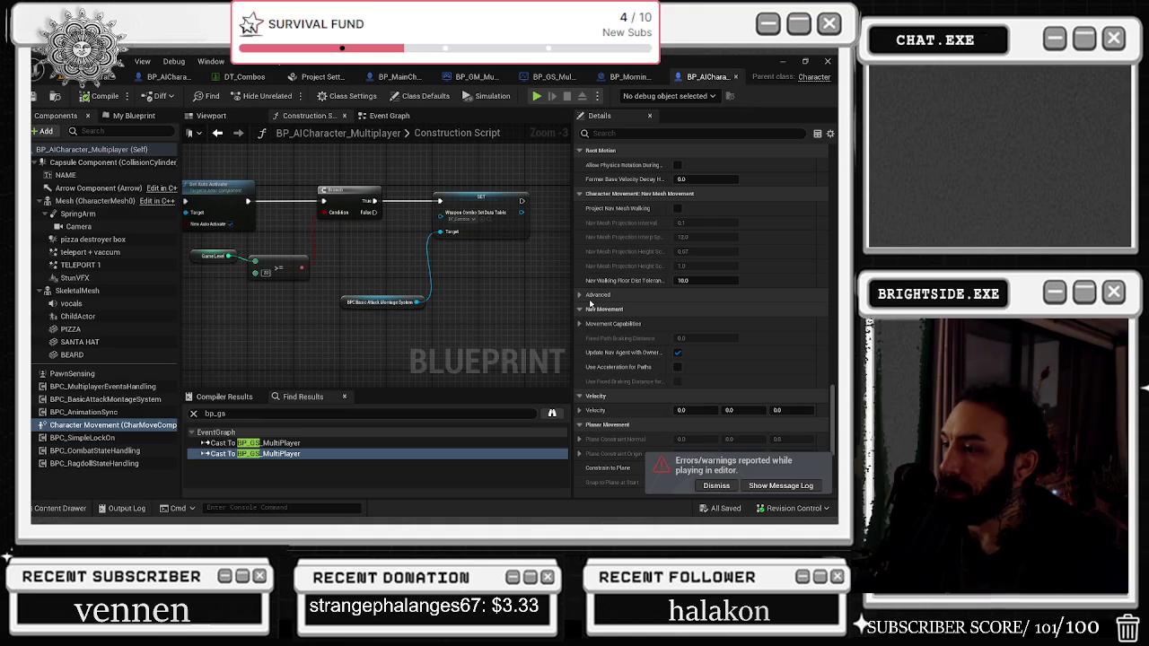
scroll(607, 315, down, 1)
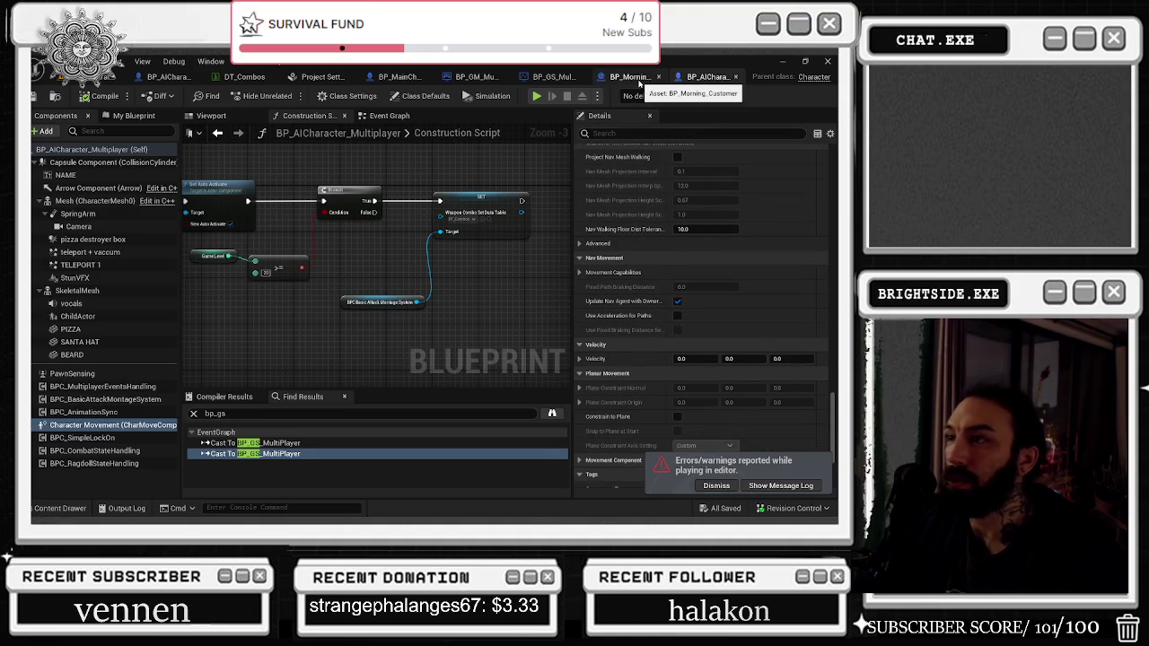
Step: Set Navigation Mesh Runtime Generation to Static and return to the level viewport
click(315, 76)
click(507, 325)
click(490, 333)
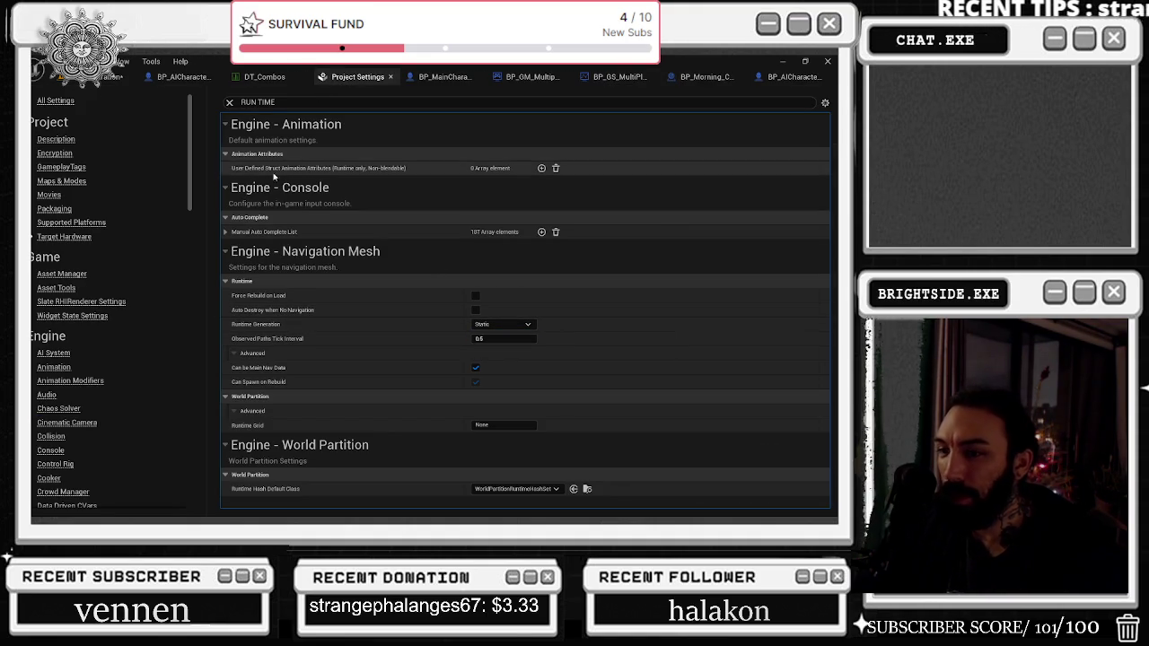
click(59, 77)
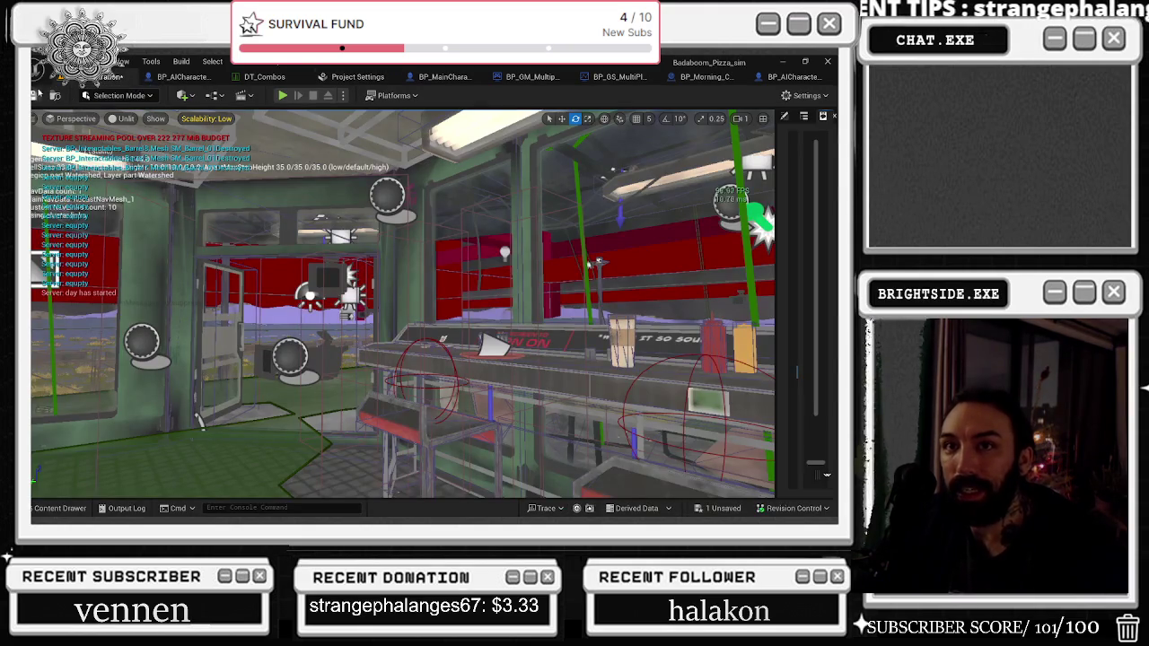
Step: Save the Demonstration map and start Play In Editor
key(ctrl+s)
key(Return)
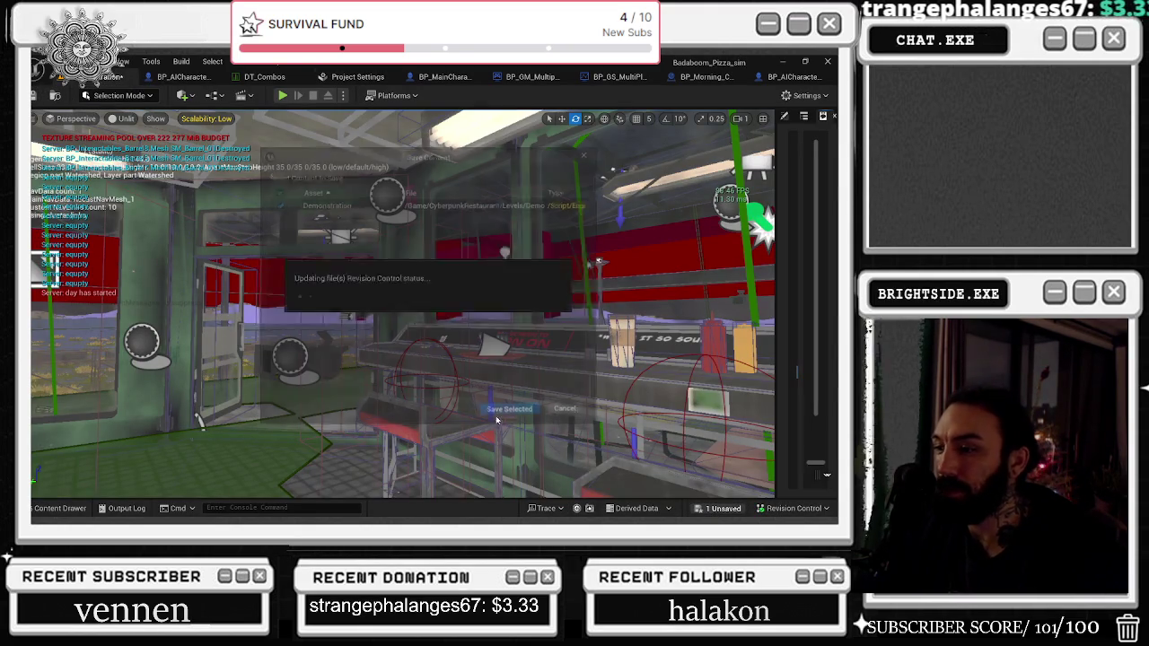
click(282, 95)
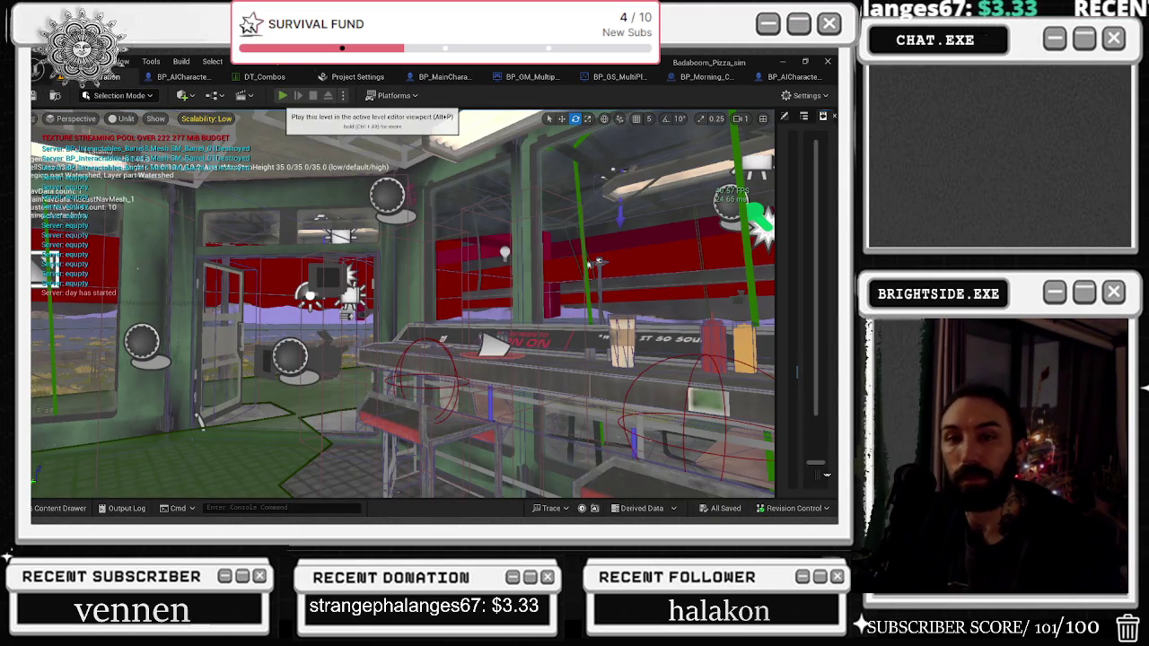
Step: Return input to the game, hide the controls overlay with F1, and play into the night
key(alt+Tab)
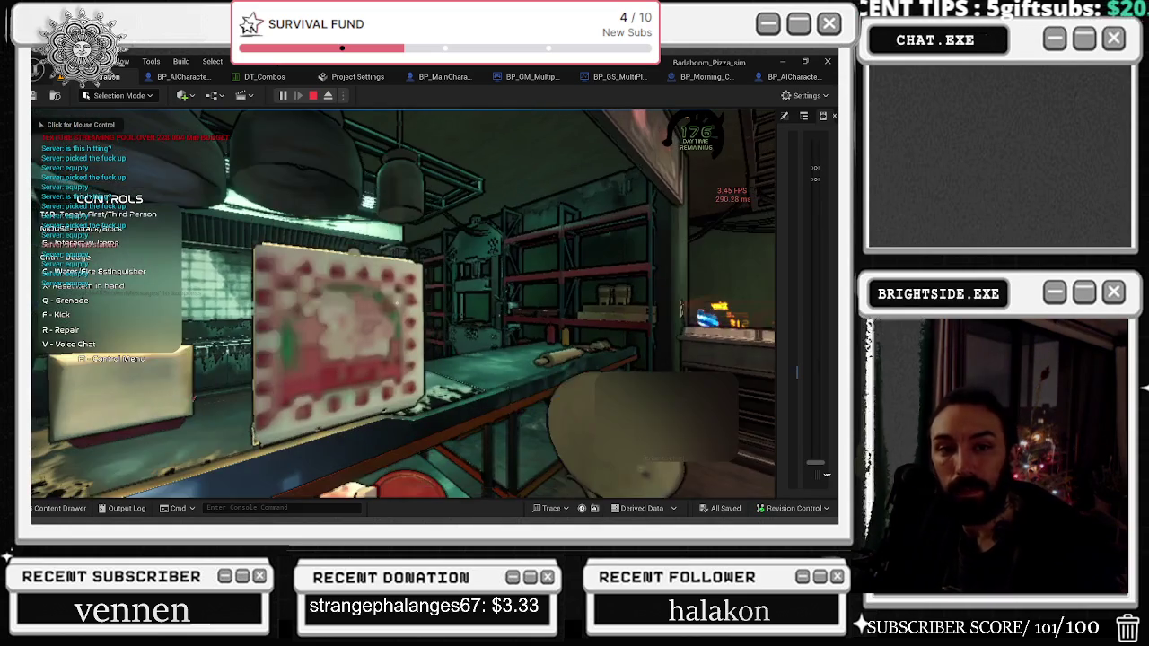
click(404, 305)
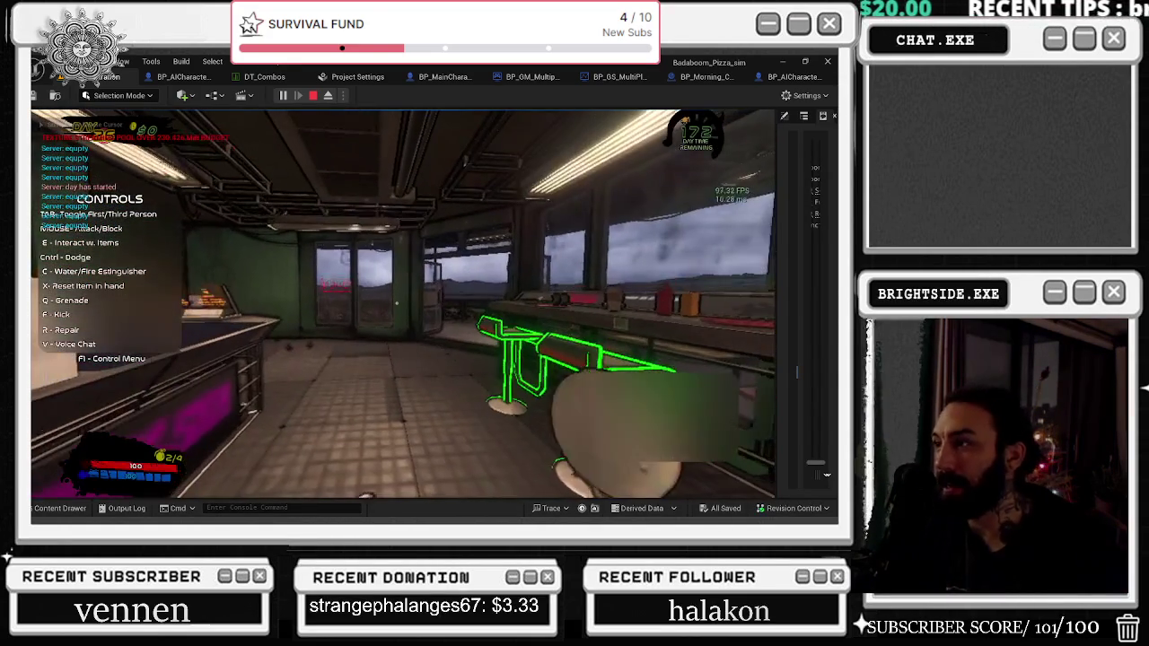
key(F1)
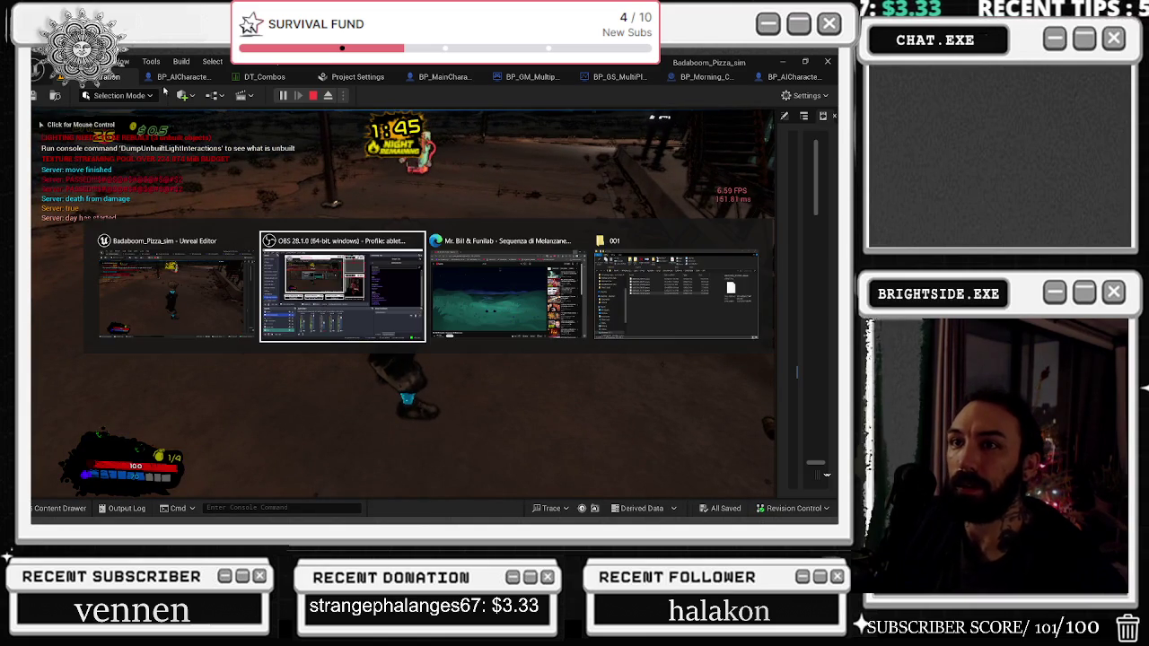
click(173, 80)
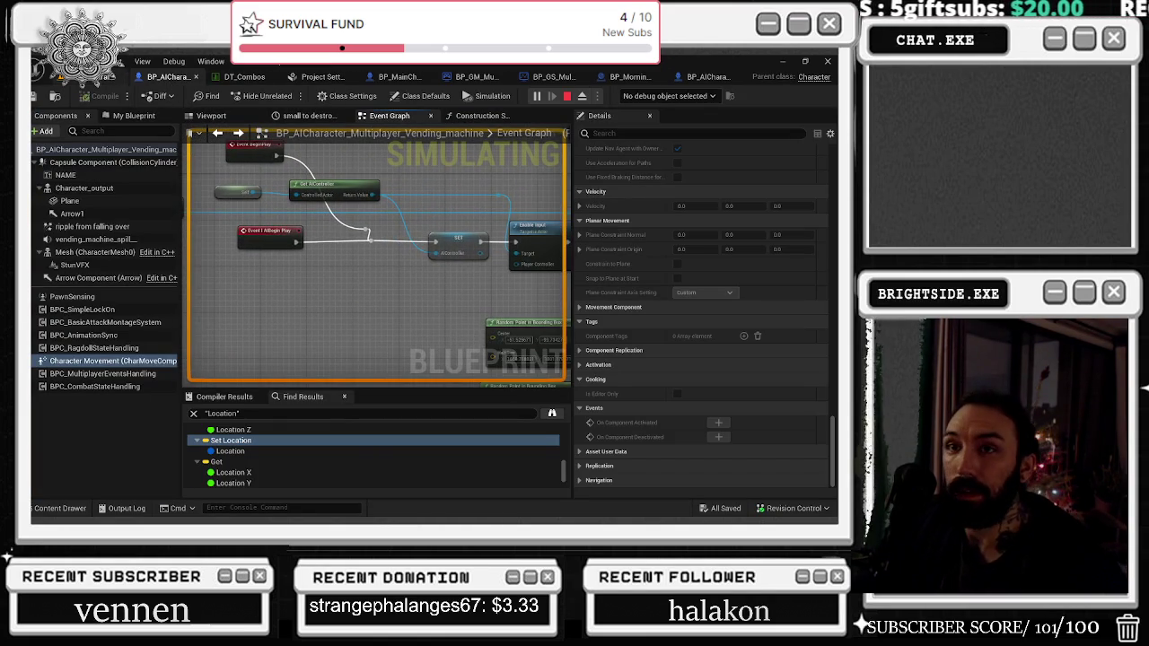
Step: Return to the running game, play until knocked out, then stop with Esc
click(112, 76)
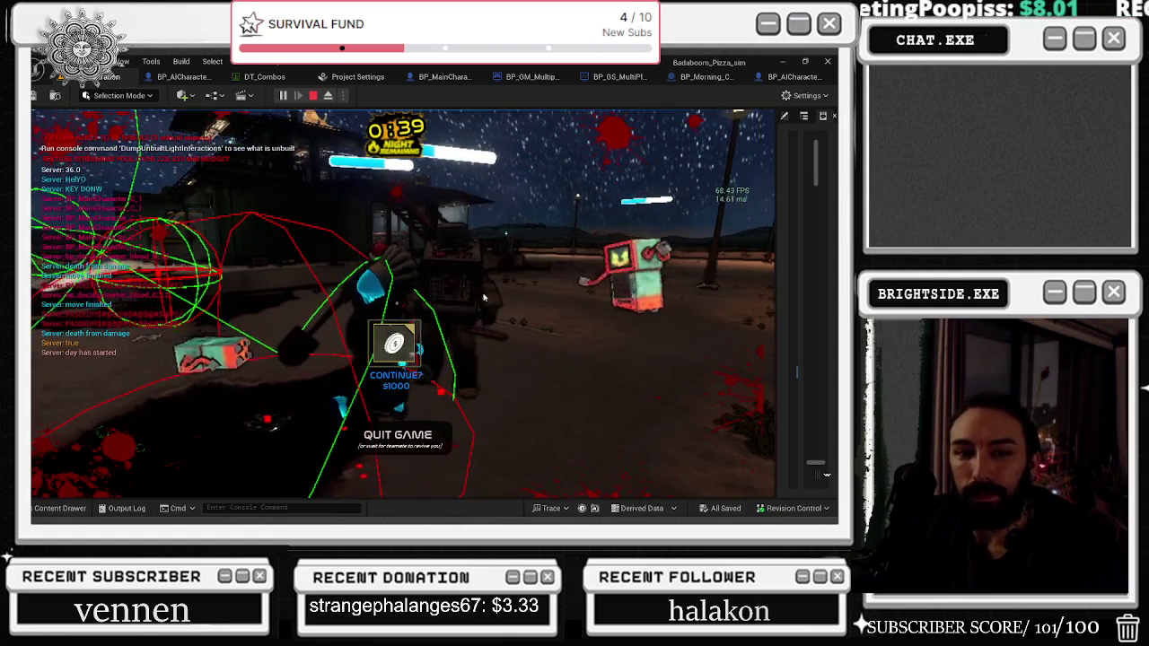
key(Escape)
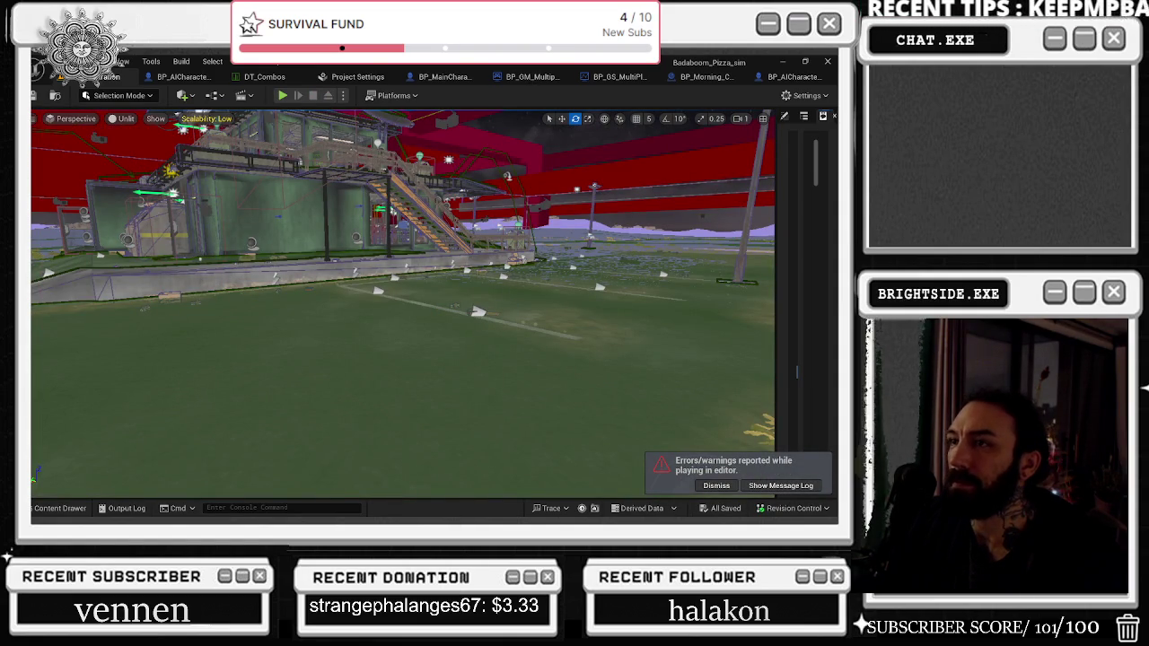
Step: Open the DT_Combos data table and select its ForwardCombo row
right_click(333, 107)
click(263, 77)
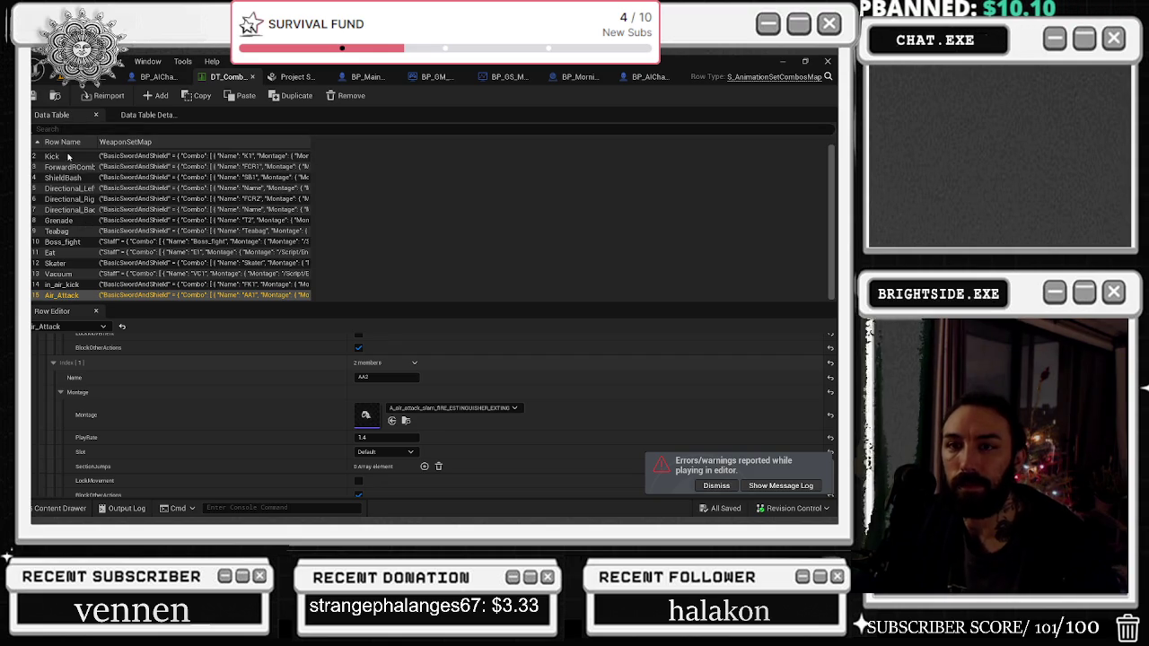
scroll(77, 179, up, 1)
click(74, 155)
scroll(610, 417, down, 5)
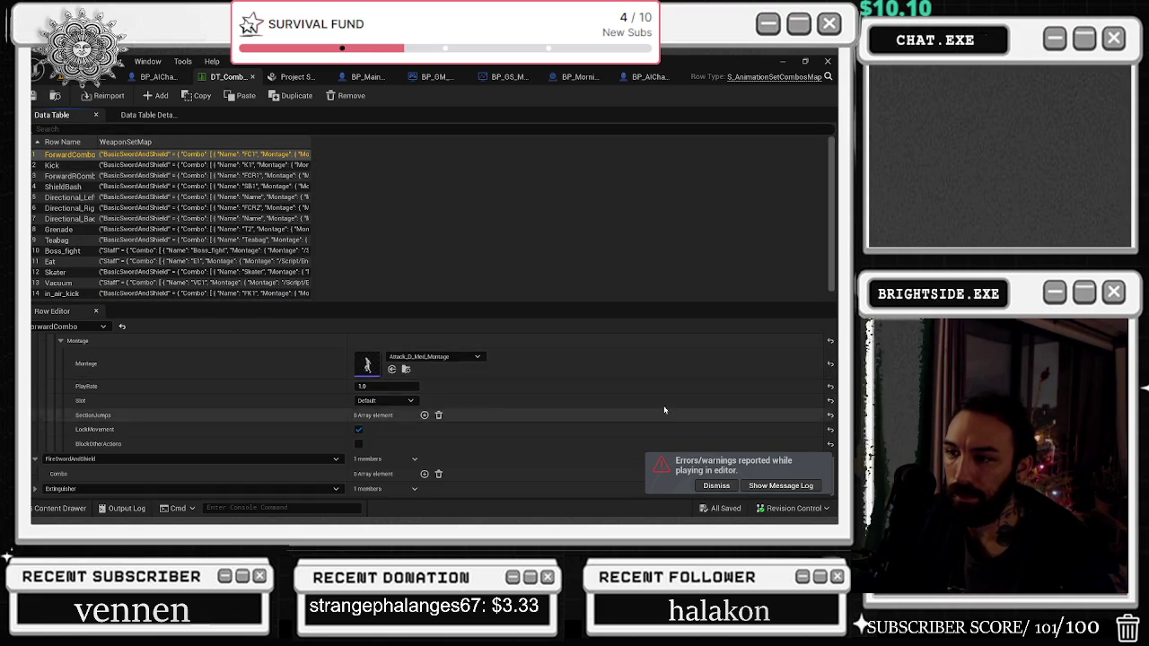
scroll(664, 402, down, 5)
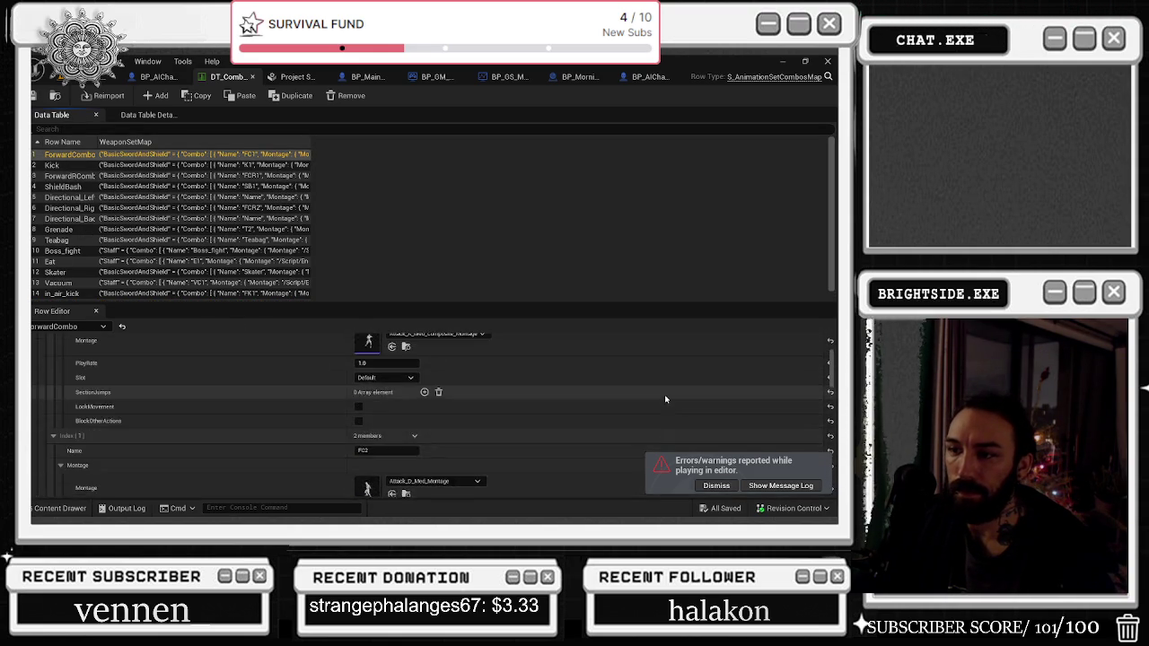
scroll(529, 391, up, 3)
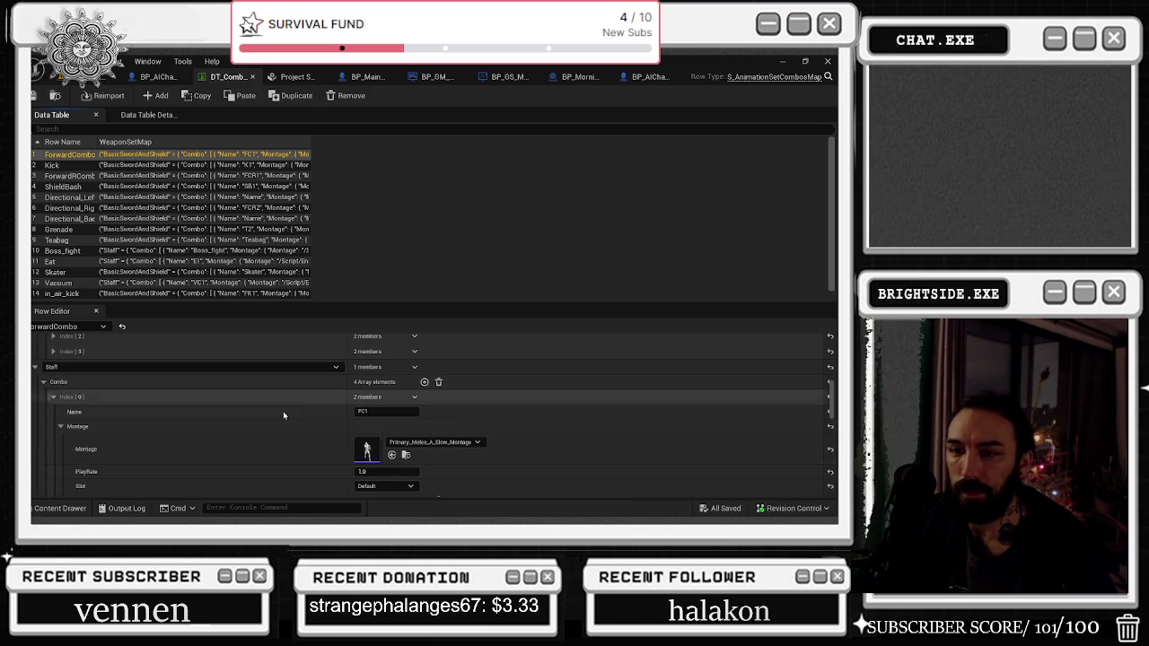
scroll(190, 413, up, 3)
Step: Expand the FC2 and FC4 montage entries, confirming FC4 uses Ninja_triple_punch_ATTACK_Combat_Duck_Montage
click(54, 406)
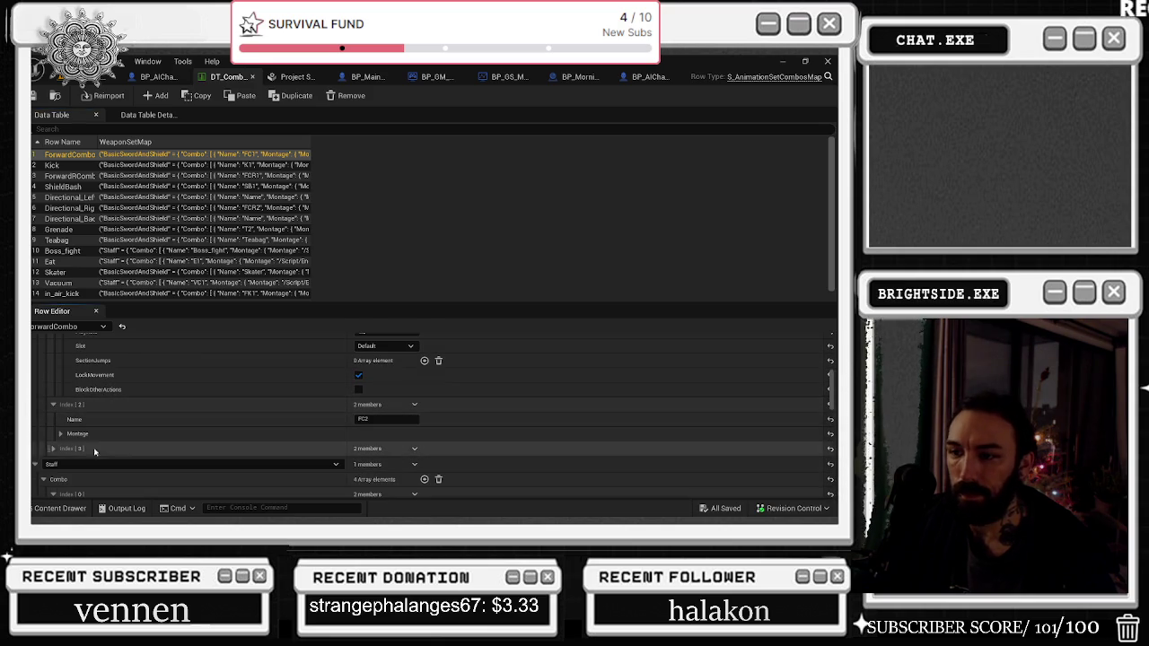
click(60, 434)
scroll(227, 446, down, 1)
scroll(227, 446, down, 5)
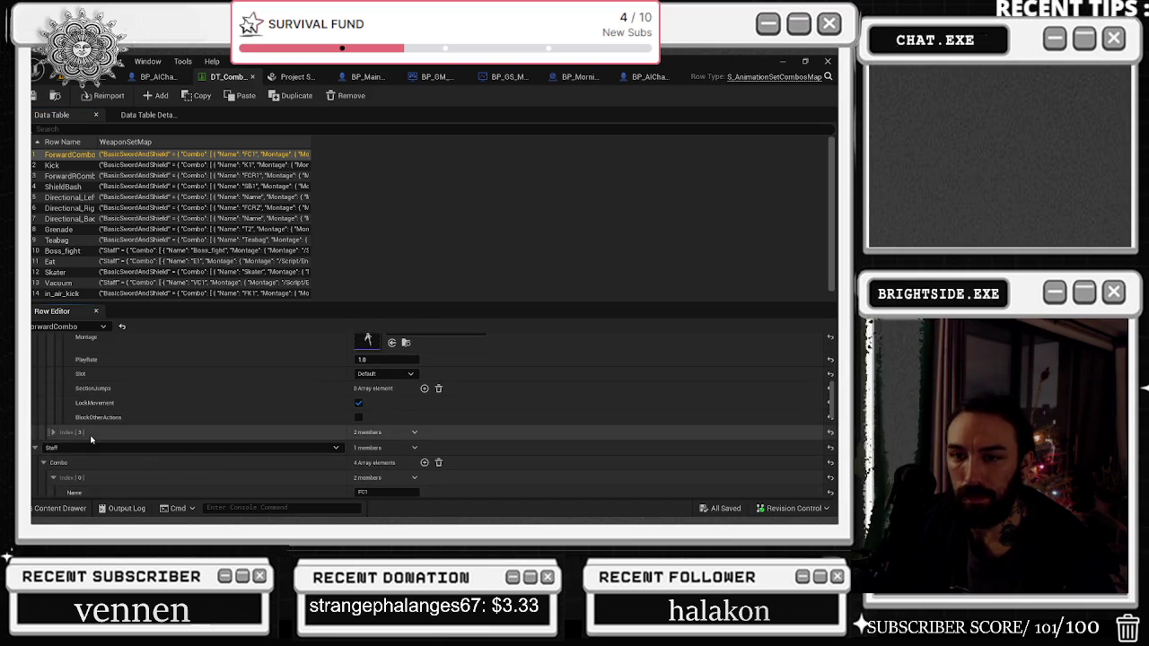
click(61, 377)
scroll(231, 405, up, 4)
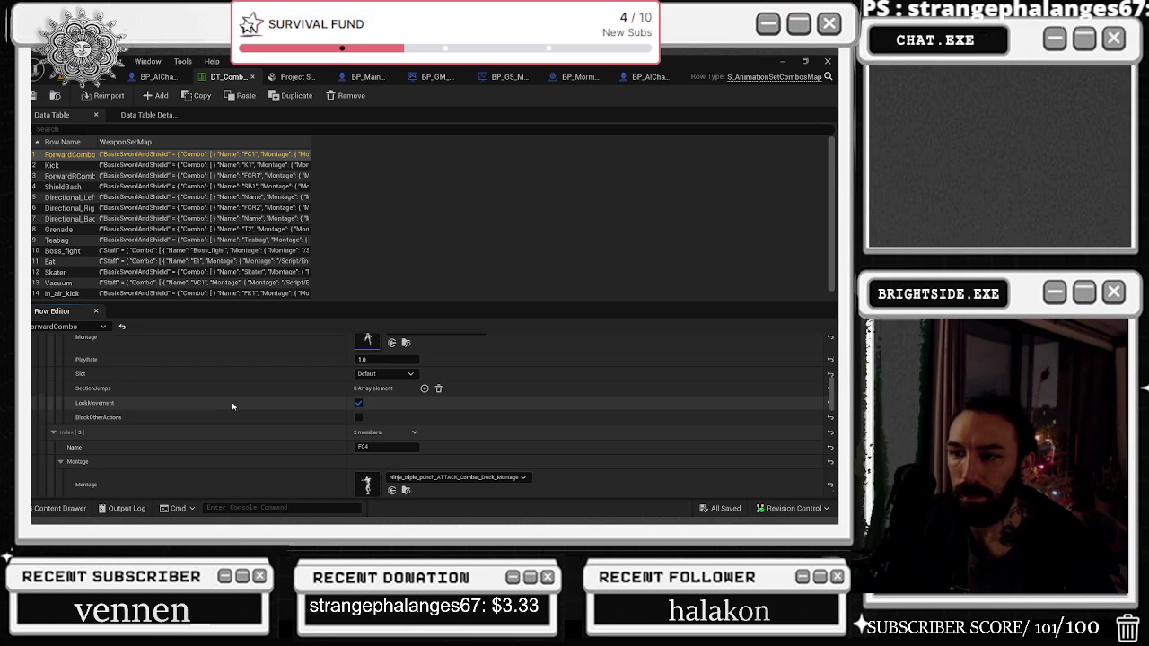
scroll(233, 407, down, 3)
scroll(226, 403, down, 2)
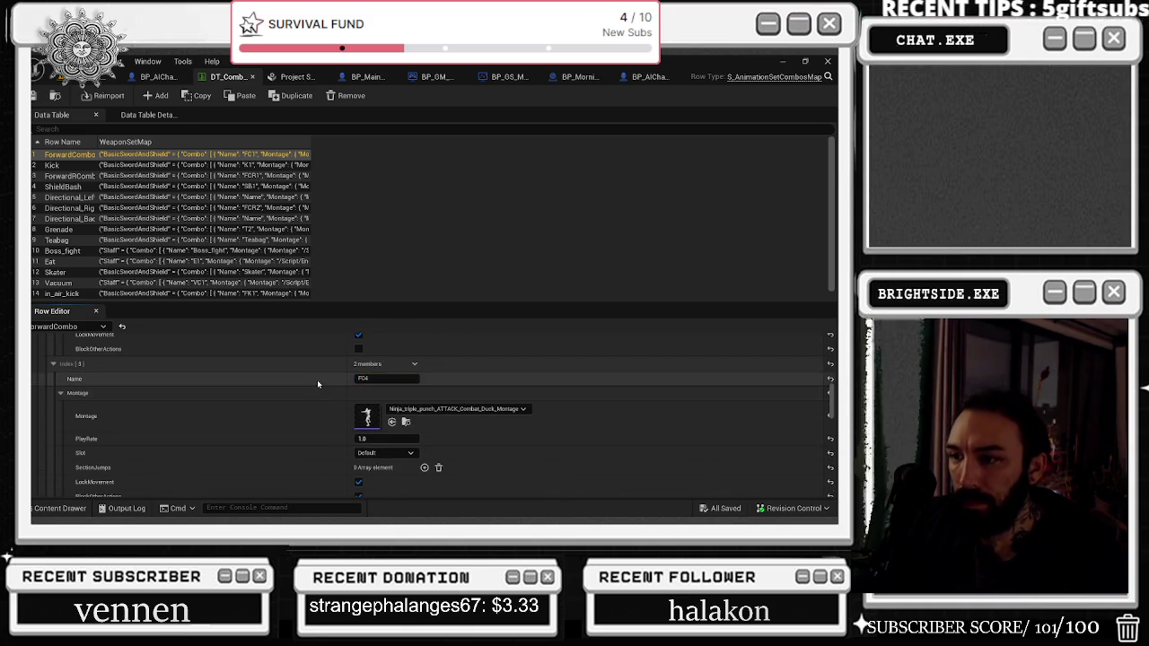
scroll(319, 384, down, 5)
scroll(319, 383, down, 5)
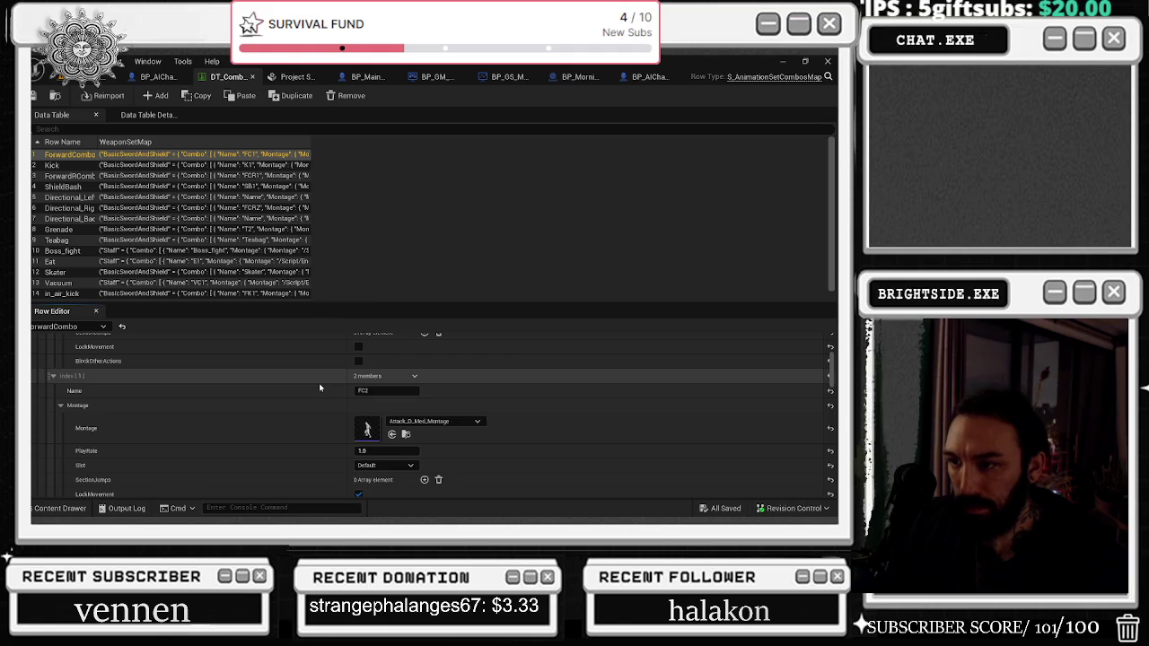
click(53, 392)
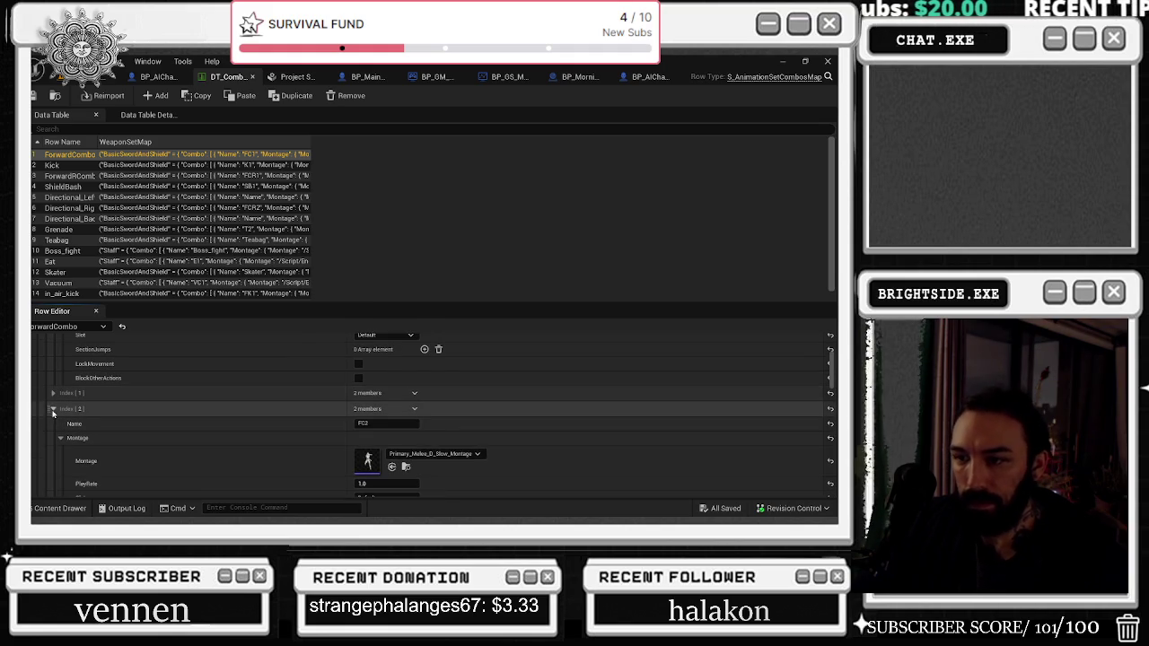
scroll(183, 416, down, 1)
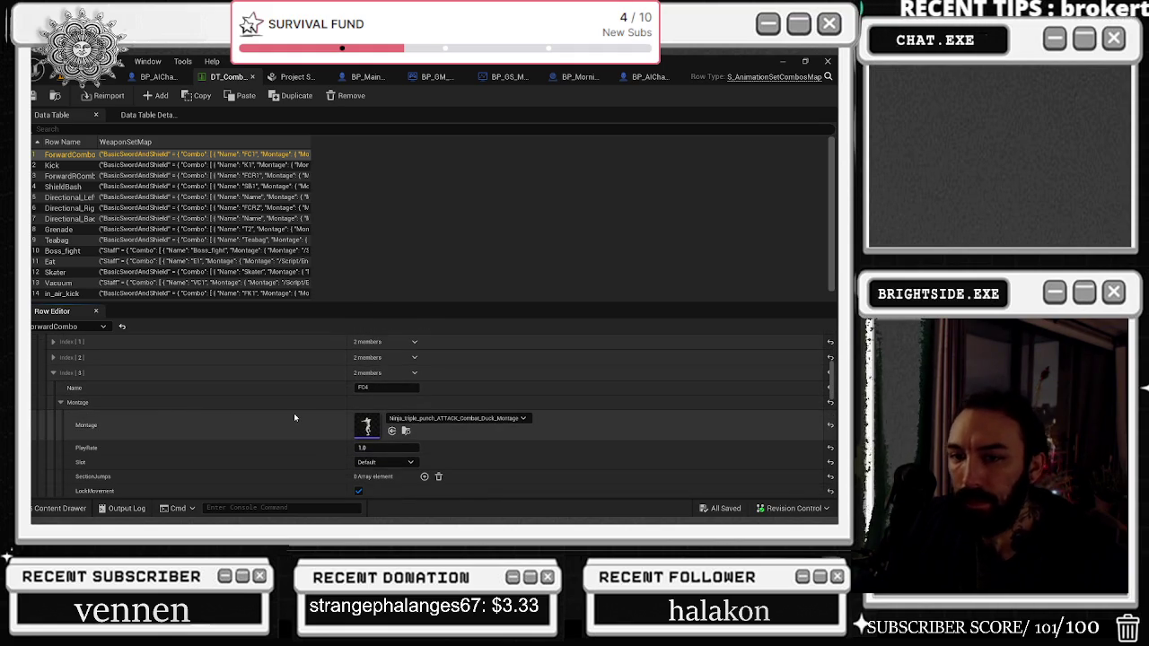
scroll(296, 413, down, 1)
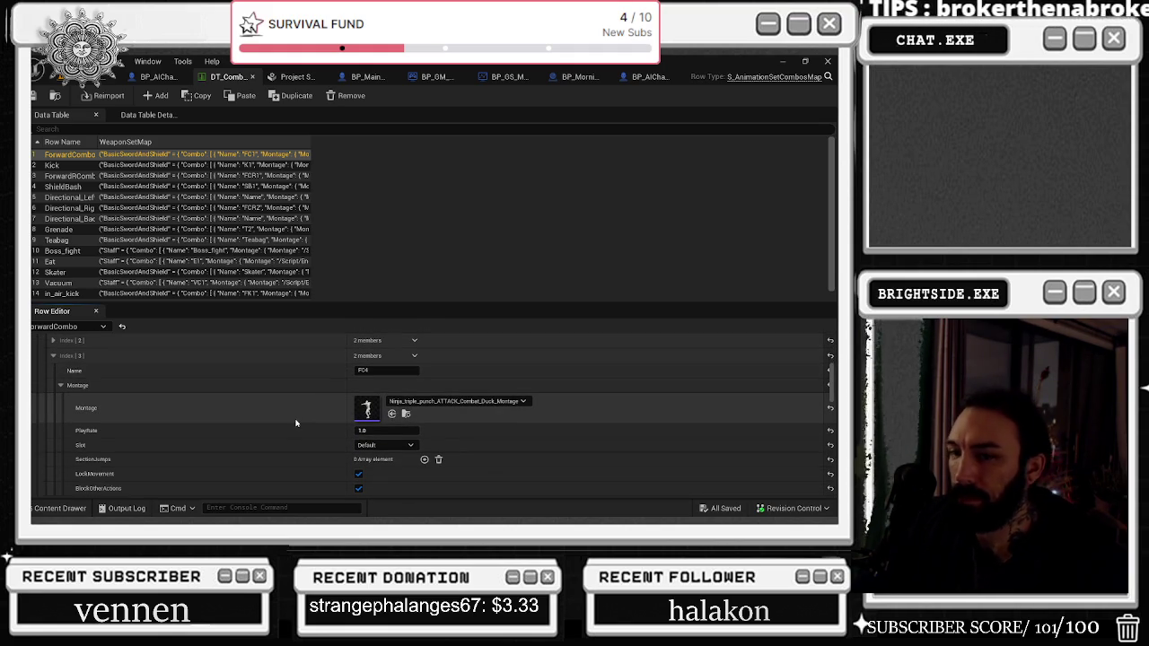
Step: Open the NS_punch_trail Niagara system from the Ninja triple punch montage's notify
double_click(368, 408)
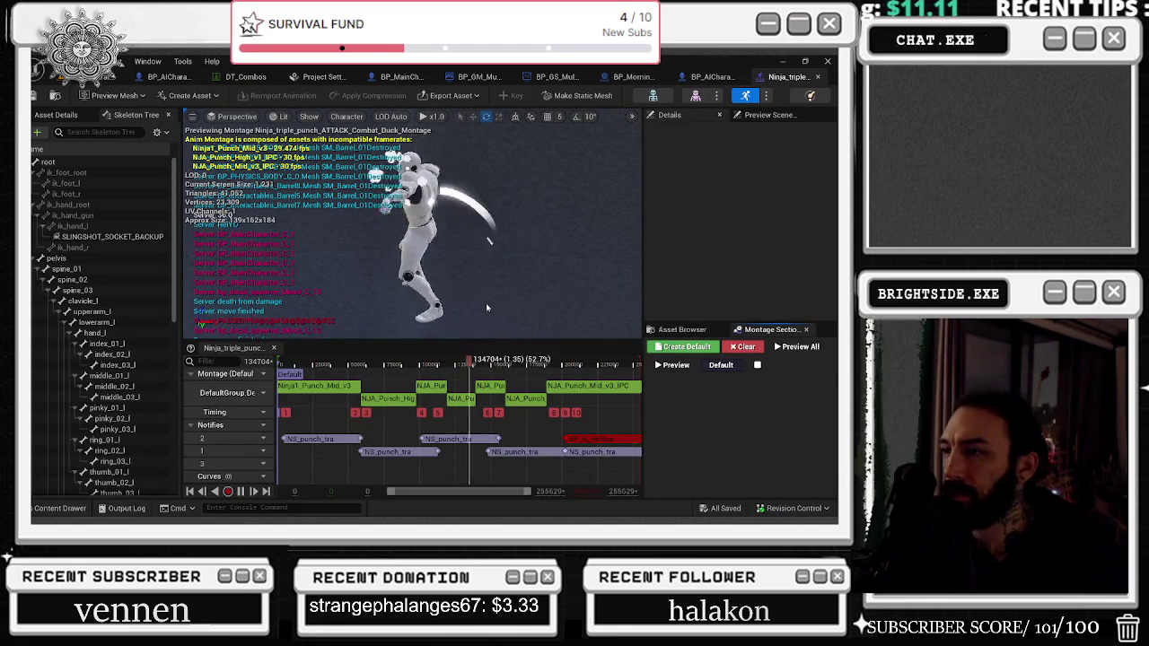
click(311, 438)
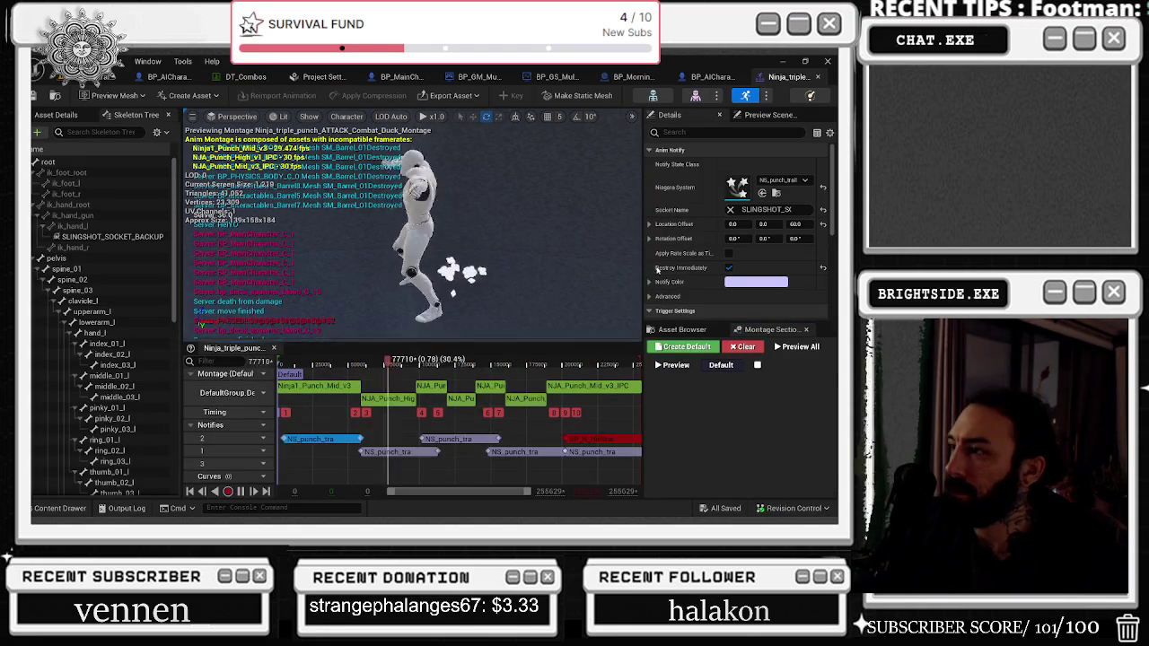
double_click(738, 196)
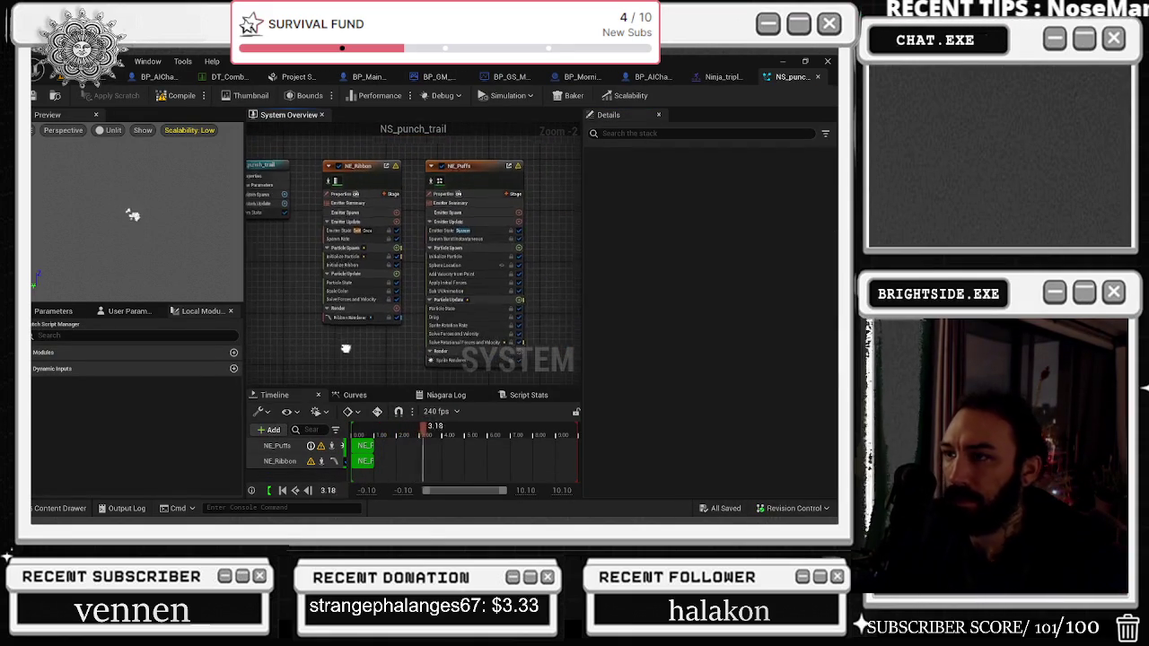
Step: Set NE_Ribbon's Ribbon Renderer Shape to Tube and save the system
click(362, 173)
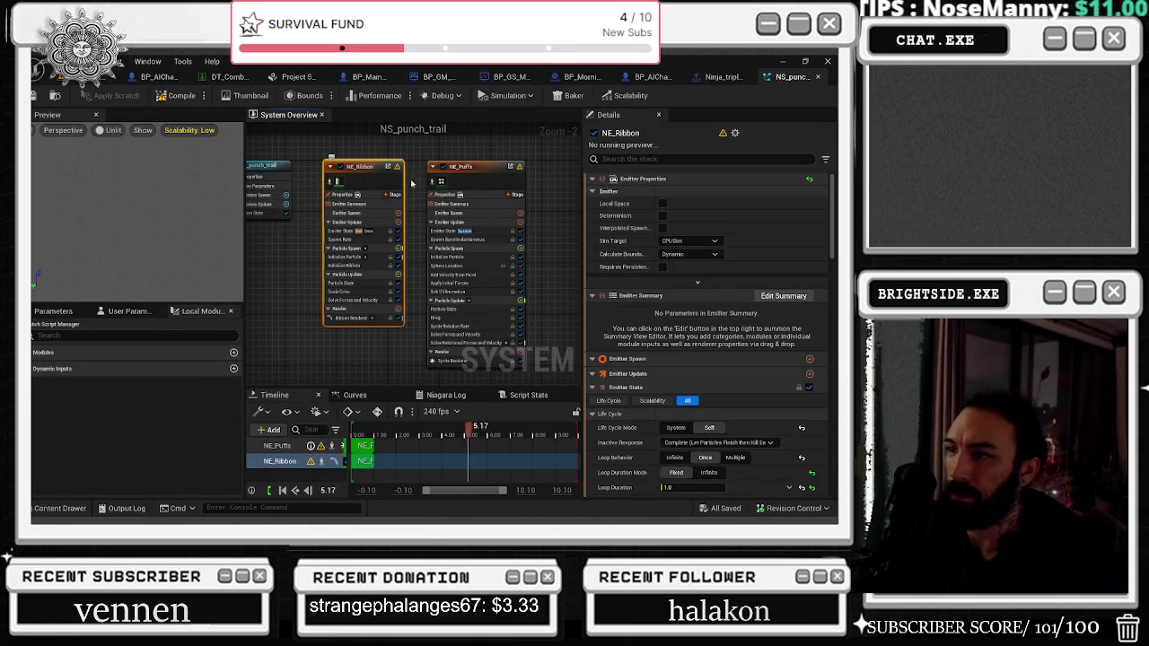
scroll(401, 212, up, 2)
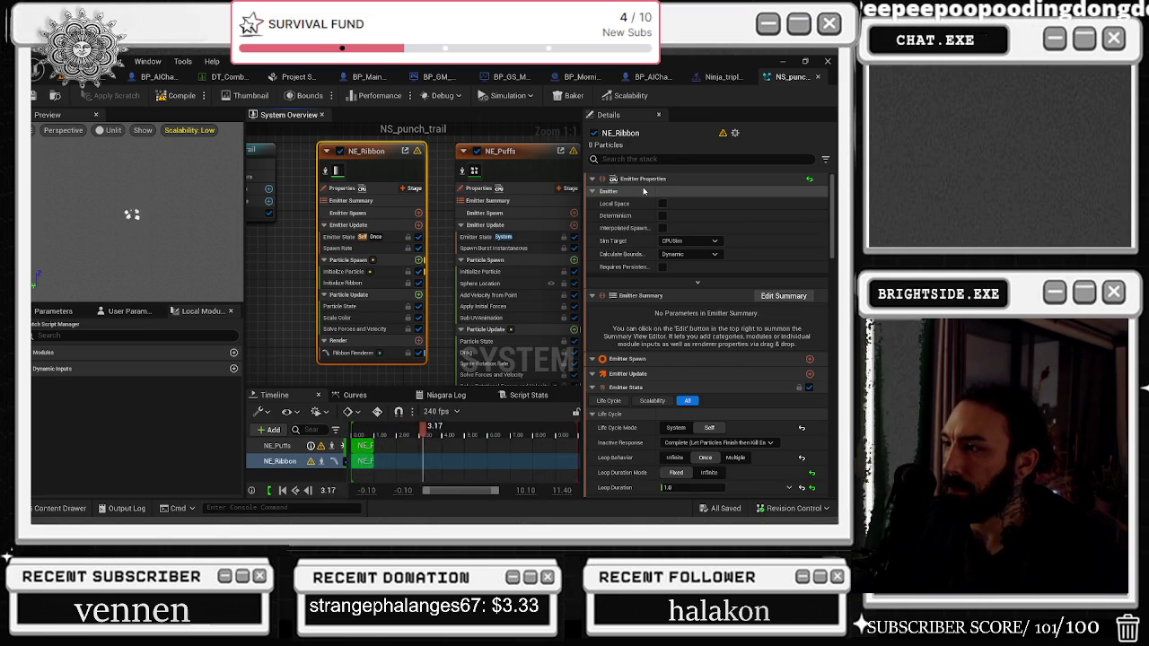
scroll(673, 269, down, 3)
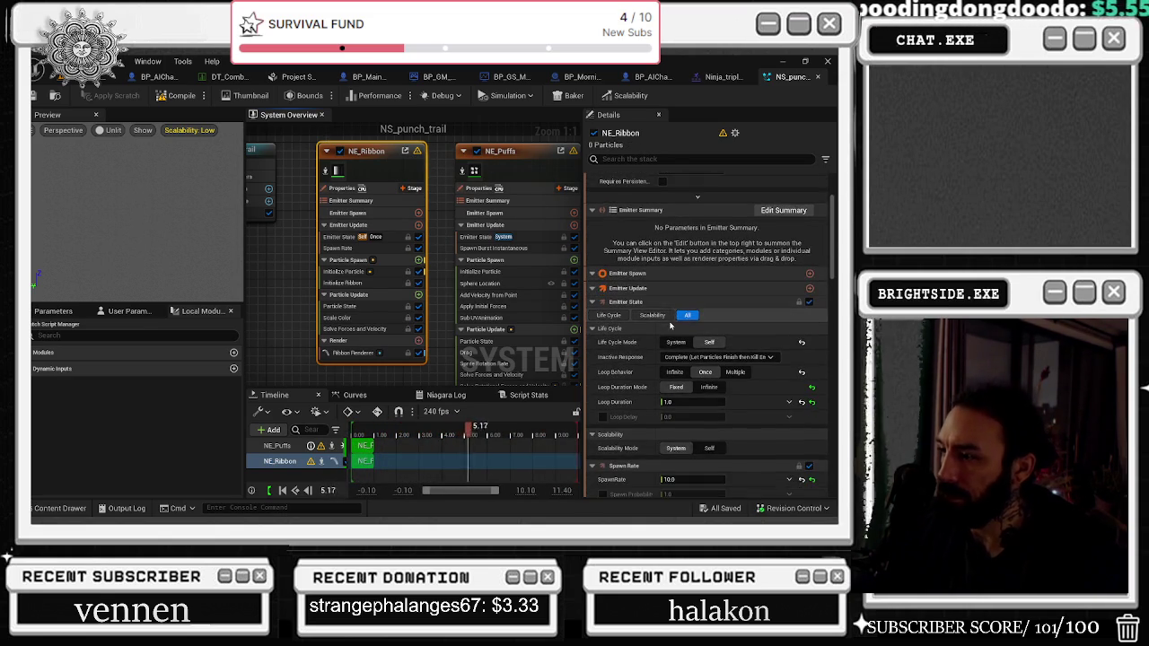
scroll(687, 285, down, 3)
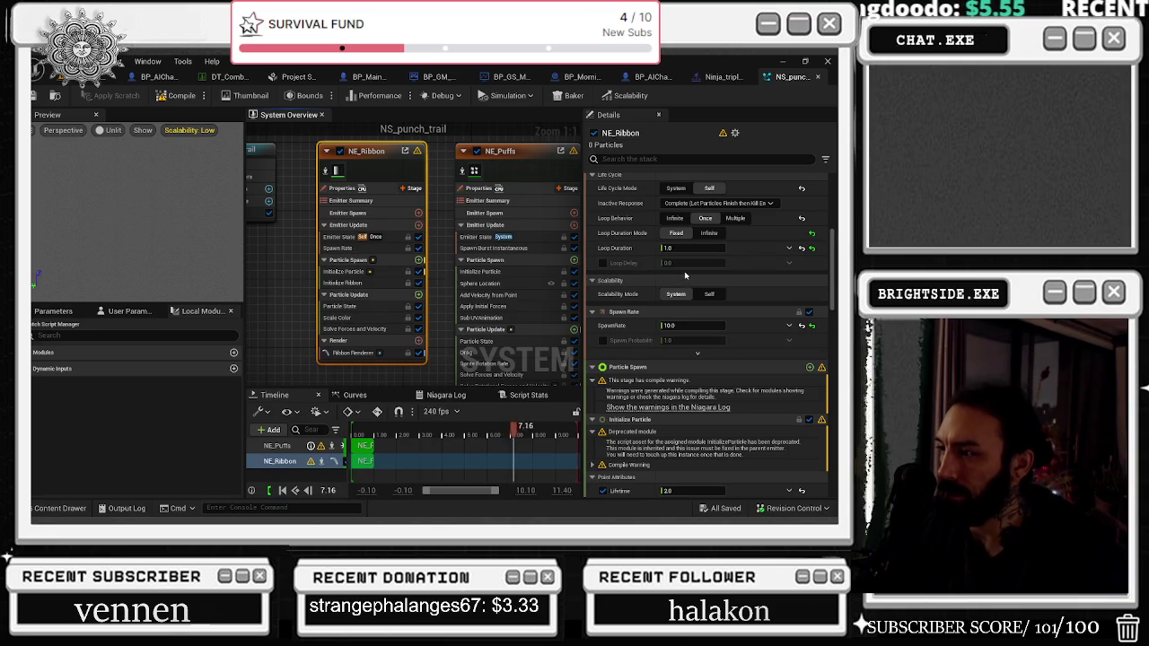
scroll(682, 287, down, 3)
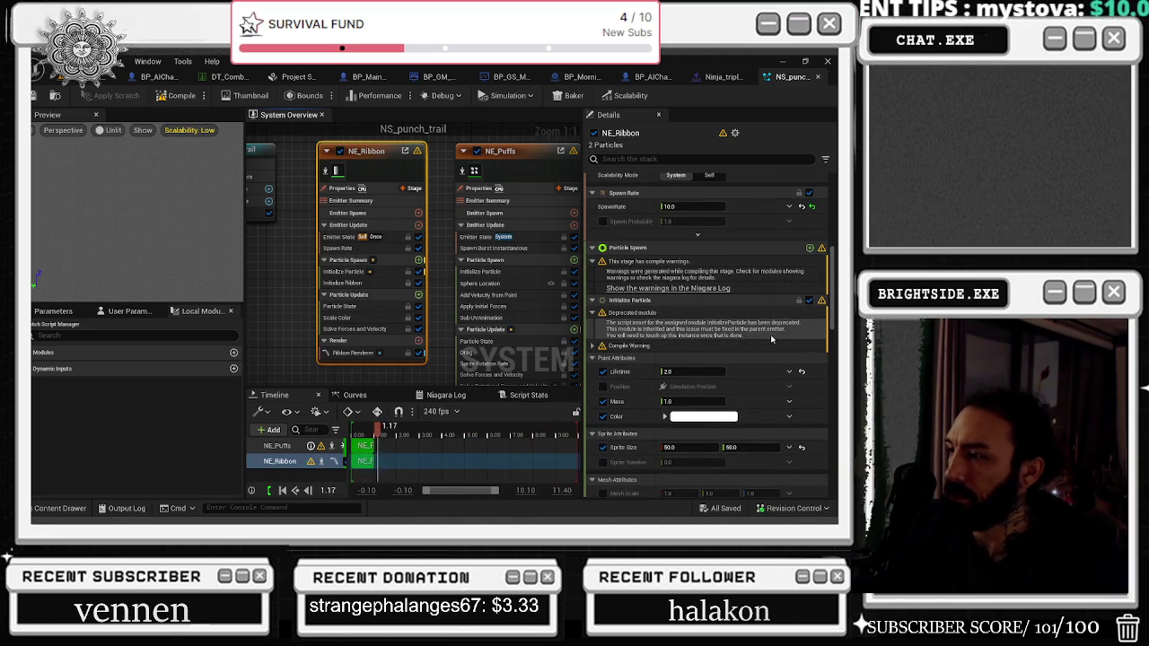
scroll(773, 337, down, 3)
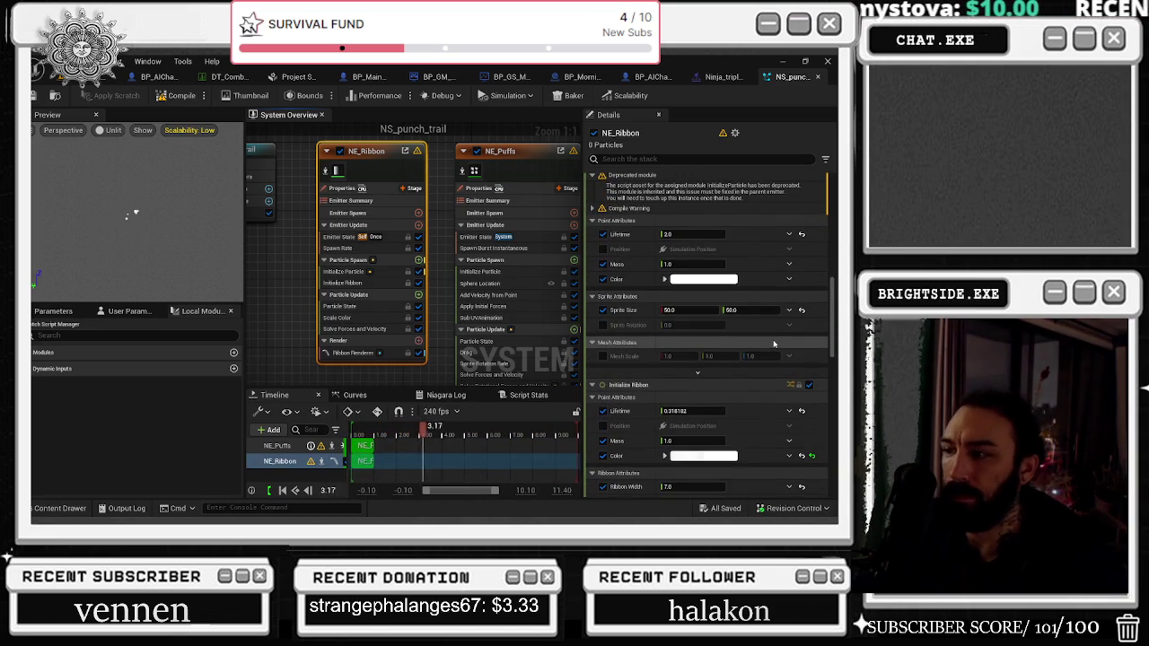
scroll(773, 344, down, 4)
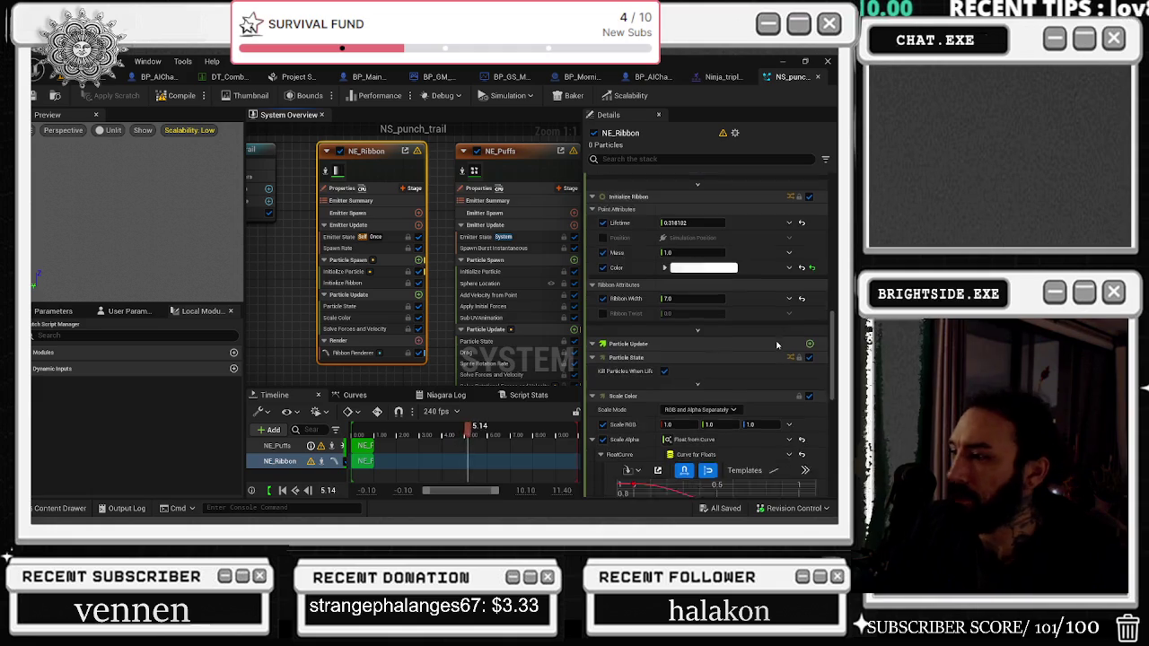
scroll(777, 344, down, 2)
scroll(777, 338, down, 5)
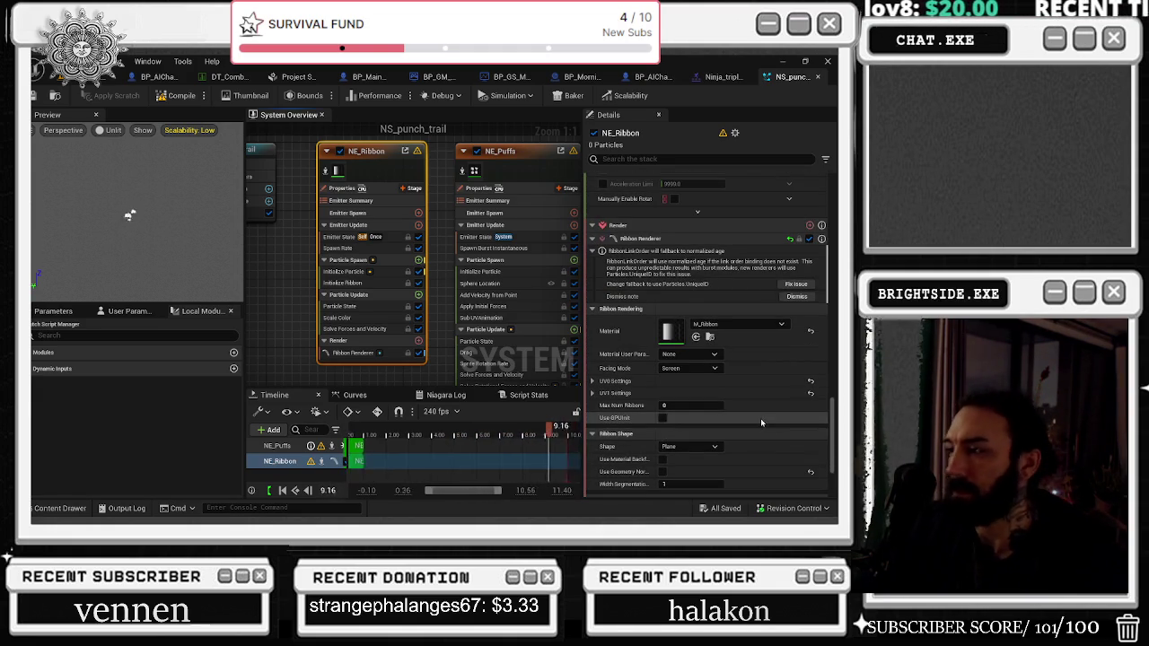
scroll(746, 388, down, 3)
scroll(746, 388, down, 1)
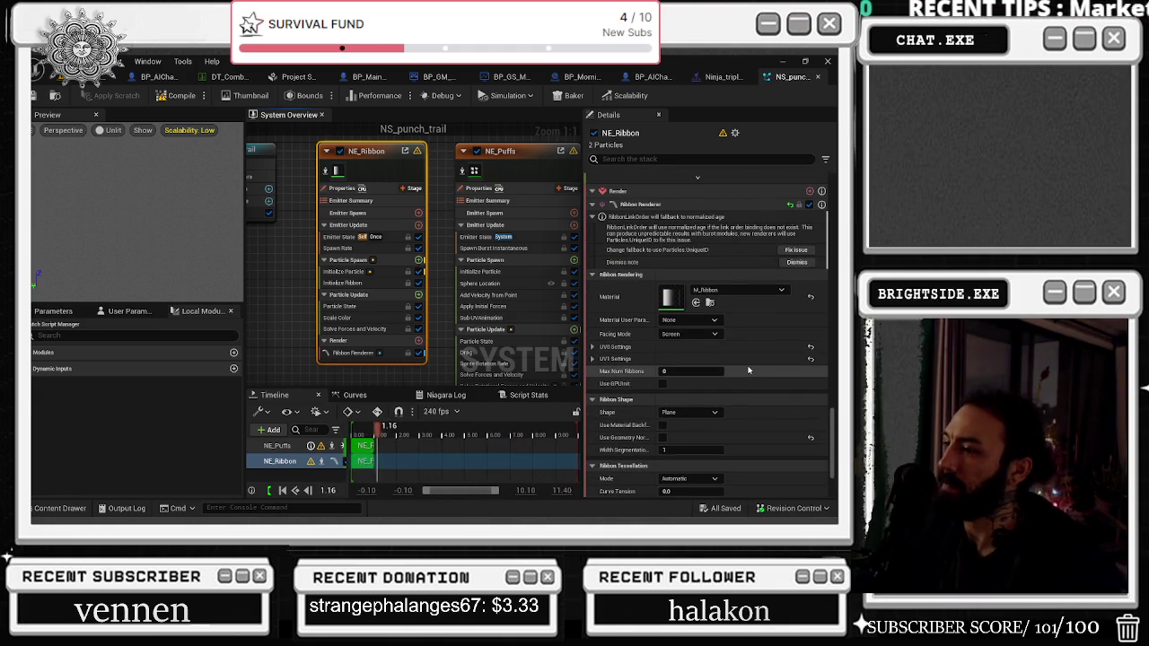
scroll(731, 364, down, 3)
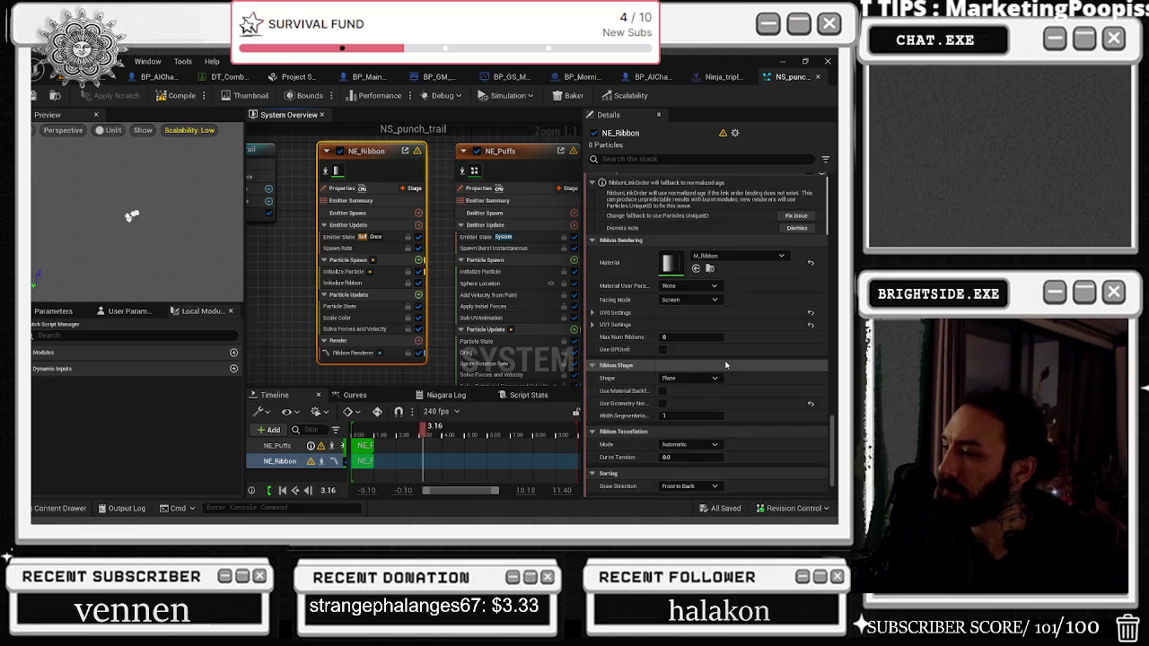
click(711, 361)
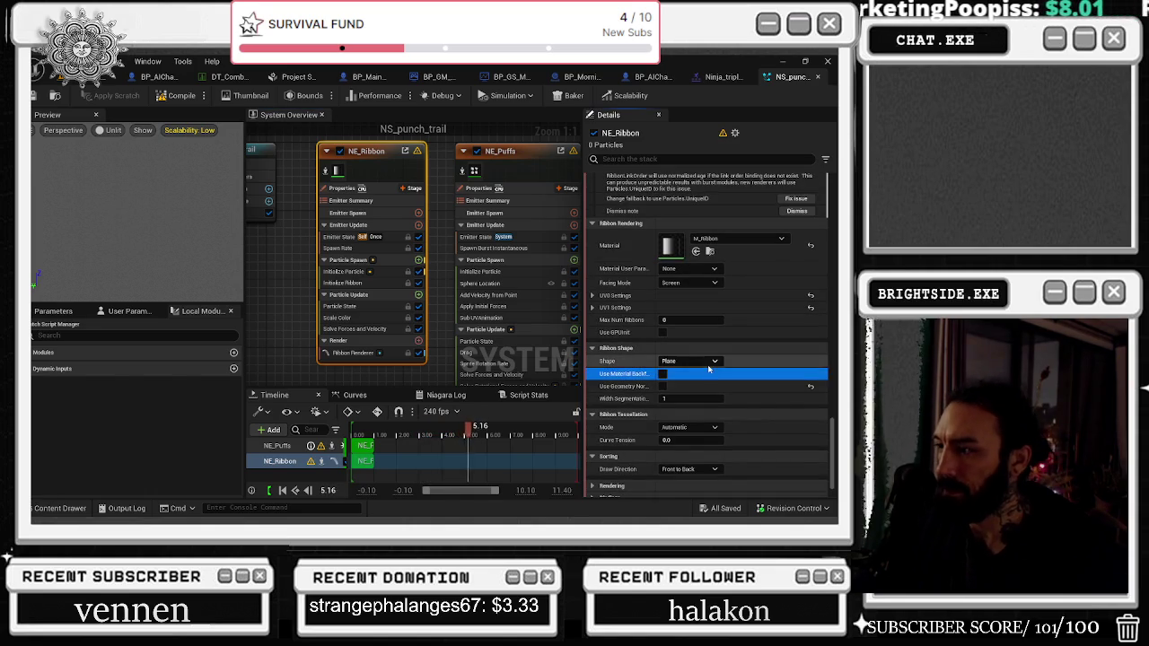
click(669, 390)
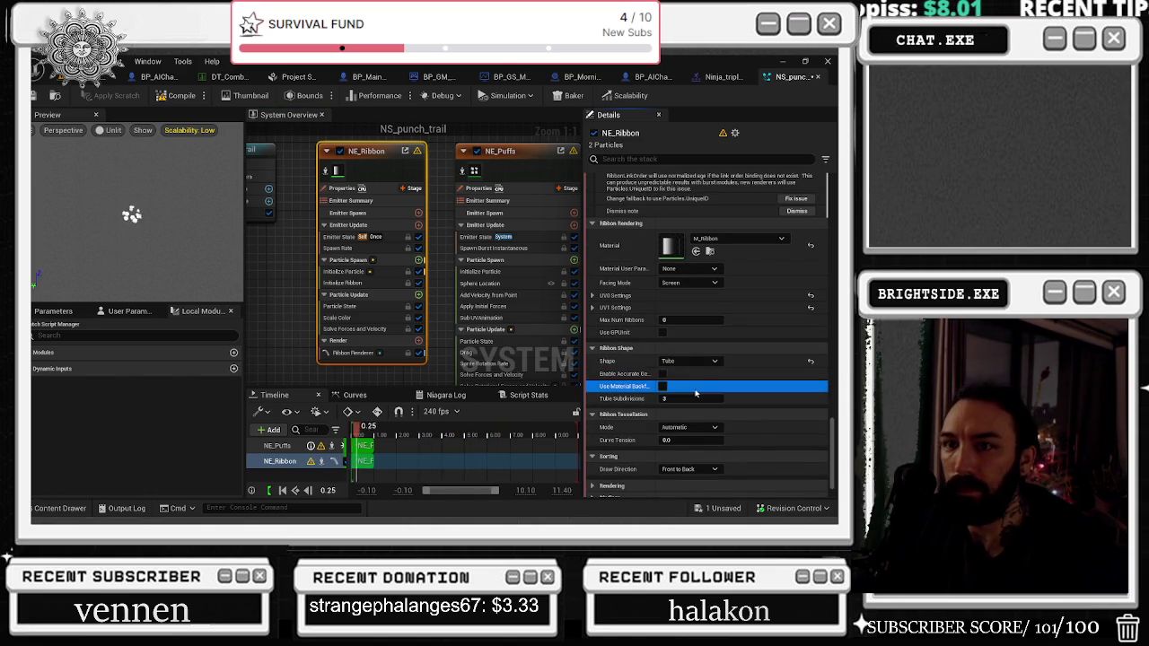
click(54, 95)
Step: Filter NE_Puffs' settings for 'SHADW', untick Cast Shadows, and save
click(714, 81)
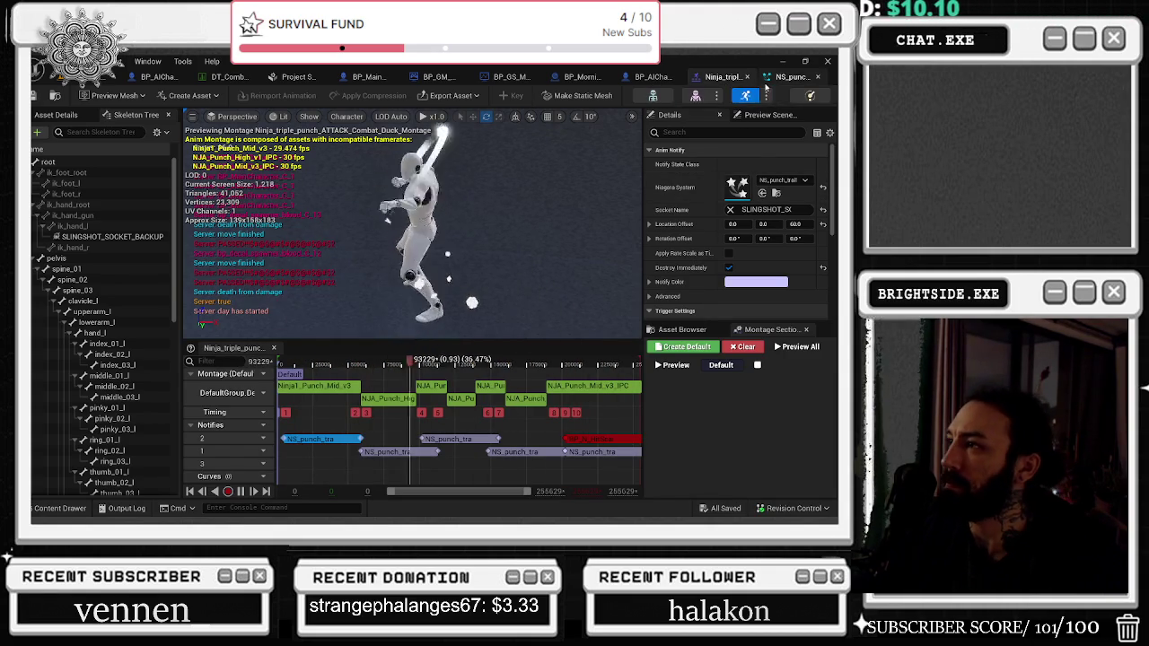
click(793, 76)
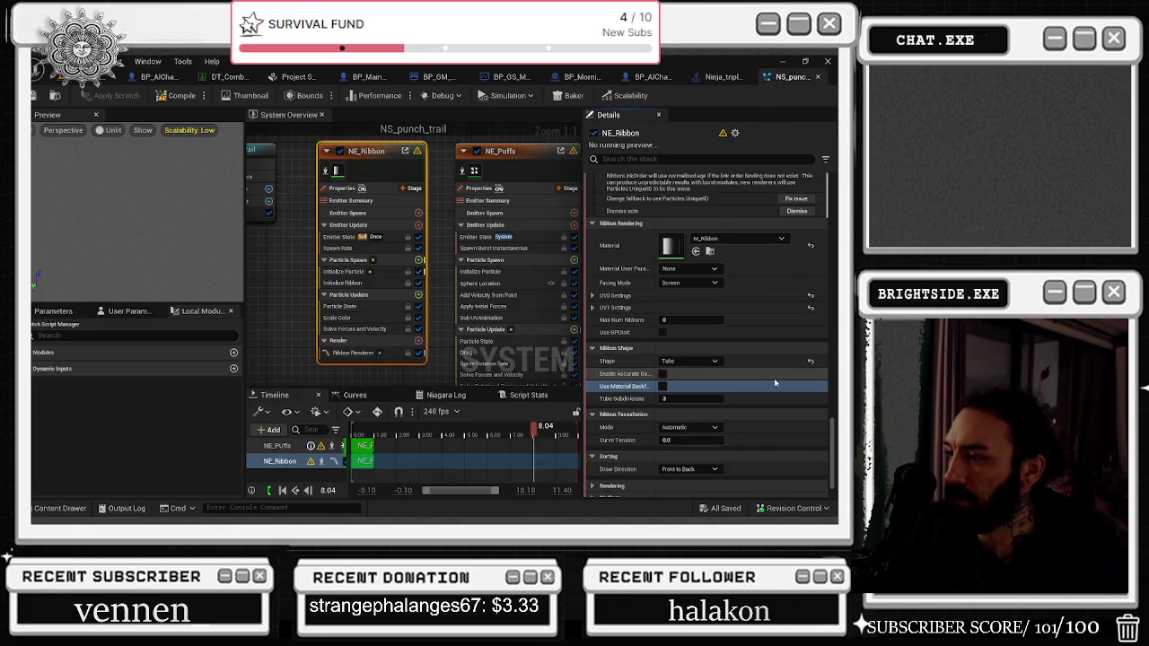
scroll(750, 412, down, 1)
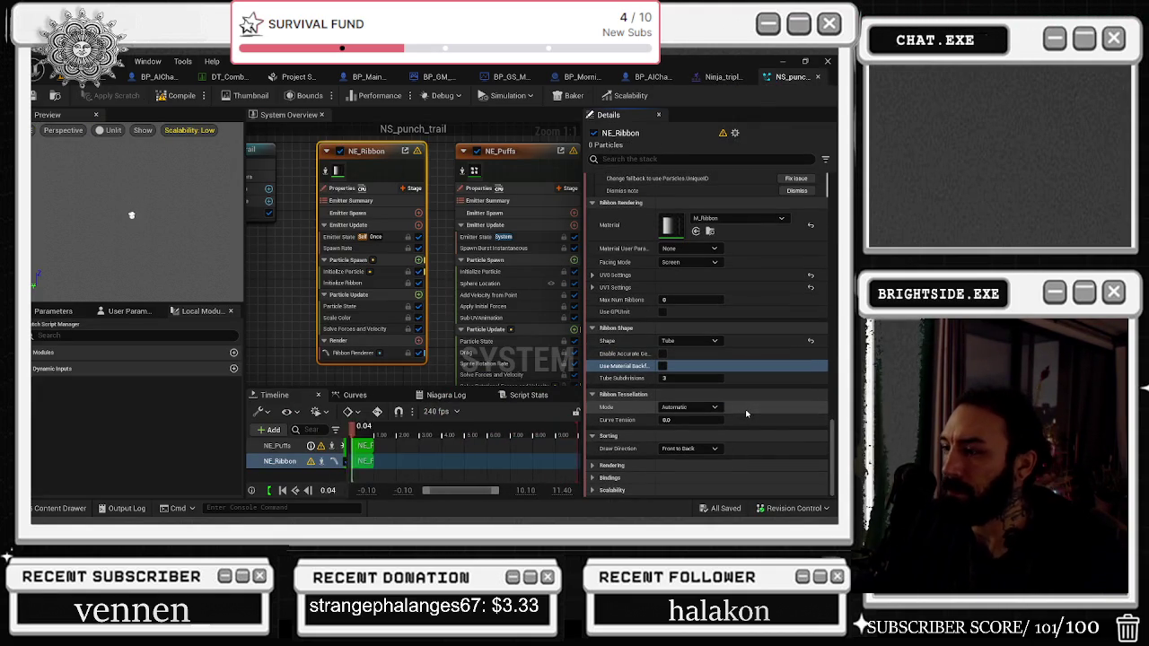
click(612, 465)
scroll(629, 465, down, 2)
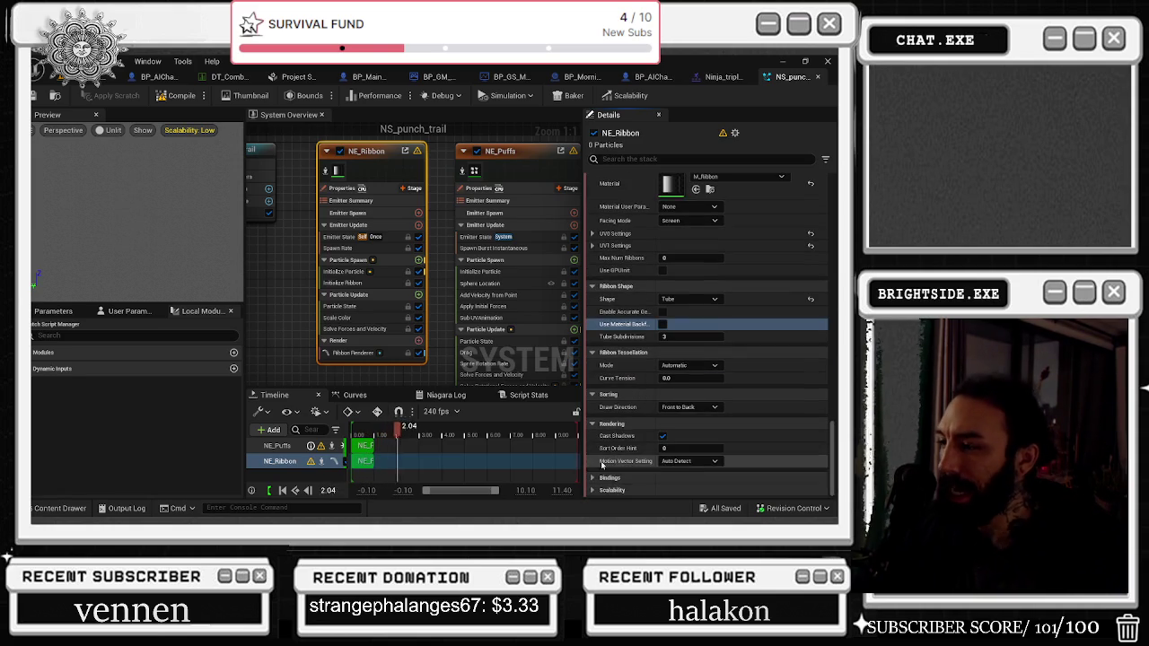
click(466, 352)
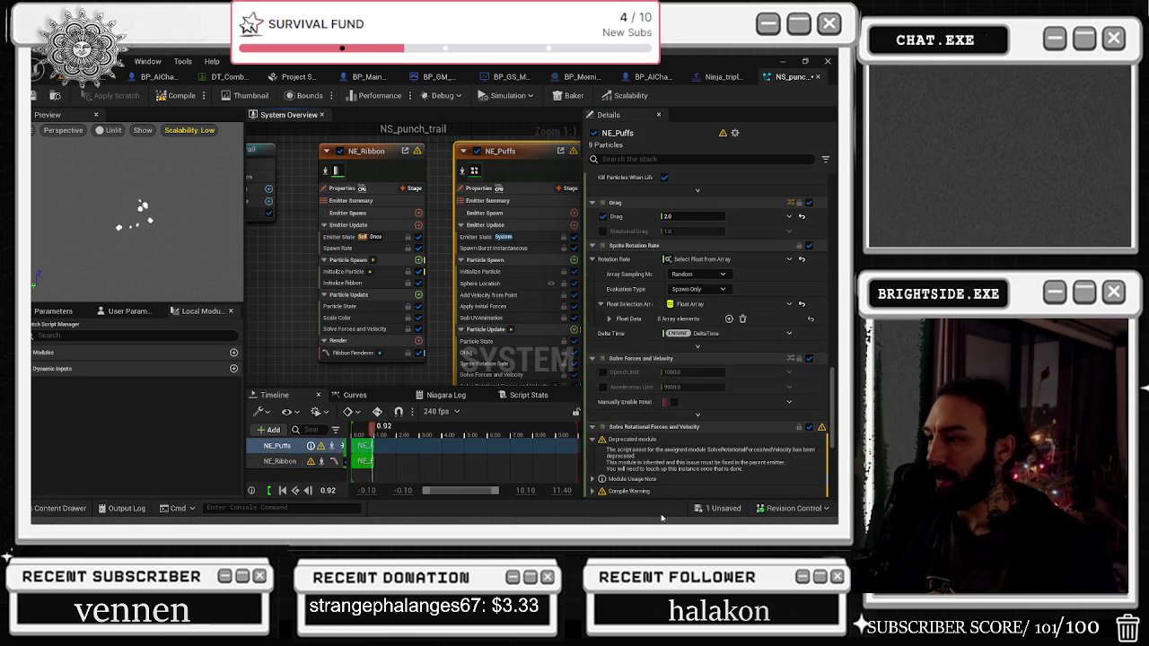
click(683, 159)
text(S)
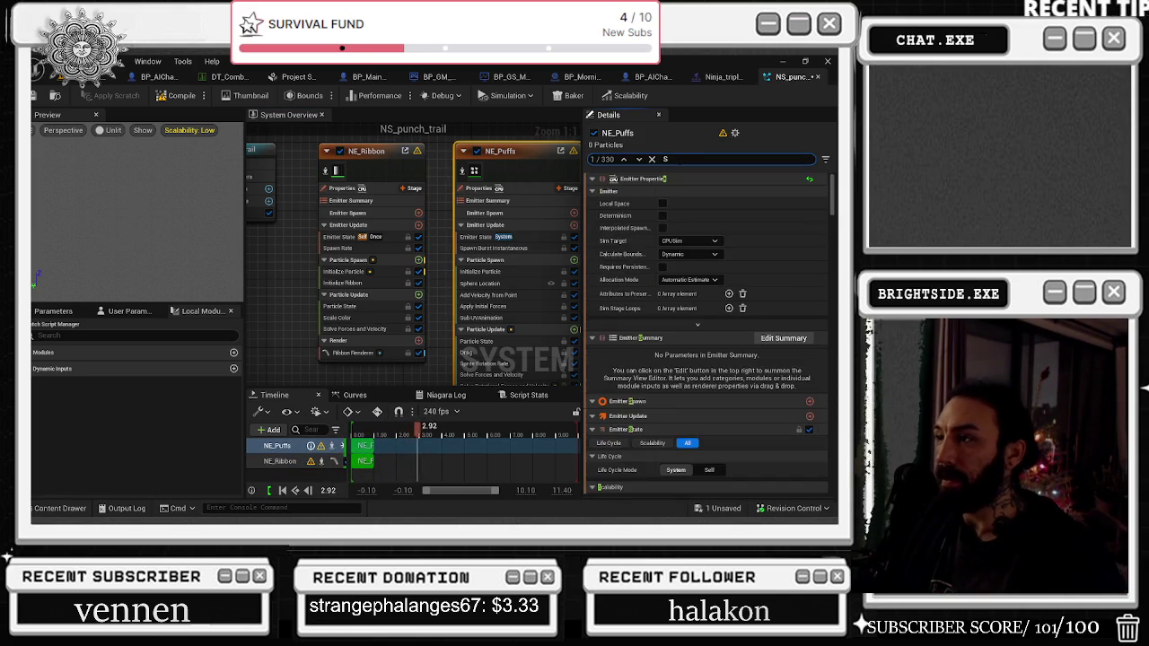
text(HADW)
click(662, 347)
key(ctrl+s)
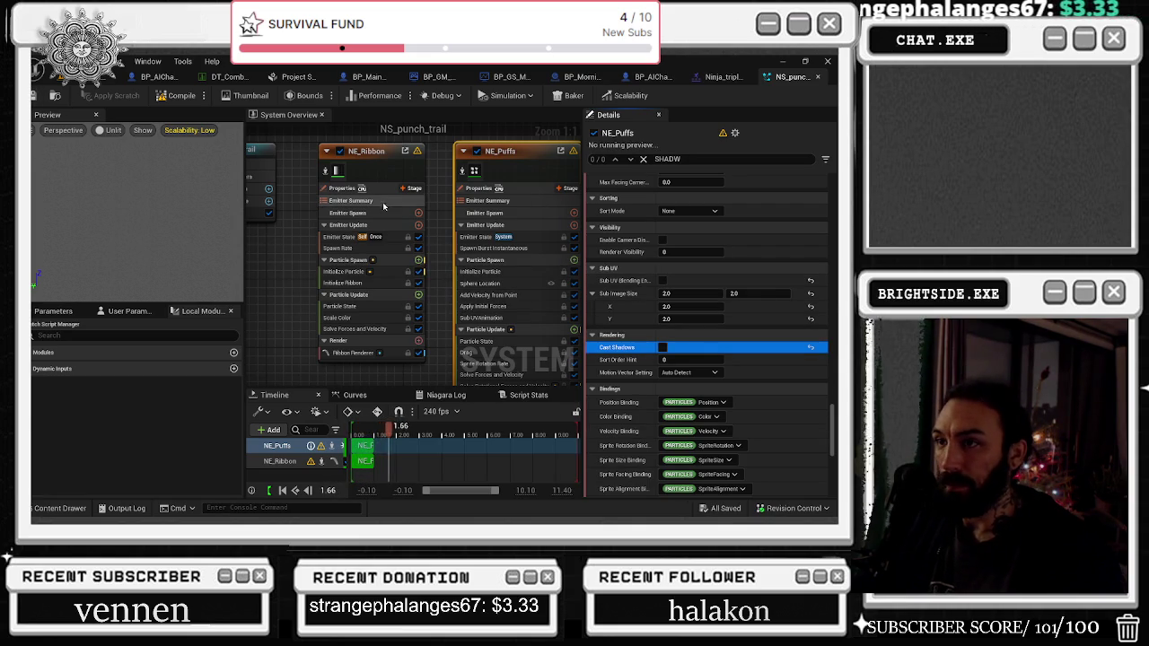
Step: Review NE_Ribbon's filtered shadow and scalability settings and save the system
click(373, 161)
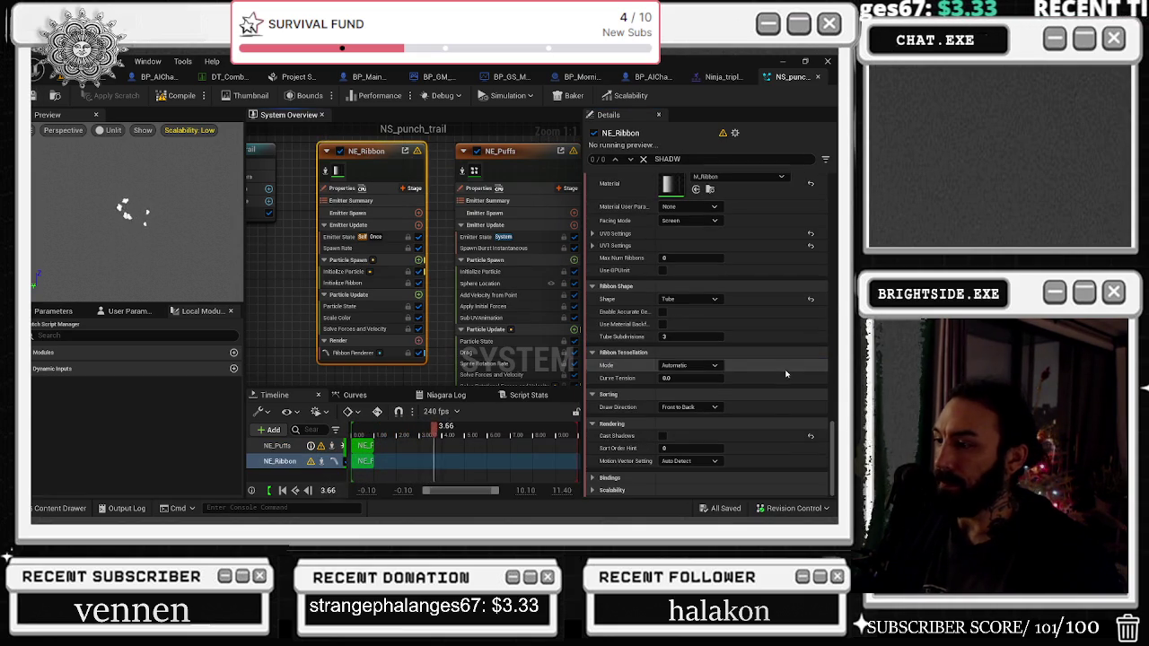
click(612, 490)
scroll(650, 475, down, 1)
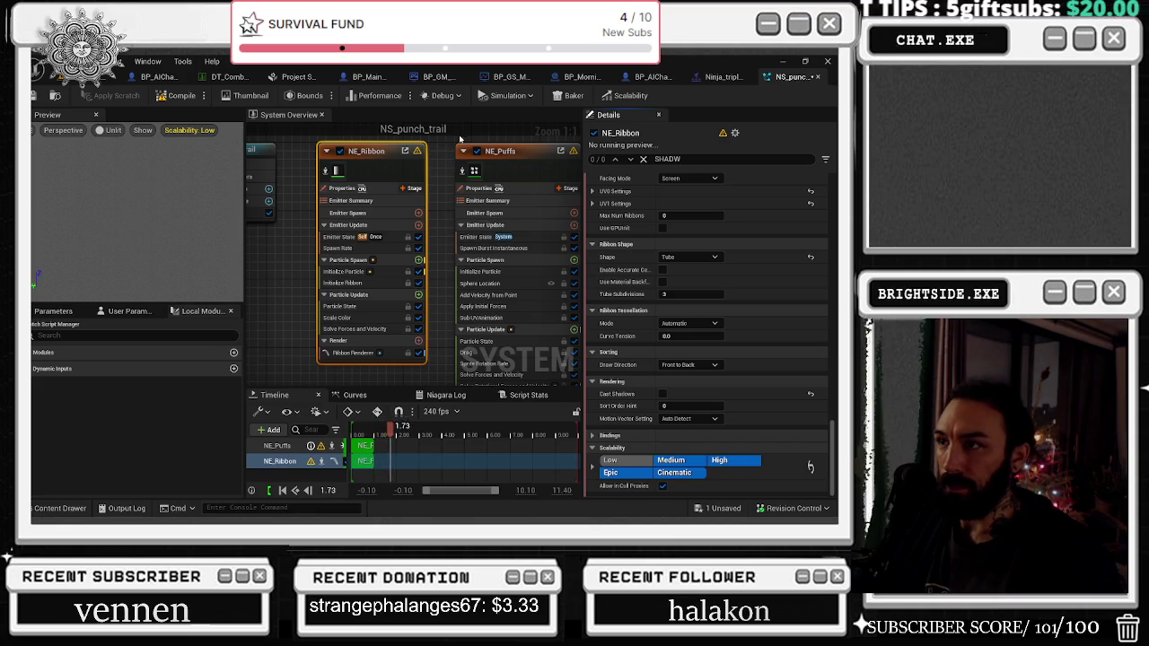
key(ctrl+s)
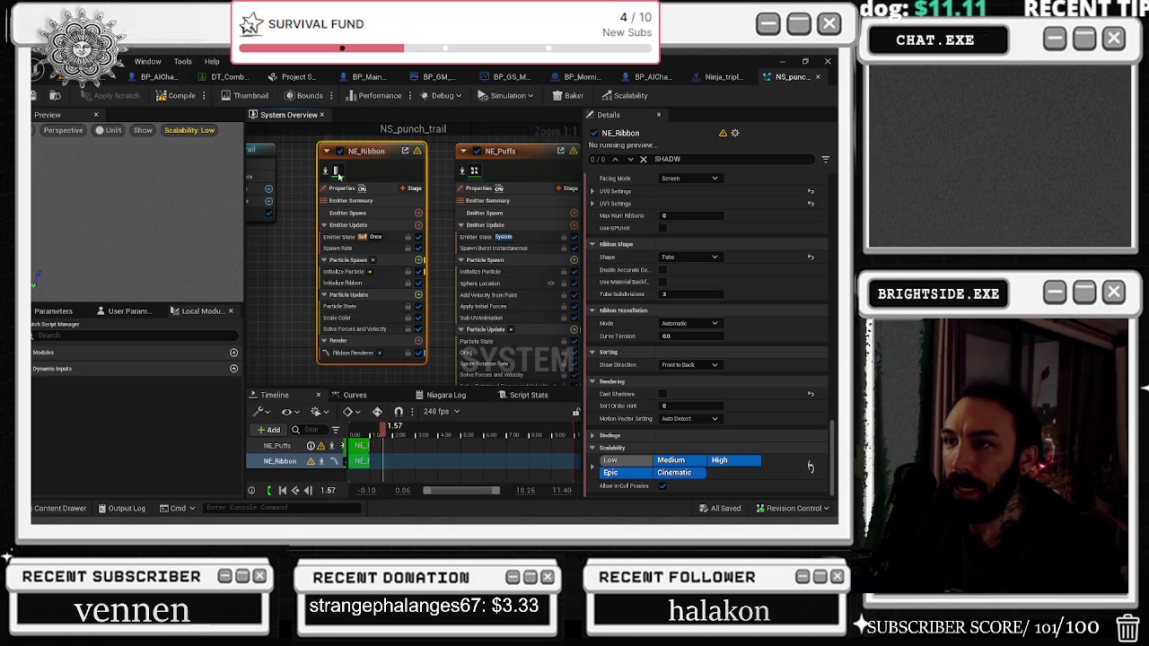
Step: Open the M_Ribbon material from NE_Ribbon's ribbon renderer
click(368, 200)
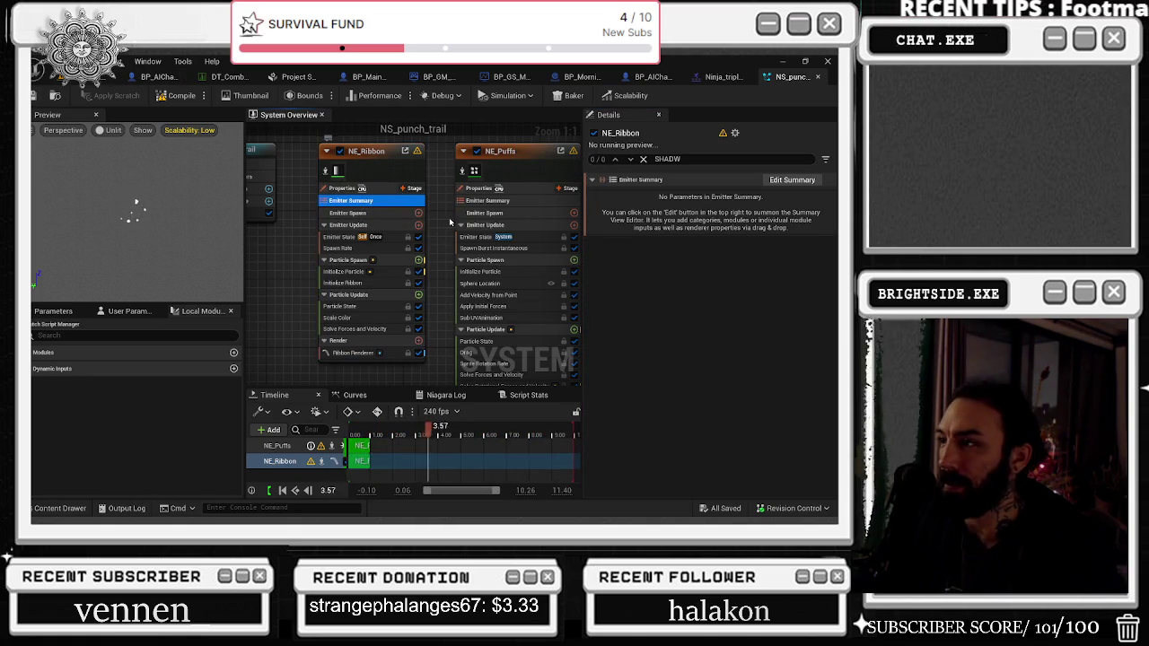
click(339, 171)
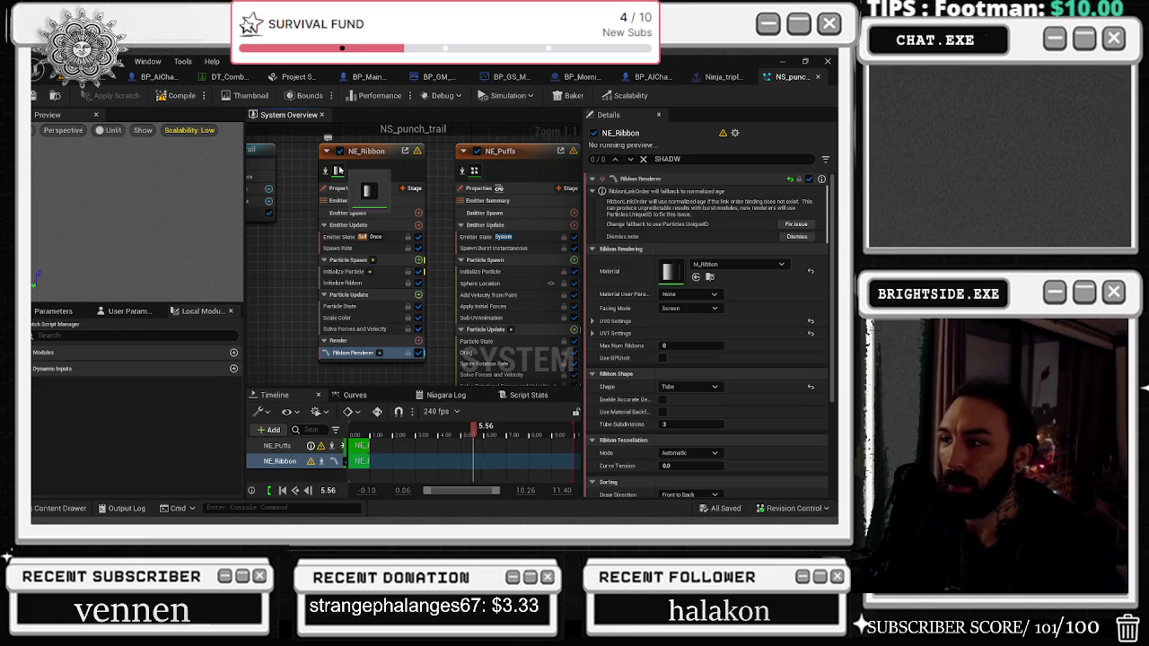
double_click(669, 271)
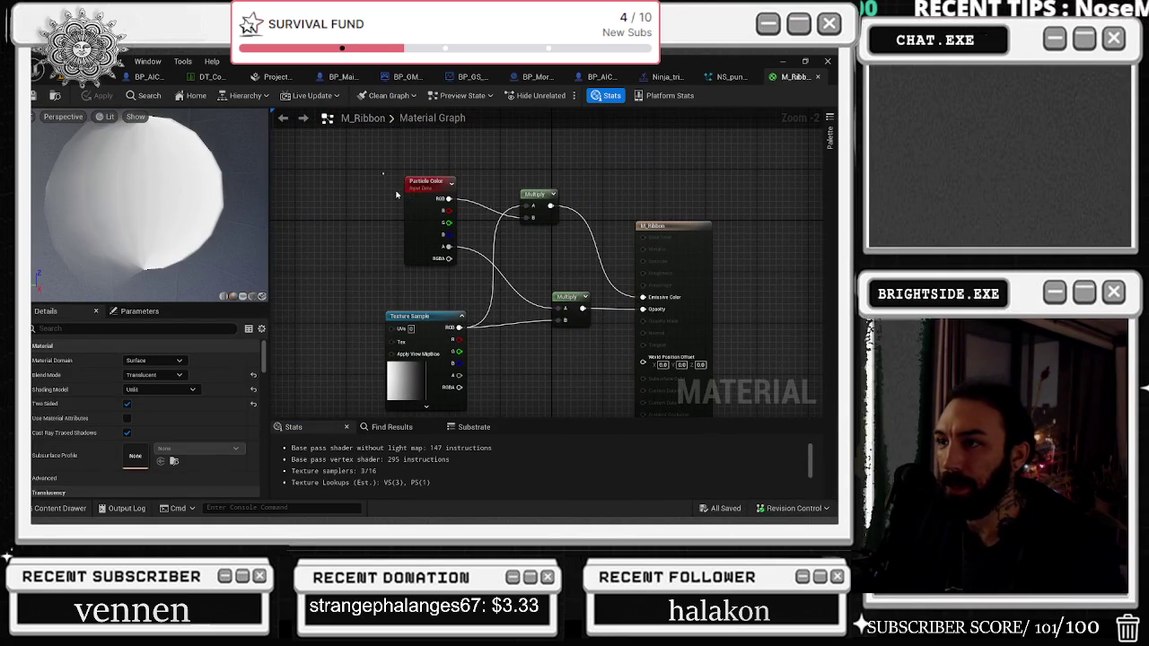
Step: Inspect M_Ribbon's Texture Sample, Particle Color, Multiply nodes and overall material properties
click(382, 176)
click(400, 316)
click(431, 229)
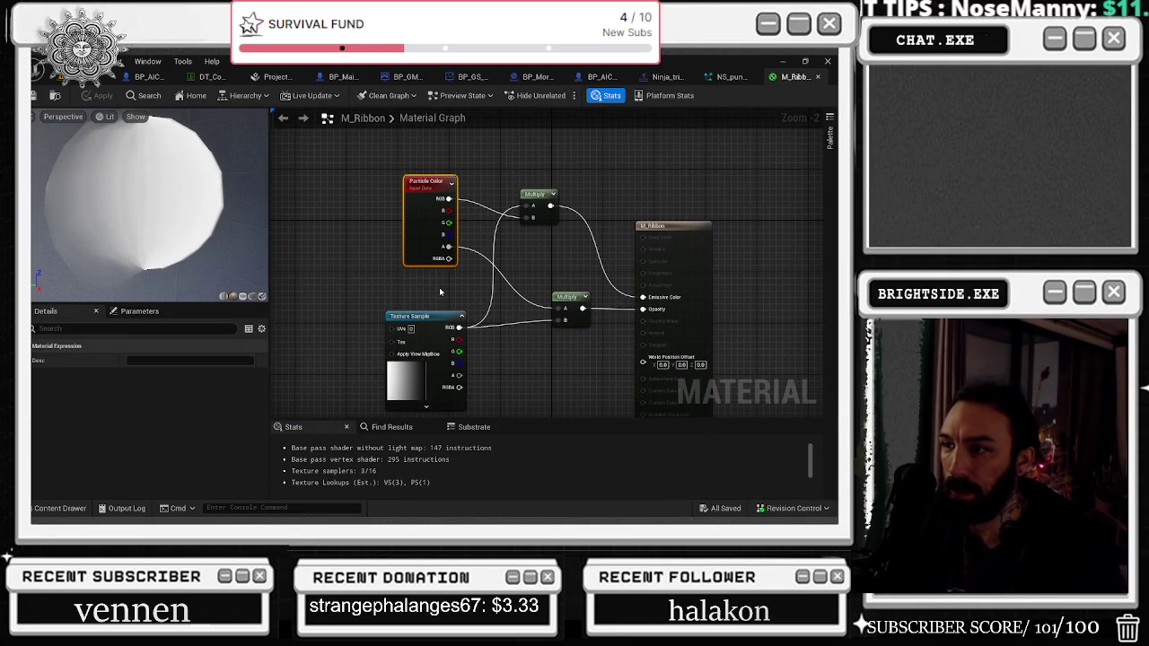
click(535, 197)
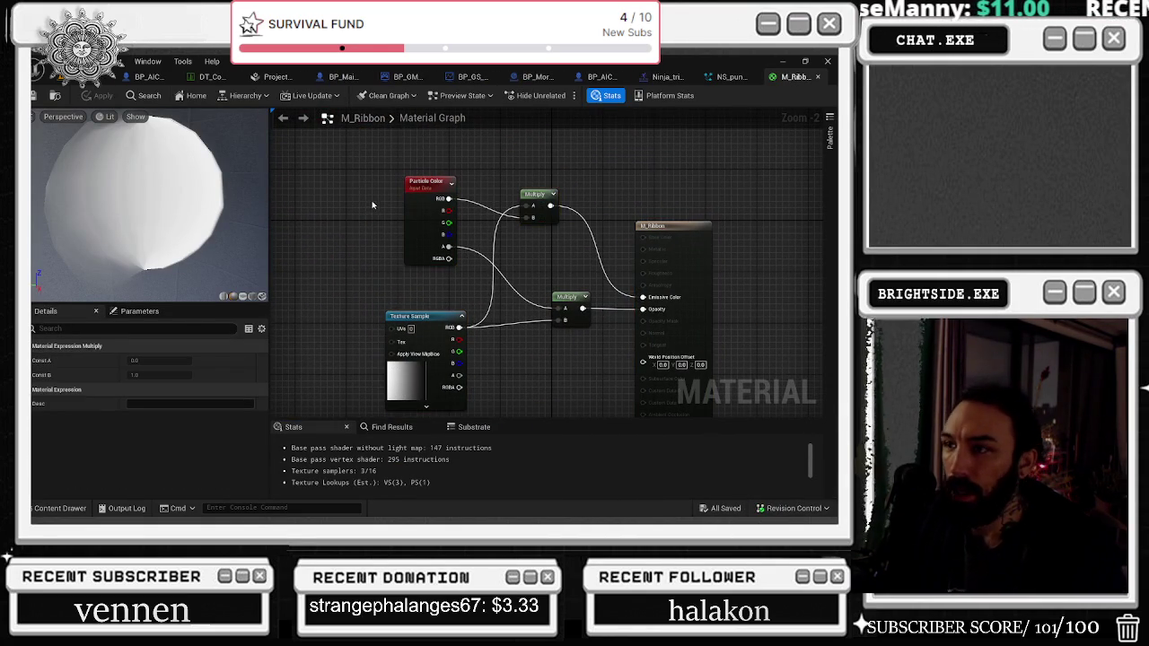
click(427, 193)
click(428, 317)
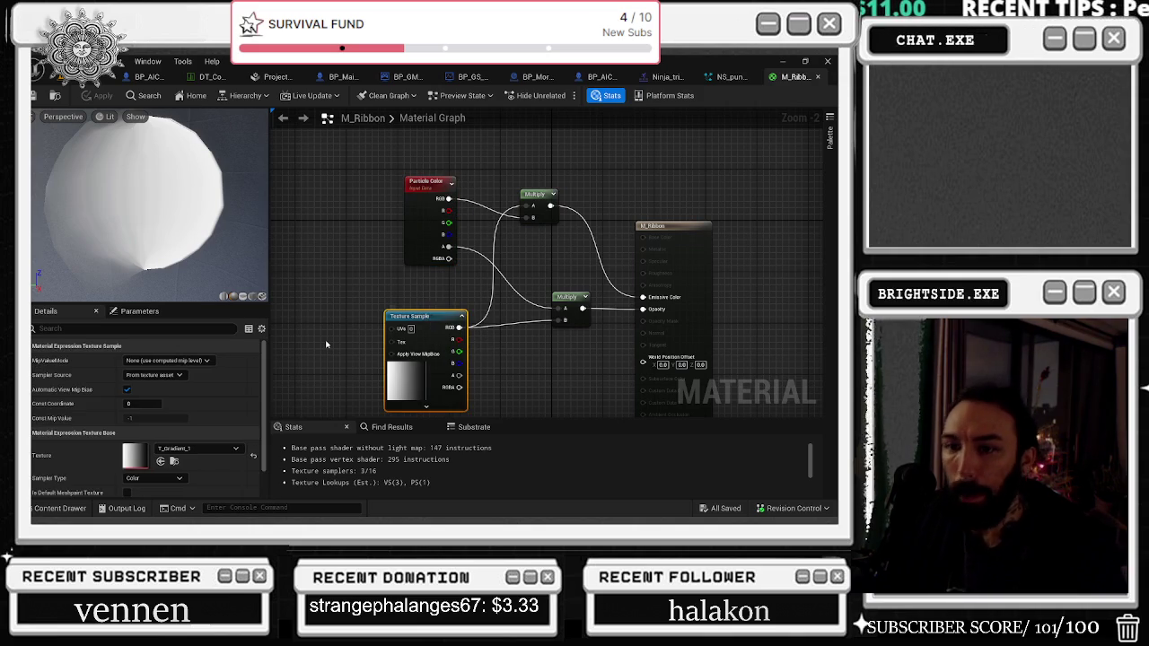
scroll(160, 413, down, 1)
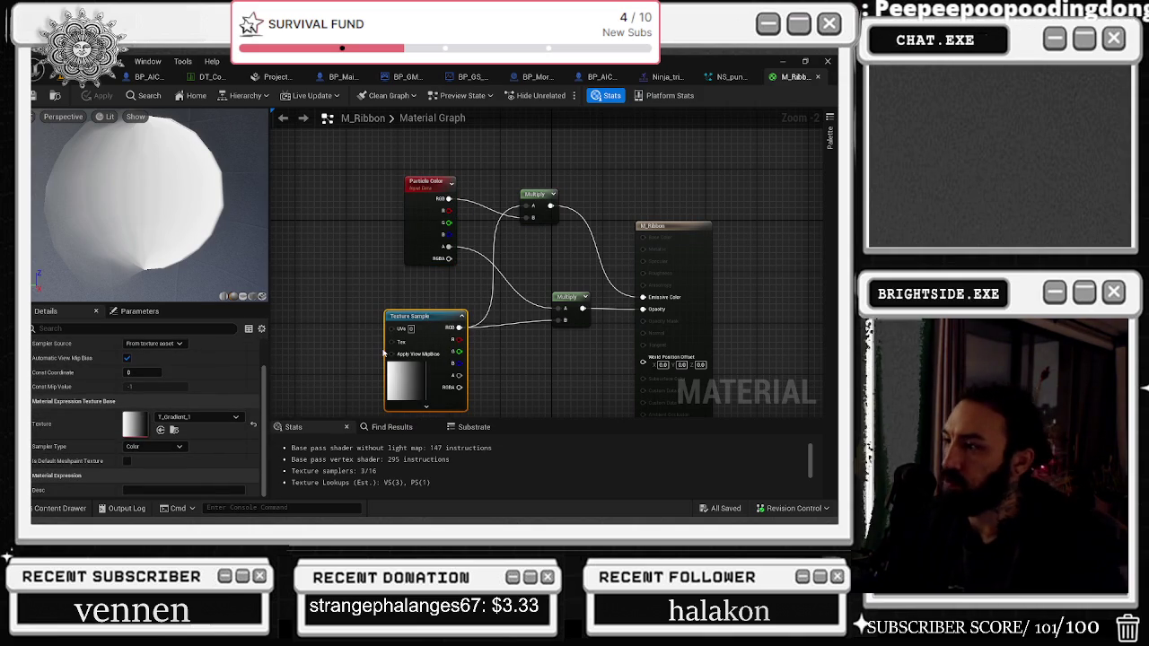
click(615, 193)
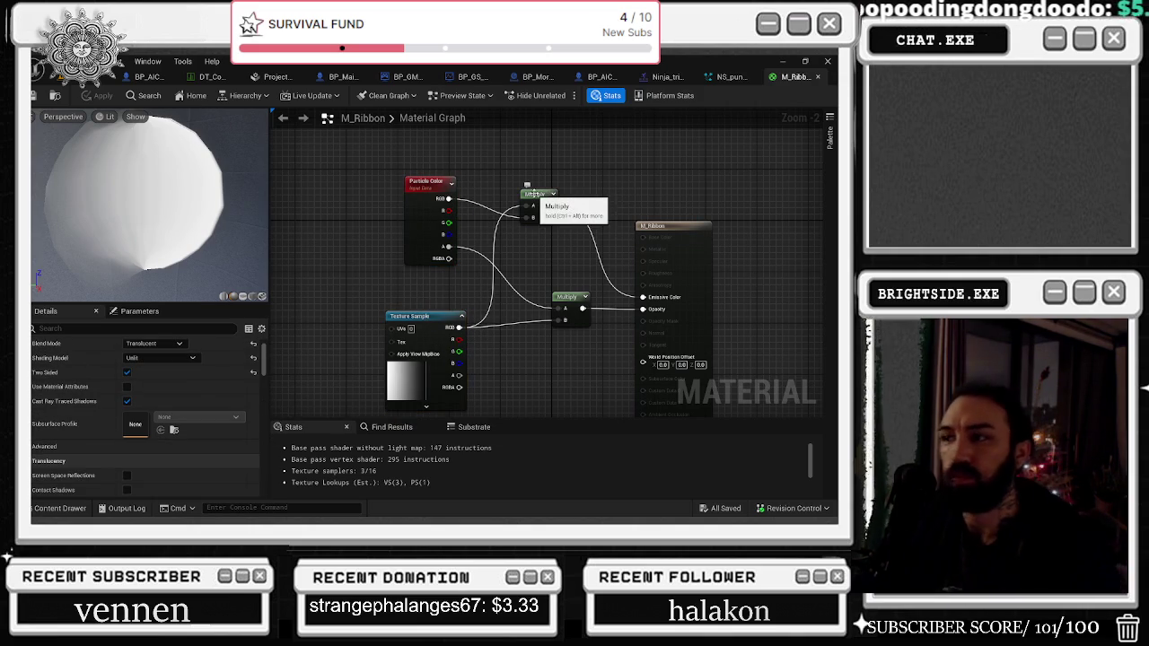
click(442, 187)
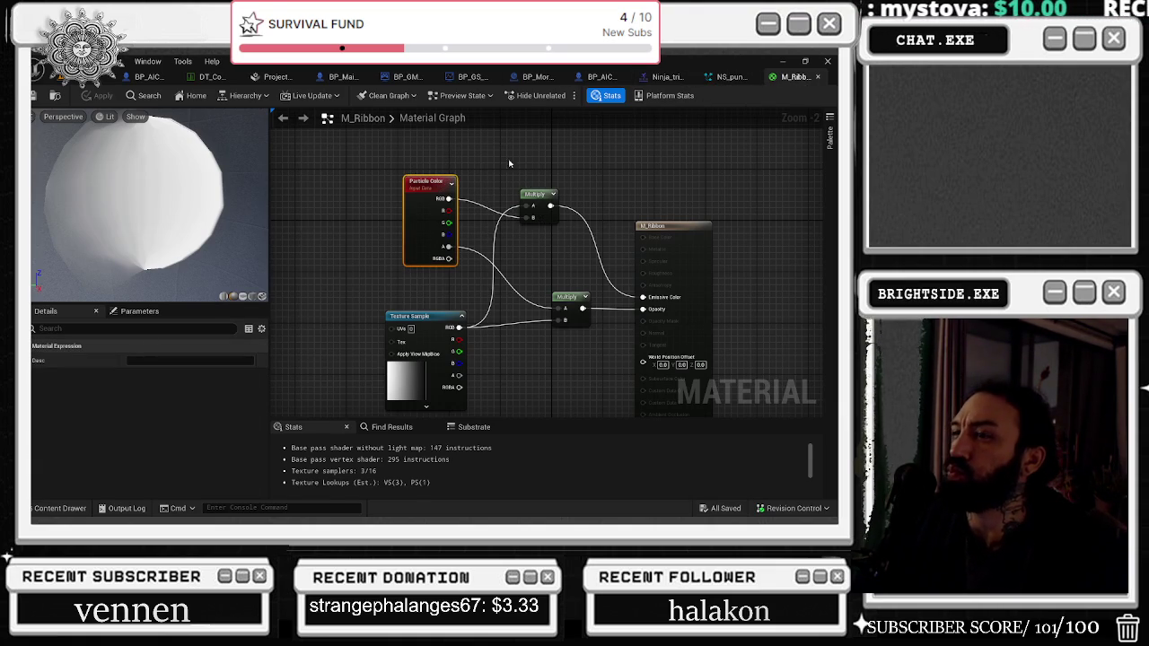
Step: Check NE_Ribbon's Scale Color curve in NS_punch_trail, then return to the M_Ribbon graph
click(731, 78)
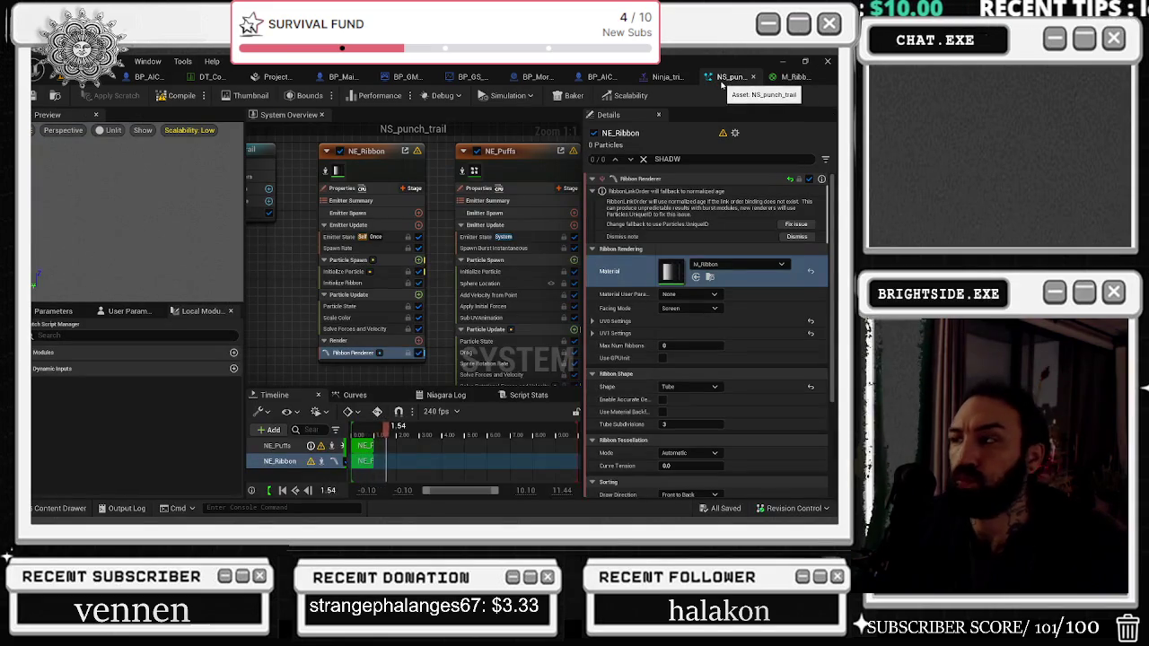
click(393, 171)
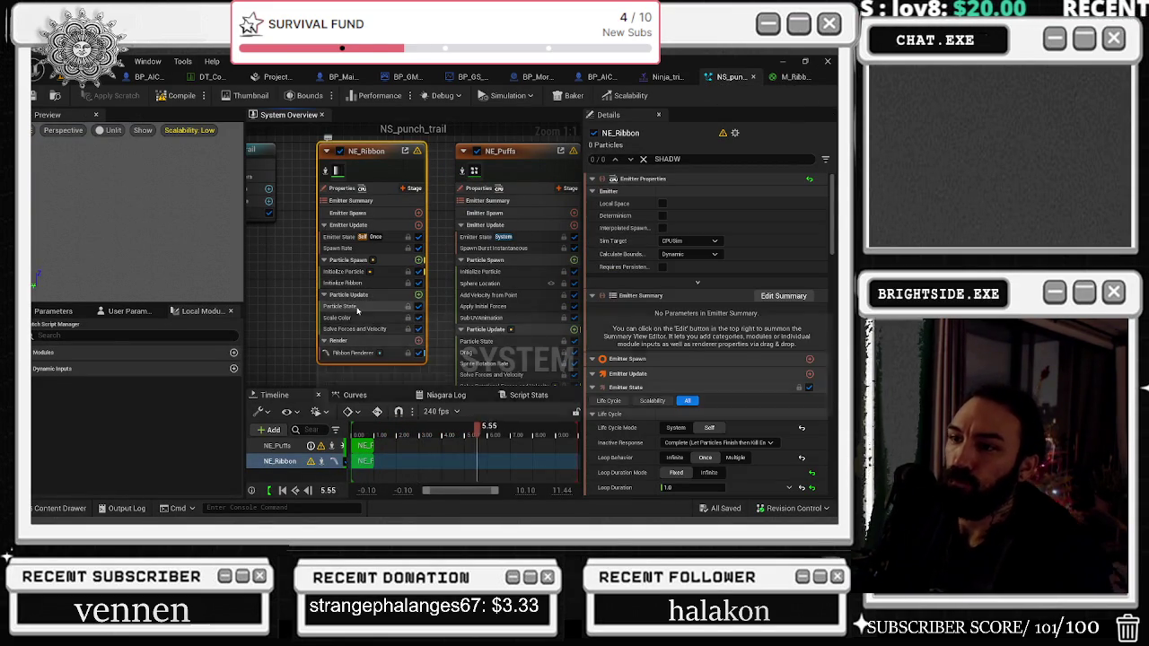
click(341, 318)
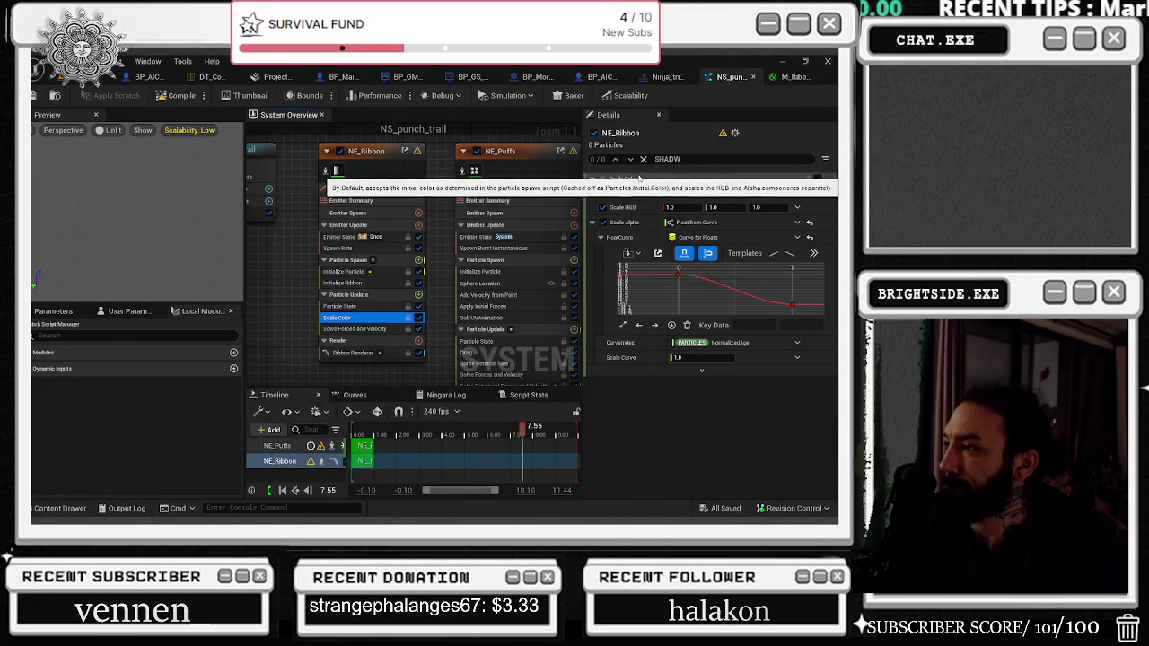
mouse_move(678, 281)
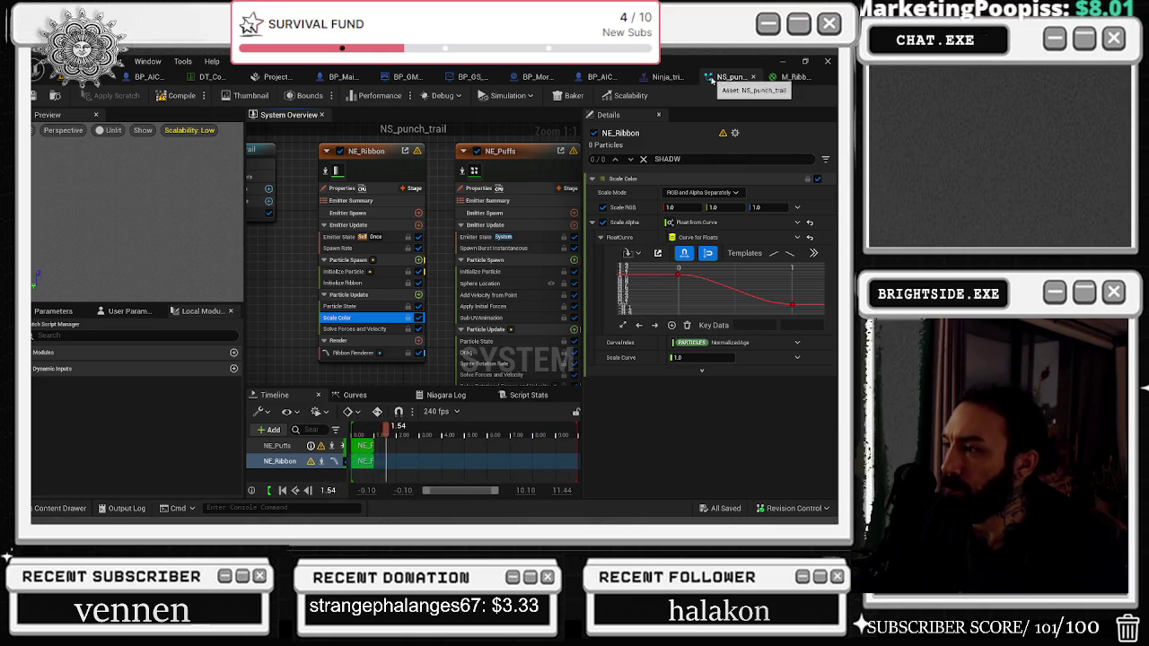
click(784, 78)
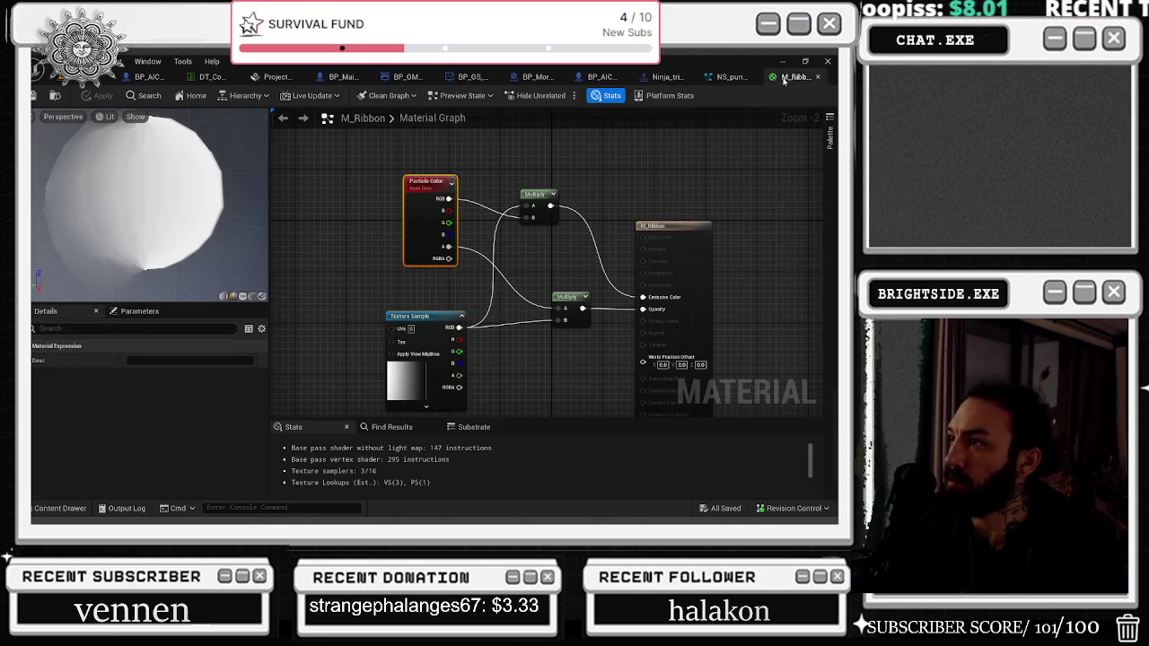
Step: Feed only Particle Color's red channel into M_Ribbon's top Multiply node and save
scroll(467, 181, up, 2)
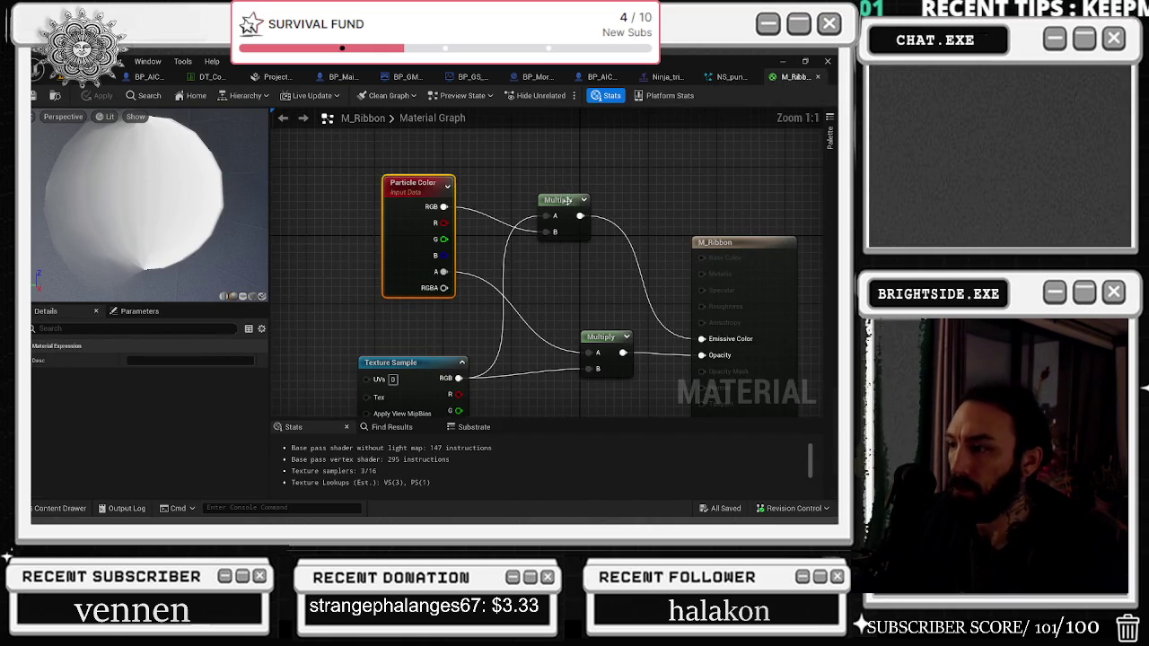
drag(442, 207, 442, 222)
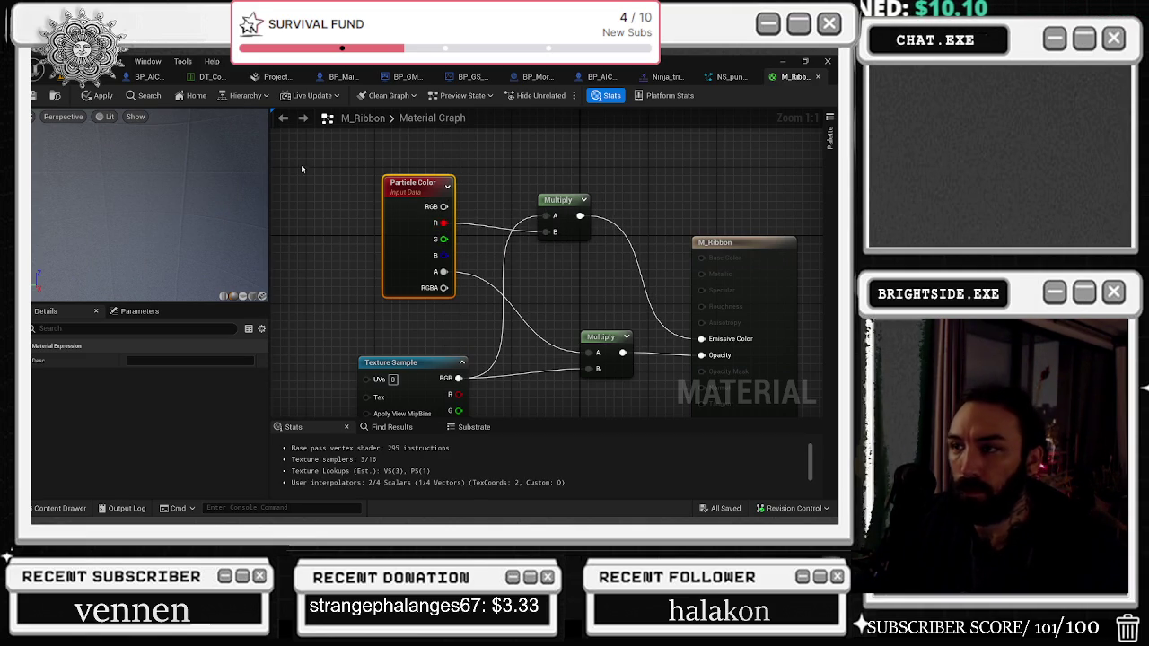
drag(430, 182, 370, 182)
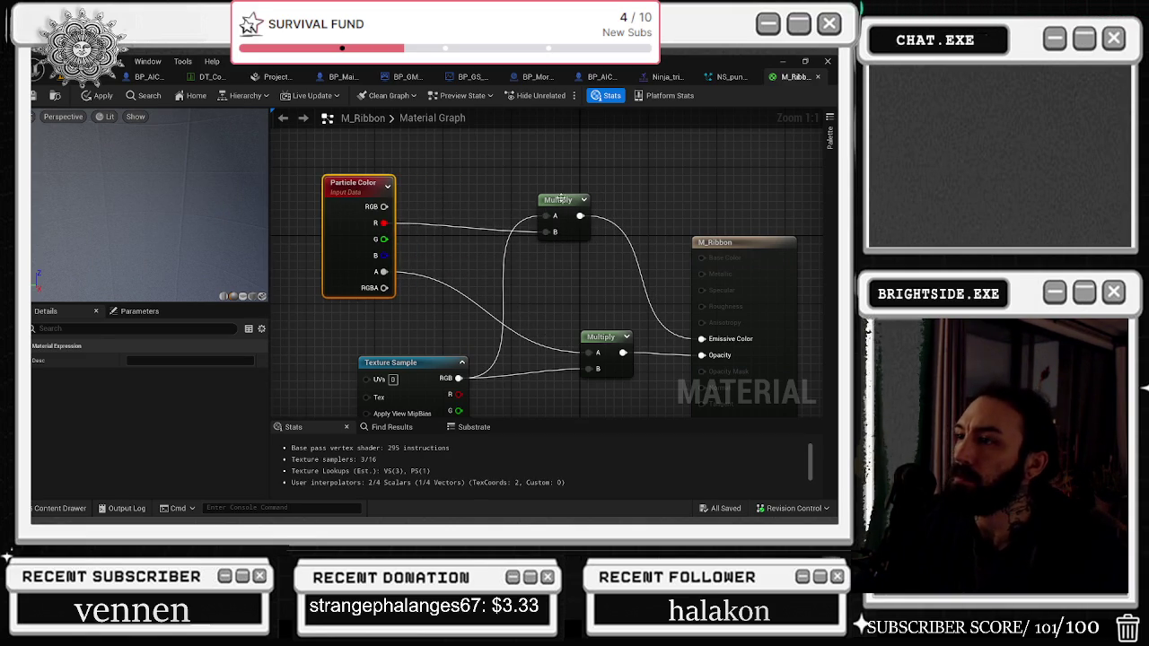
drag(563, 197, 569, 194)
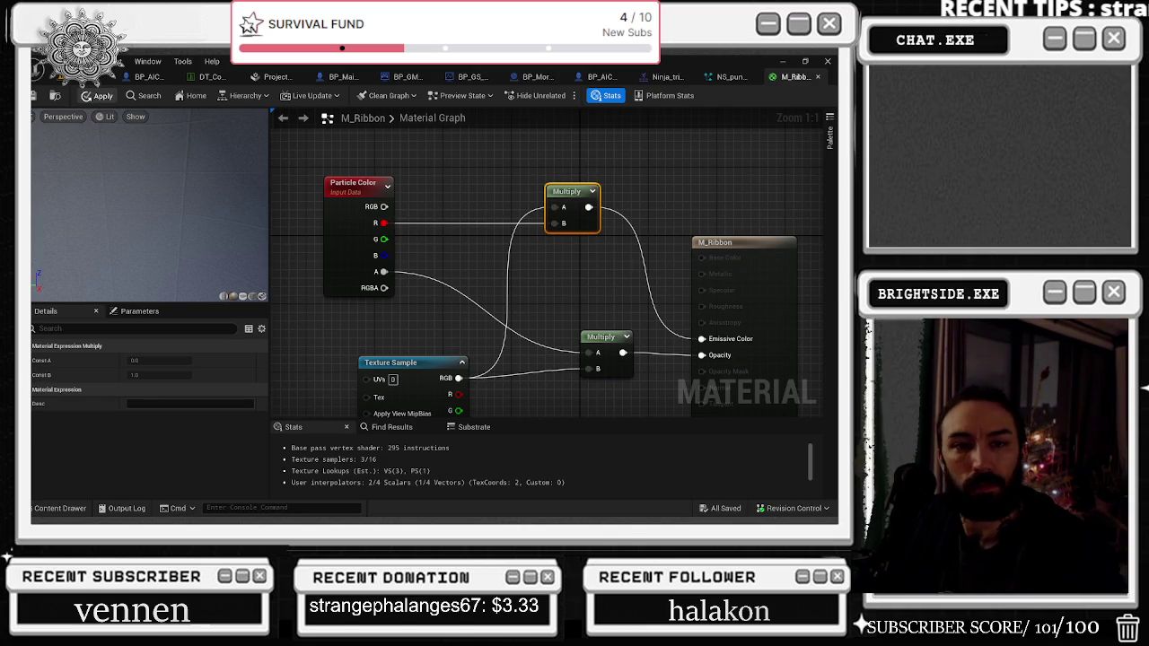
key(ctrl+s)
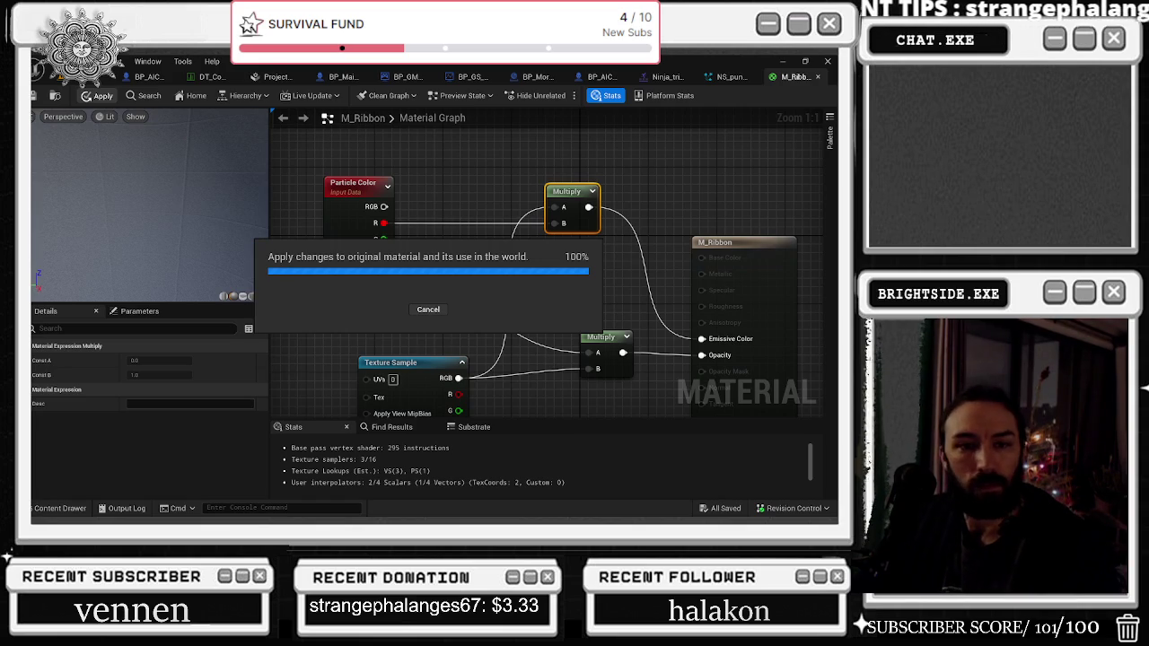
Step: Disconnect the top Multiply's B input, set B to 0.2, and apply the material
click(310, 183)
scroll(182, 201, down, 3)
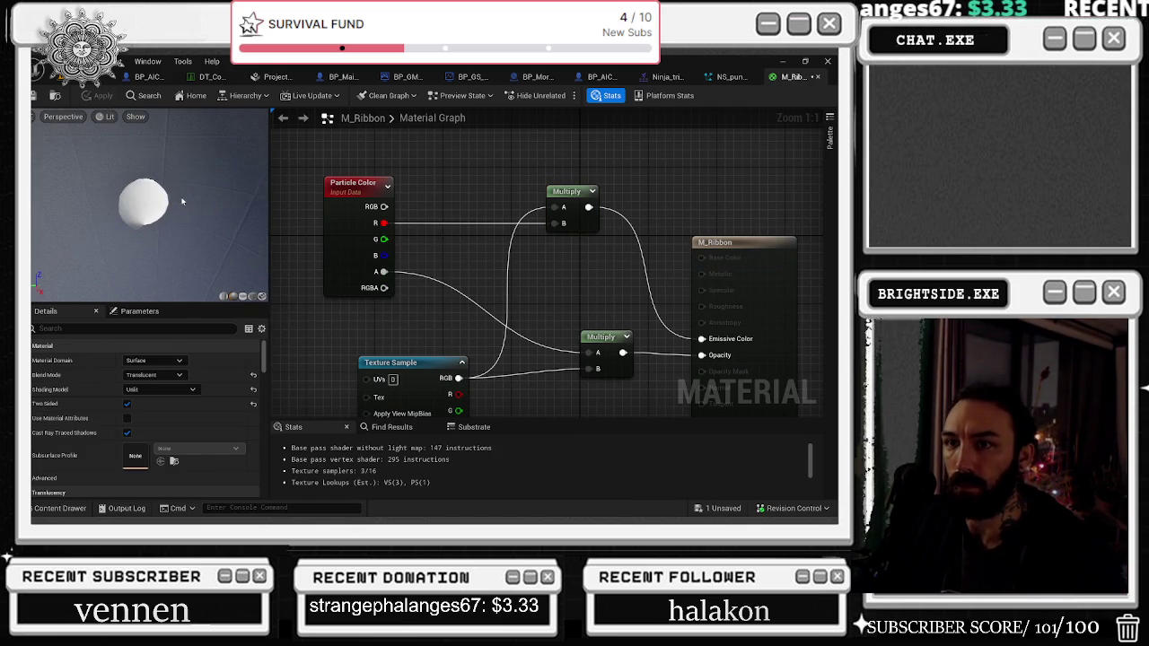
scroll(147, 216, up, 3)
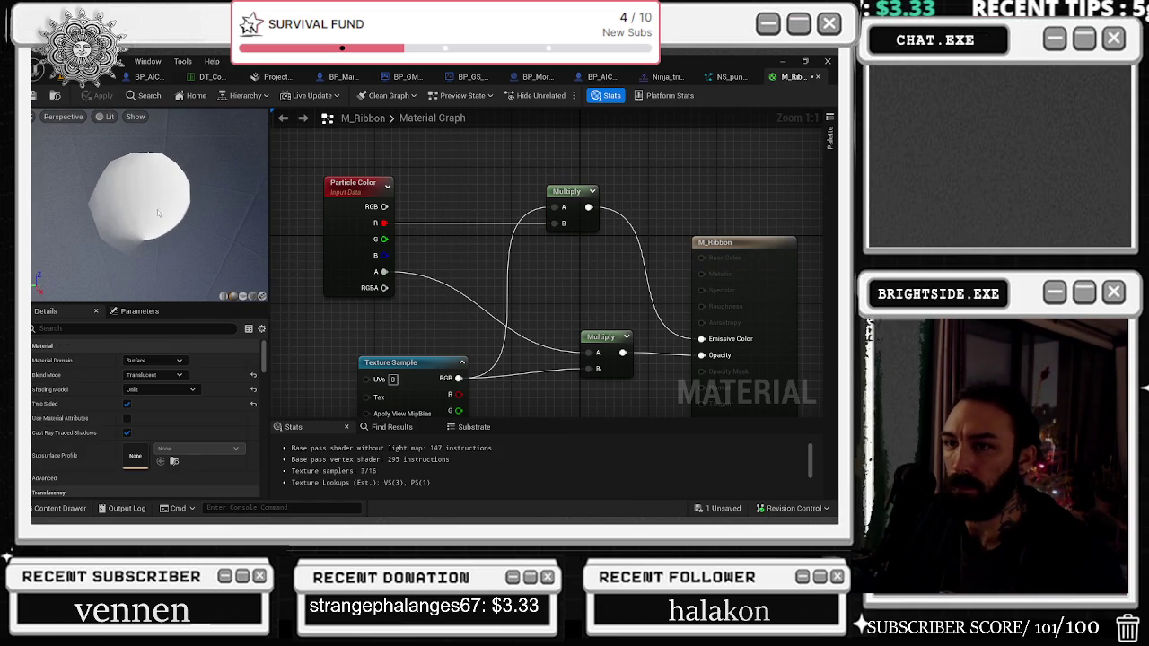
alt+click(554, 222)
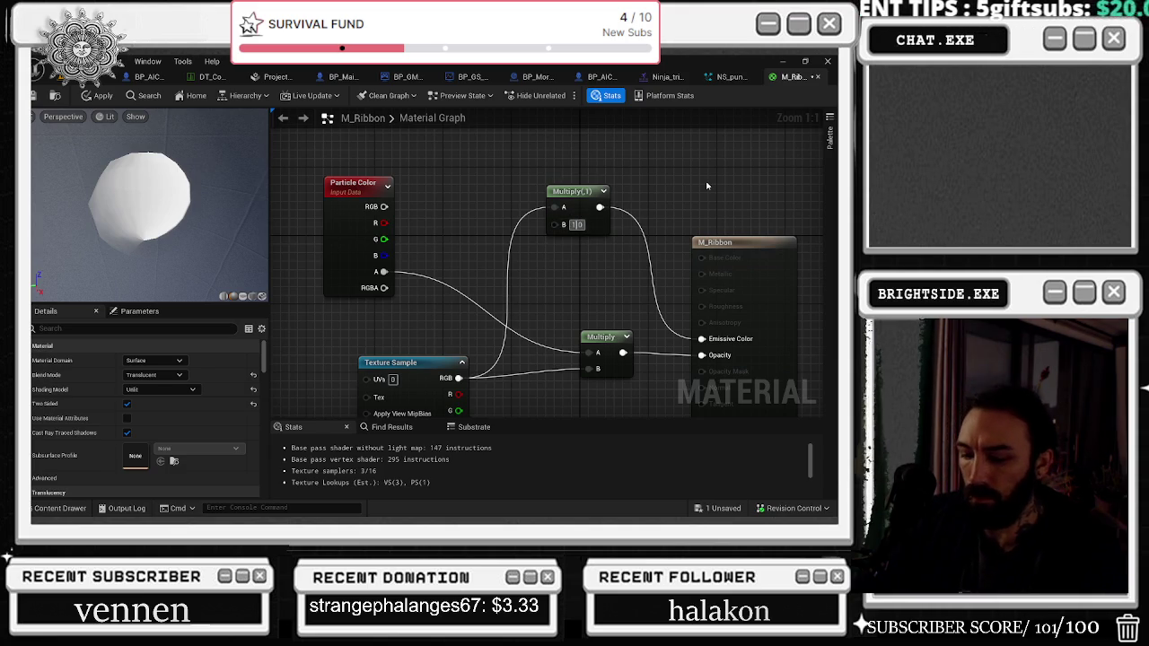
text(0.01)
key(Return)
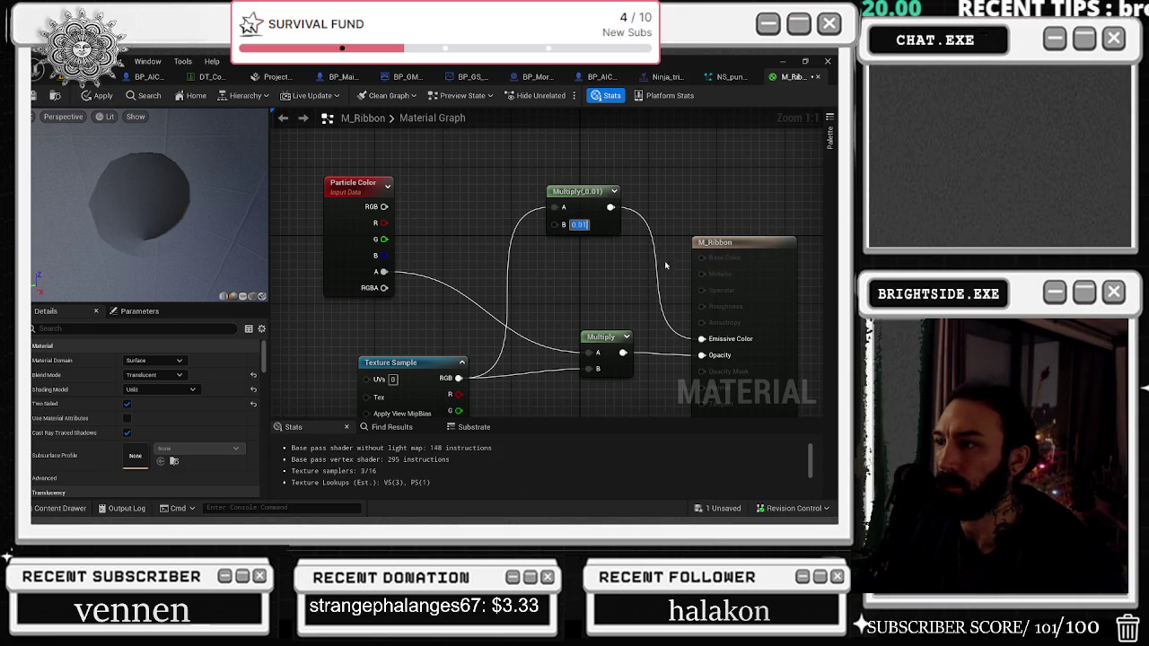
text(0.2)
key(Return)
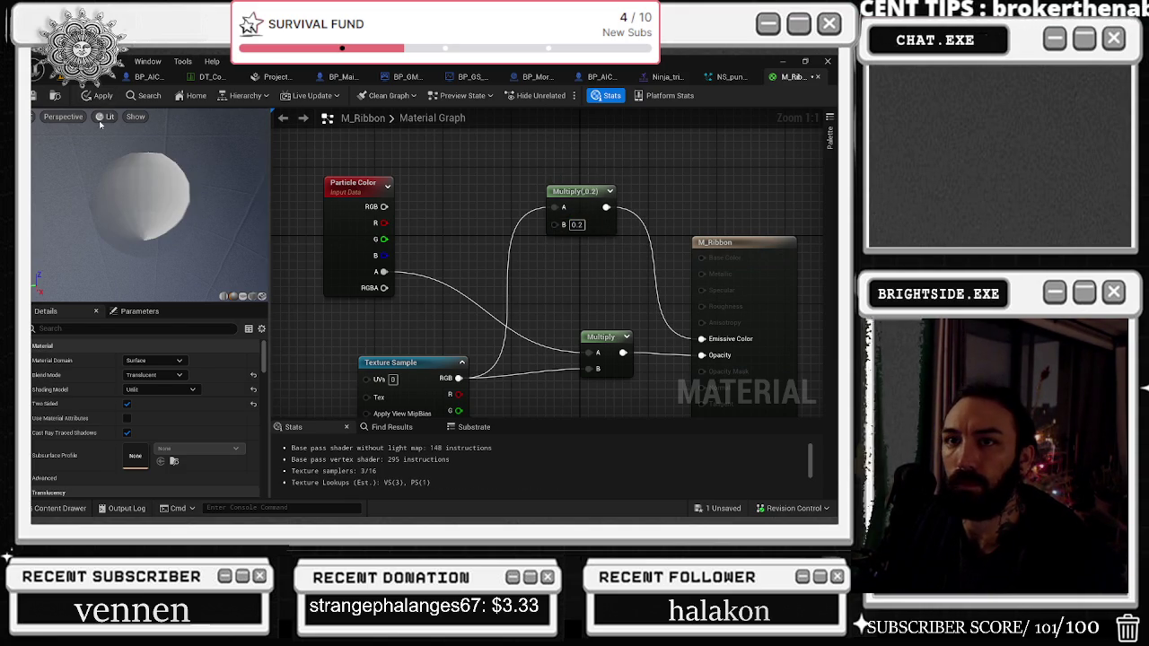
click(98, 96)
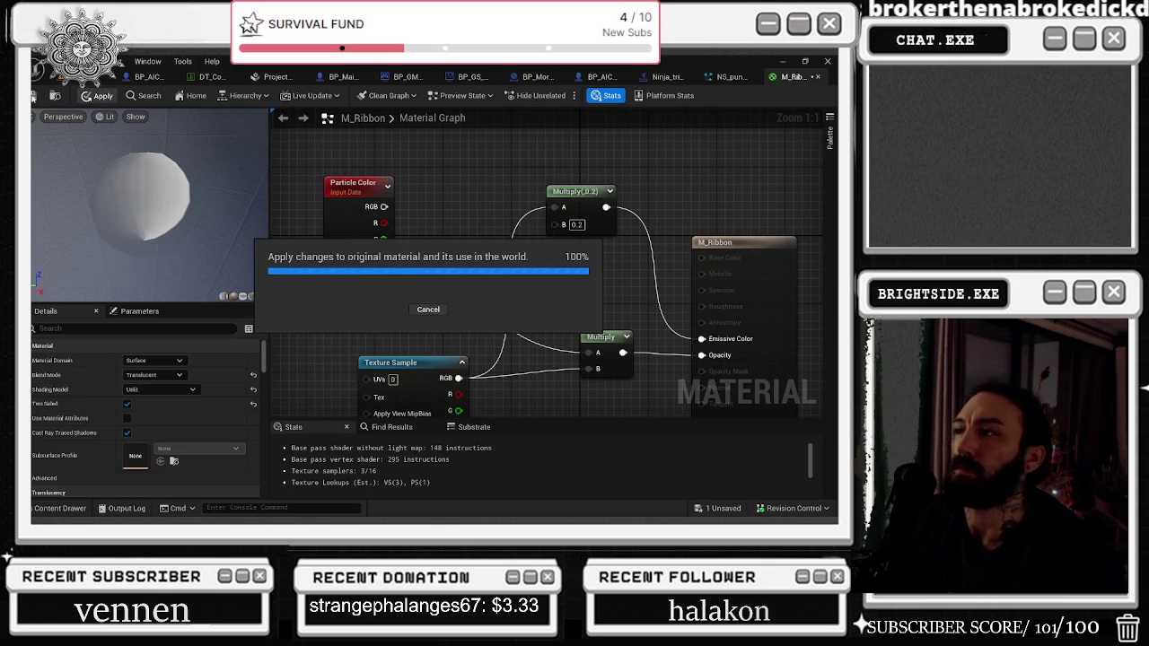
click(664, 77)
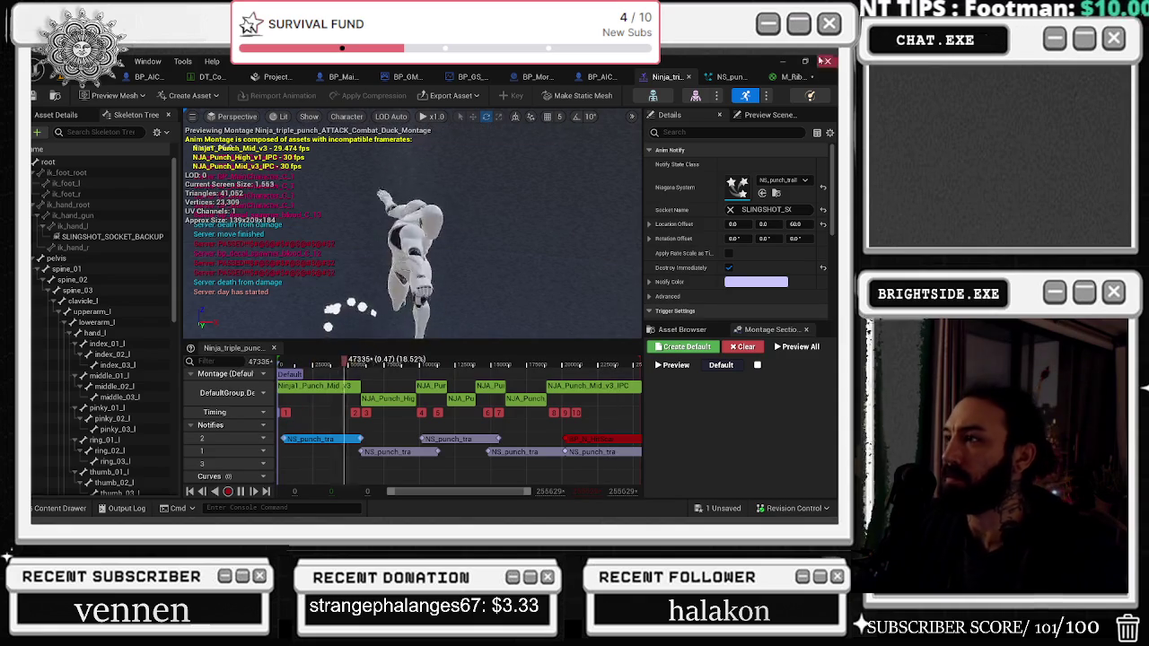
Step: Review the NE_Ribbon emitter settings in the NS_punch_trail particle system
click(730, 77)
click(368, 170)
scroll(807, 334, down, 3)
scroll(817, 395, down, 10)
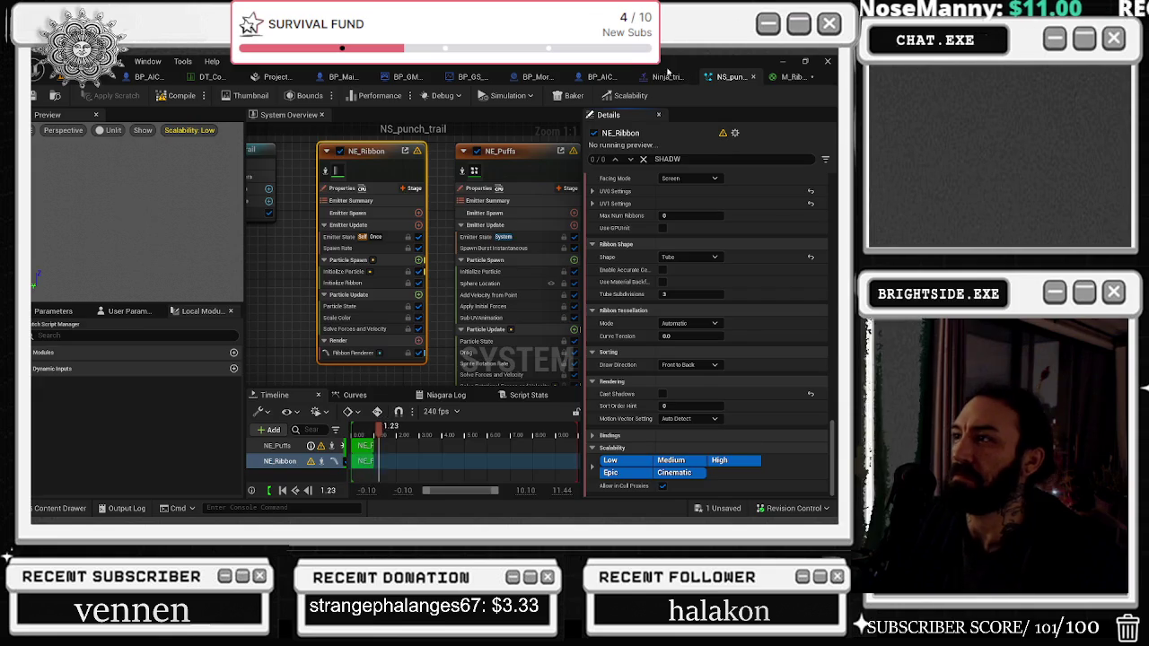
click(666, 76)
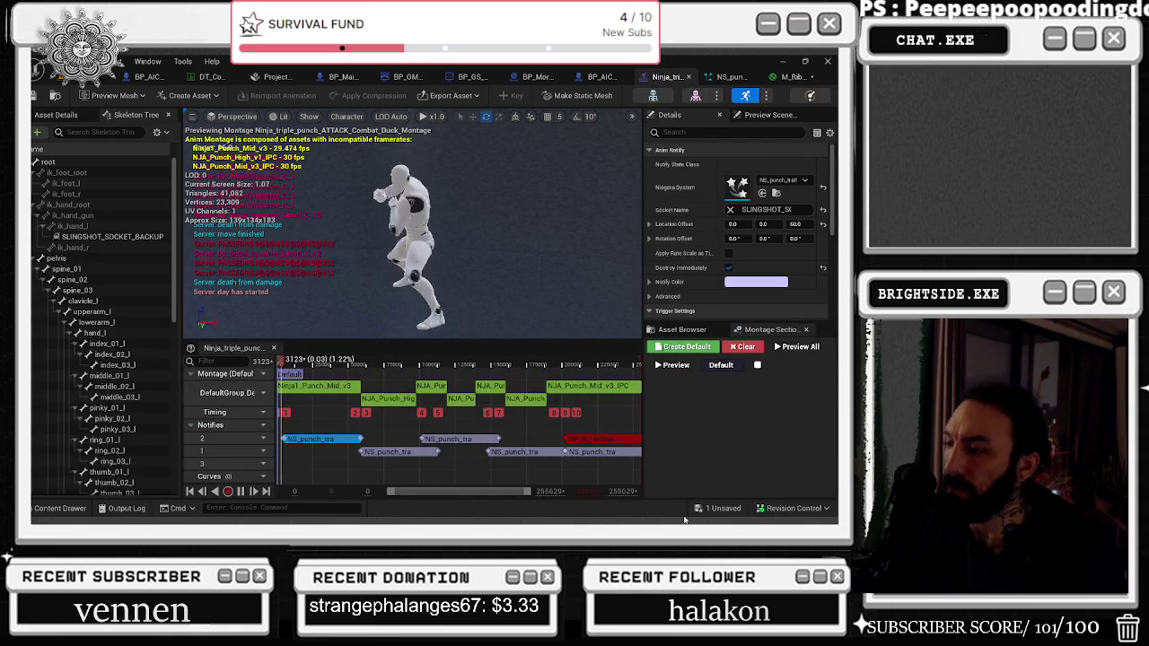
Step: Save the modified M_Ribbon material with Save Selected
key(ctrl+shift+s)
click(492, 413)
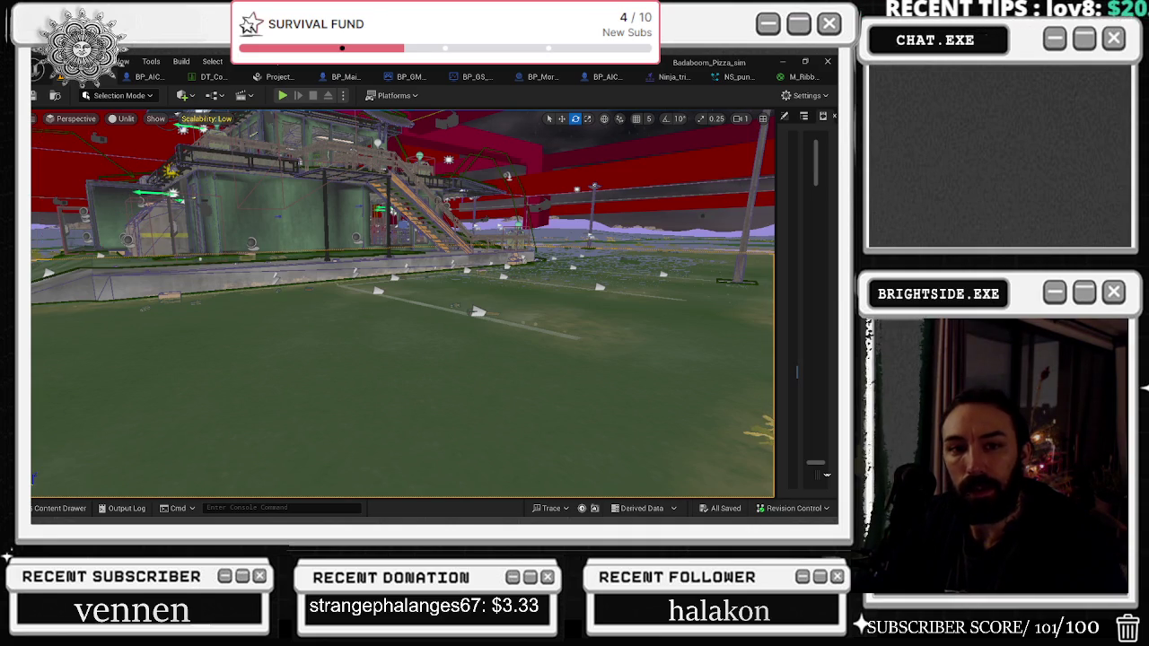
key(alt+Tab)
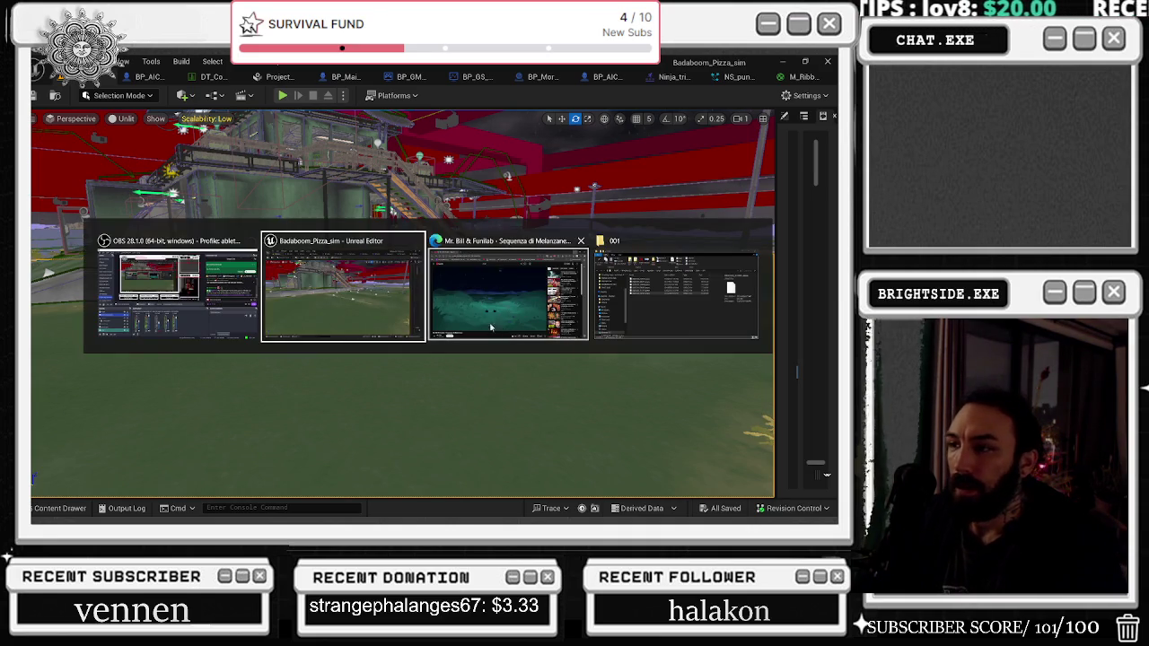
key(alt+Tab)
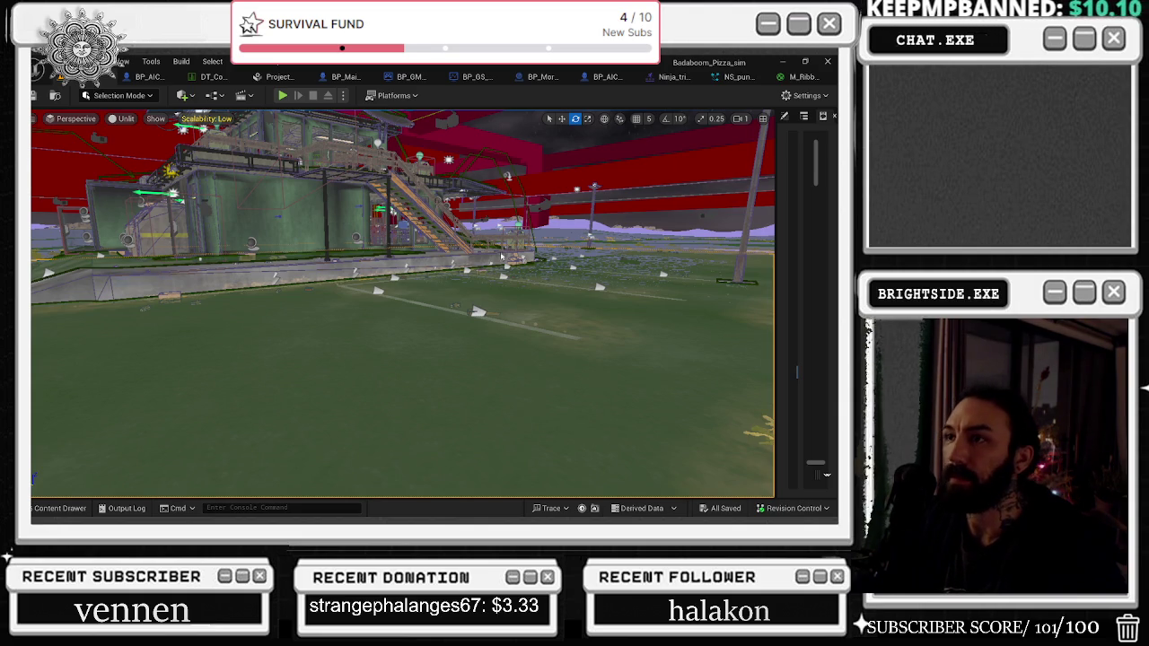
Step: Close the NS_punch_trail system editor and return to the Badaboom_Pizza_sim level viewport
right_click(500, 155)
click(566, 243)
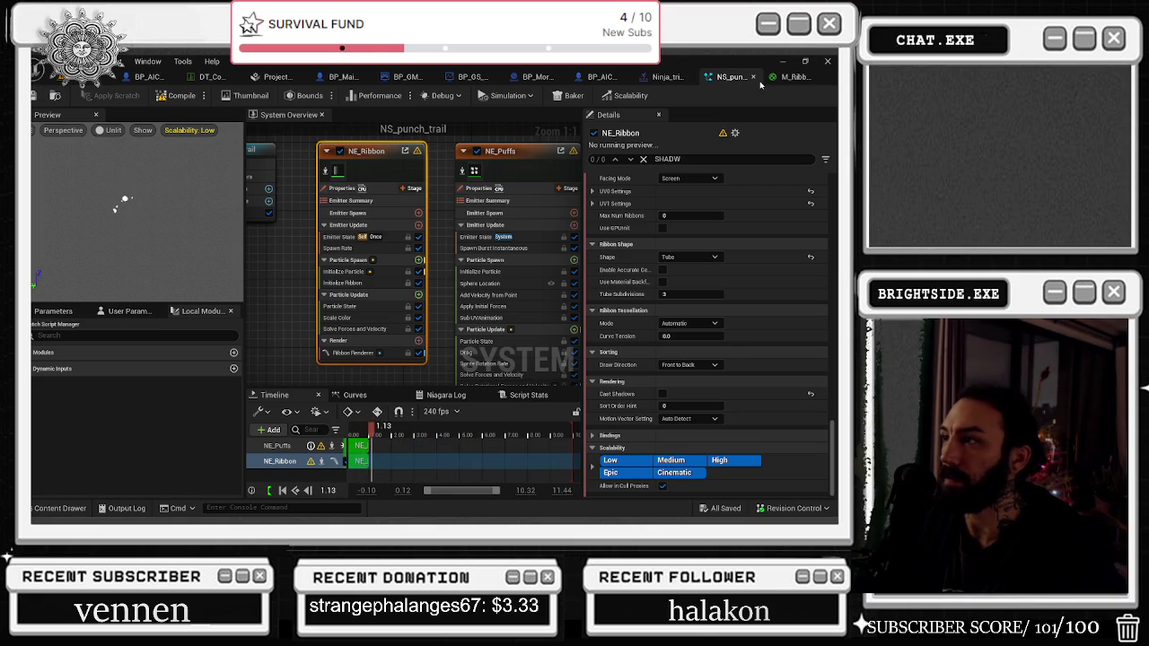
click(753, 76)
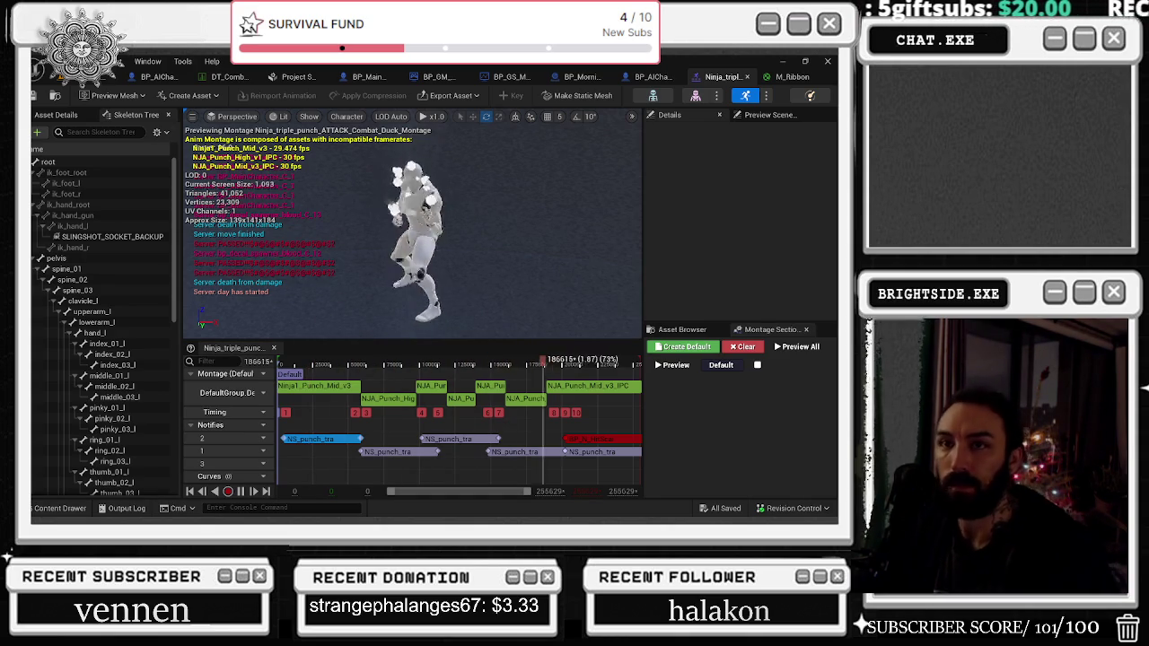
click(107, 81)
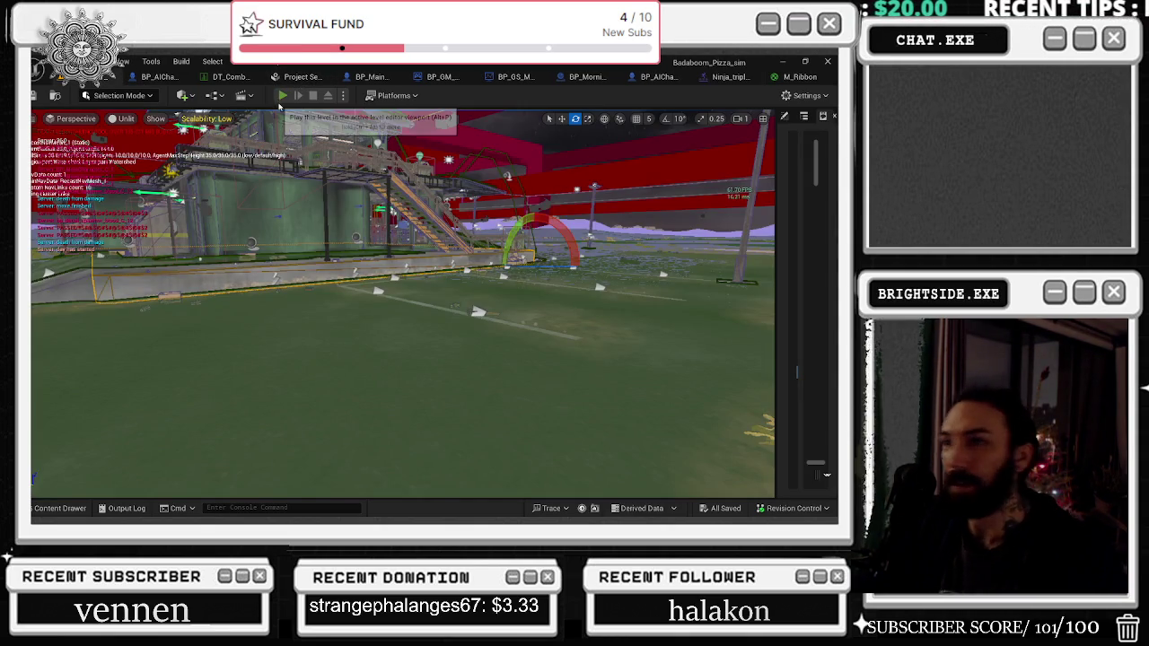
Step: Play the level in editor, punch open the glass case, grab the fire extinguisher and spray it
click(280, 97)
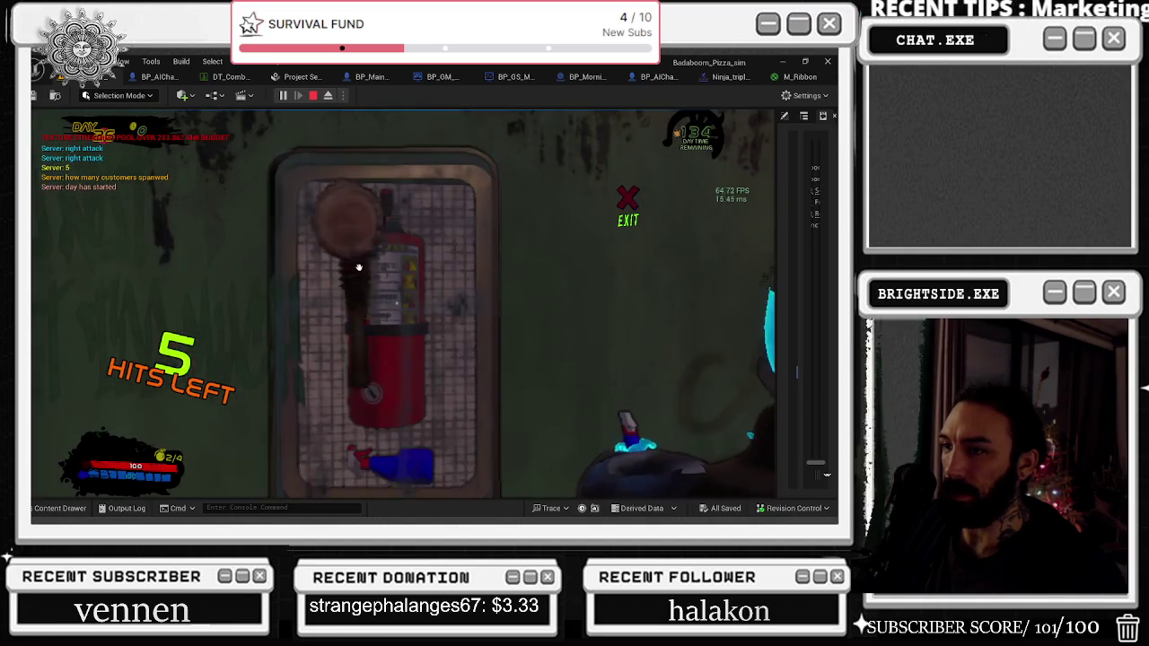
click(356, 283)
click(359, 289)
click(365, 296)
click(382, 302)
click(400, 307)
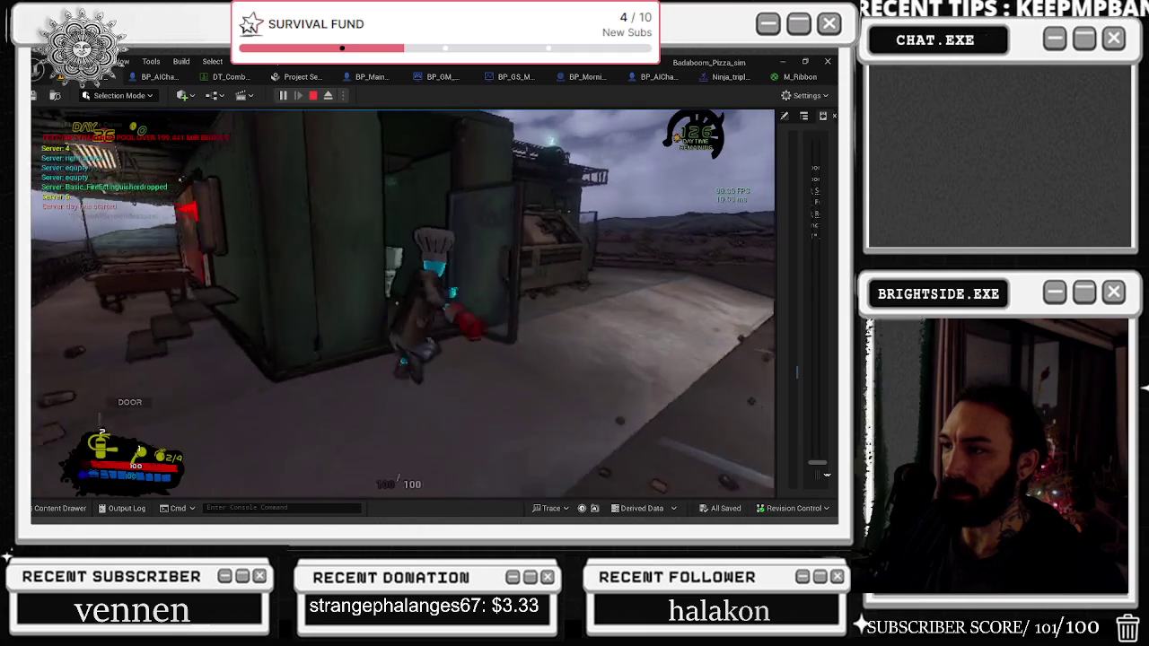
click(396, 303)
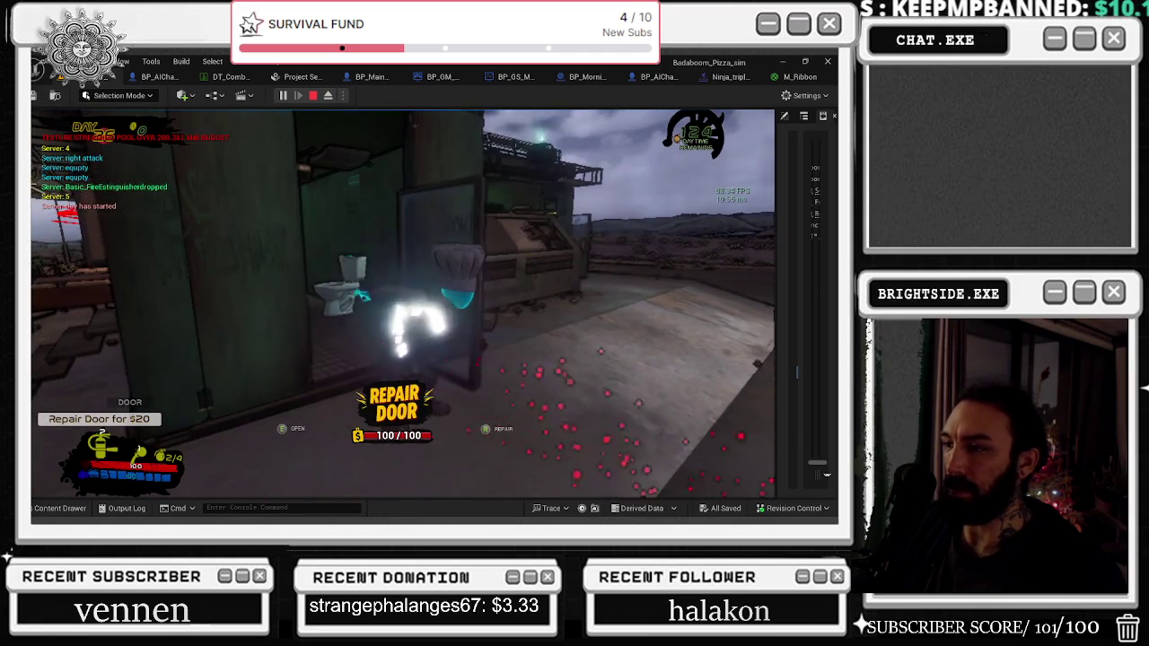
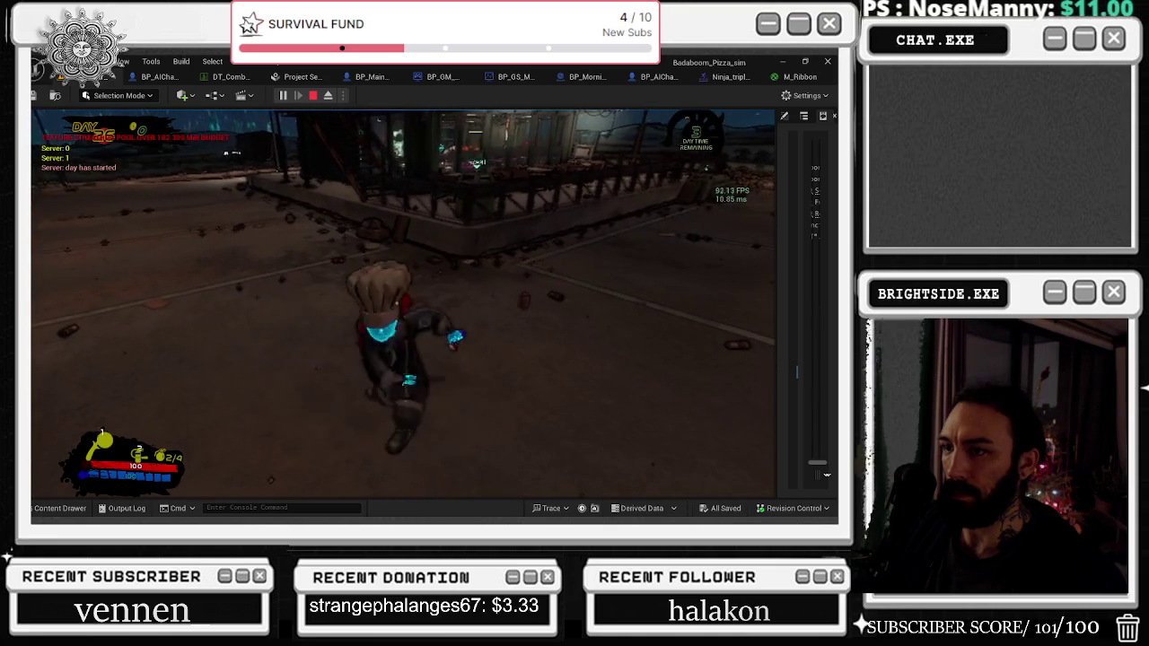
Step: Stop the play session, jump to the sauce event definition and copy its Delay node
key(Escape)
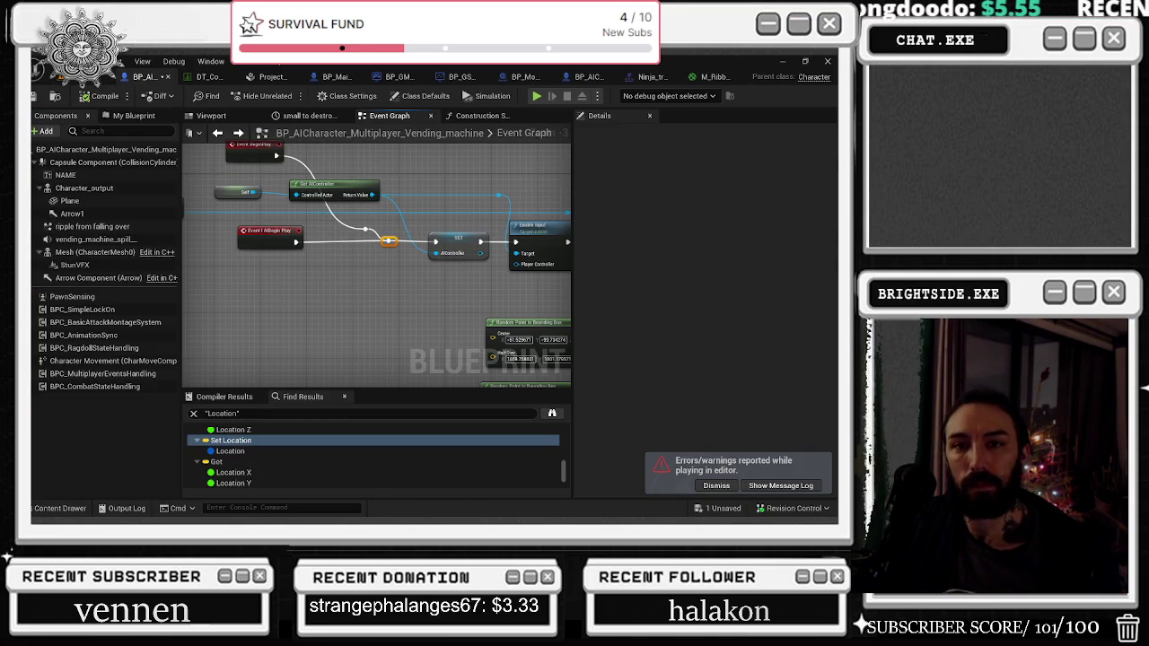
drag(479, 186, 278, 199)
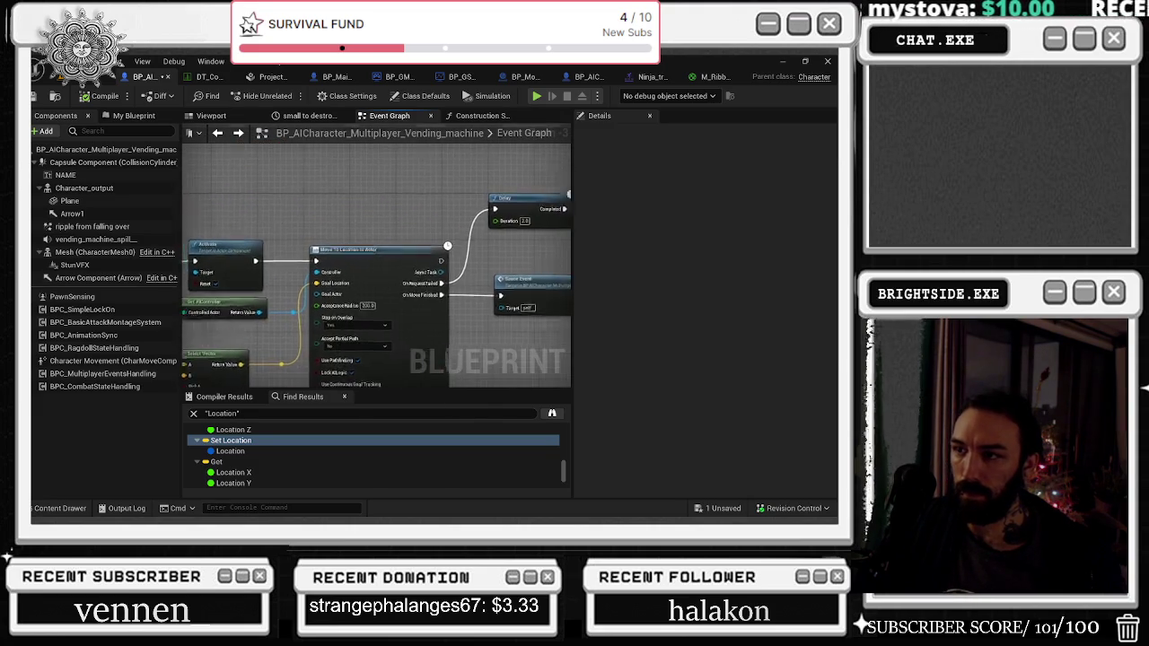
double_click(449, 283)
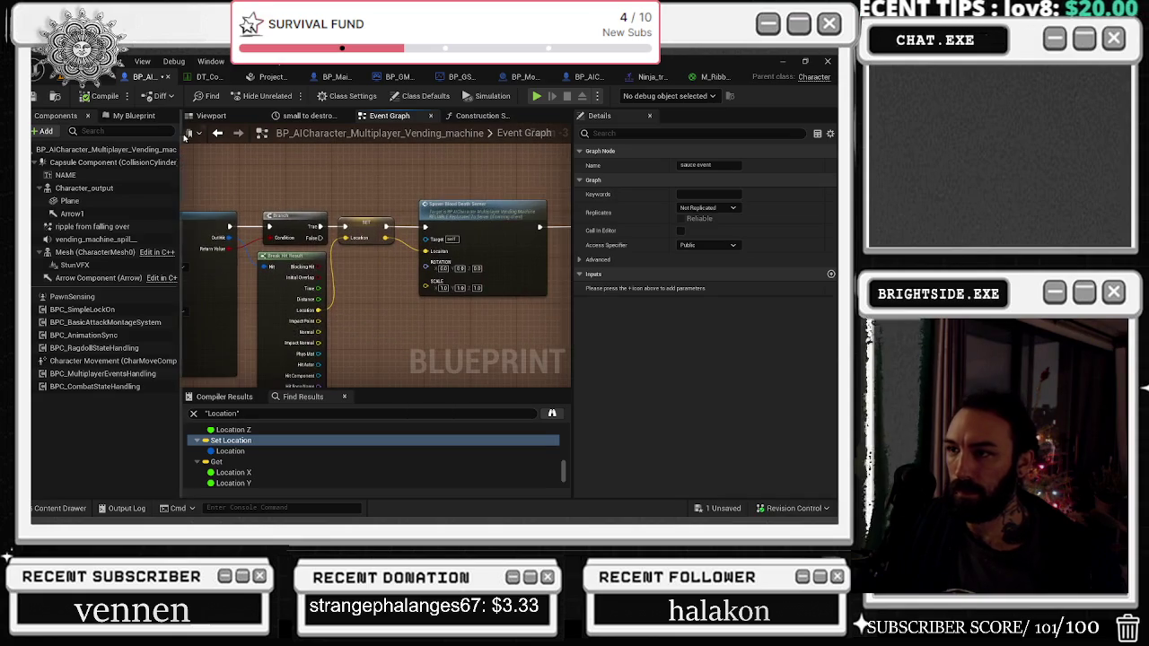
scroll(359, 243, down, 2)
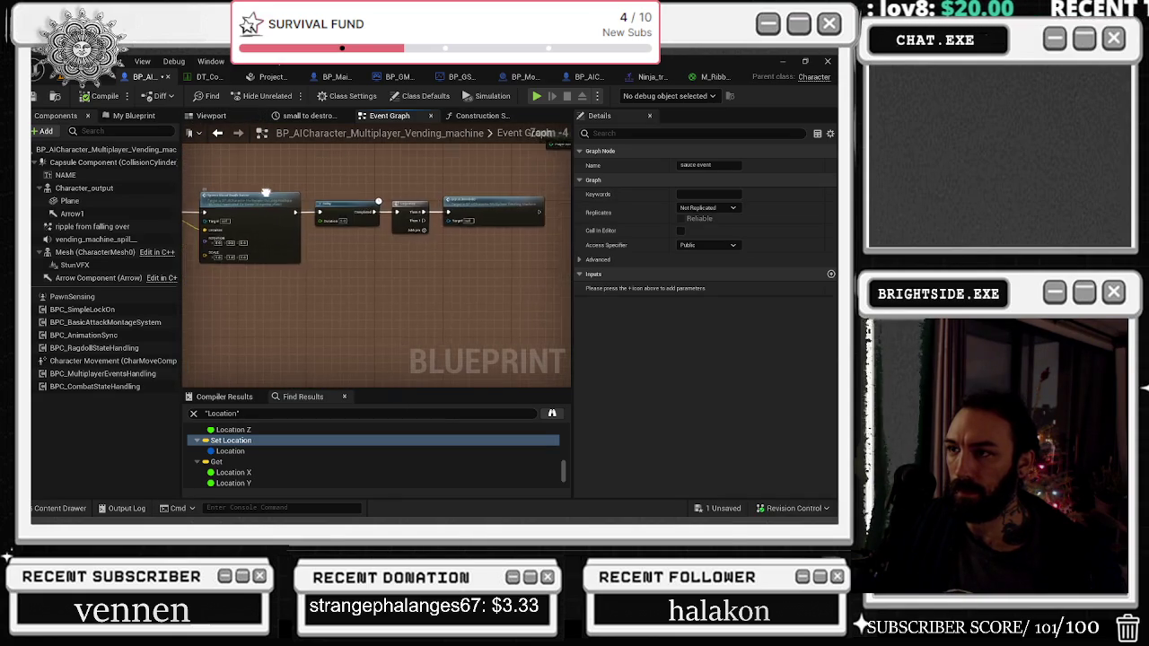
drag(228, 189, 512, 251)
scroll(429, 239, up, 3)
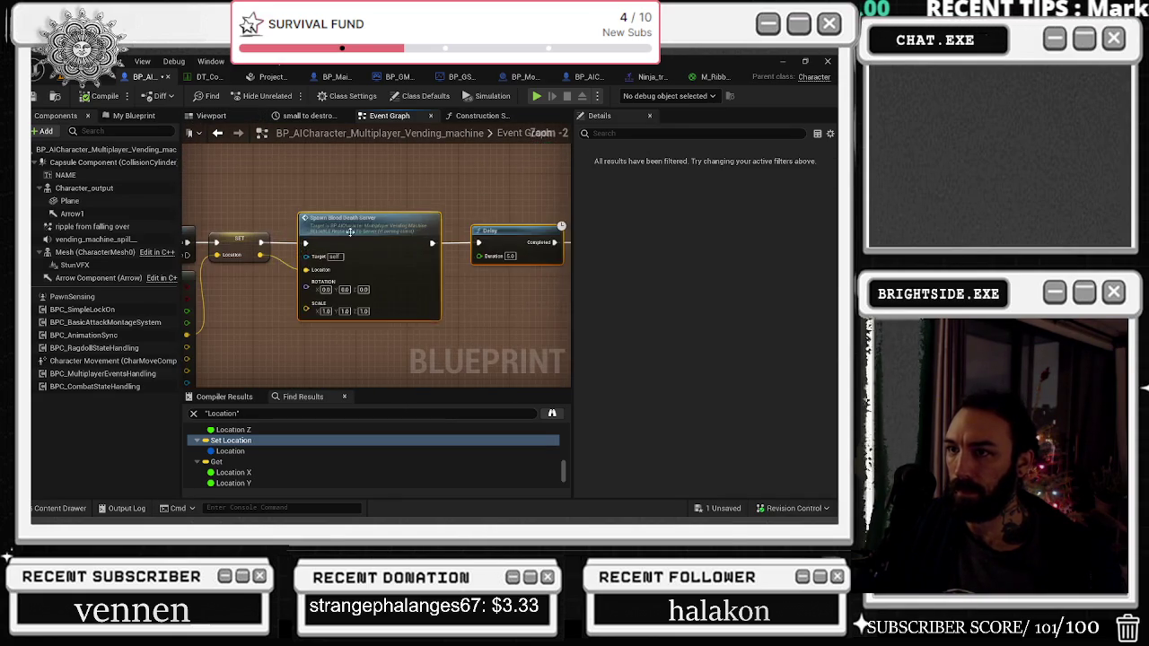
scroll(338, 238, up, 2)
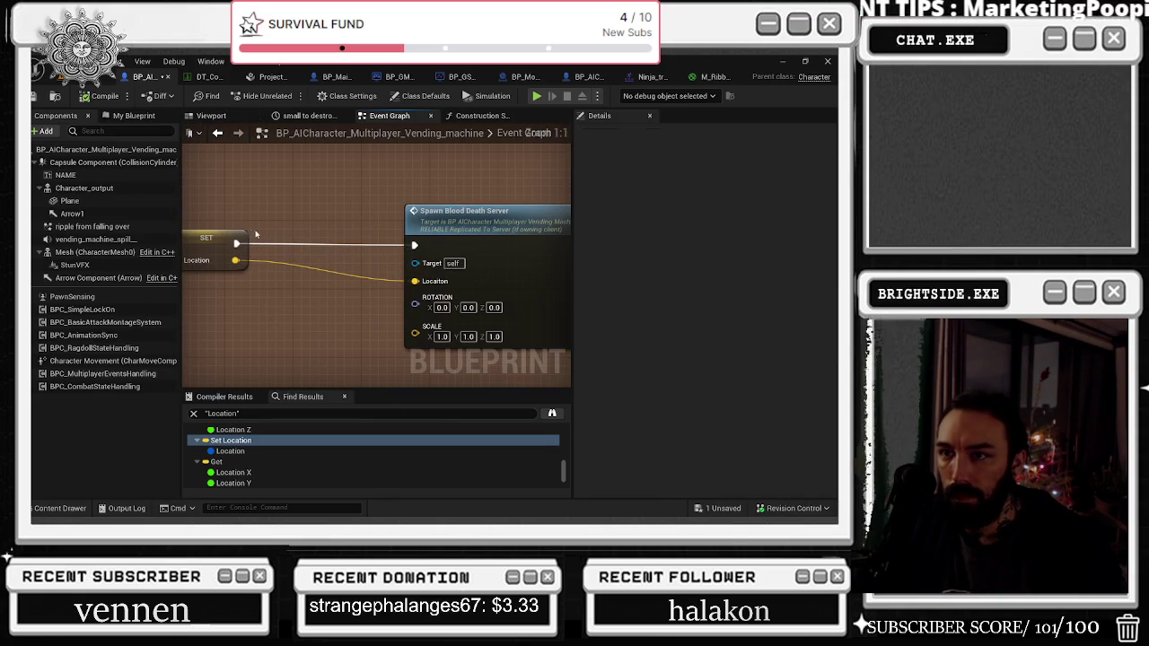
Step: Paste a 0.2-second Delay between SET and Spawn Blood Death Server and save the blueprint
key(ctrl+v)
drag(237, 242, 260, 252)
drag(365, 252, 413, 245)
drag(299, 236, 315, 227)
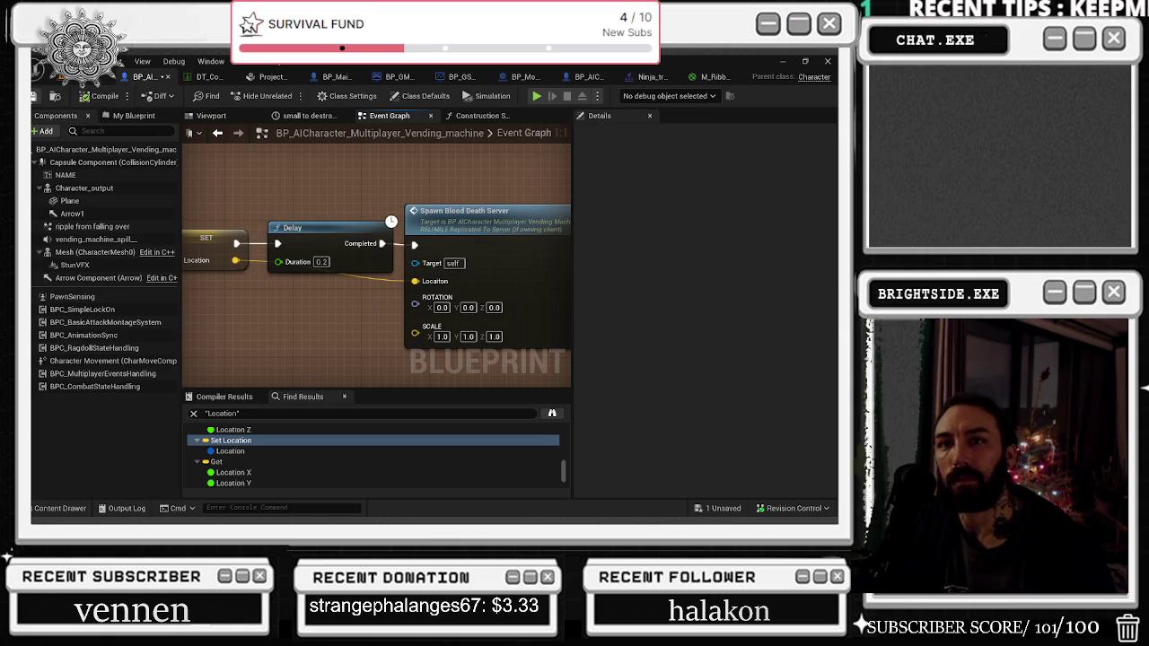
click(55, 97)
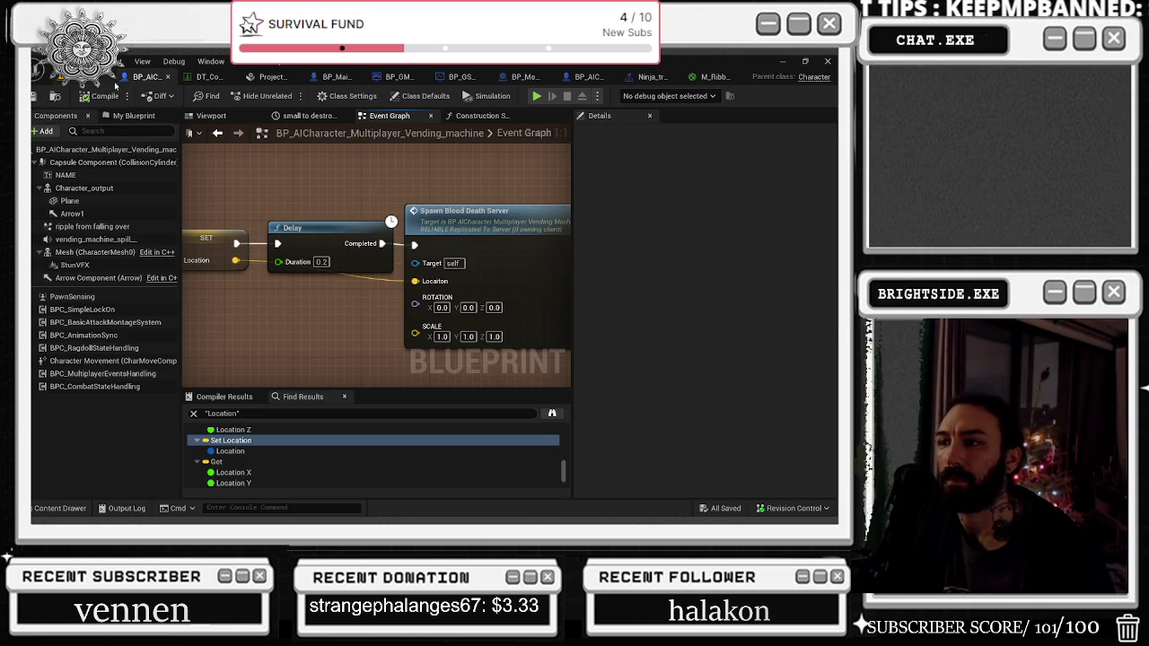
click(588, 79)
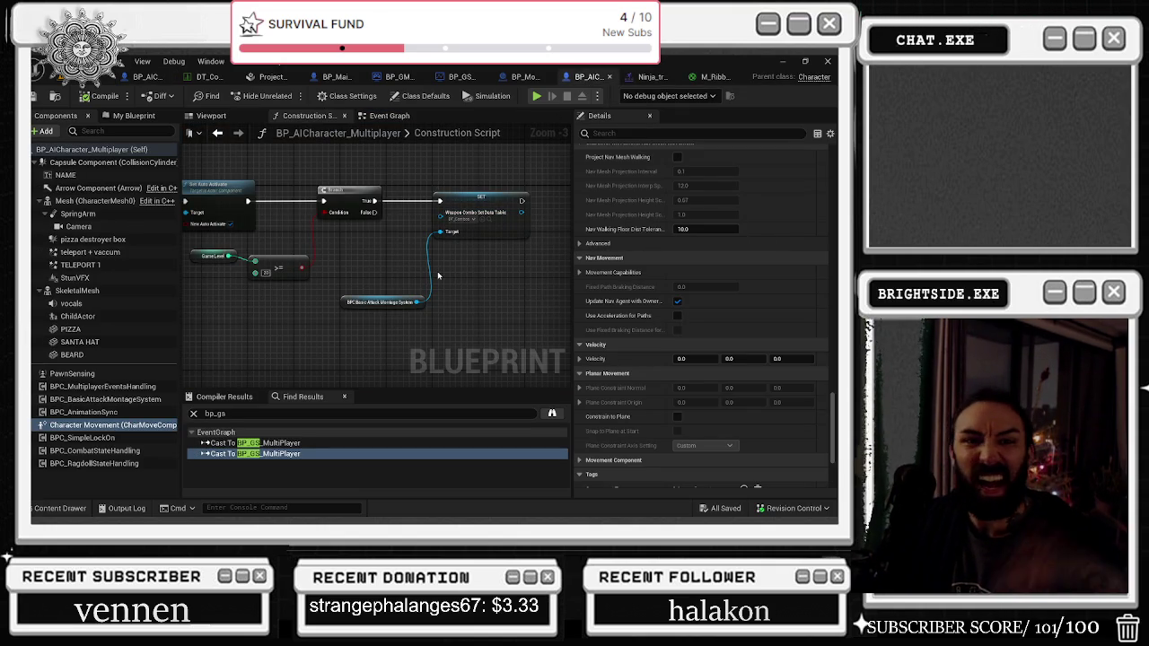
Step: Add a Print String after the SET node with a 10-second duration, then save all
drag(455, 270, 421, 283)
drag(488, 213, 510, 207)
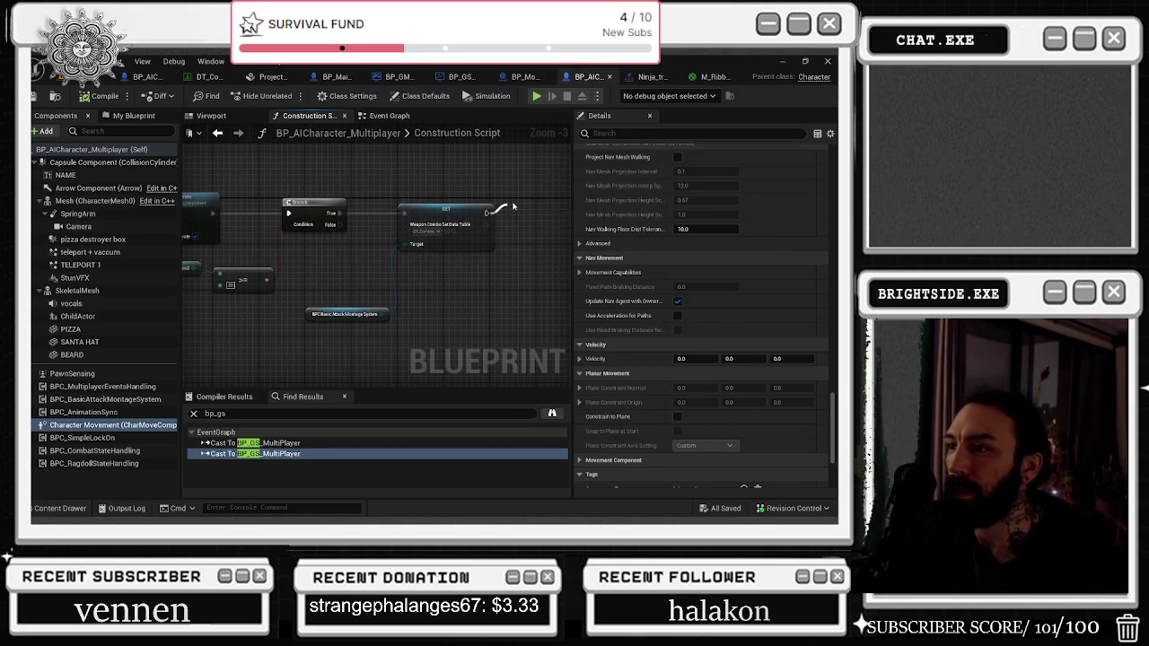
text(PRINT S)
key(Return)
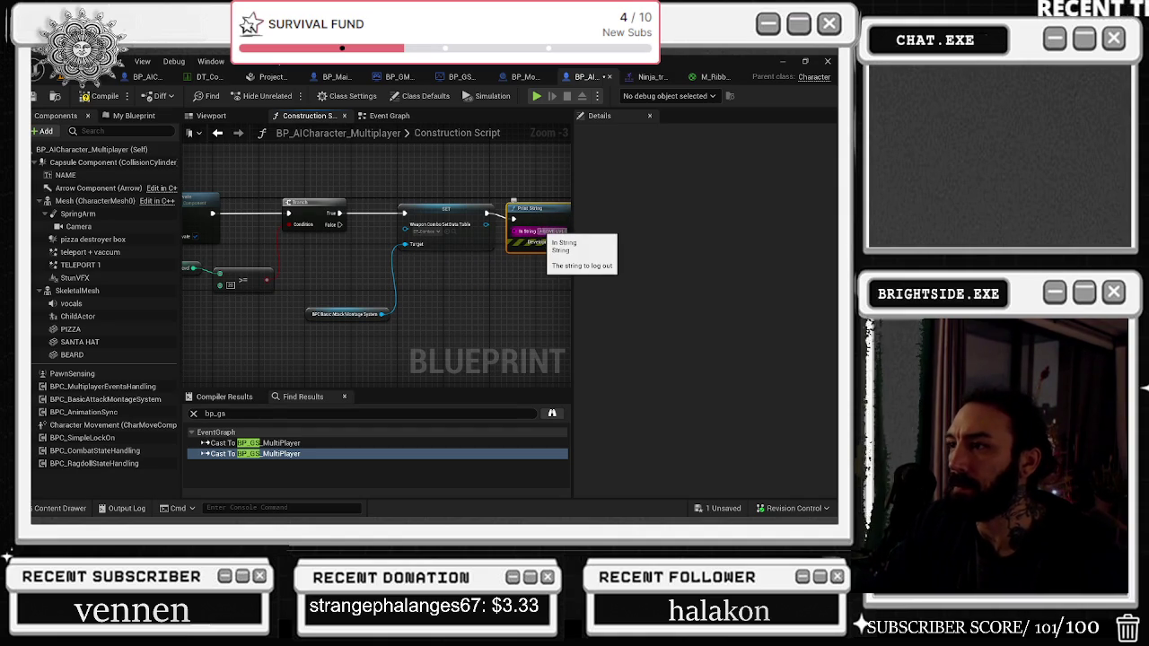
click(539, 232)
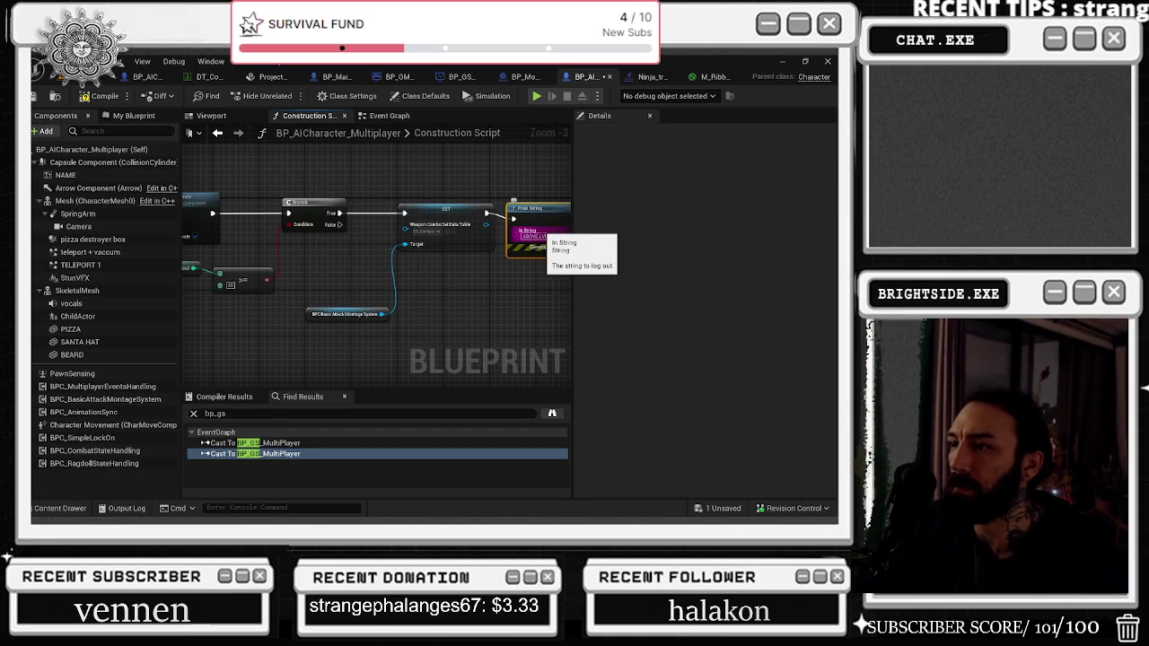
drag(529, 219, 529, 213)
click(550, 247)
text(10)
key(Return)
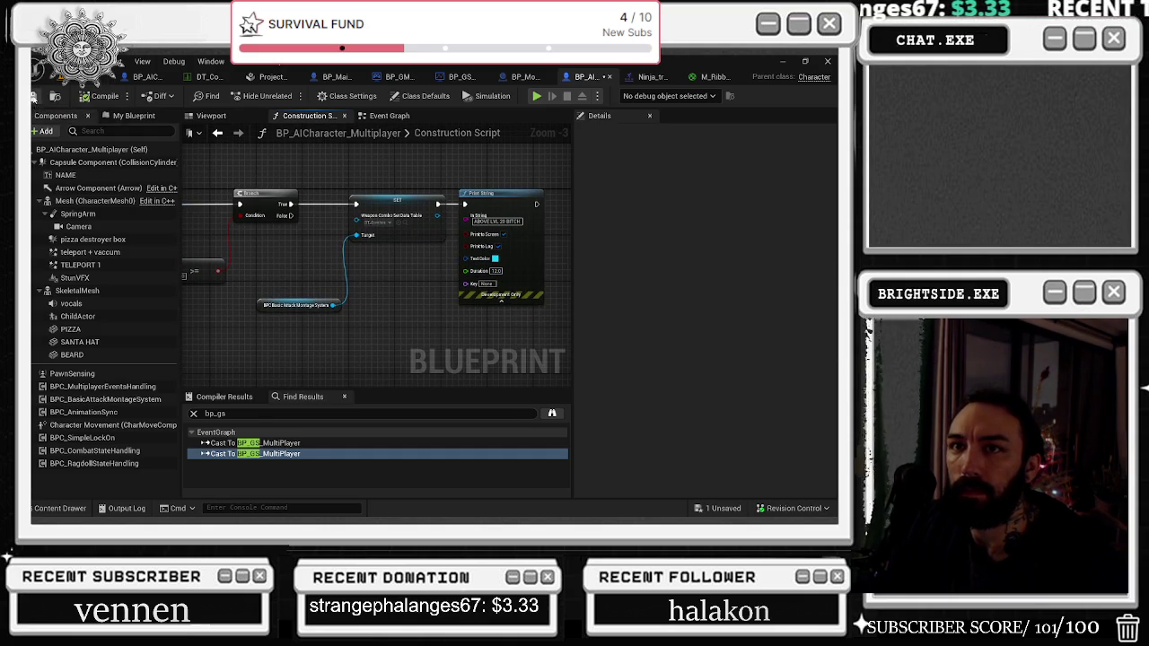
key(ctrl+s)
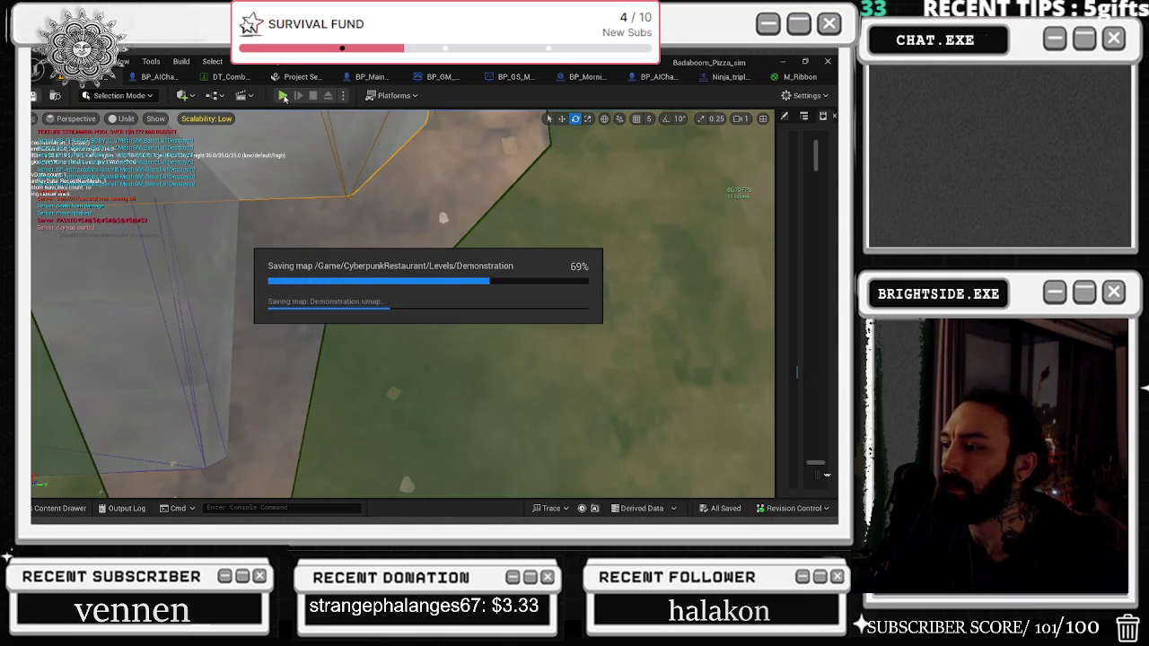
Step: Start a play-in-editor session and toggle the camera between third- and first-person
click(282, 95)
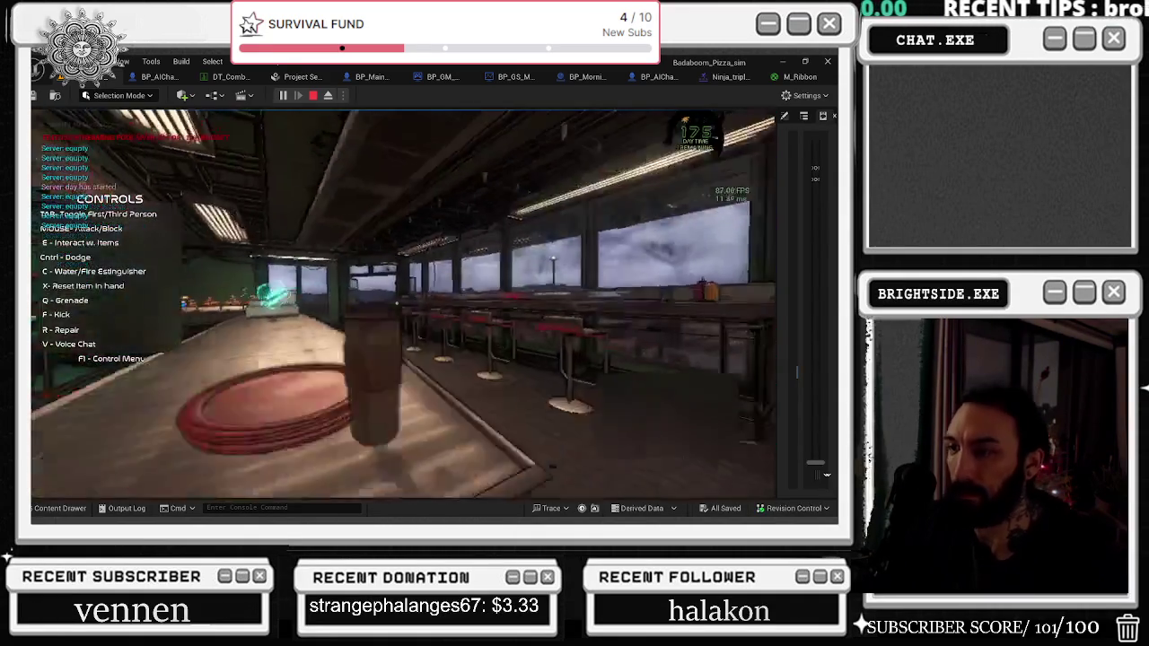
key(Tab)
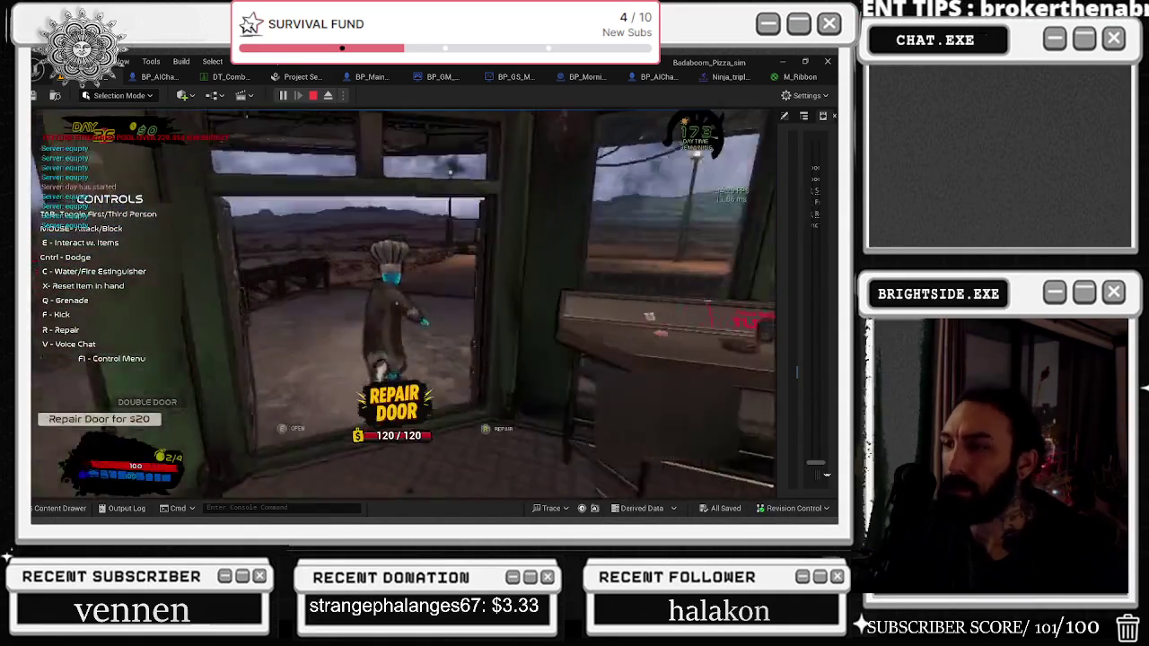
key(Tab)
Step: Punch around the HEART object, destroy a barrel, pick up an item and switch to third-person
click(396, 303)
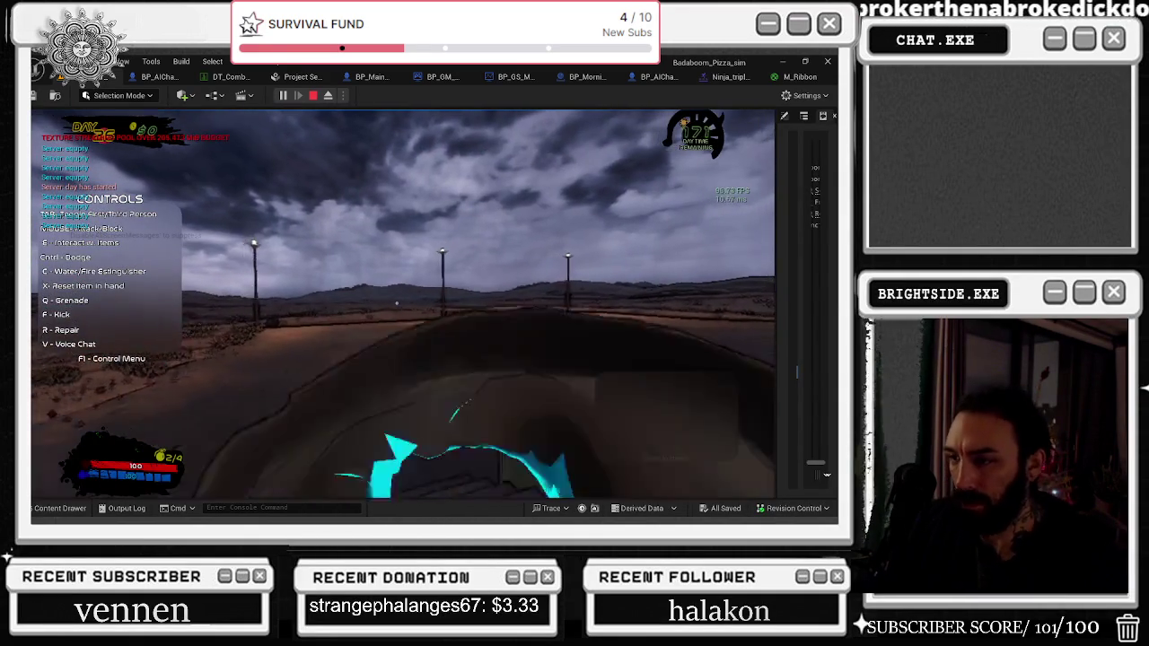
click(396, 303)
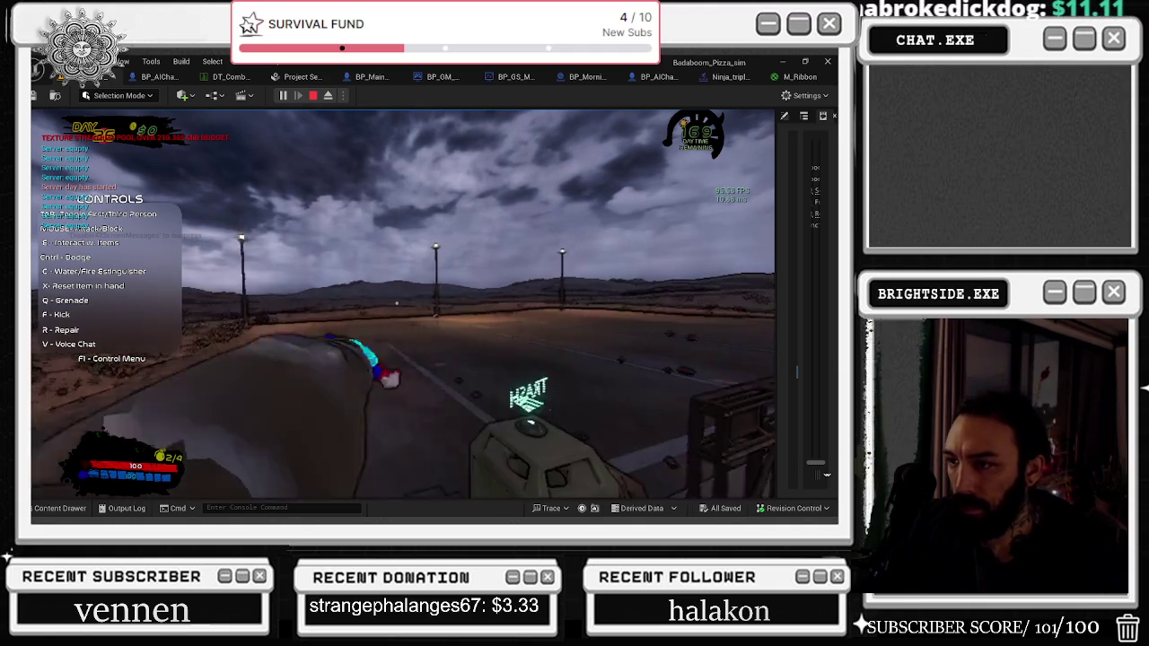
click(396, 303)
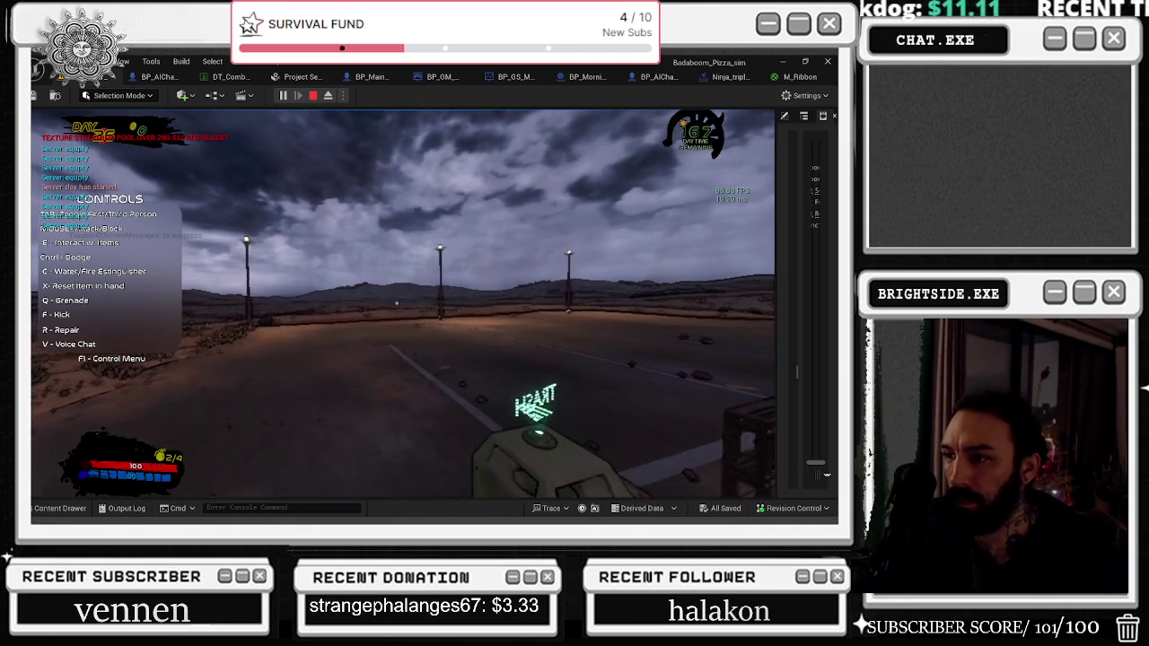
click(396, 303)
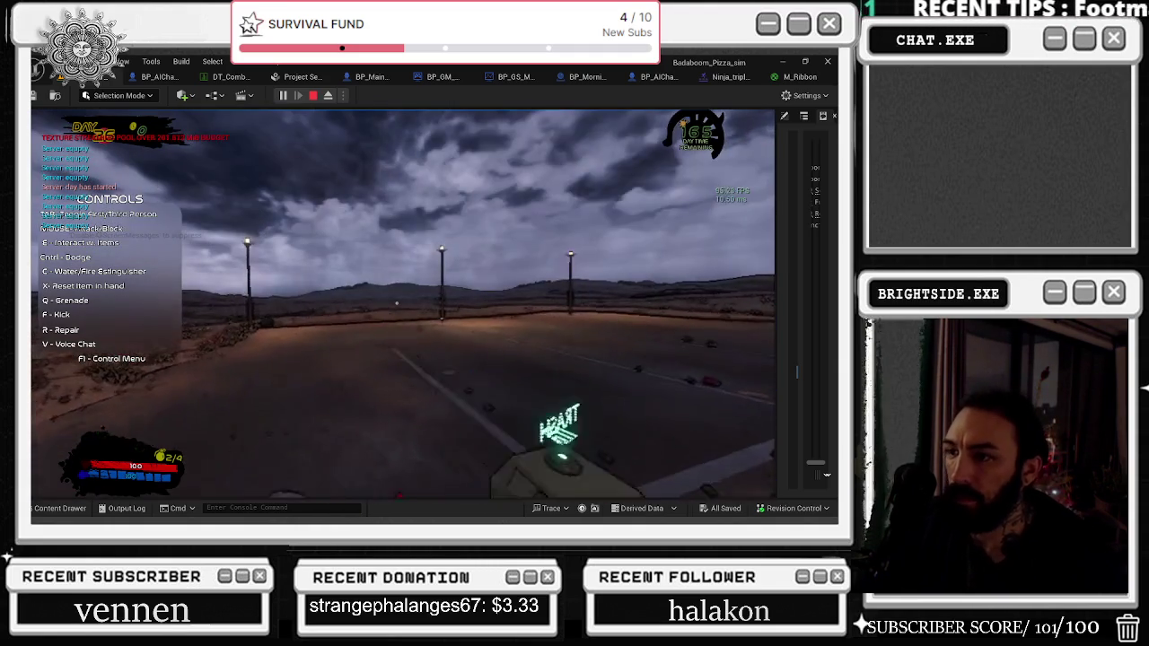
click(396, 304)
click(396, 304)
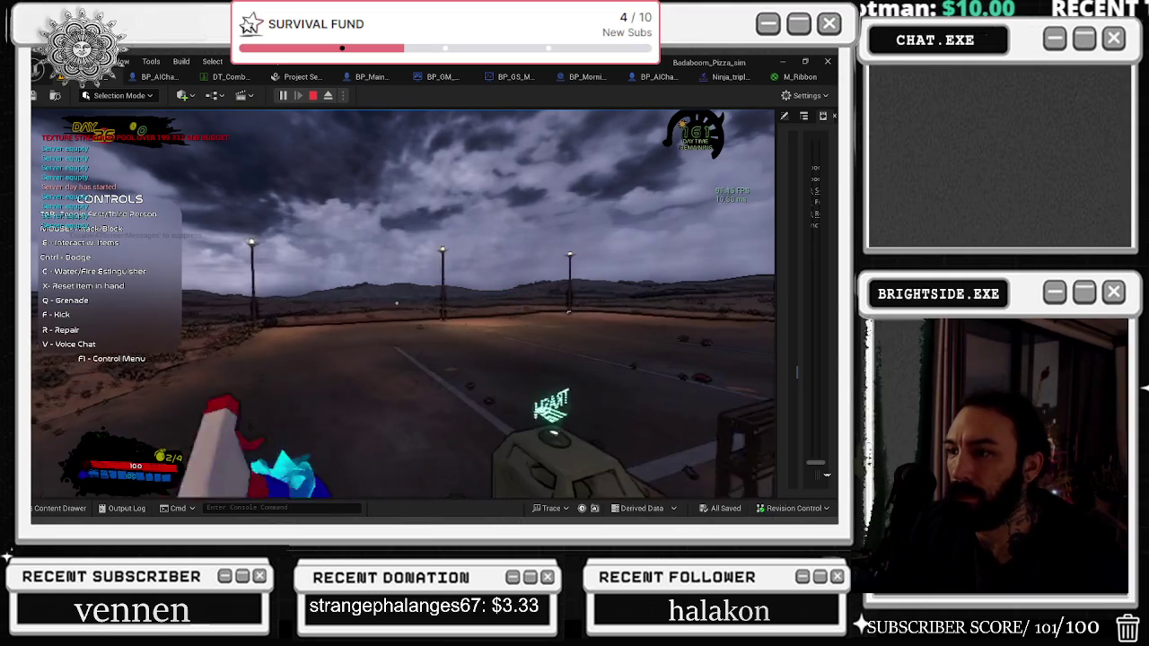
click(396, 303)
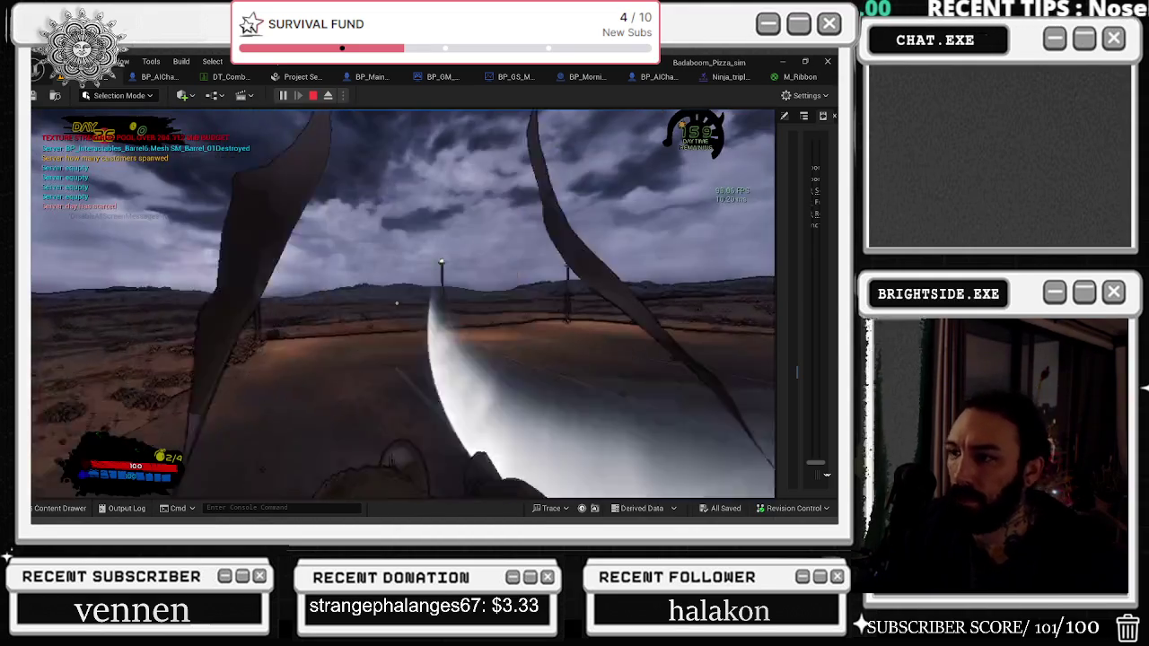
click(396, 303)
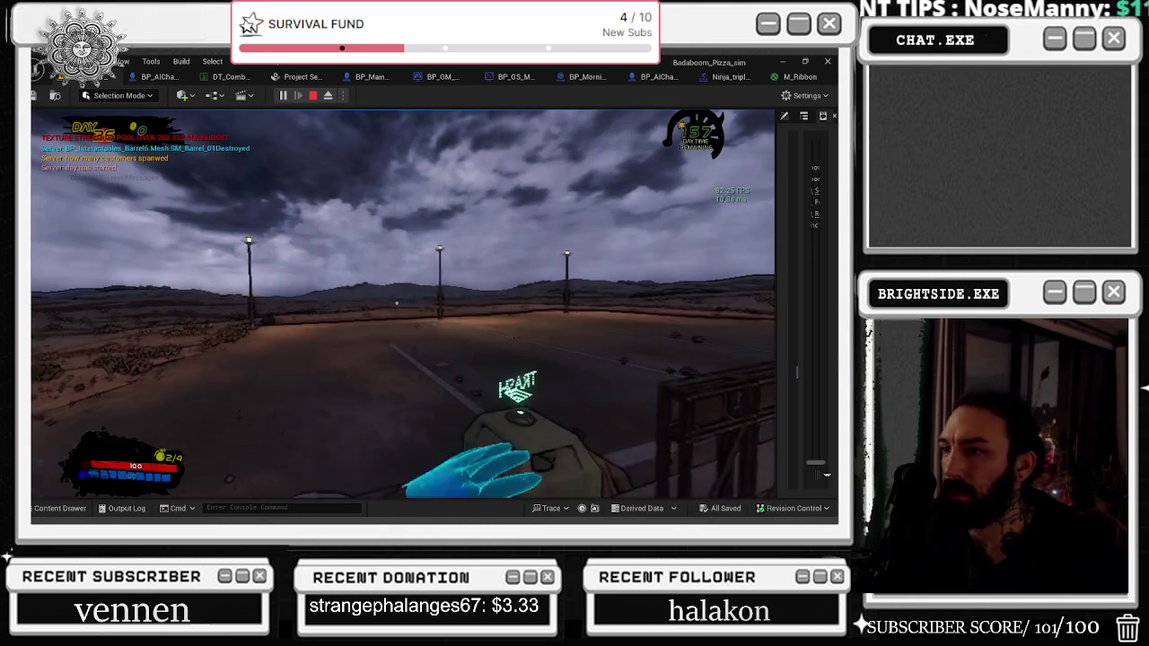
click(396, 304)
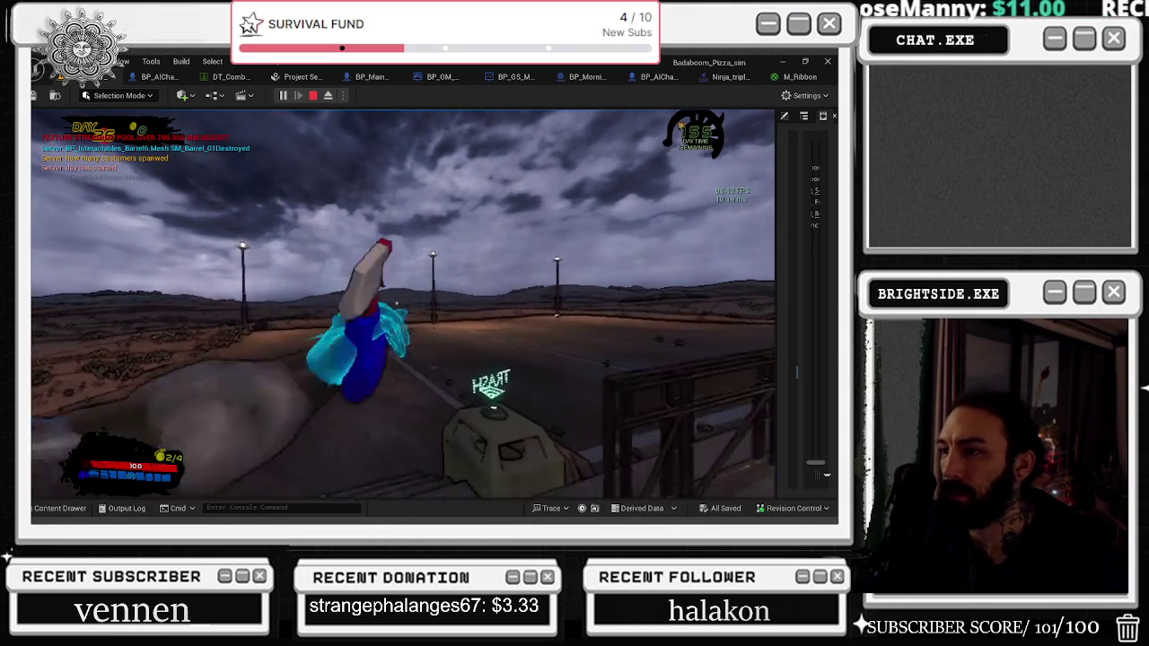
key(e)
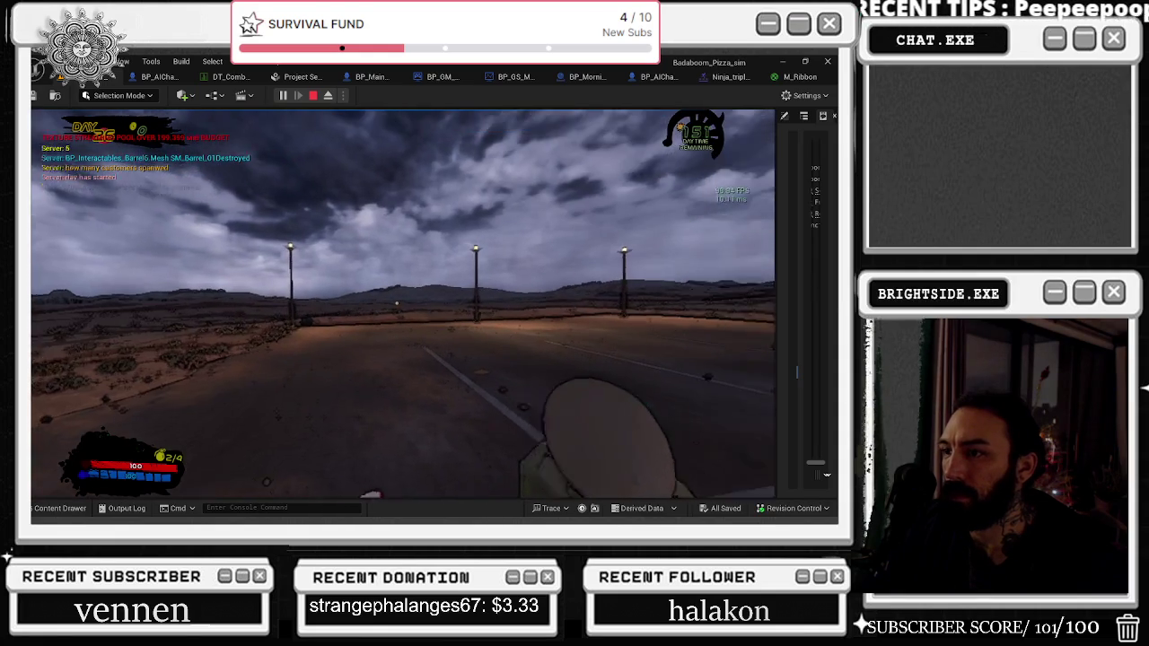
key(v)
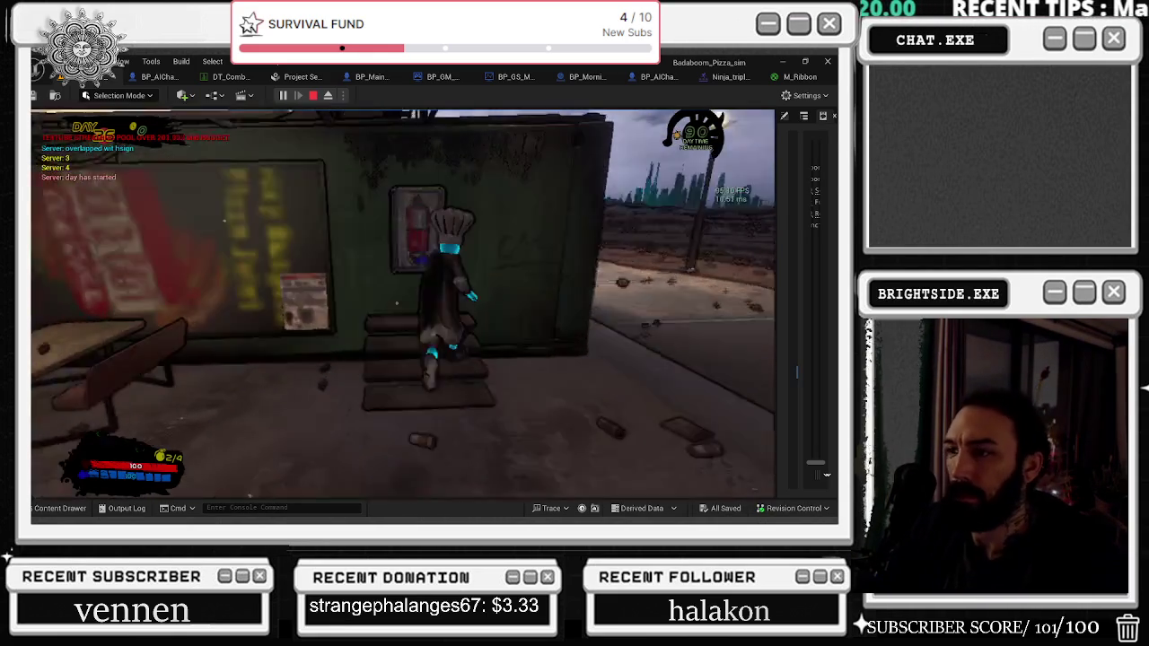
Step: Shoot open the extinguisher case, equip the fire extinguisher, and walk the chef out onto the deck
click(337, 243)
click(346, 341)
click(444, 251)
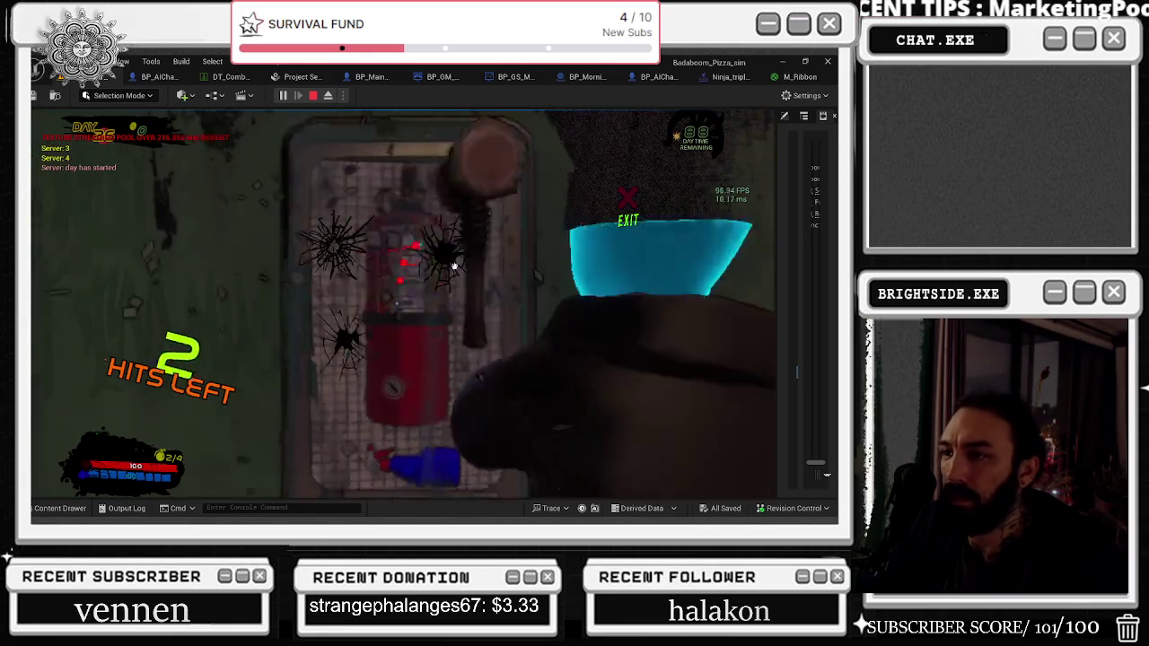
click(478, 245)
click(422, 270)
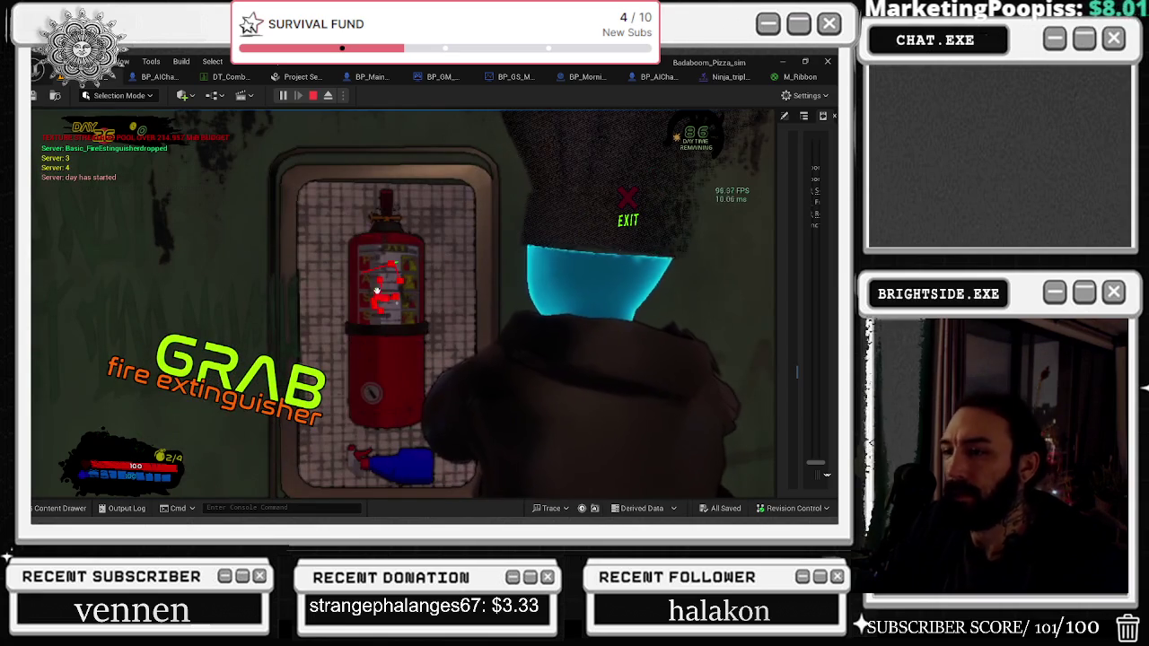
key(e)
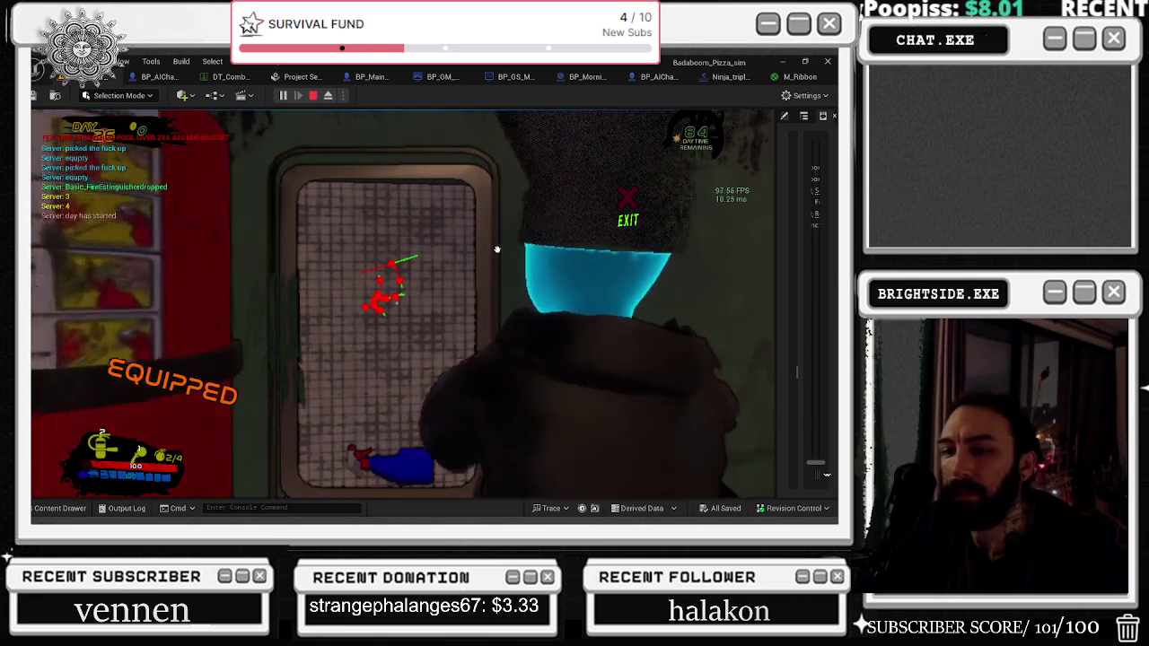
key(w)
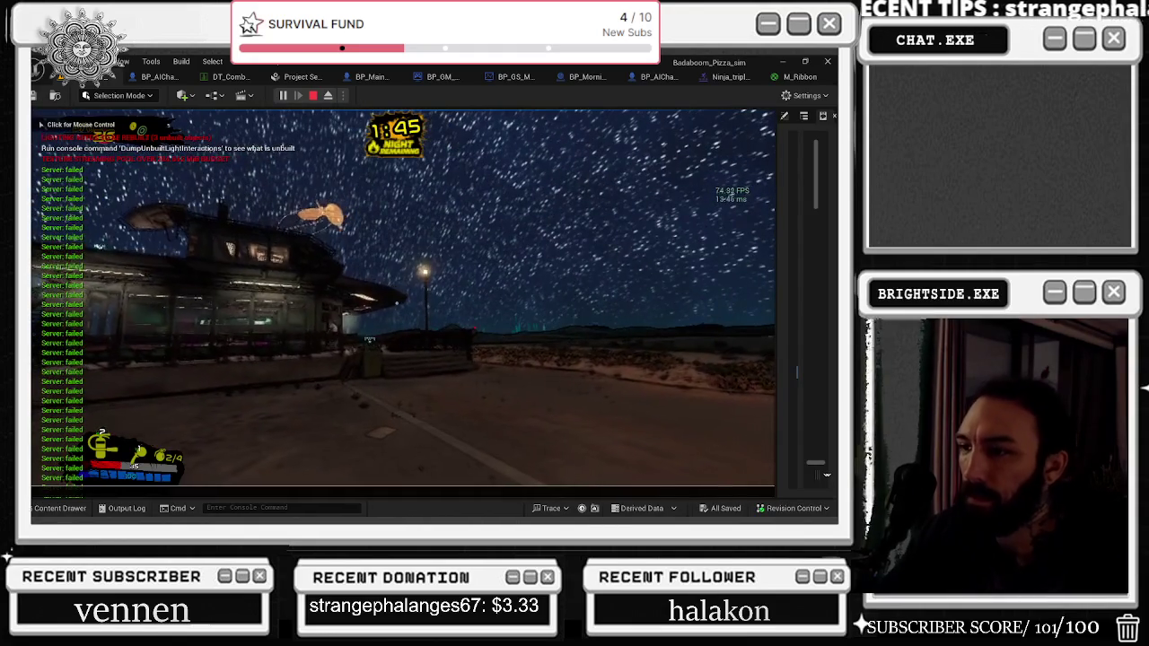
Step: Bring down the in-game console, play until the chef dies, then stop the session
key(grave)
key(grave)
key(grave)
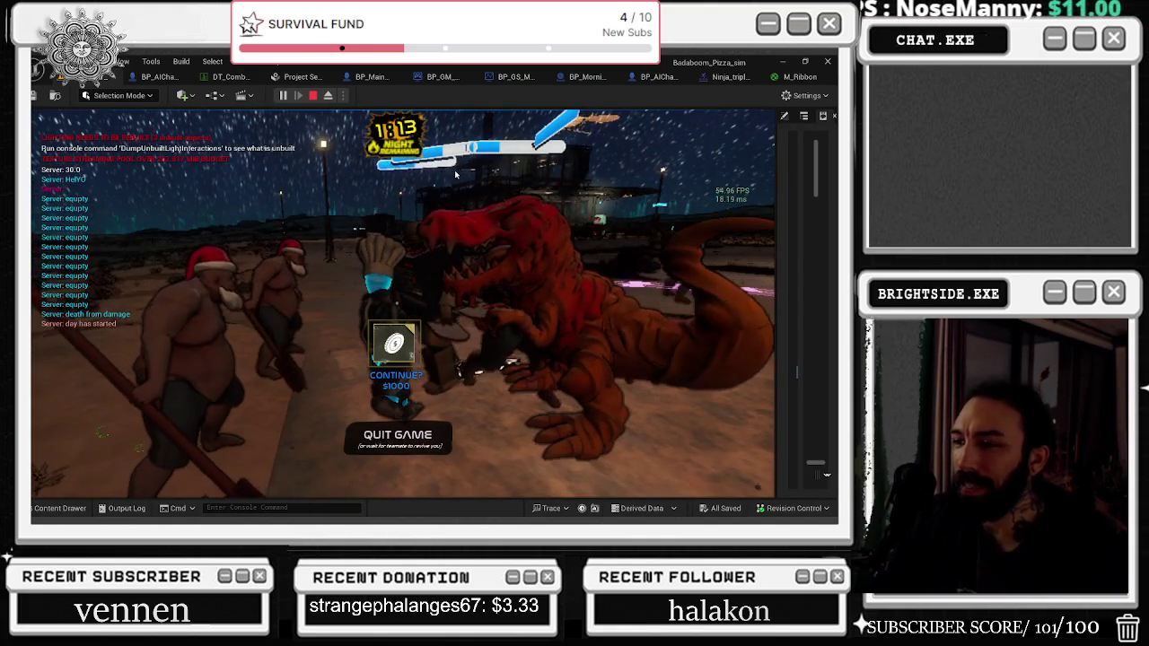
key(Escape)
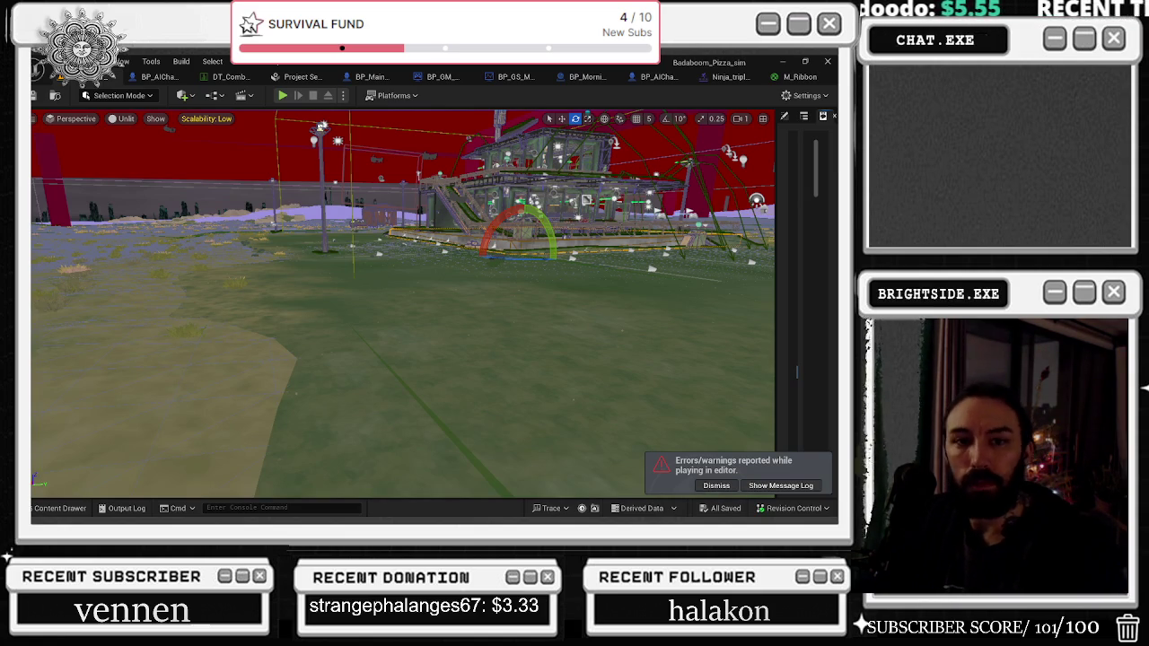
Step: In the vending machine blueprint, jump to Spawn_Blood_Death_Server and view its Spawn Blood Death Multi call
click(154, 77)
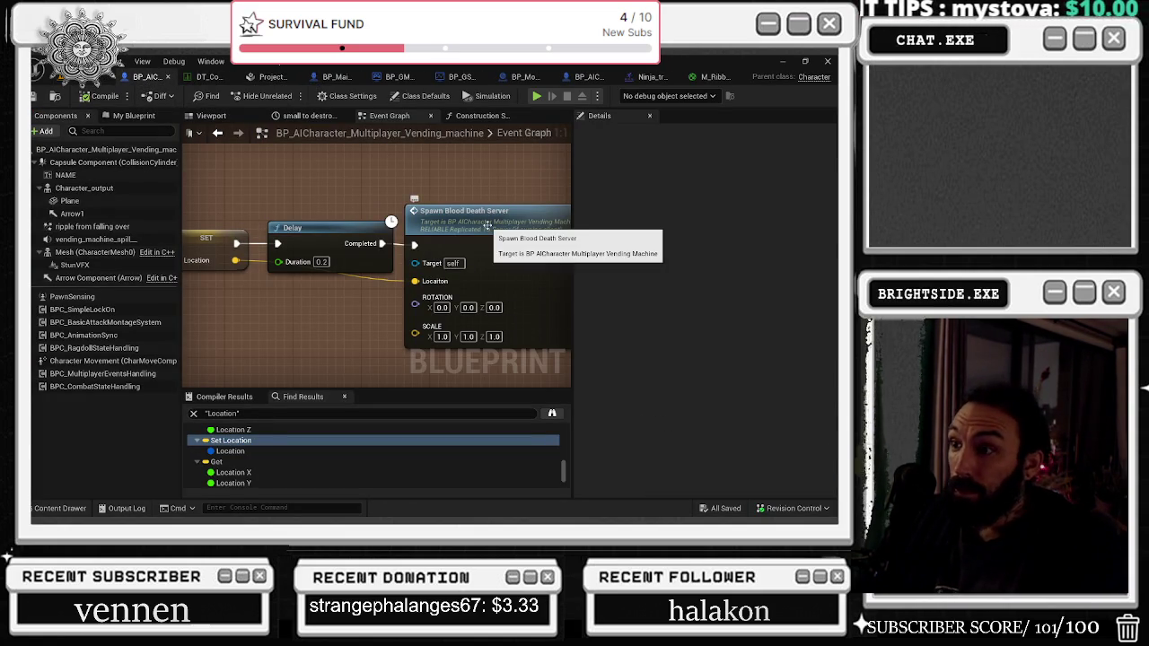
drag(218, 268, 302, 276)
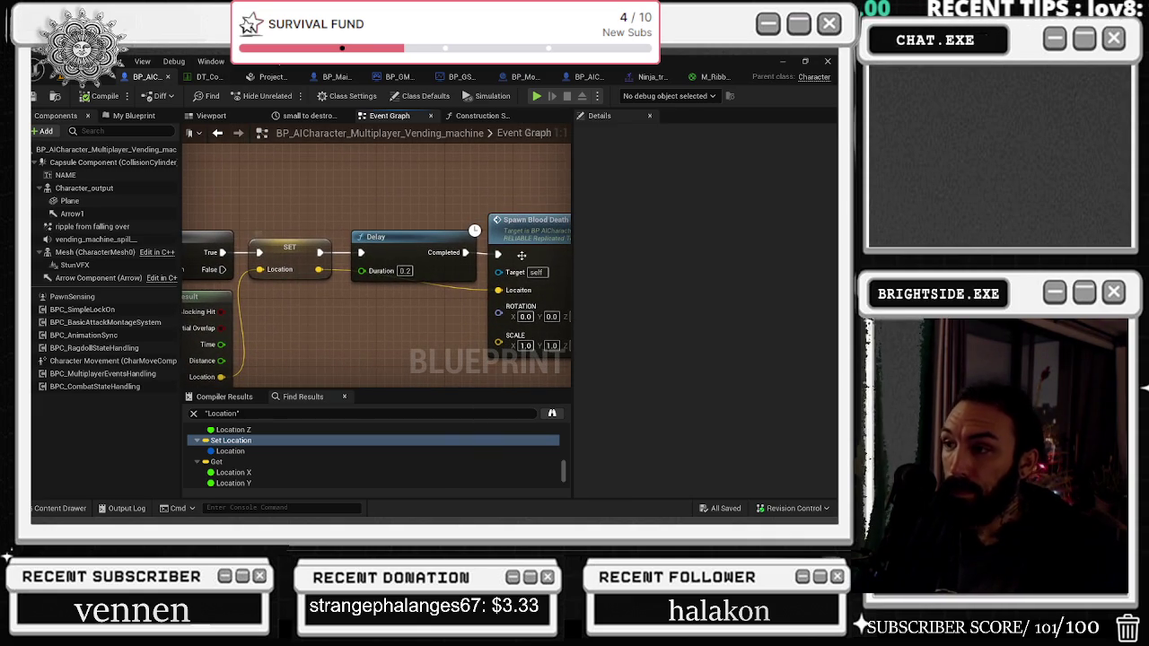
double_click(547, 216)
drag(547, 213, 192, 231)
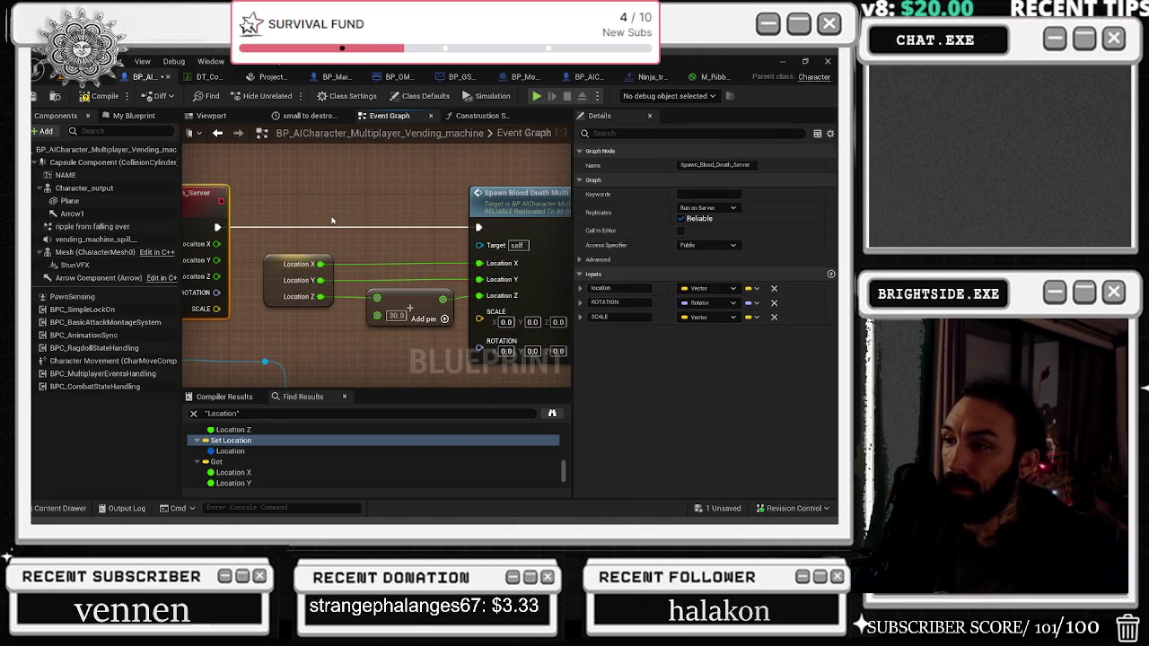
mouse_move(357, 262)
mouse_down()
mouse_move(309, 200)
mouse_move(288, 194)
mouse_up()
Step: Inspect the Has Authority, Branch, Delay, Sequence and Set Replicate Movement nodes, then open Project Settings
scroll(288, 193, down, 1)
scroll(295, 225, down, 2)
drag(310, 238, 646, 274)
mouse_move(359, 244)
mouse_down()
mouse_move(503, 260)
mouse_move(288, 204)
mouse_move(363, 168)
mouse_up()
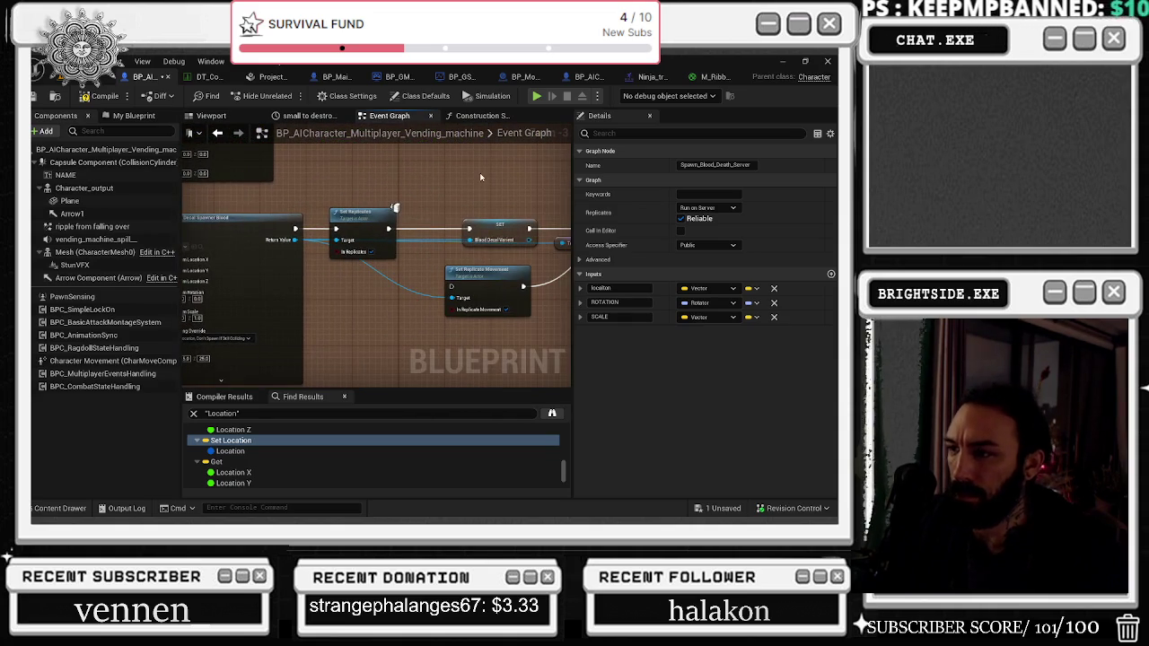
drag(480, 177, 240, 210)
click(262, 302)
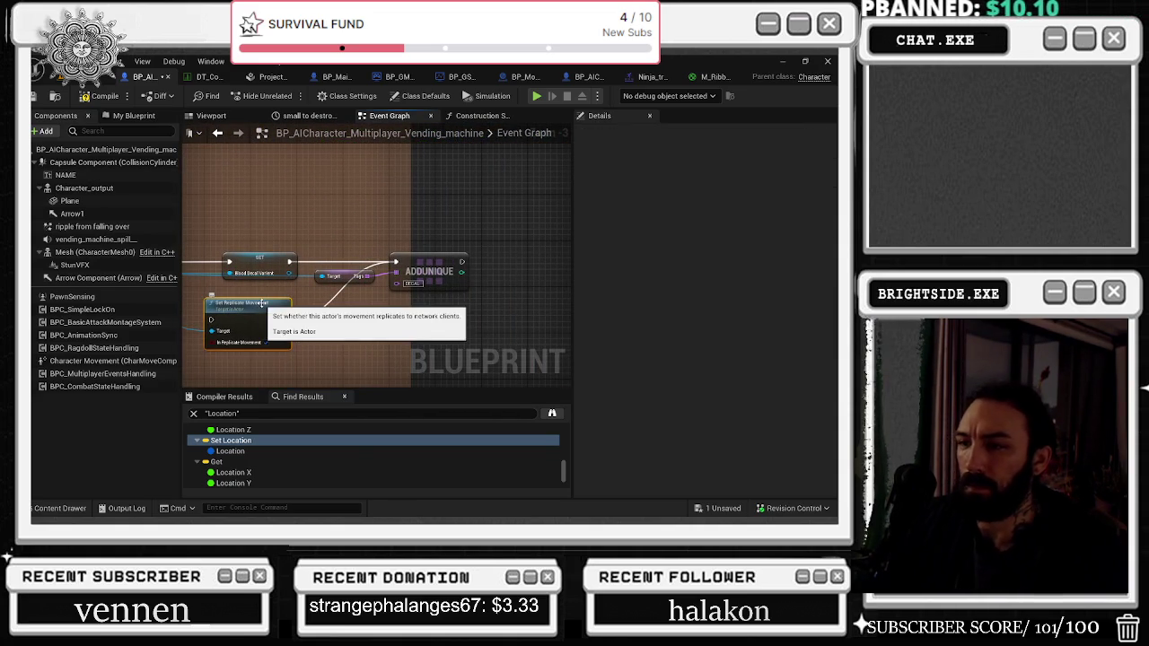
scroll(261, 301, down, 6)
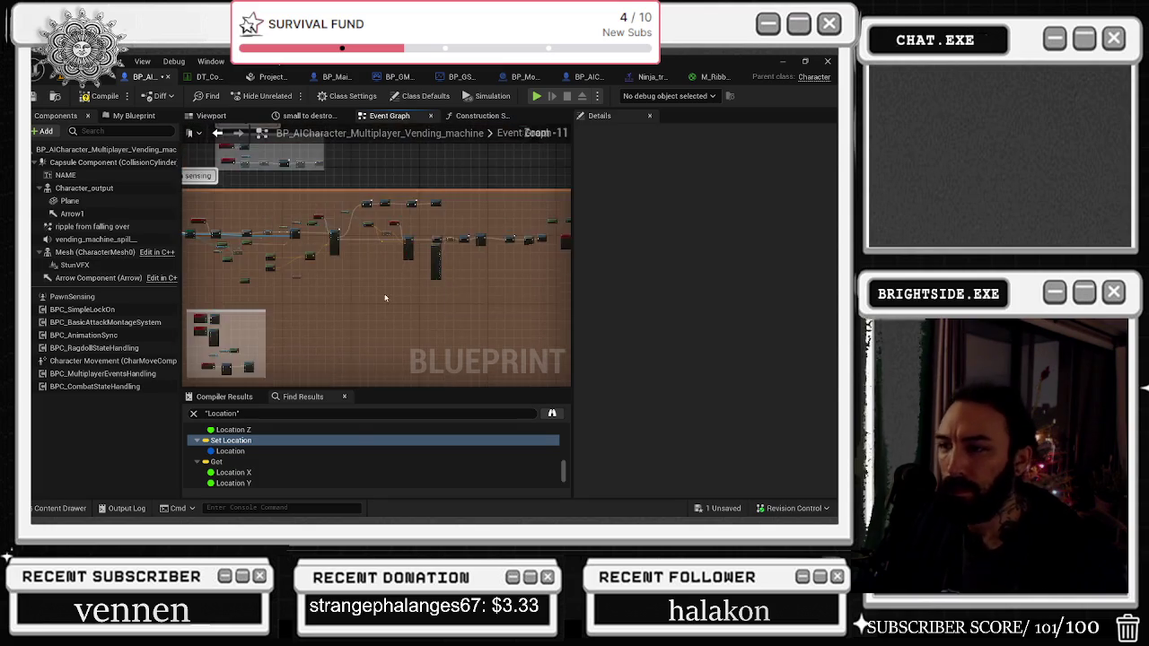
scroll(425, 244, up, 2)
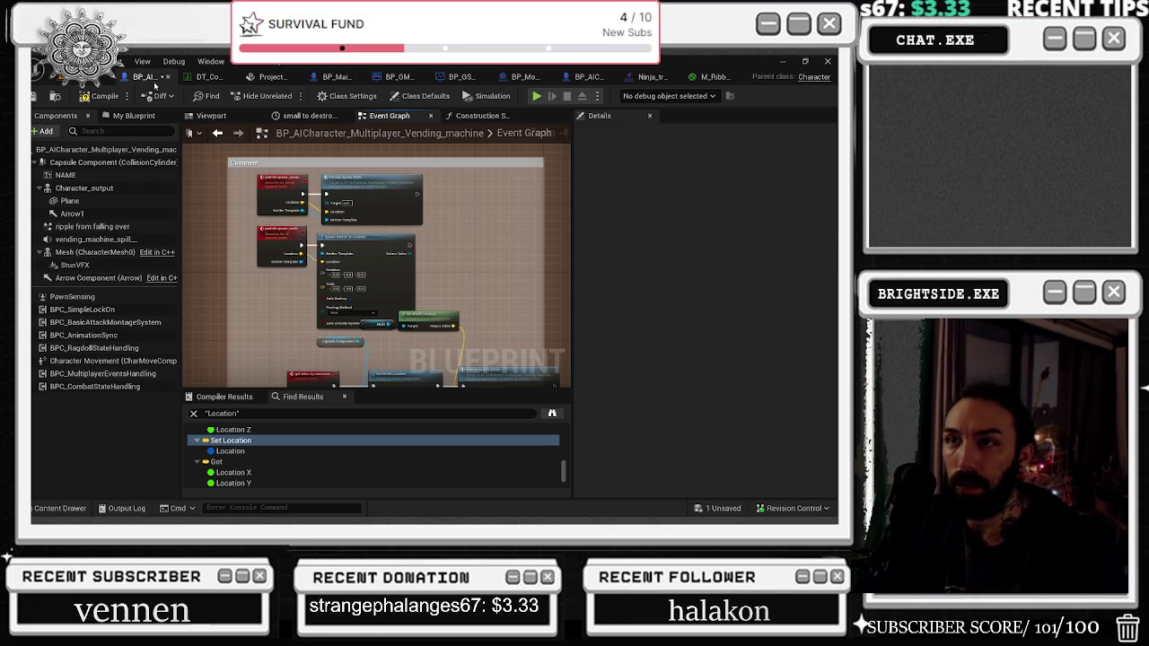
click(270, 77)
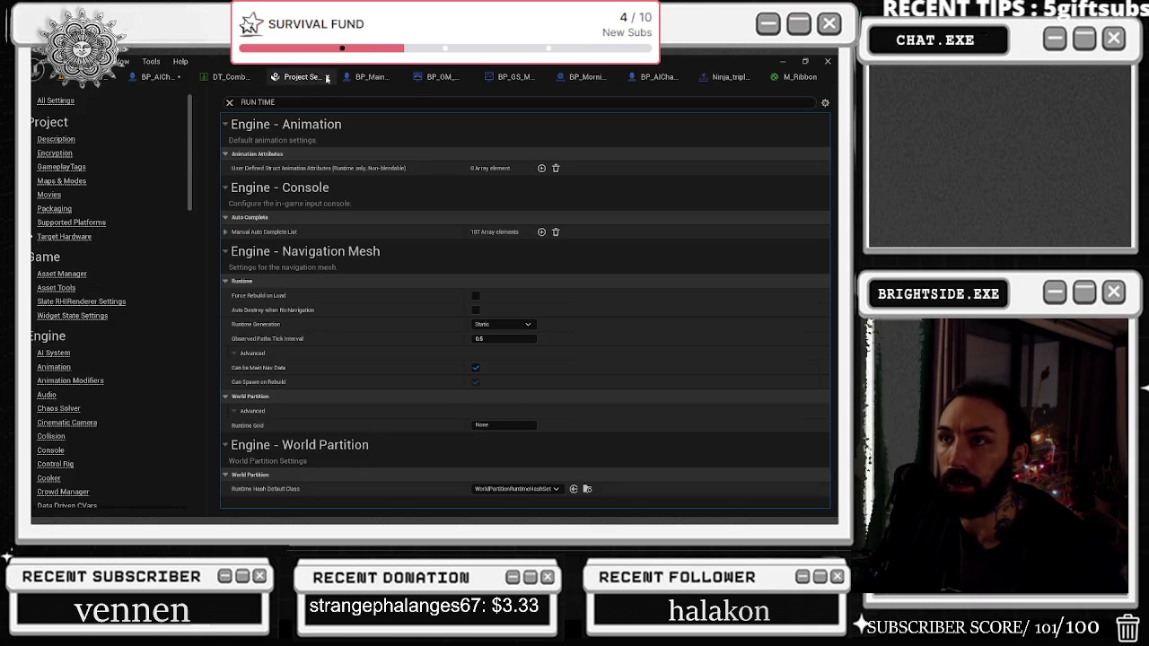
Step: Close Project Settings to return to the DT_Combo data table
click(327, 78)
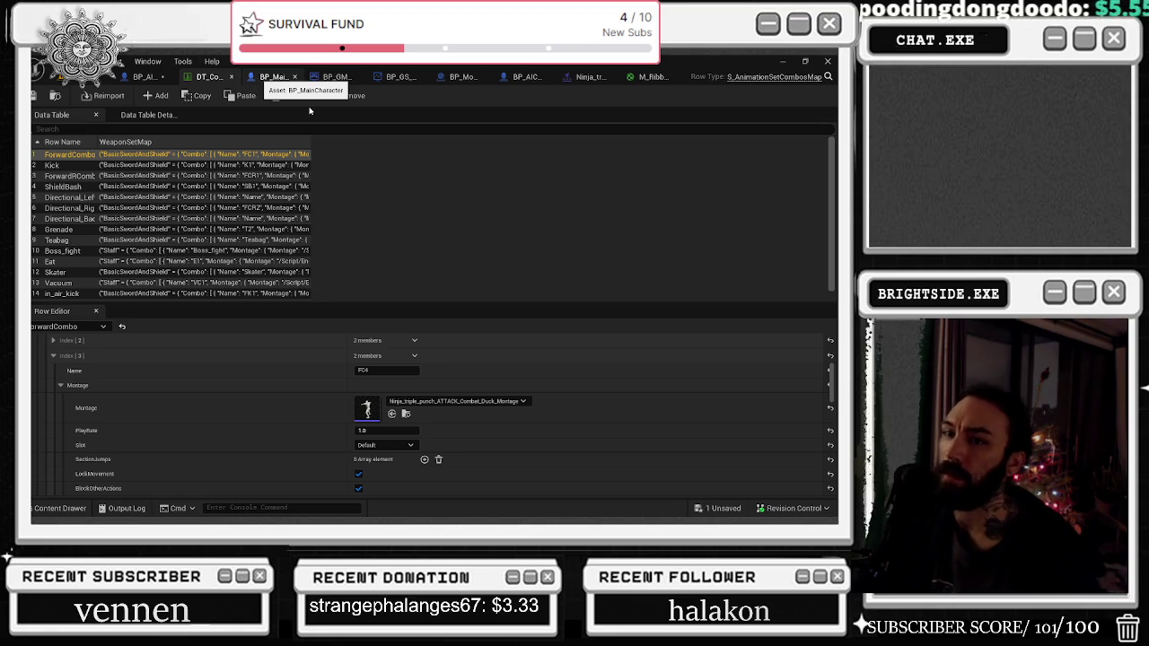
Step: View BP_MainCharacter's attack events, then switch to BP_GM_Multiplayer's Begin Match Spawn AI graph
click(274, 76)
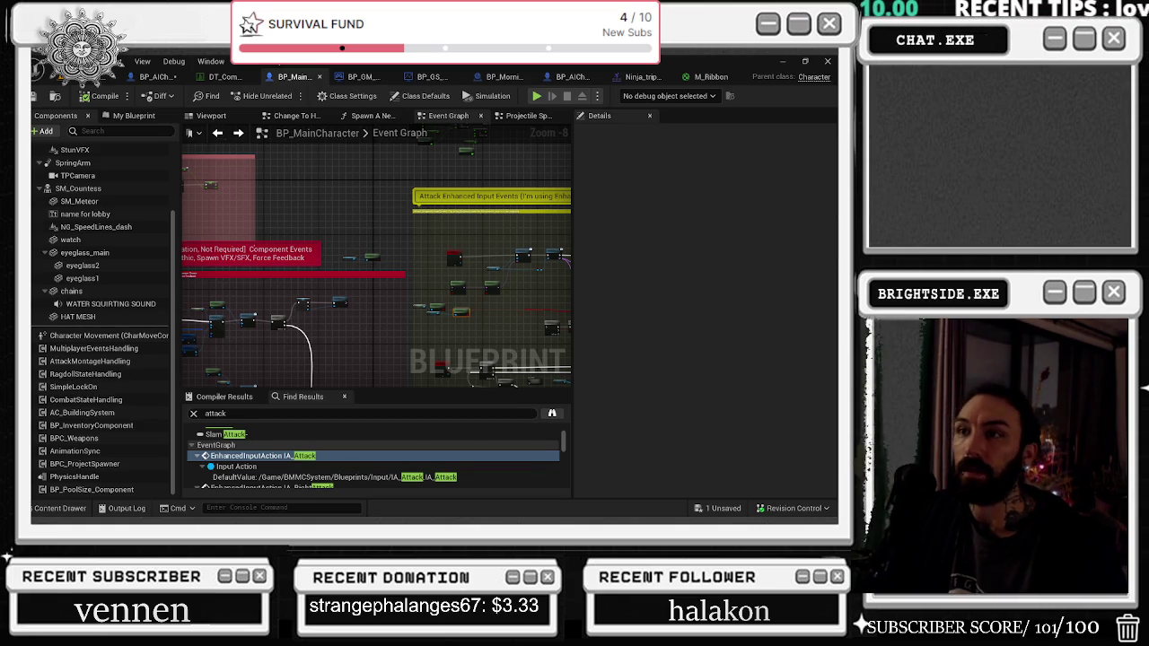
click(356, 77)
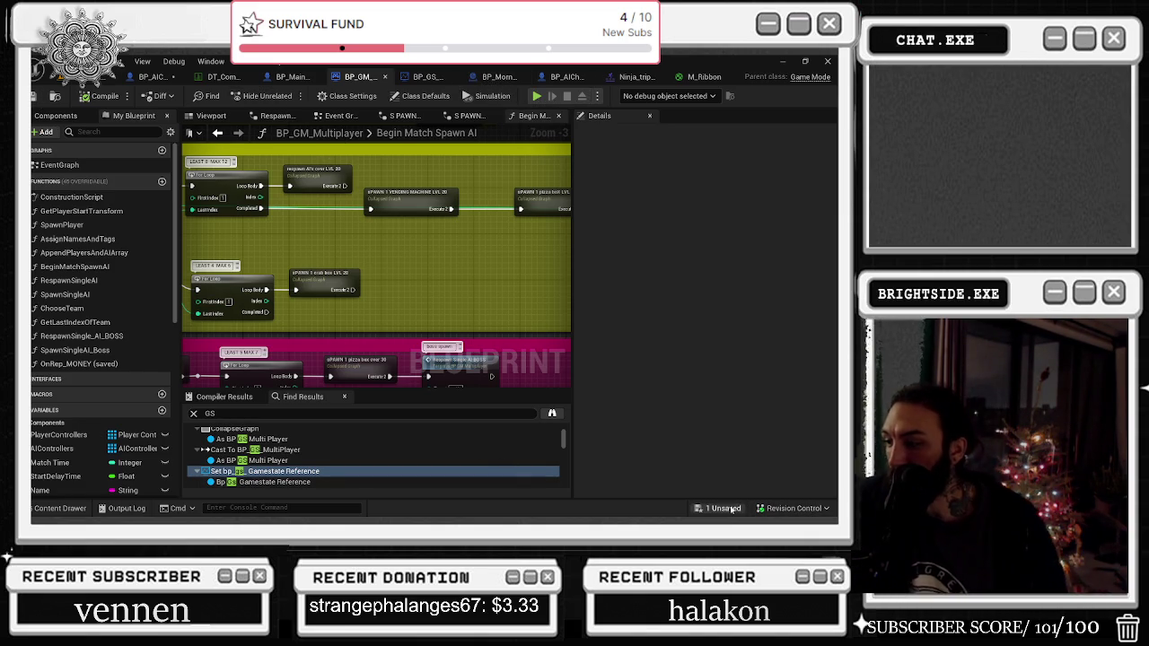
Step: Save the remaining unsaved blueprint through the Save Content dialog's Save Selected
key(ctrl+shift+s)
click(507, 411)
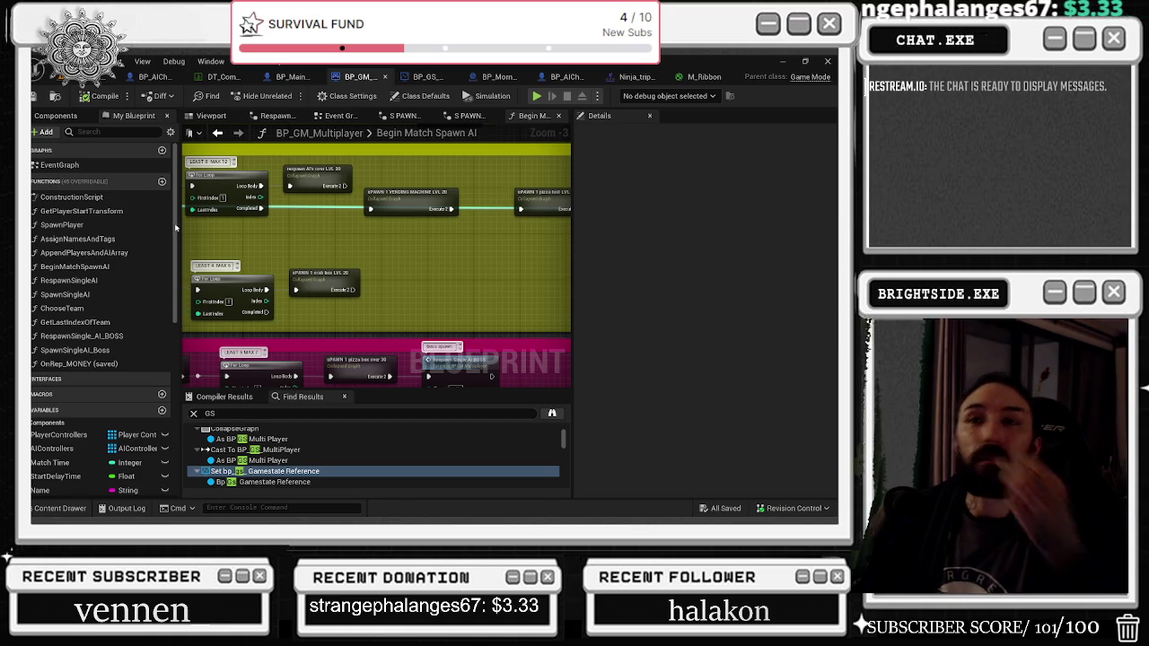
Step: Open M_Ribbon's Reference Viewer from the Content Drawer to show NE_Ribbon, NS_GRENADE_RibbonTrail and NS_punch_trail
click(700, 77)
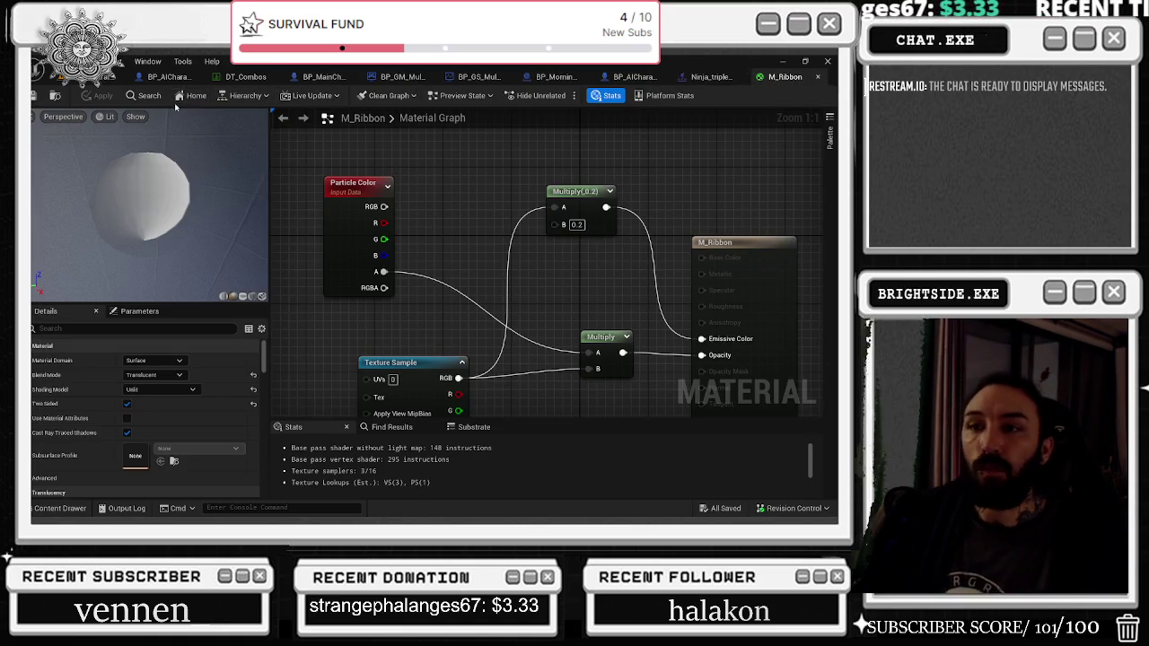
drag(771, 158, 764, 158)
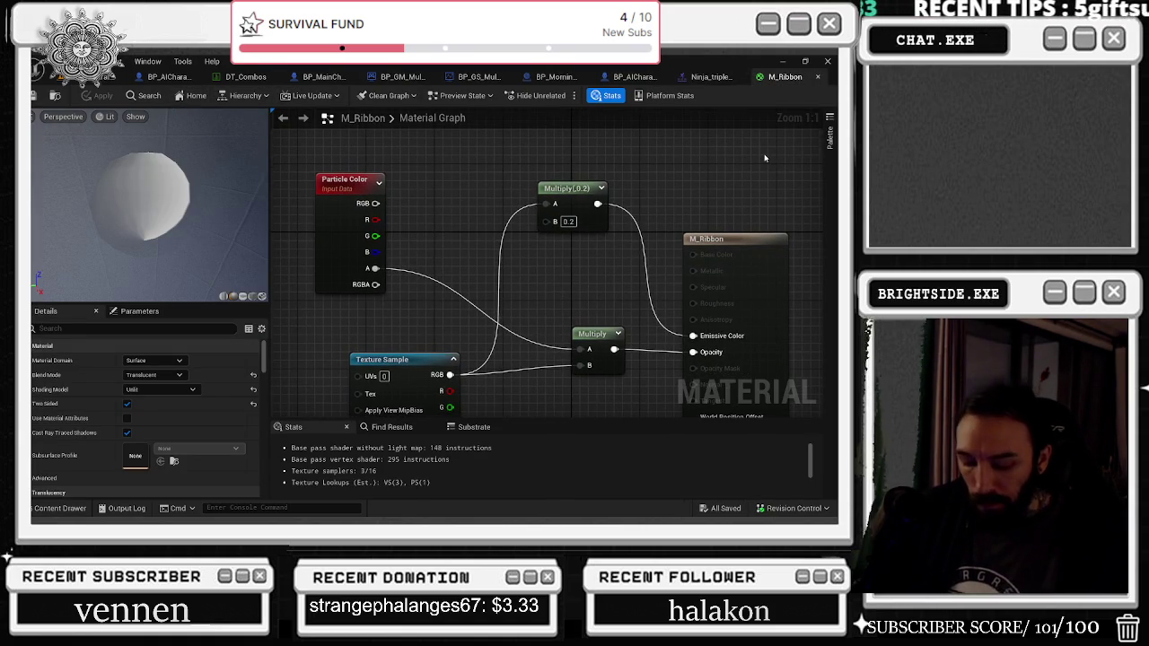
key(ctrl+space)
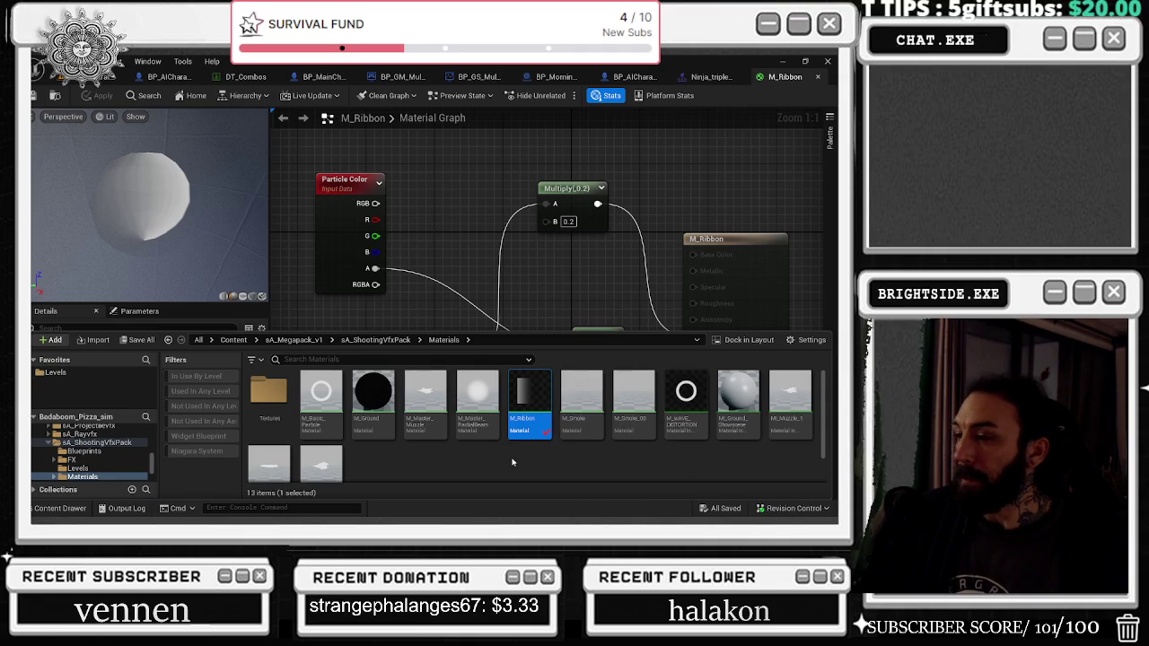
right_click(519, 418)
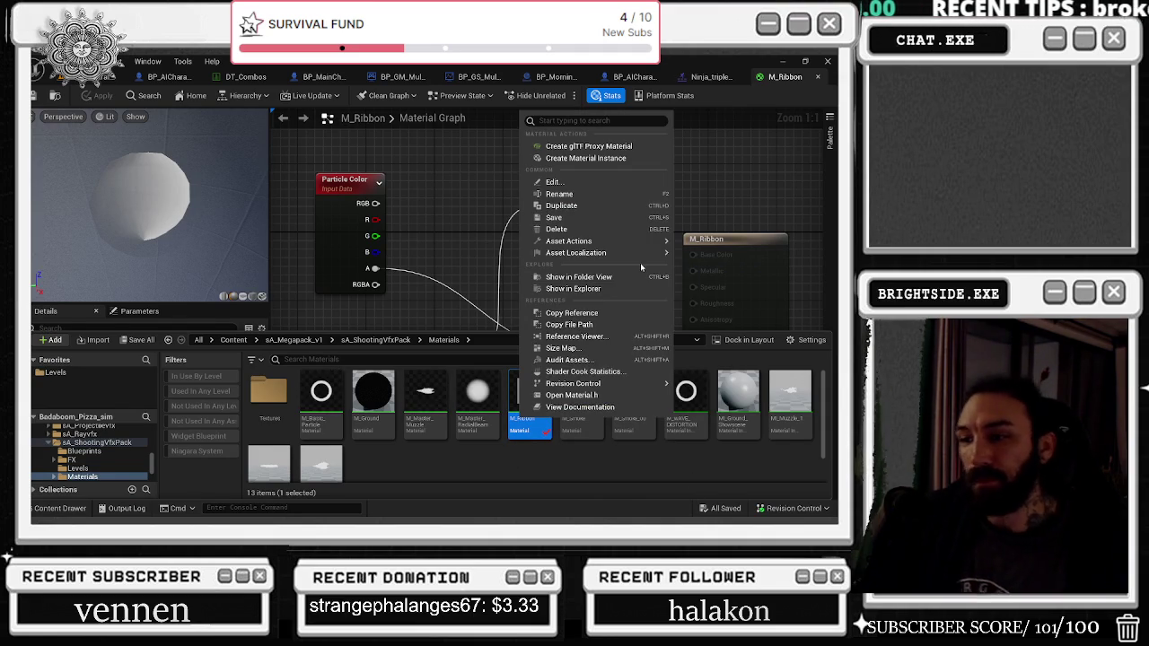
click(577, 336)
drag(314, 258, 414, 313)
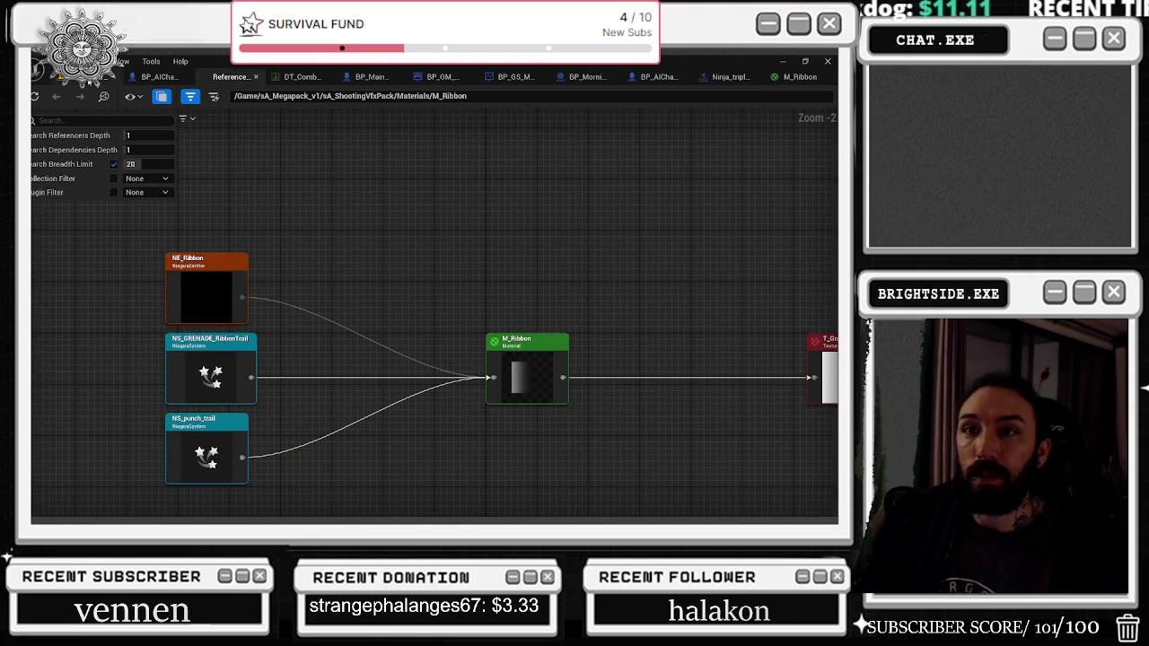
Step: Start a Play-In-Editor test of the pizza shop level, then switch to the YouTube video window
click(76, 76)
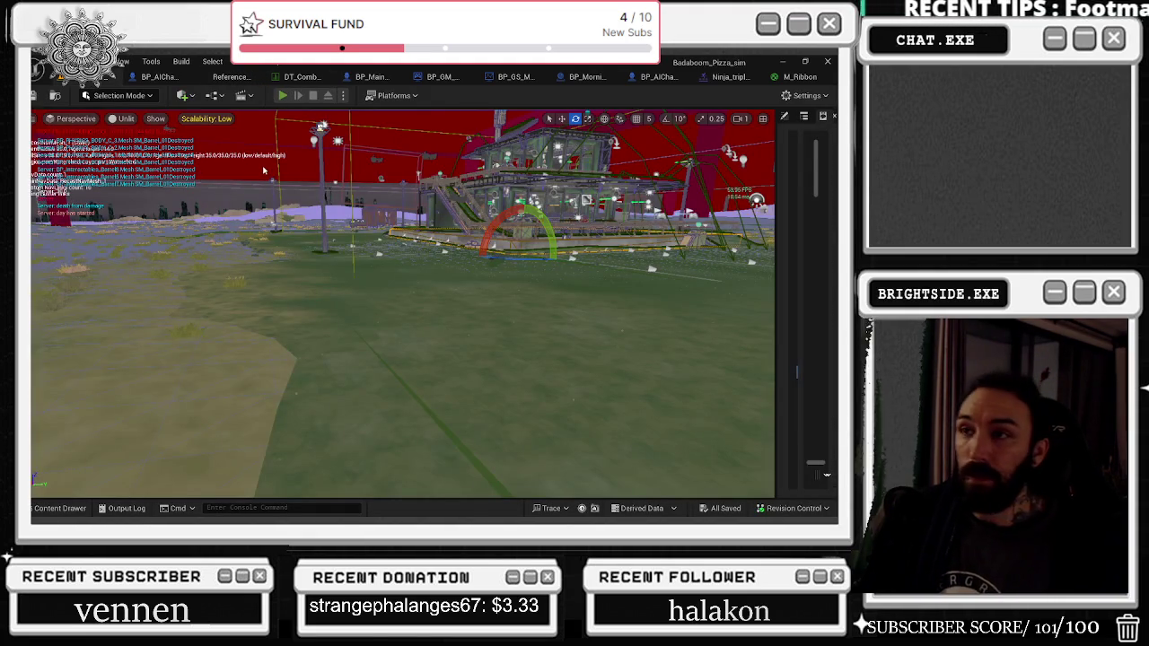
key(alt+p)
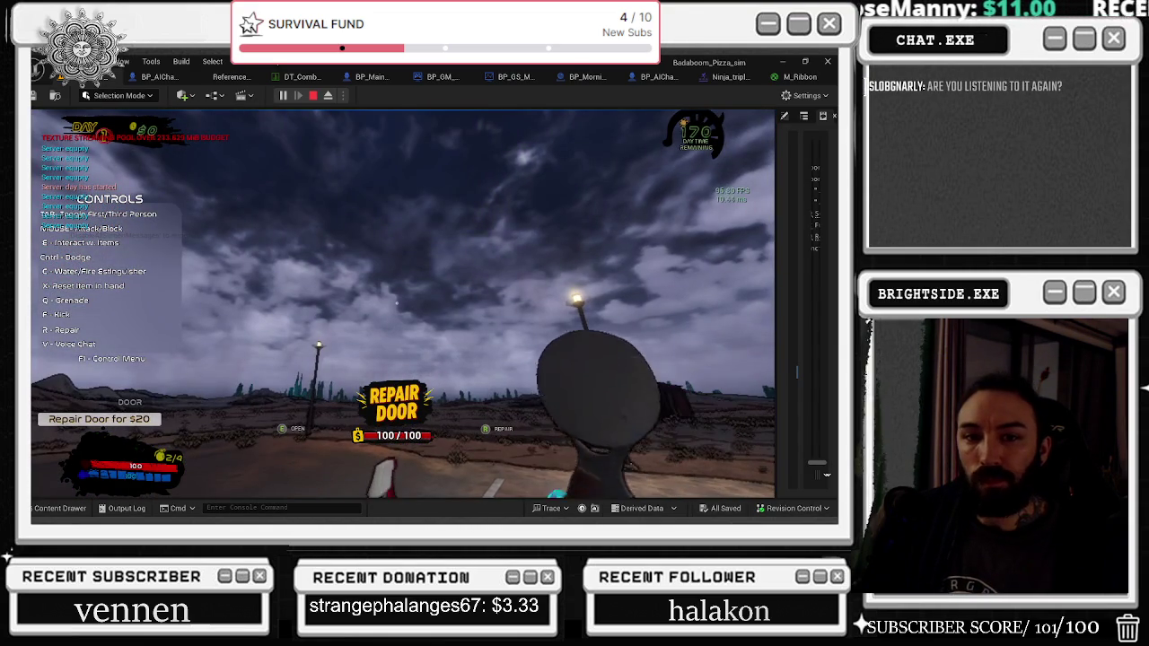
key(alt+Tab)
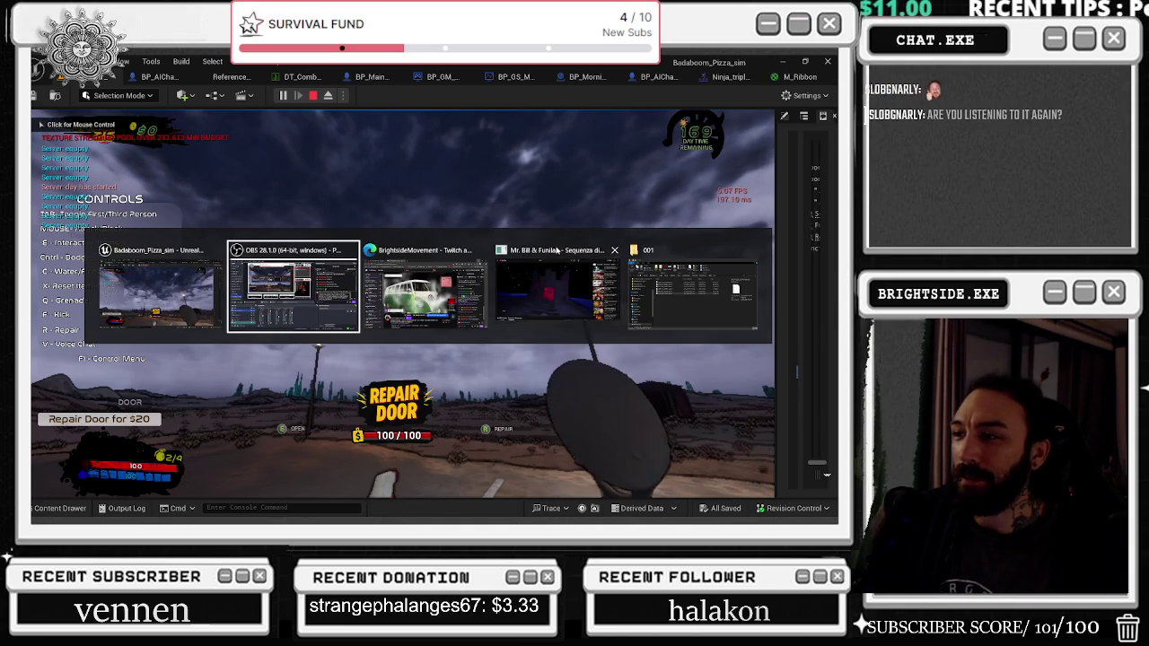
click(523, 301)
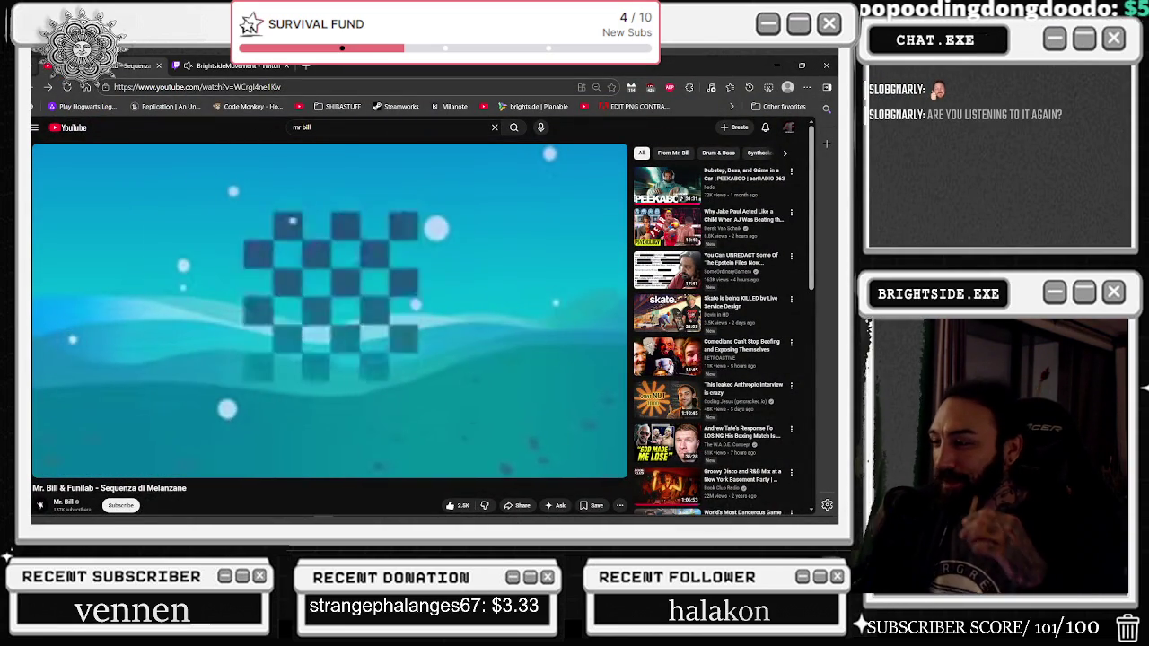
Step: Scroll through the Mr. Bill video's comments and back up, then minimize the browser
scroll(765, 409, down, 3)
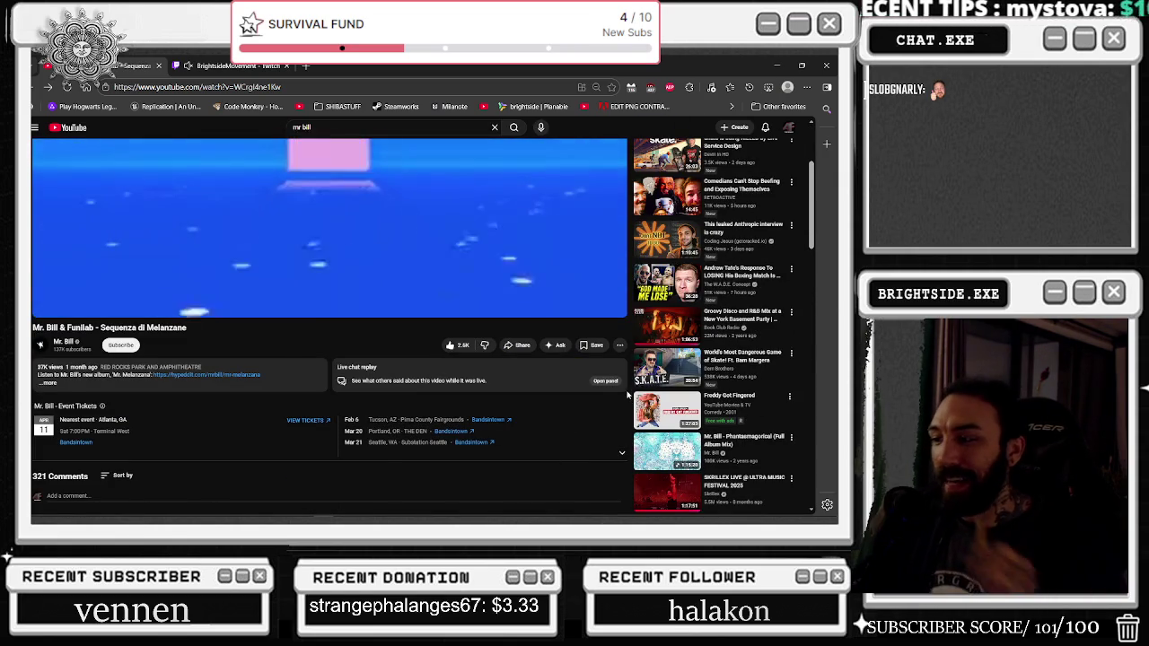
scroll(628, 404, down, 2)
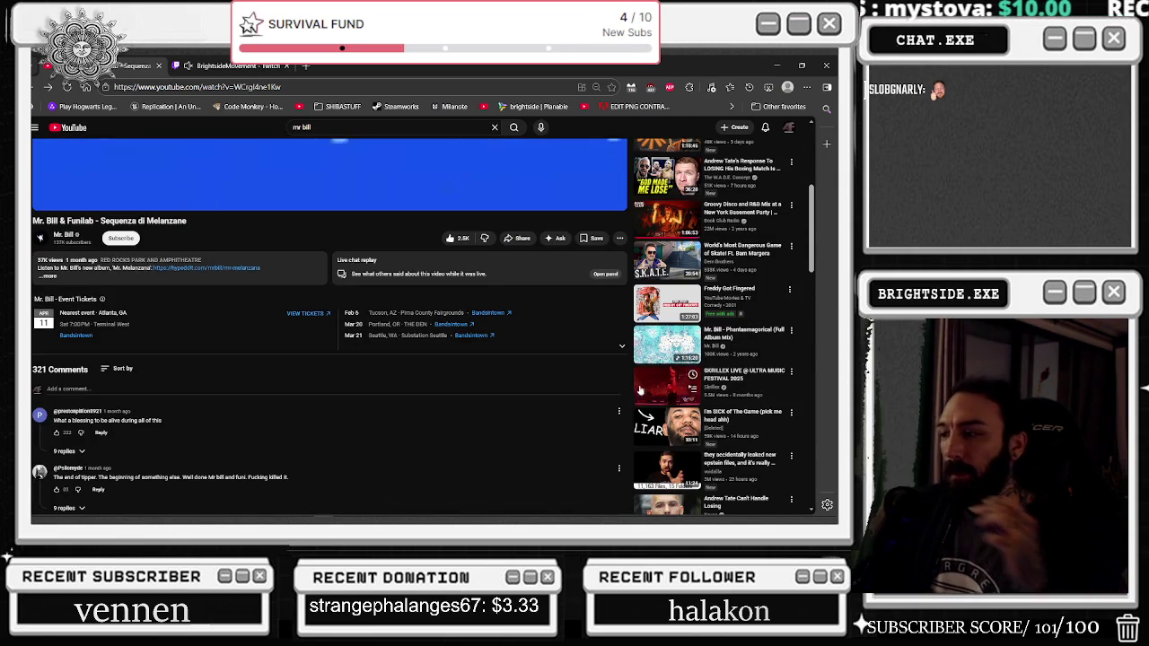
scroll(636, 384, down, 2)
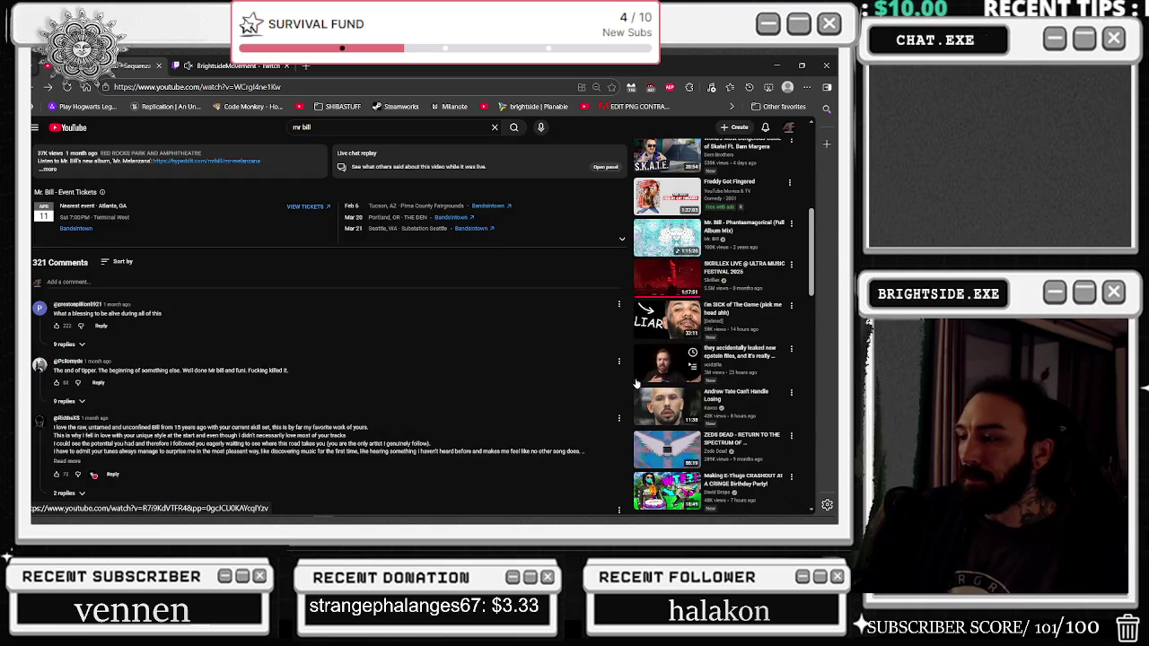
scroll(636, 384, down, 2)
scroll(635, 384, down, 2)
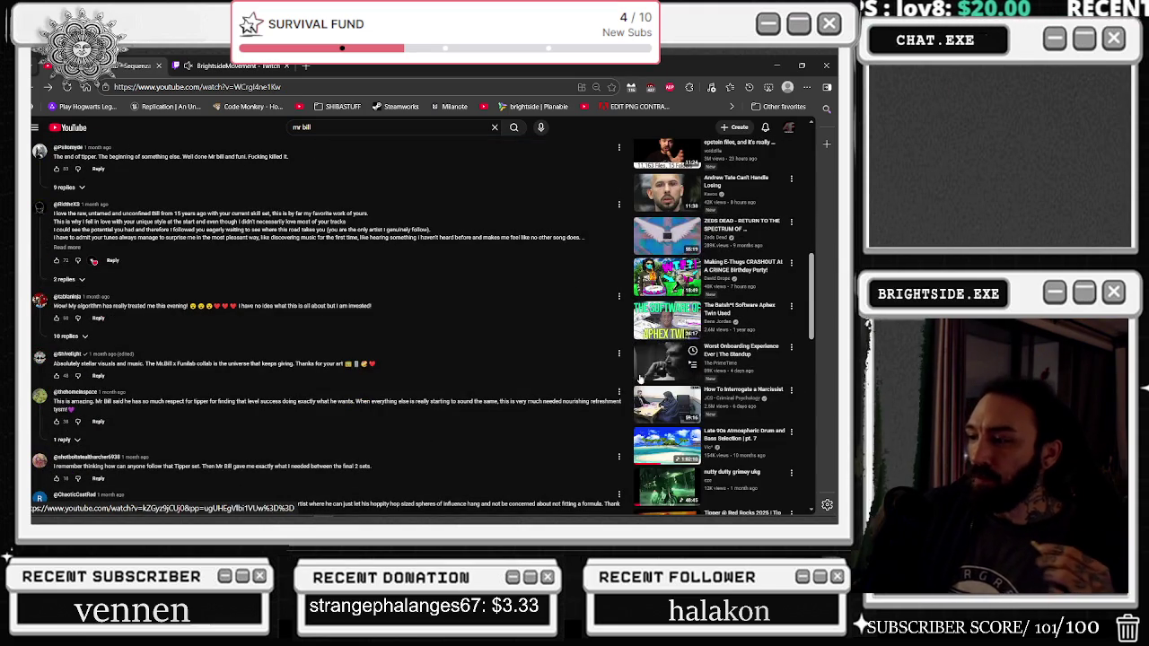
scroll(639, 378, down, 1)
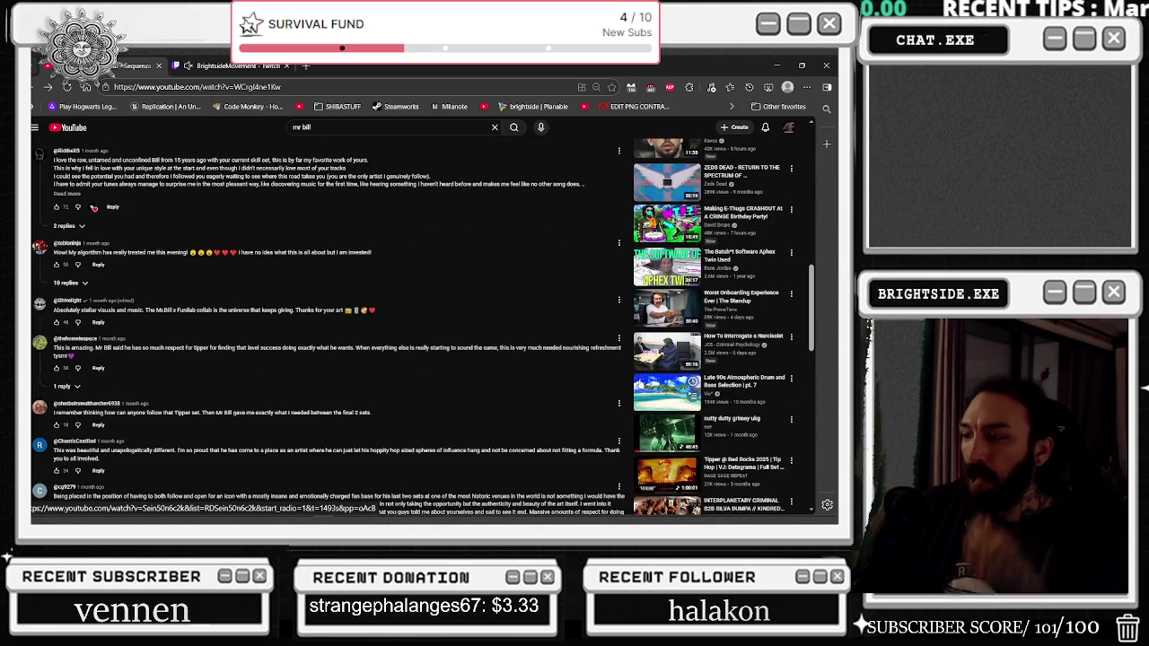
scroll(640, 383, down, 2)
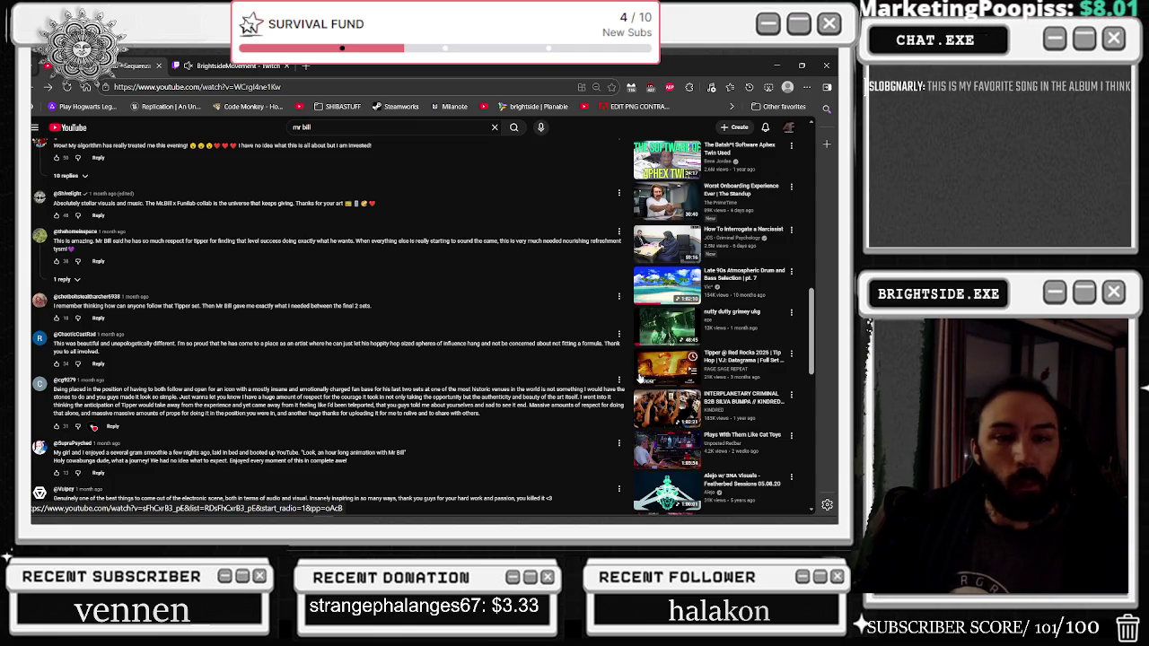
scroll(639, 377, up, 15)
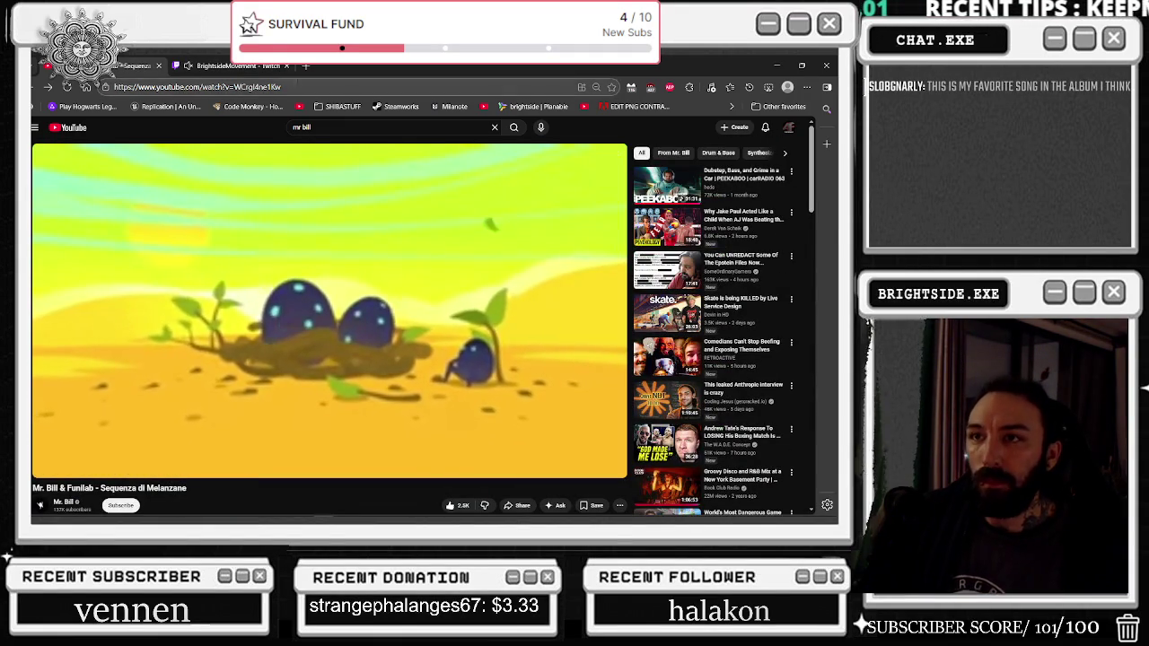
click(774, 62)
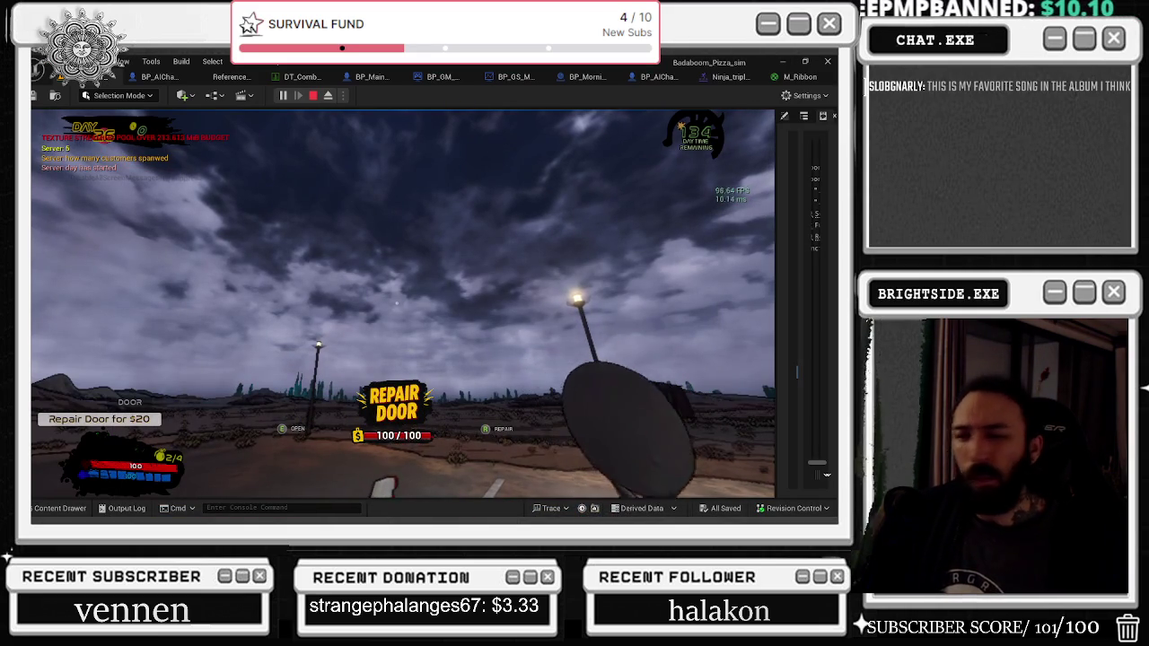
Step: Stop the play-test with Esc and bring up the Ninja_triple_punch montage via the M_Ribbon tab
click(403, 303)
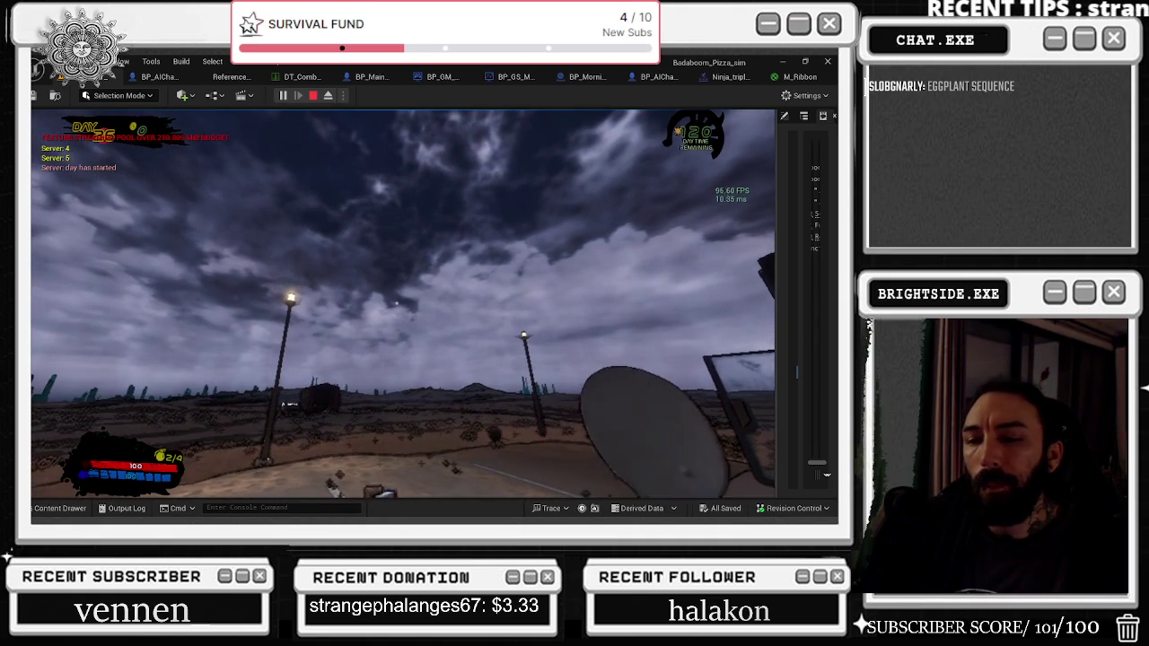
key(Escape)
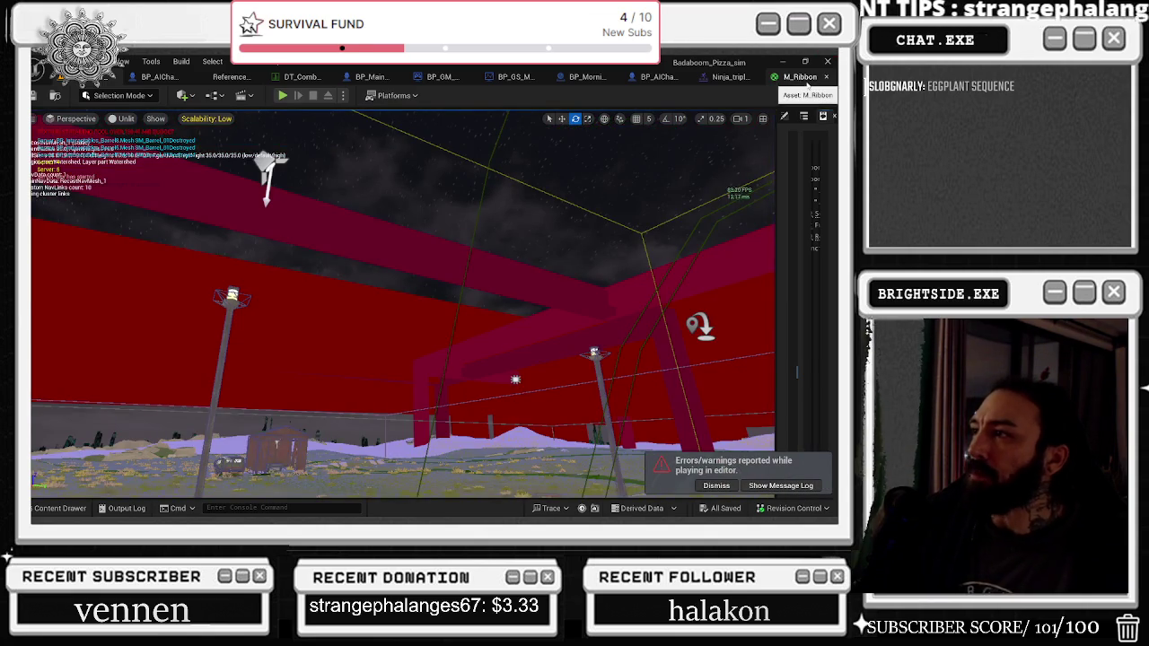
click(797, 77)
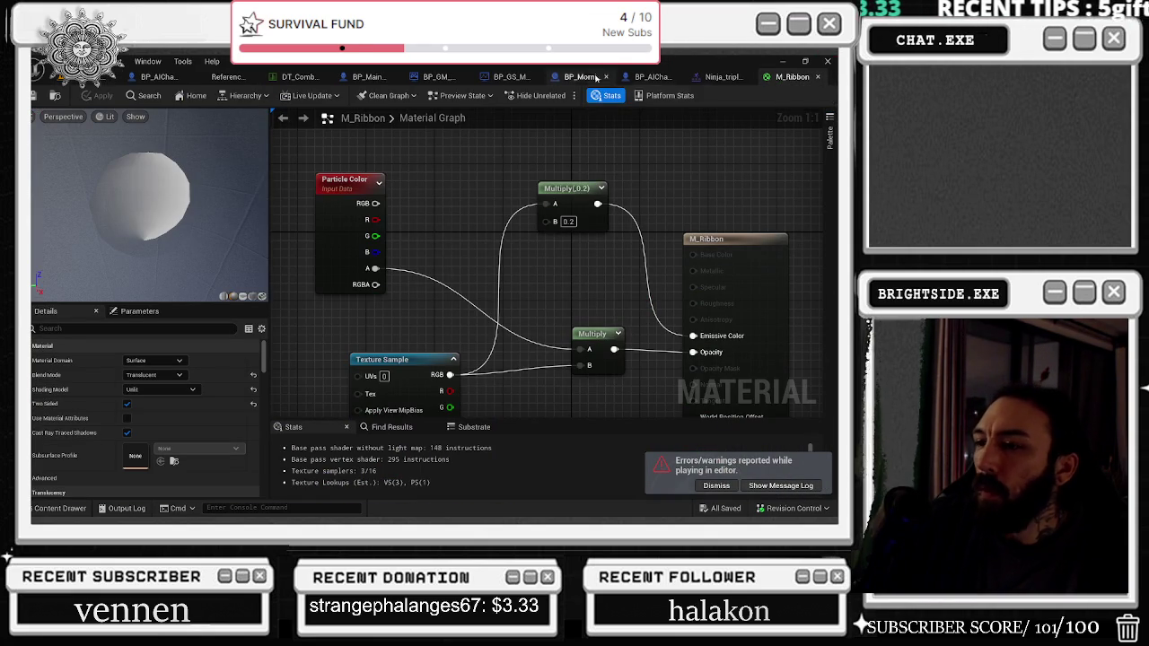
click(718, 78)
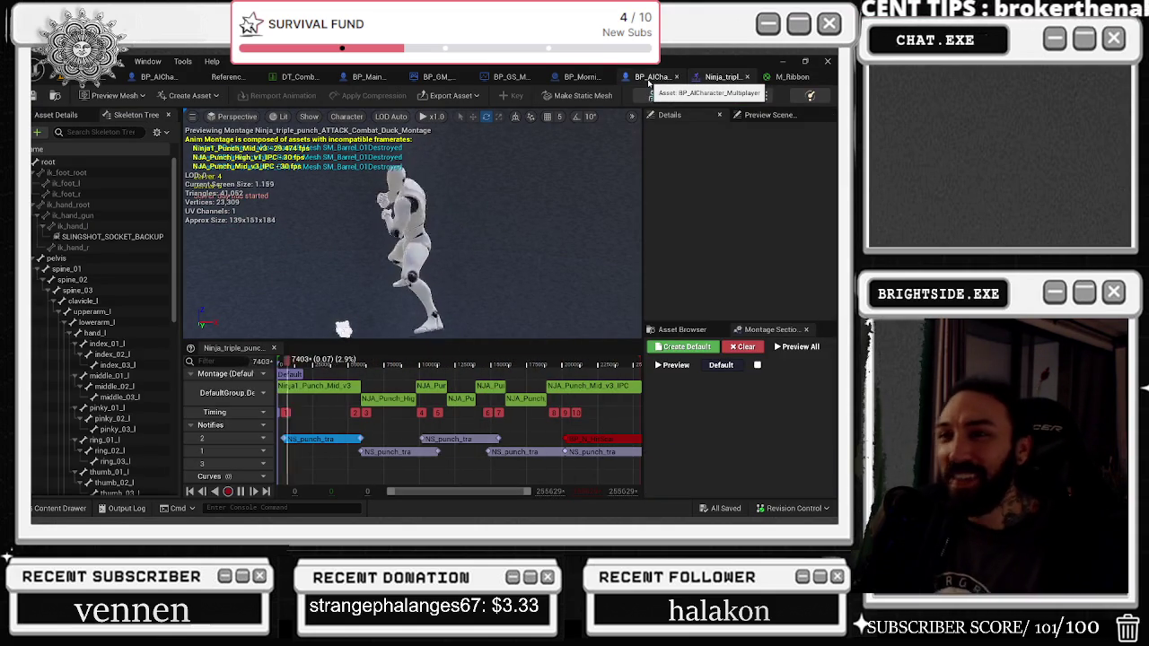
Step: Open NS_punch_trail from the M_Ribbon reference graph, view its NE_Ribbon emitter details, then close it
click(228, 77)
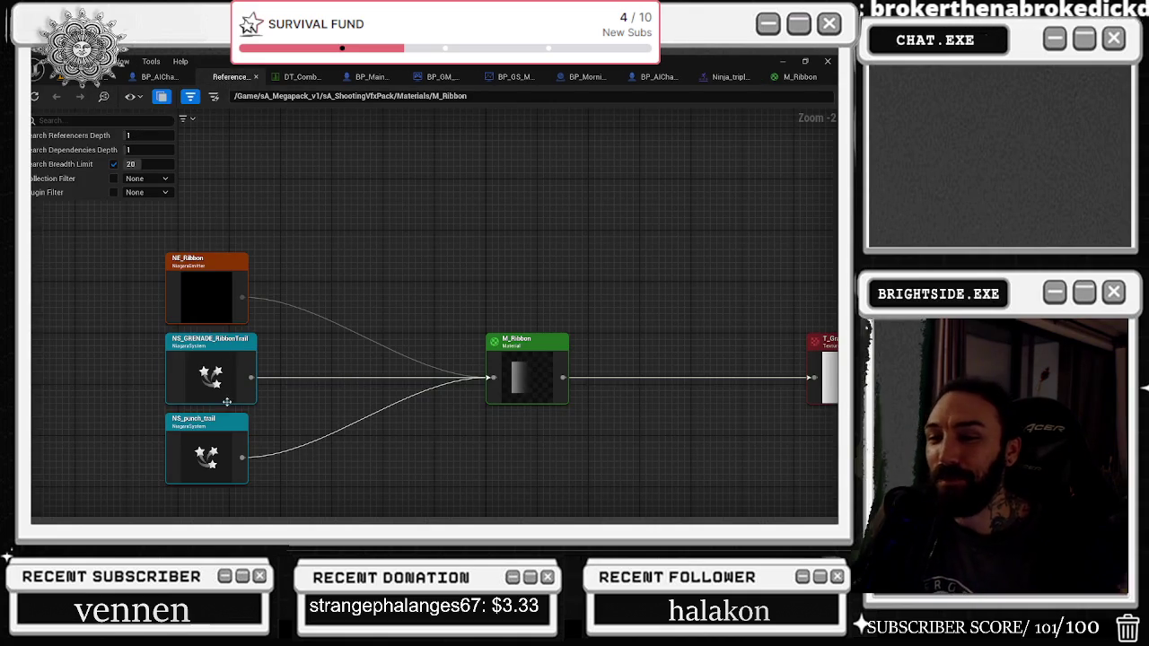
right_click(226, 447)
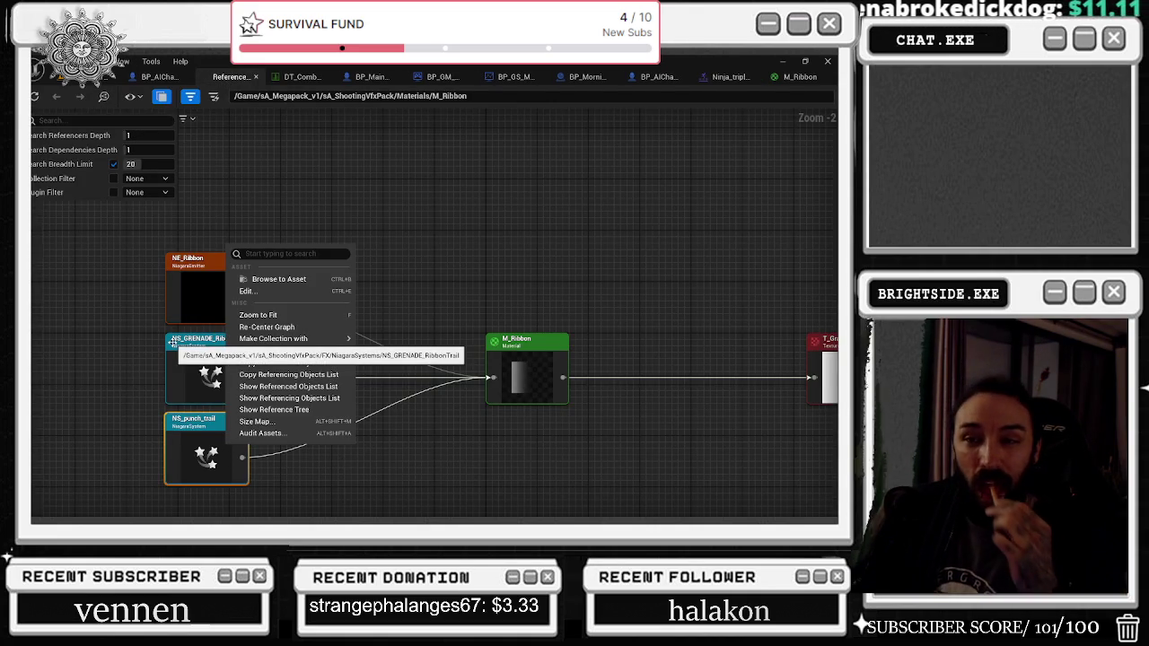
click(258, 292)
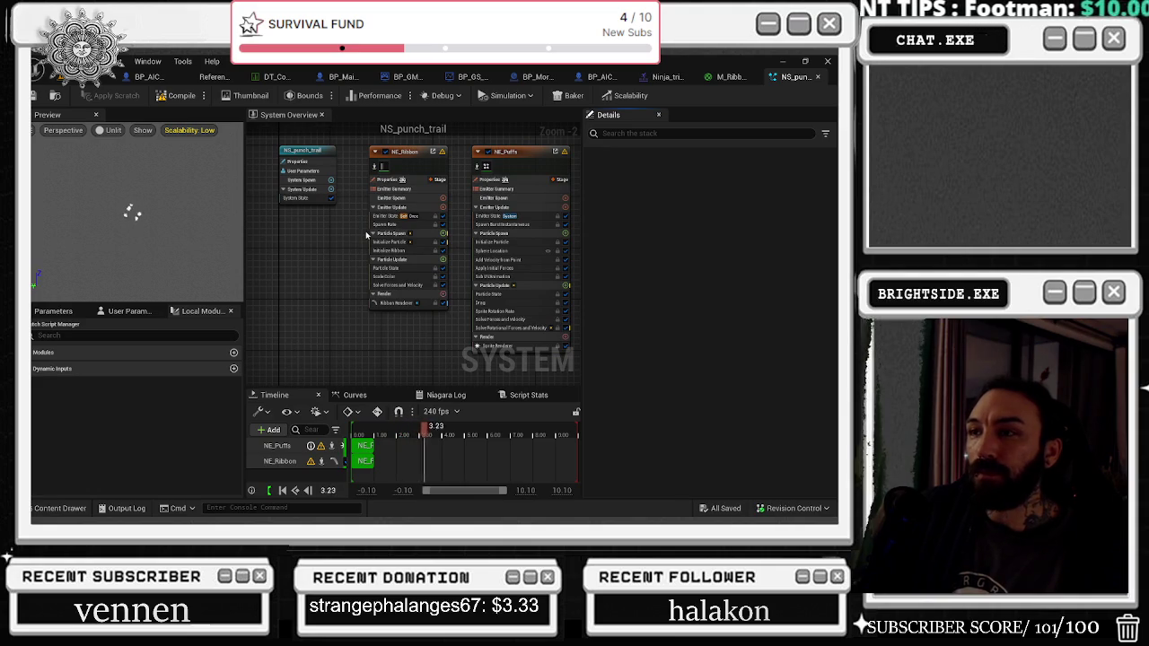
click(421, 172)
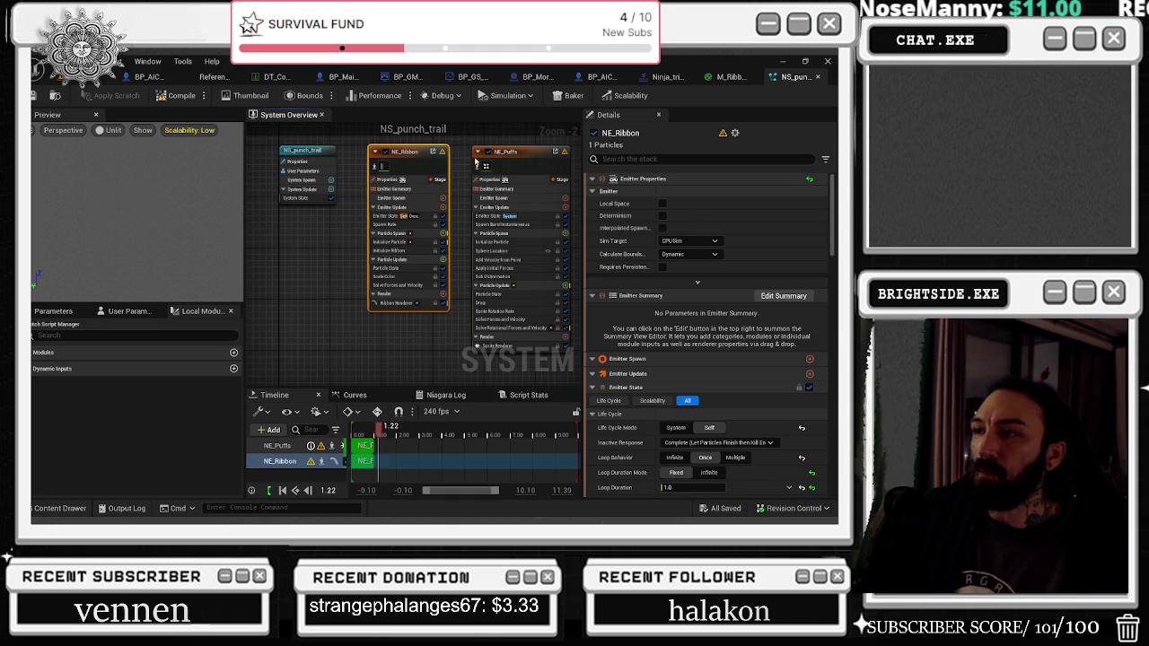
click(819, 77)
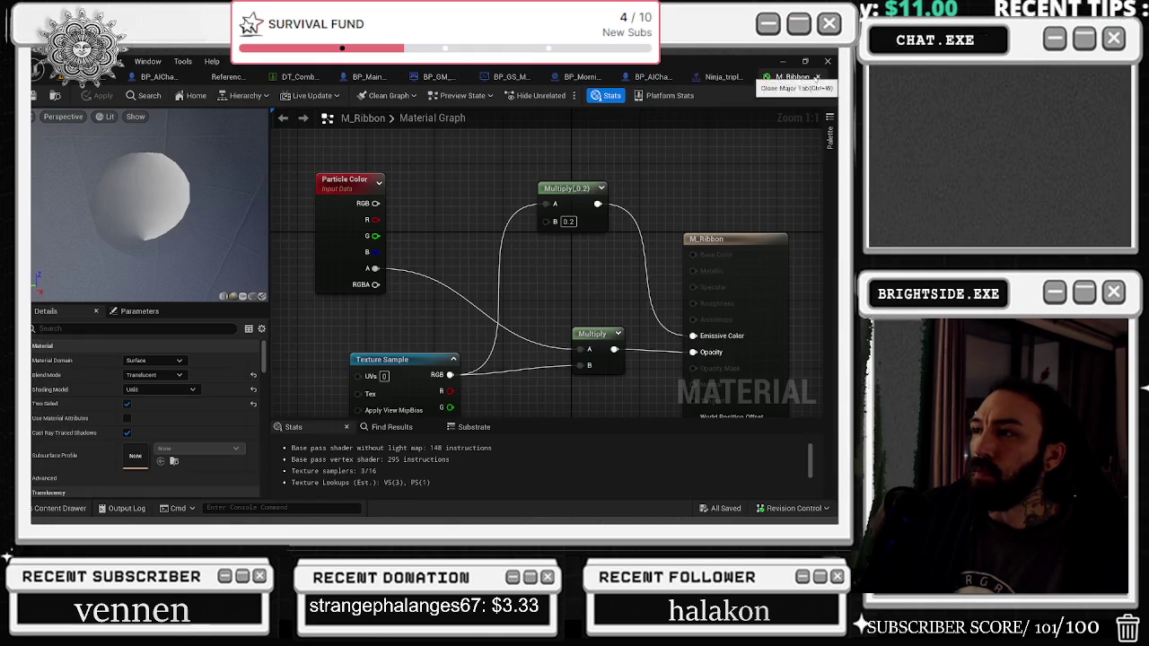
Step: Open the NE_Ribbon emitter for editing from the M_Ribbon reference graph
click(226, 77)
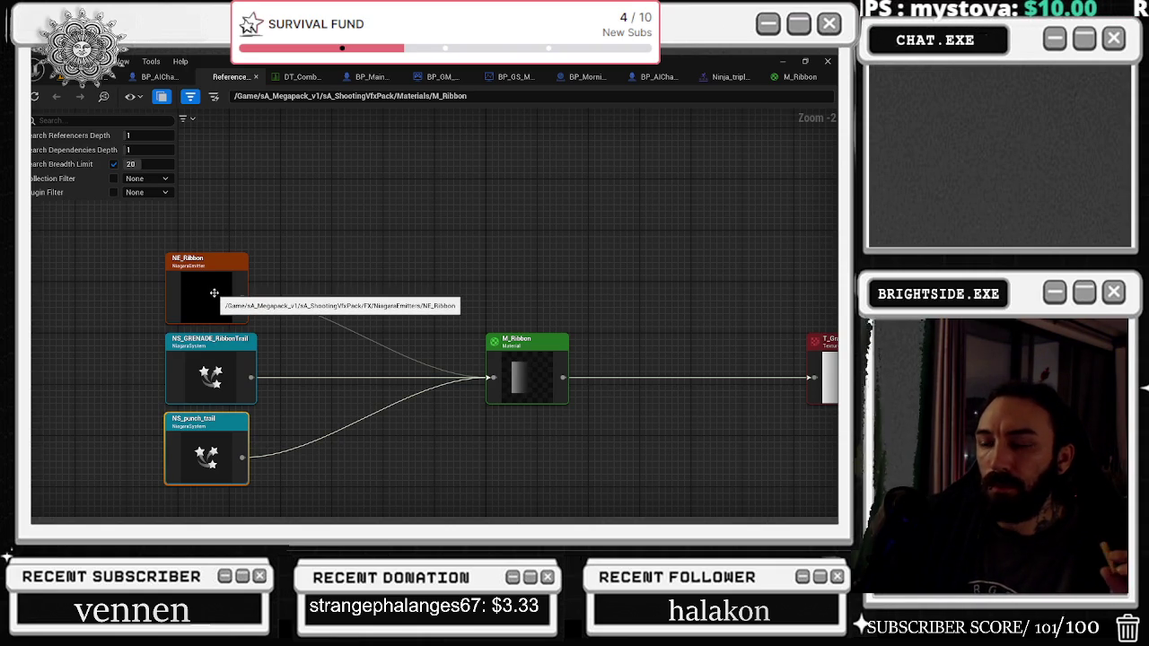
click(532, 349)
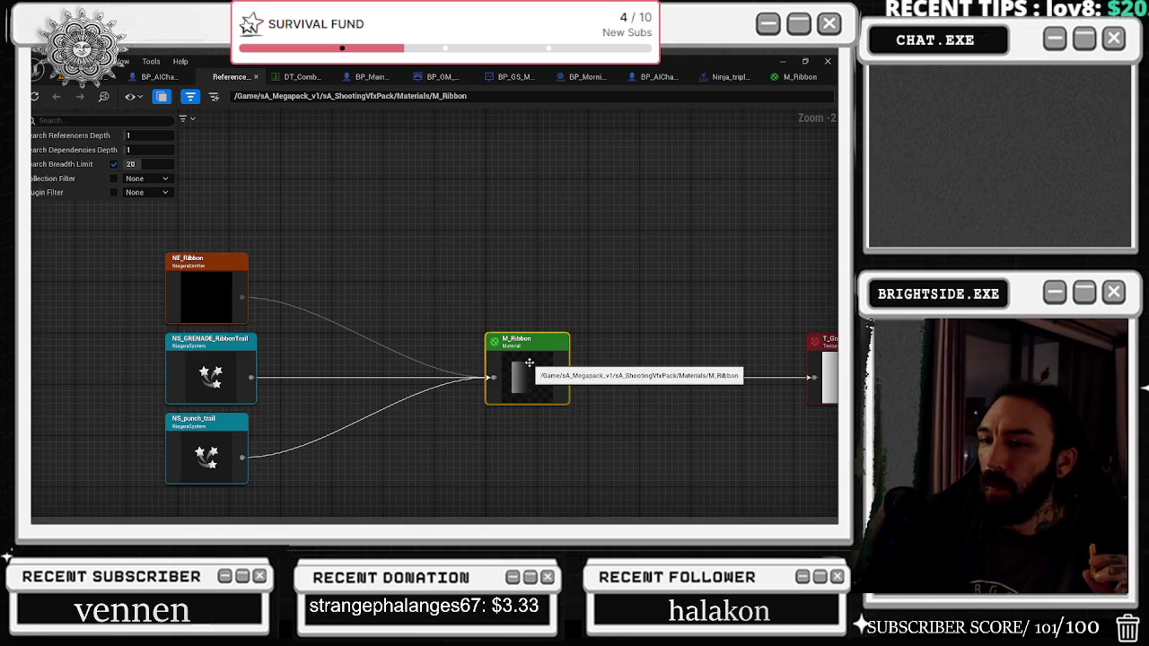
right_click(529, 362)
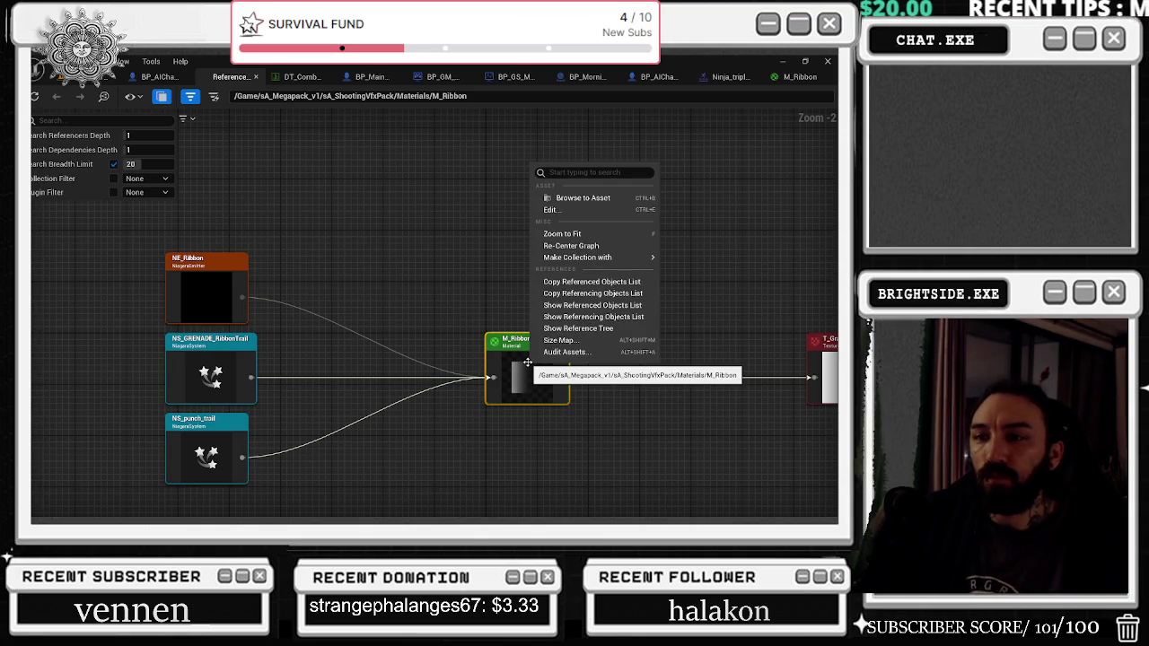
click(206, 291)
double_click(206, 290)
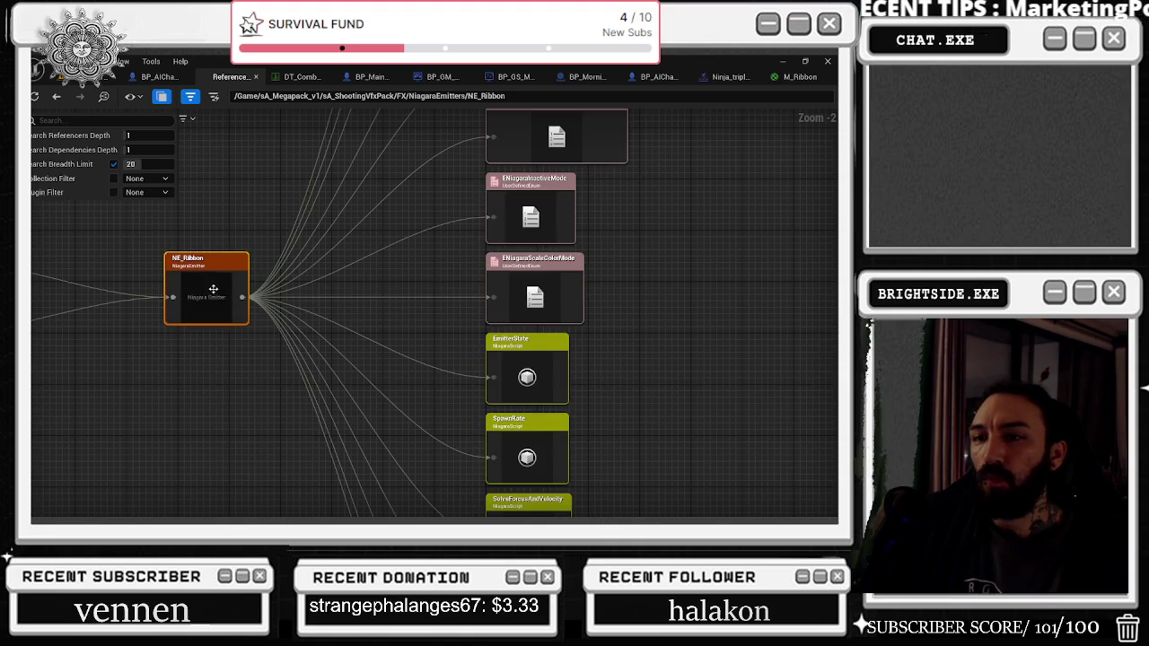
right_click(241, 276)
click(265, 326)
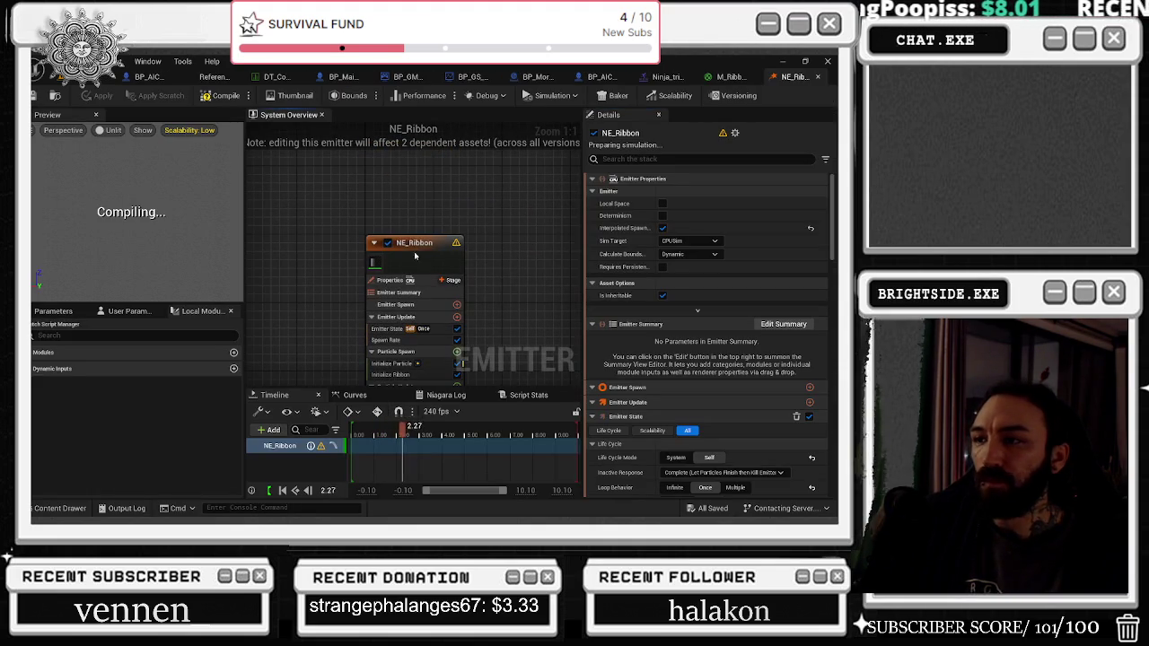
Step: Close NE_Ribbon and open NS_GRENADE_RibbonTrail from the M_Ribbon reference graph
scroll(422, 247, down, 4)
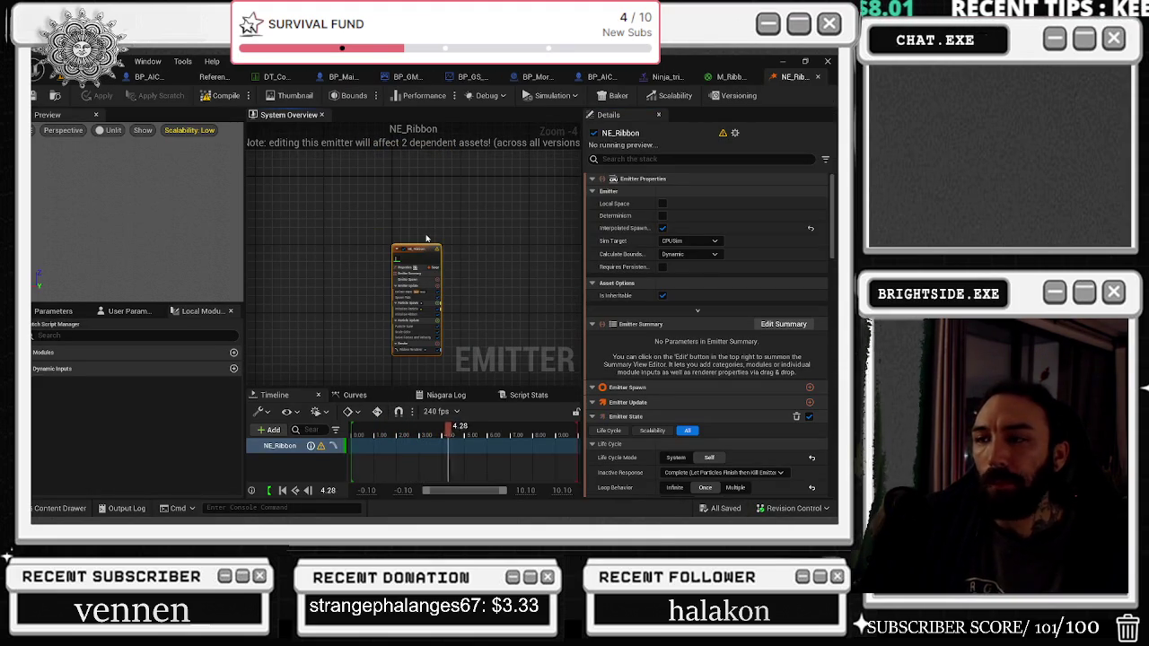
scroll(693, 282, down, 2)
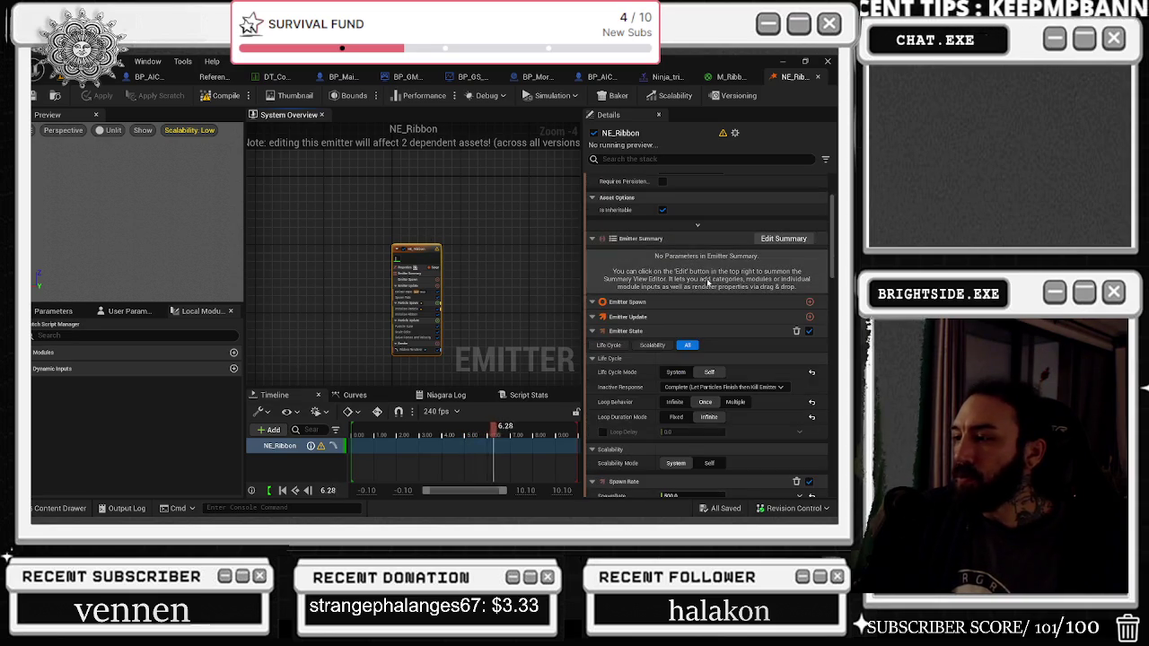
click(817, 77)
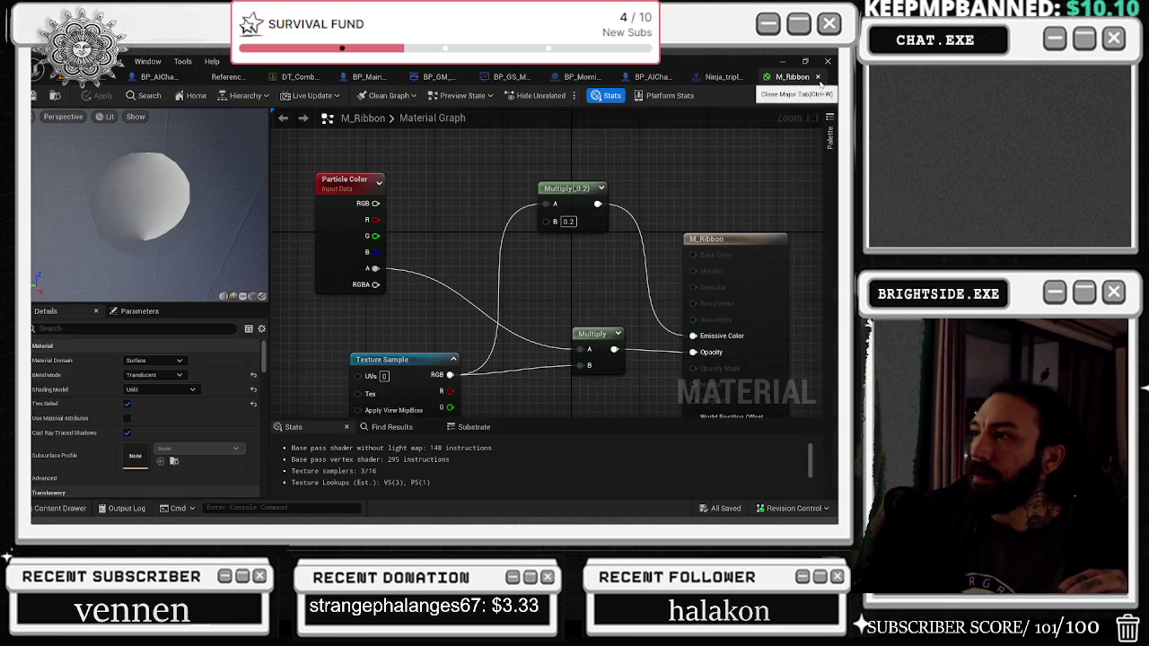
click(229, 76)
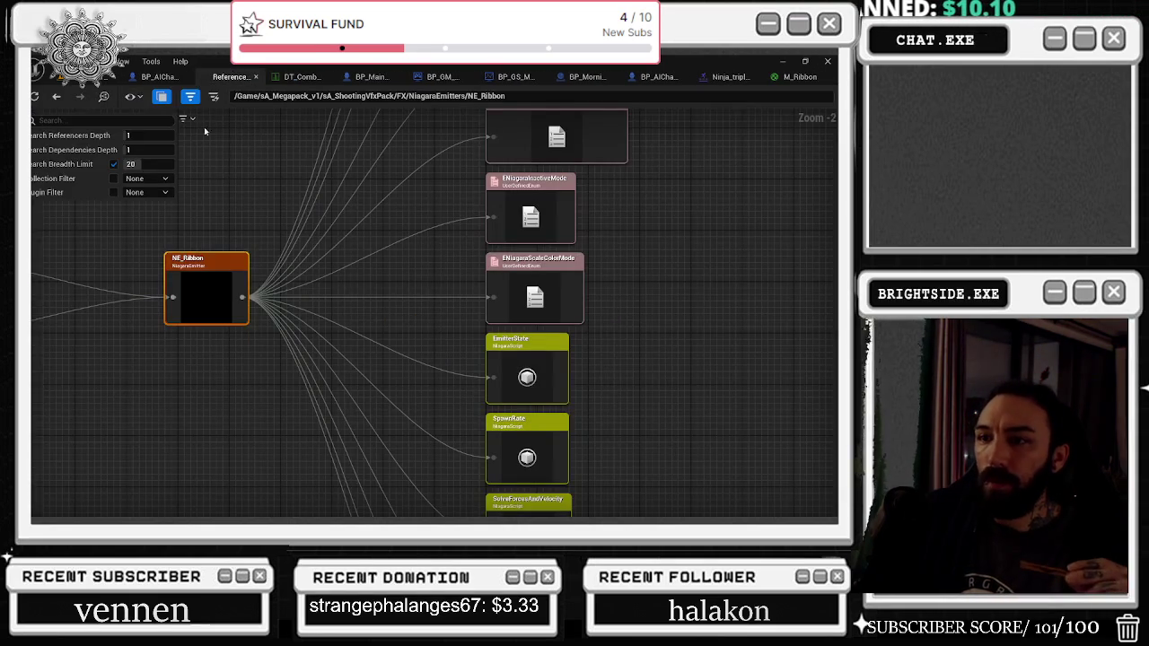
click(57, 97)
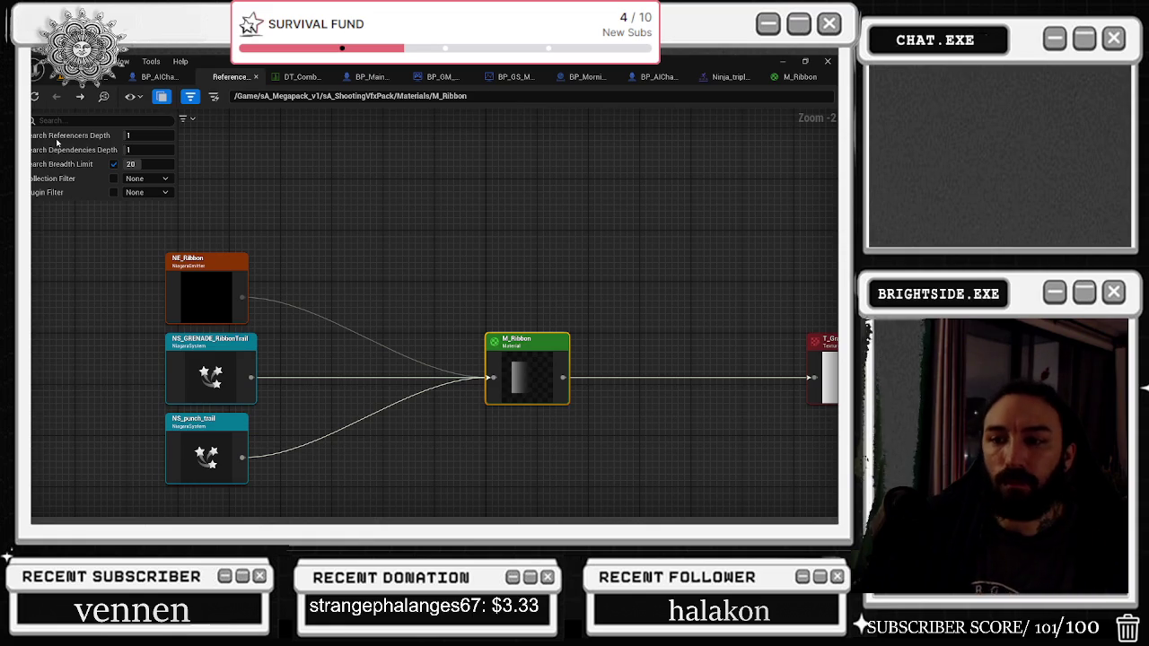
right_click(198, 374)
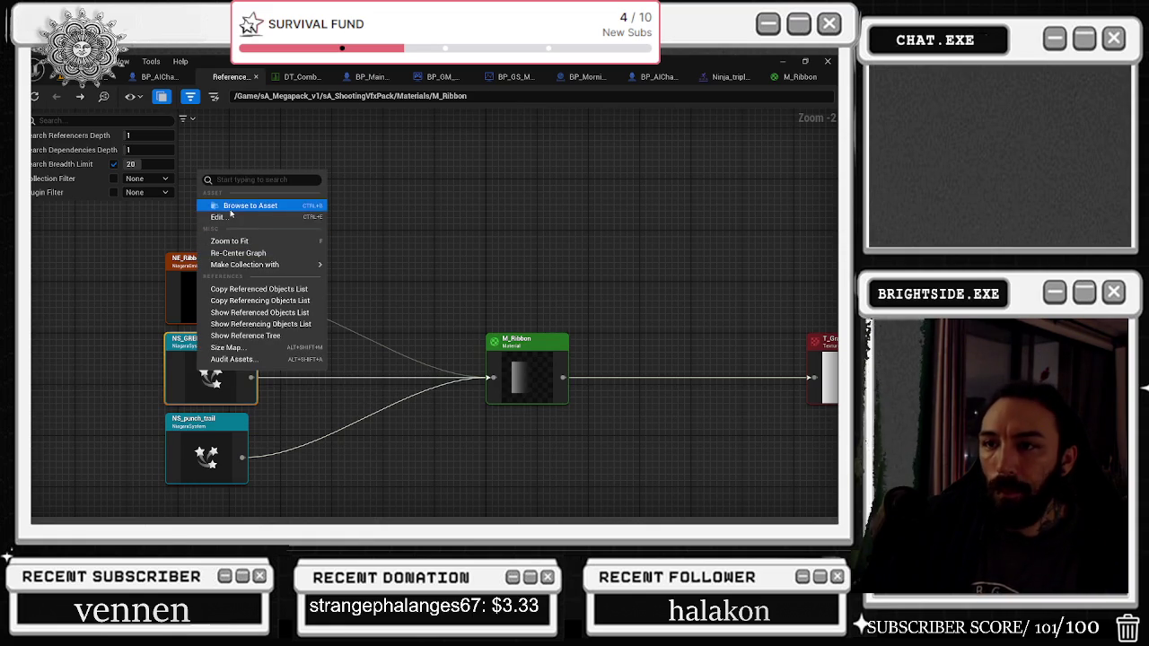
click(230, 220)
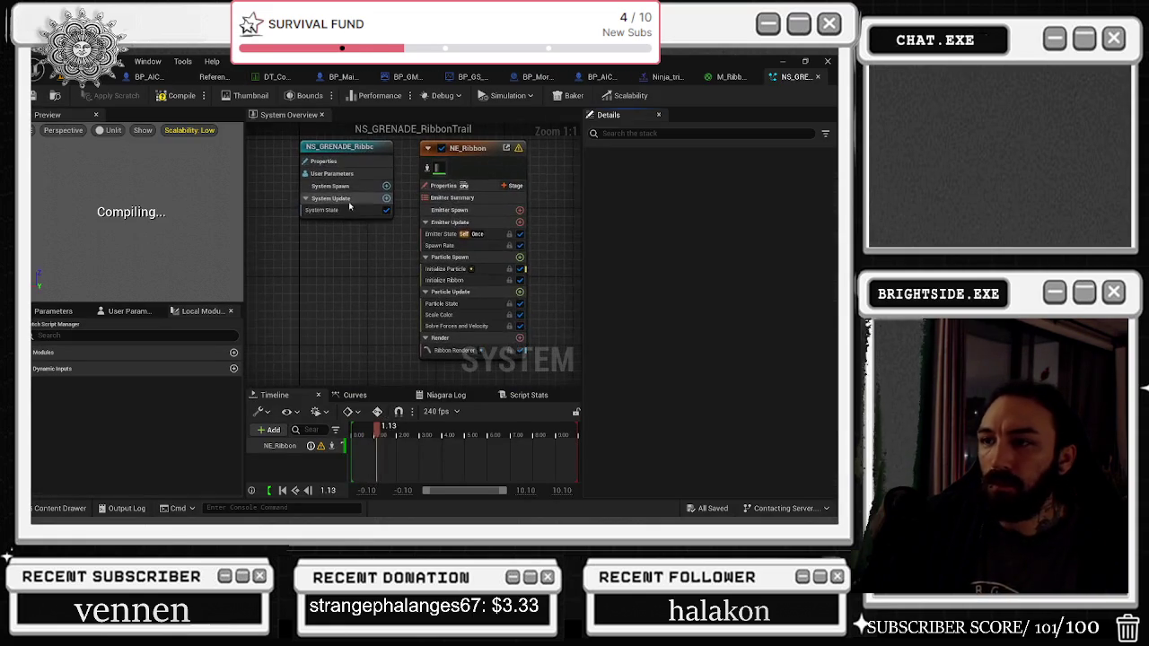
Step: Find the grenade trail's ribbon renderer material M_Ribbon and duplicate it as M_Ribbon_GRENADE
click(445, 178)
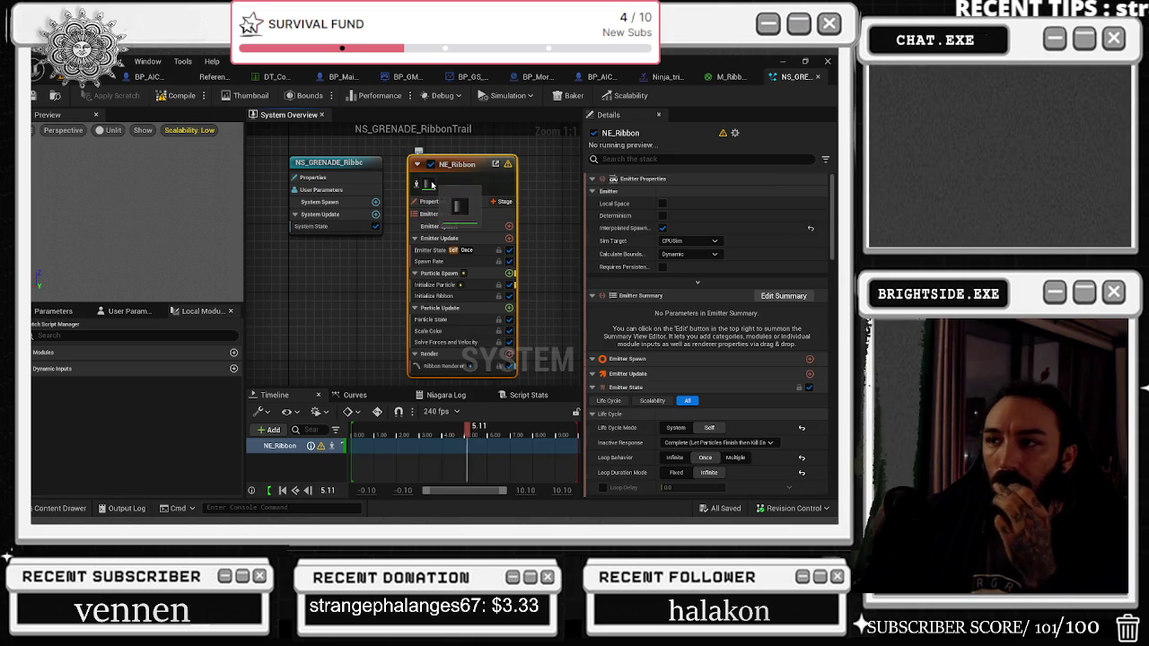
click(443, 365)
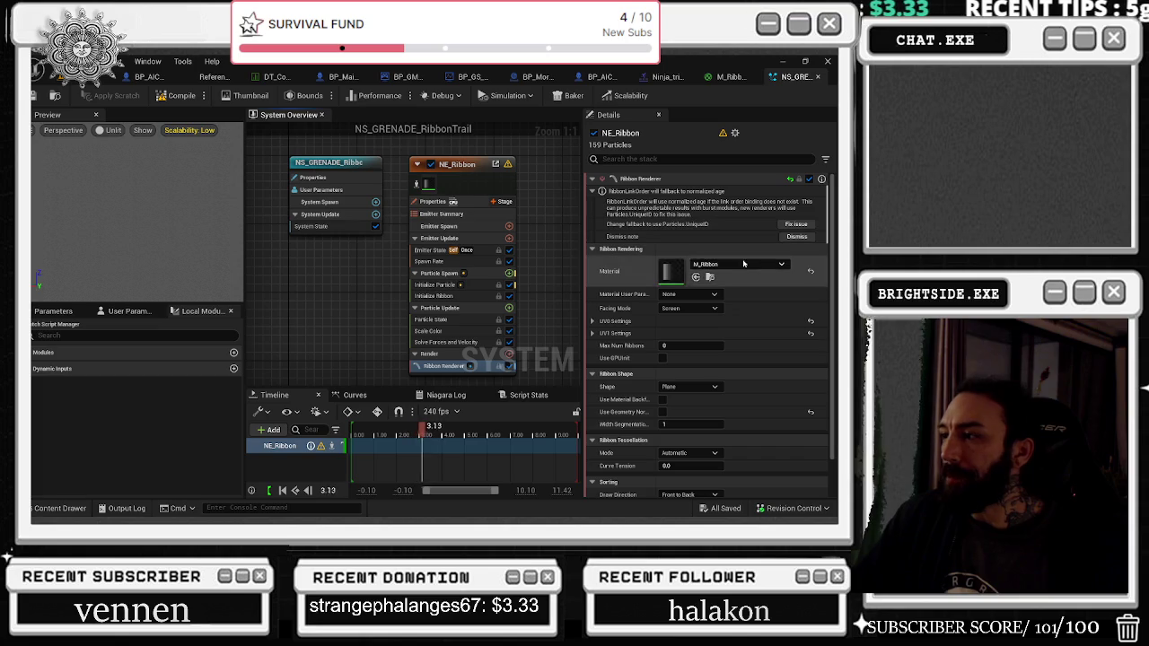
click(710, 277)
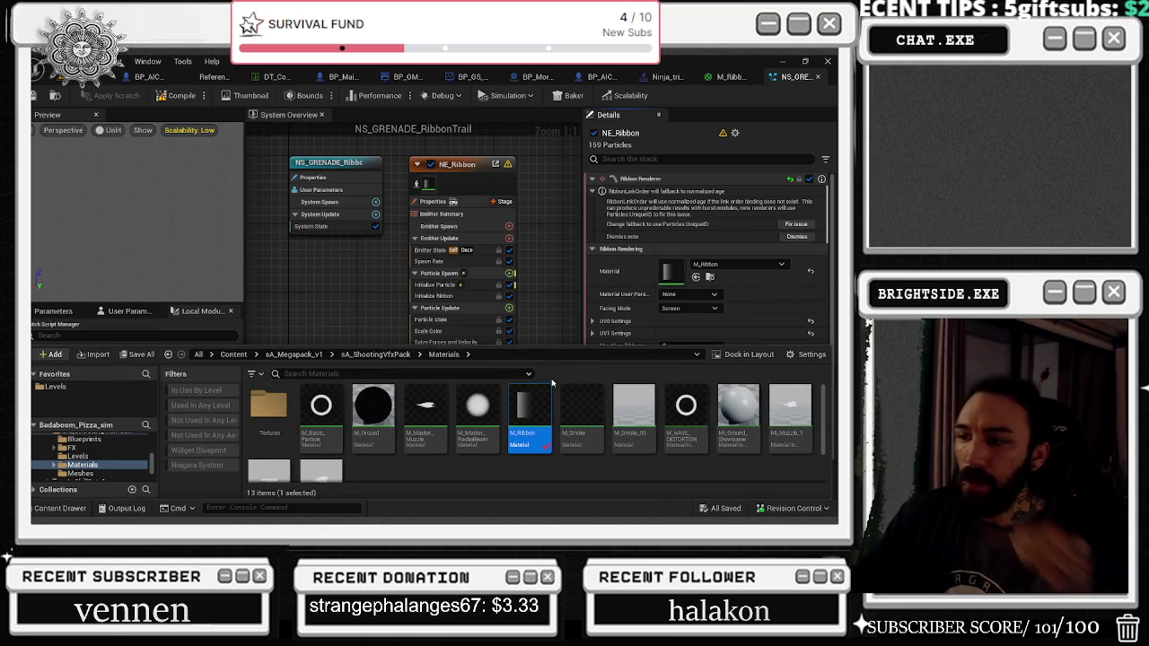
right_click(530, 429)
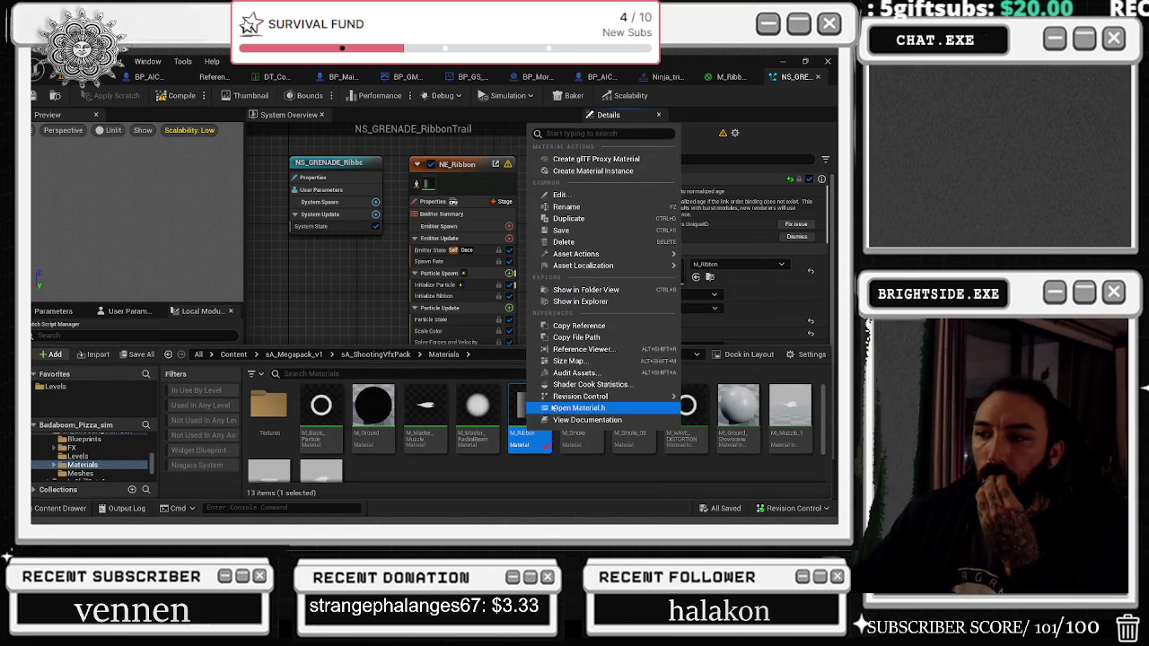
click(568, 218)
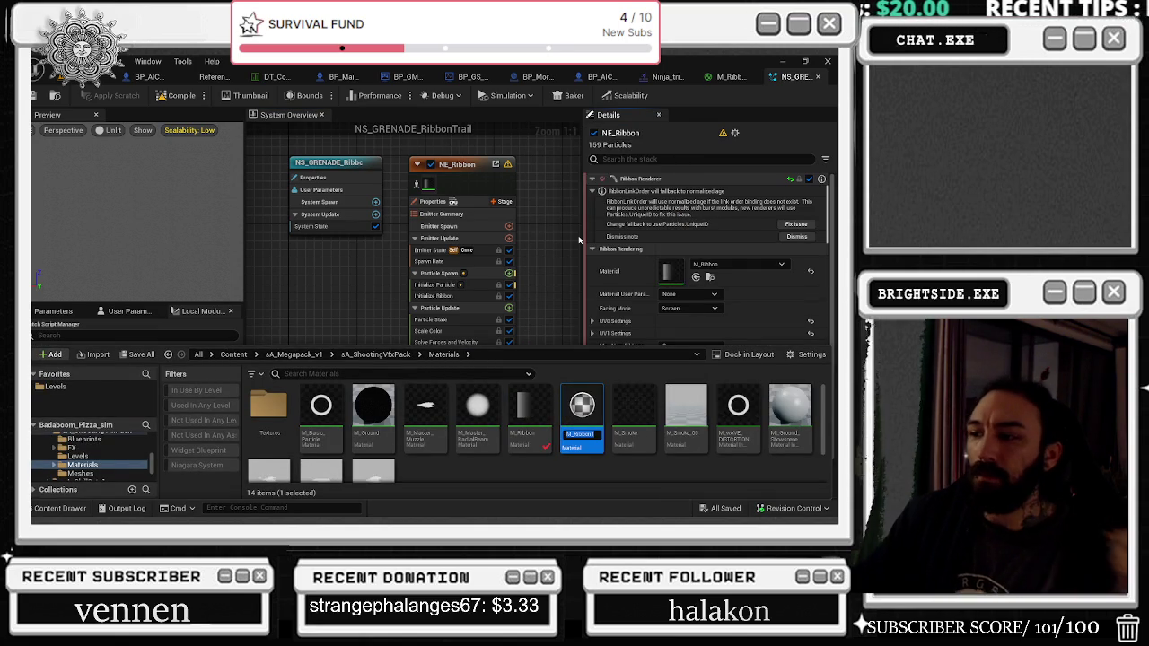
key(BackSpace)
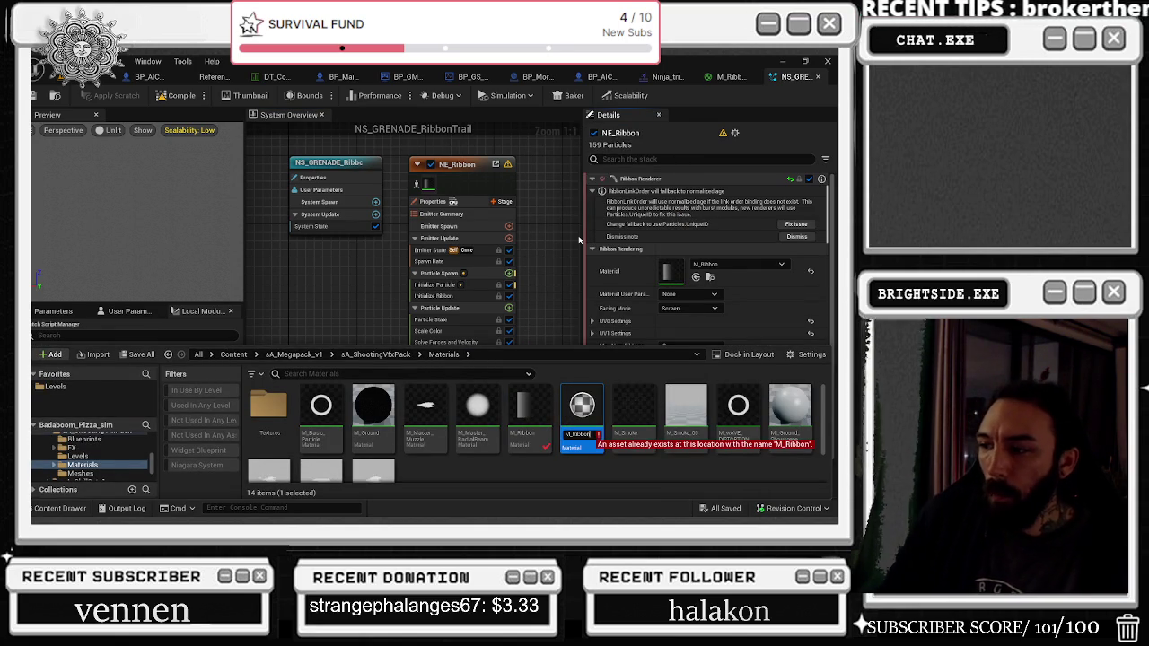
text(_GRENADE)
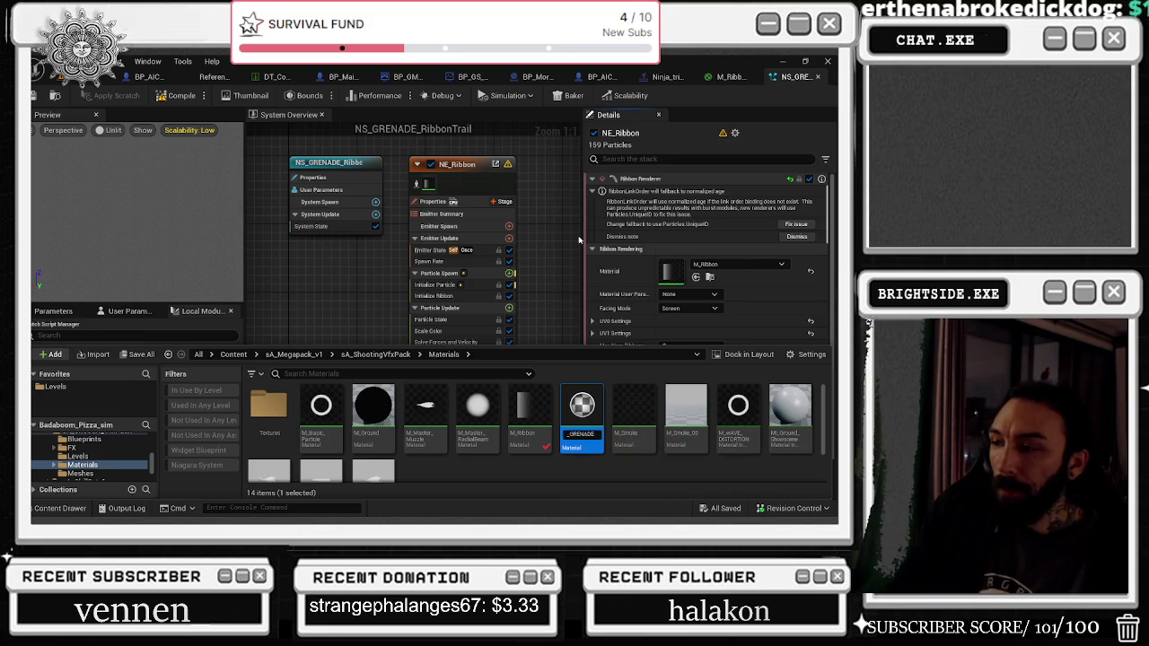
key(Return)
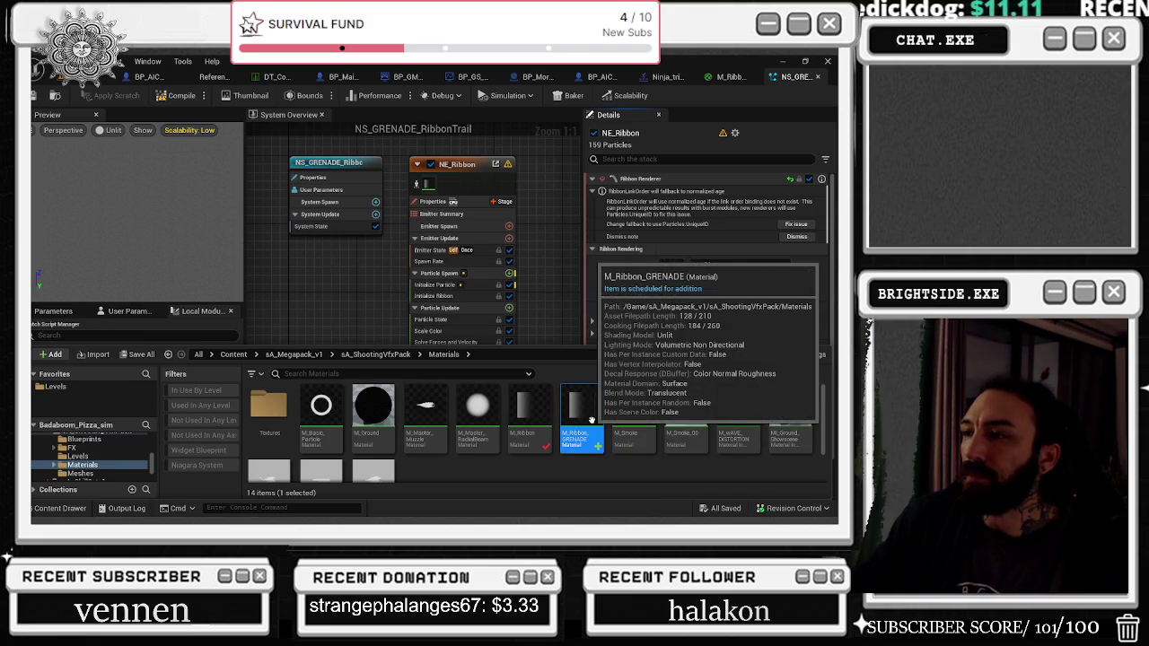
Step: Assign M_Ribbon_GRENADE as the NE_Ribbon renderer material and open its graph
click(434, 191)
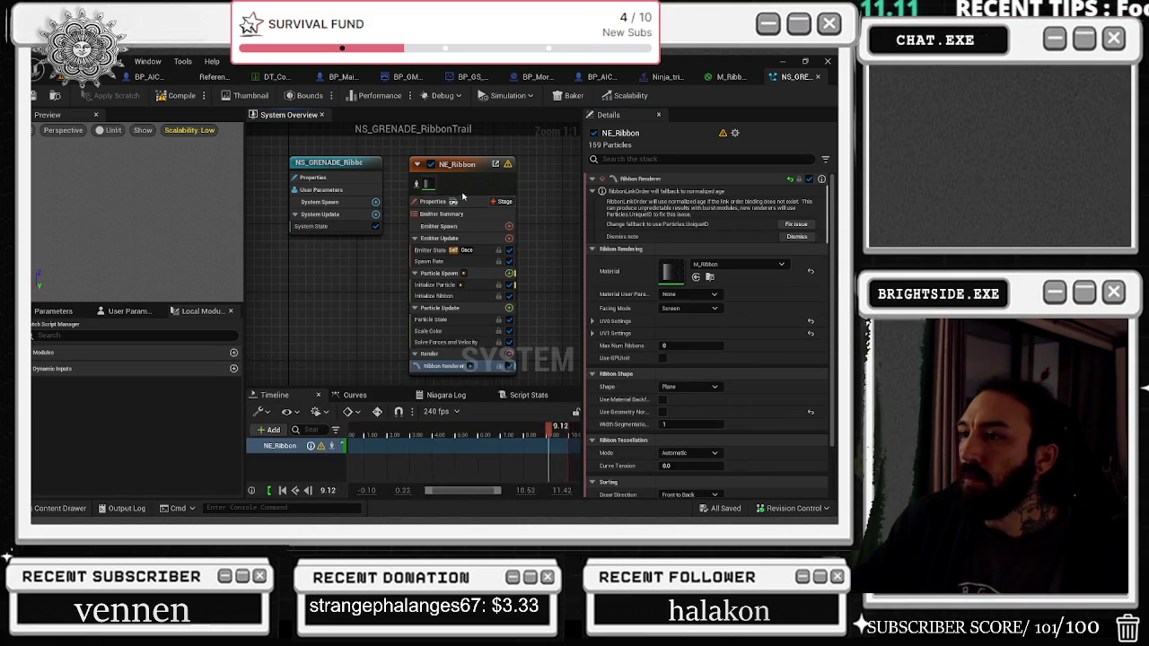
click(696, 276)
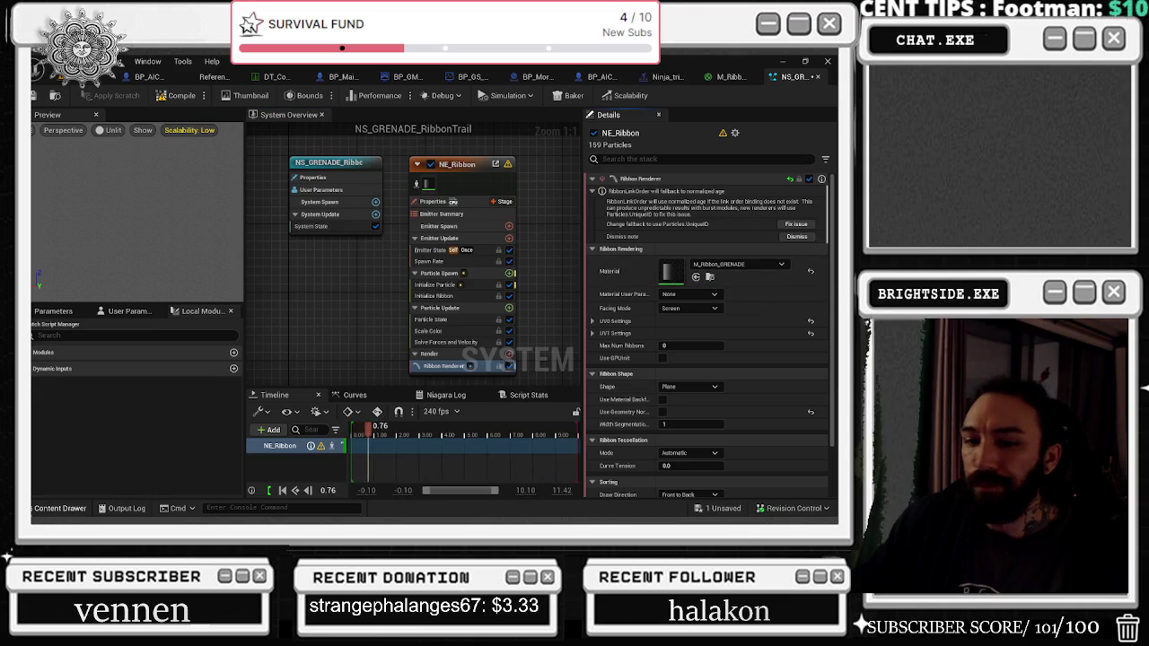
key(ctrl+space)
double_click(582, 419)
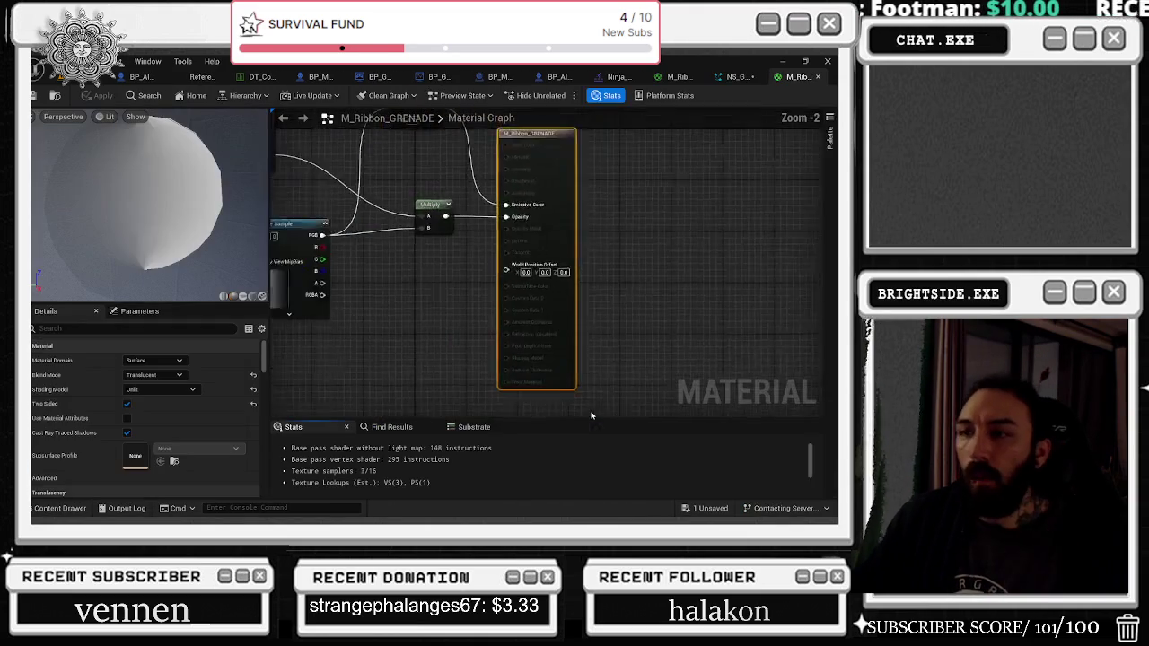
Step: Wire Particle Color into the Multiply node, apply, save the grenade trail, and close the material editor
mouse_move(648, 236)
mouse_down()
mouse_move(594, 247)
mouse_move(514, 223)
mouse_up()
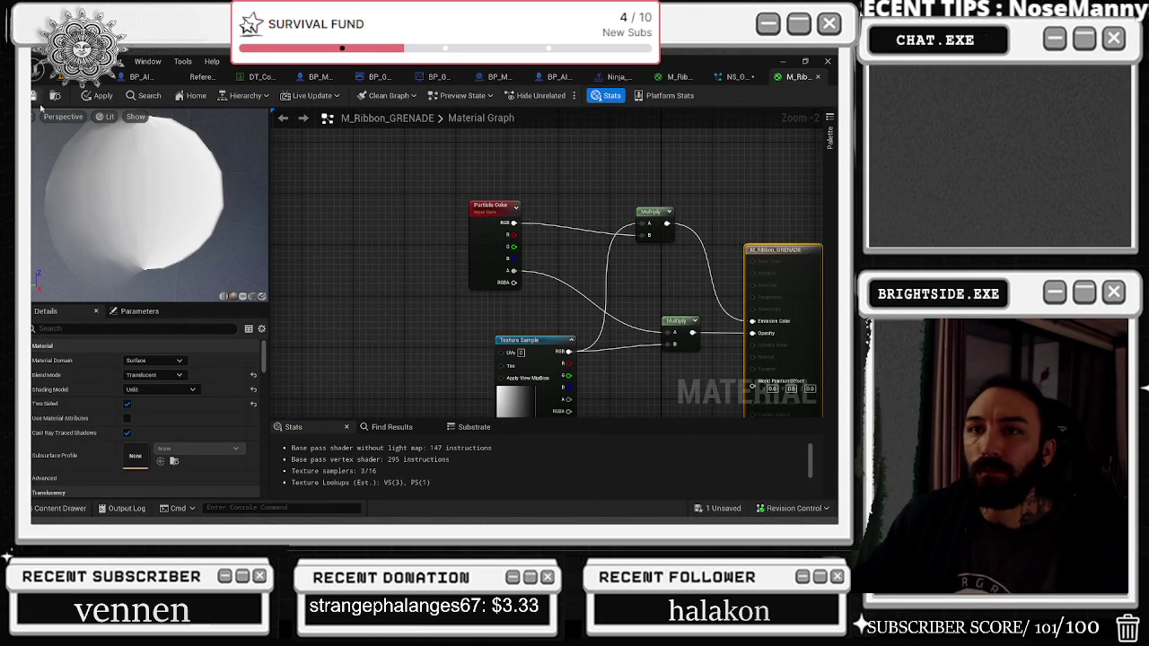
click(88, 96)
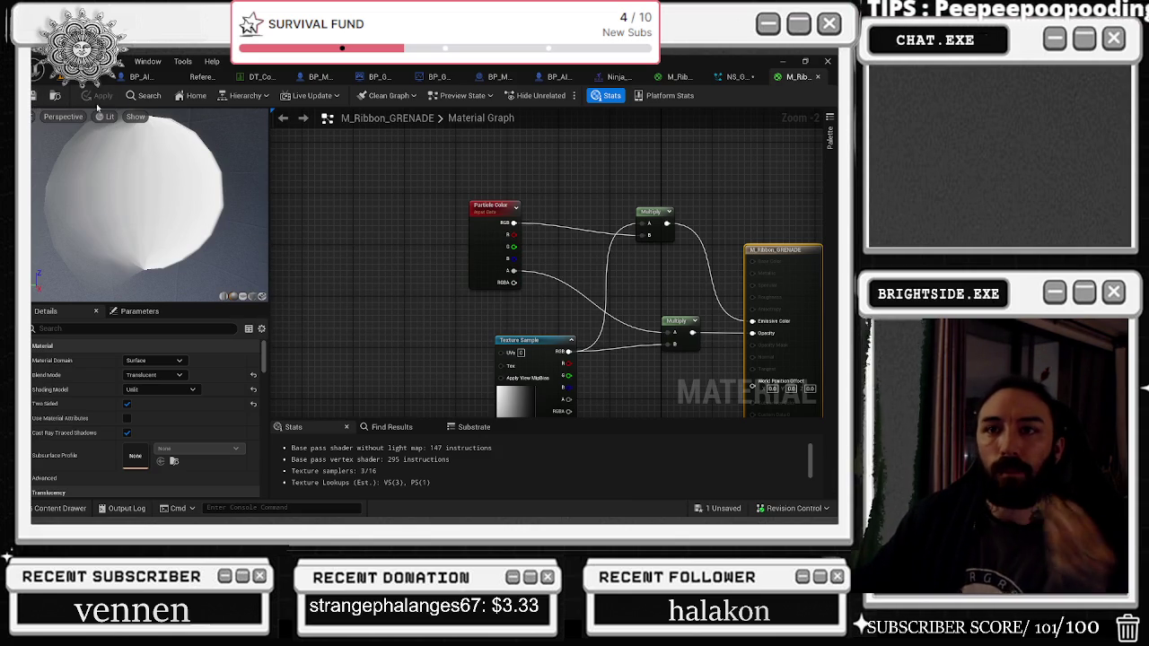
click(713, 510)
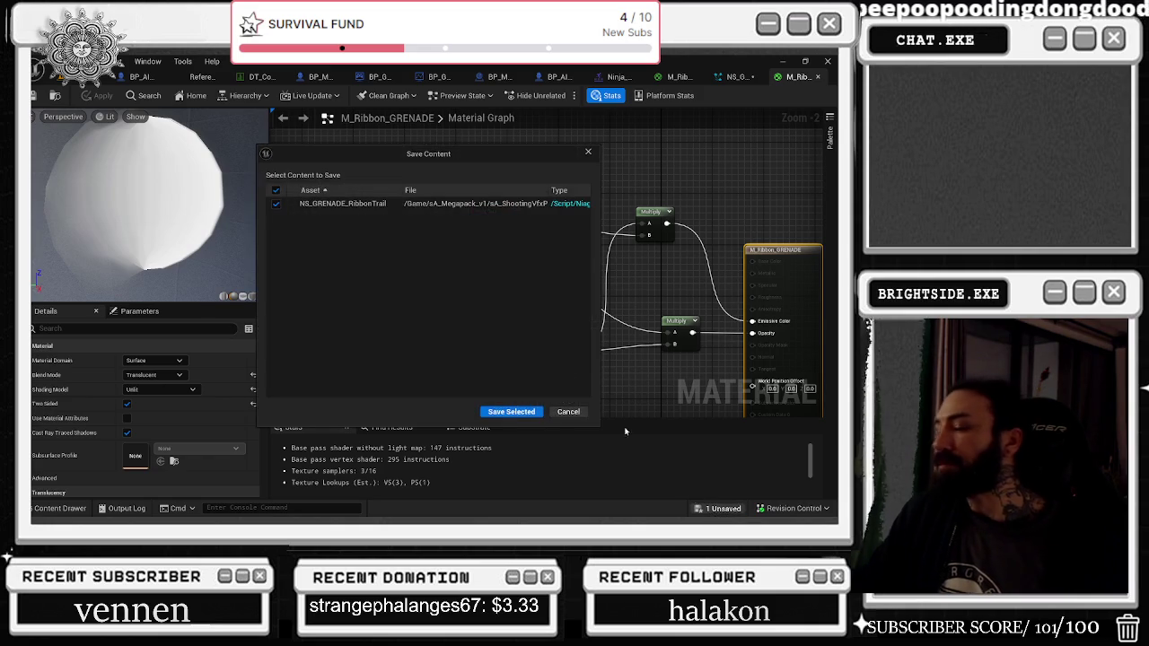
click(510, 412)
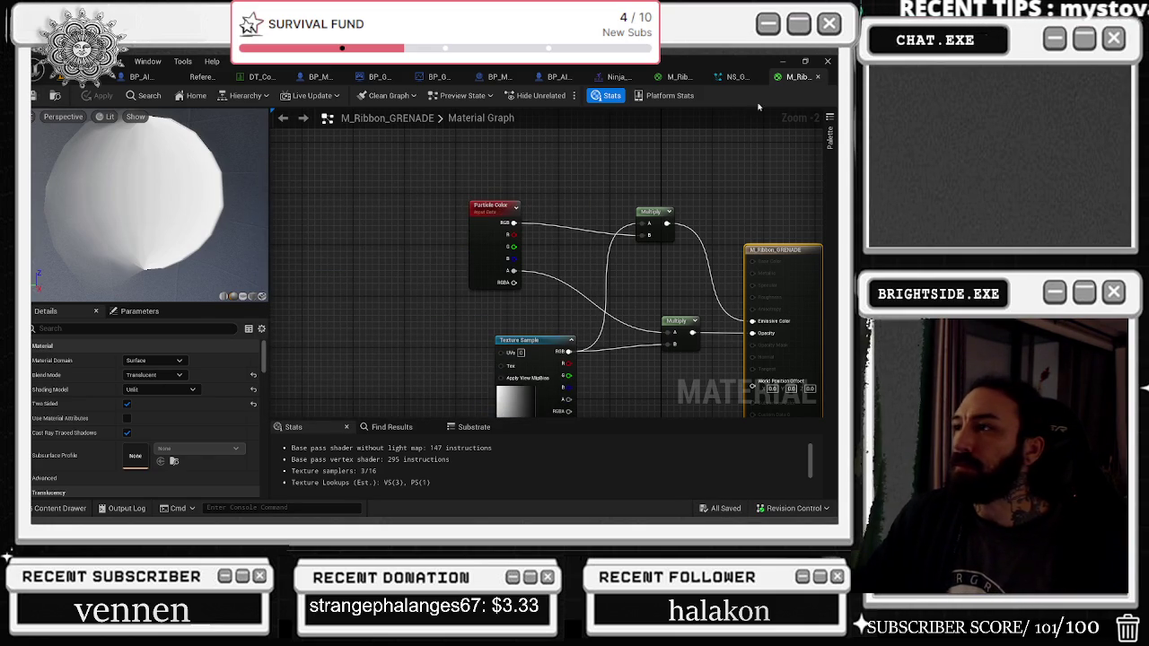
click(818, 78)
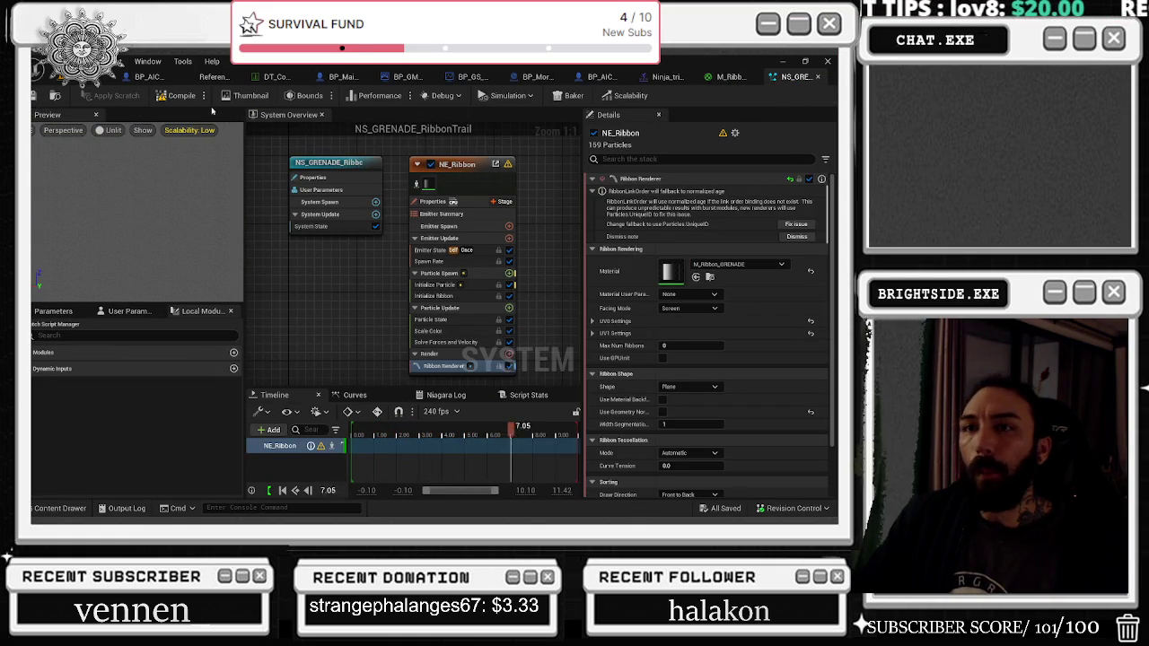
click(109, 78)
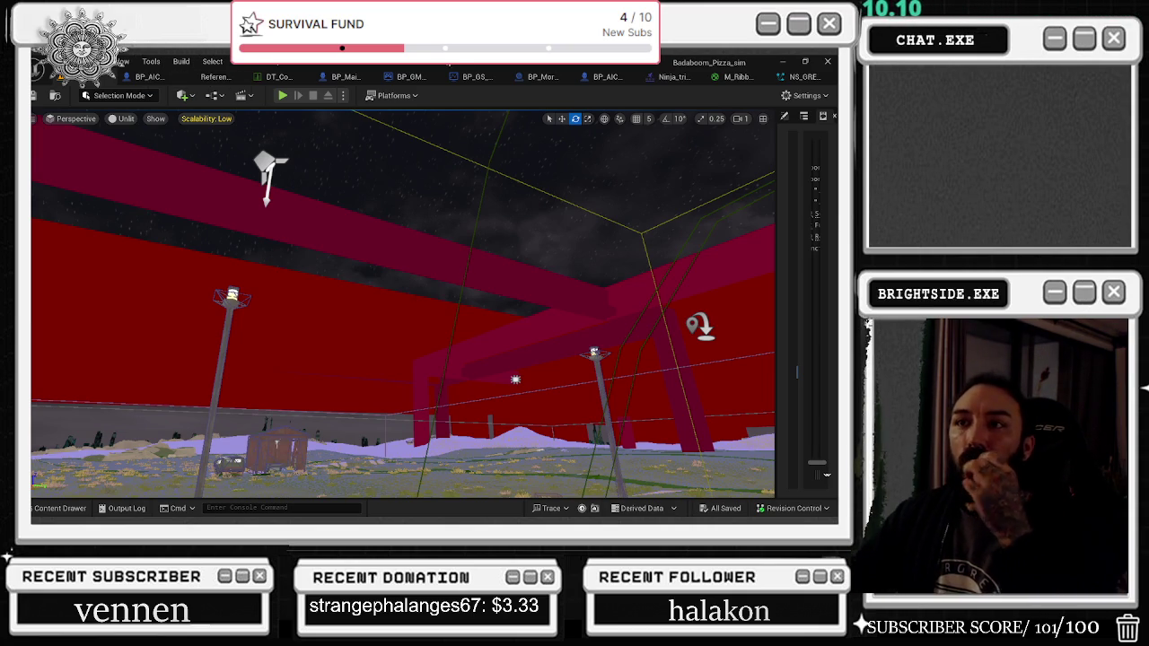
Step: Close the grenade trail, M_Ribbon and Ninja_triple_punch editors, save the level, and start a play-test
click(798, 77)
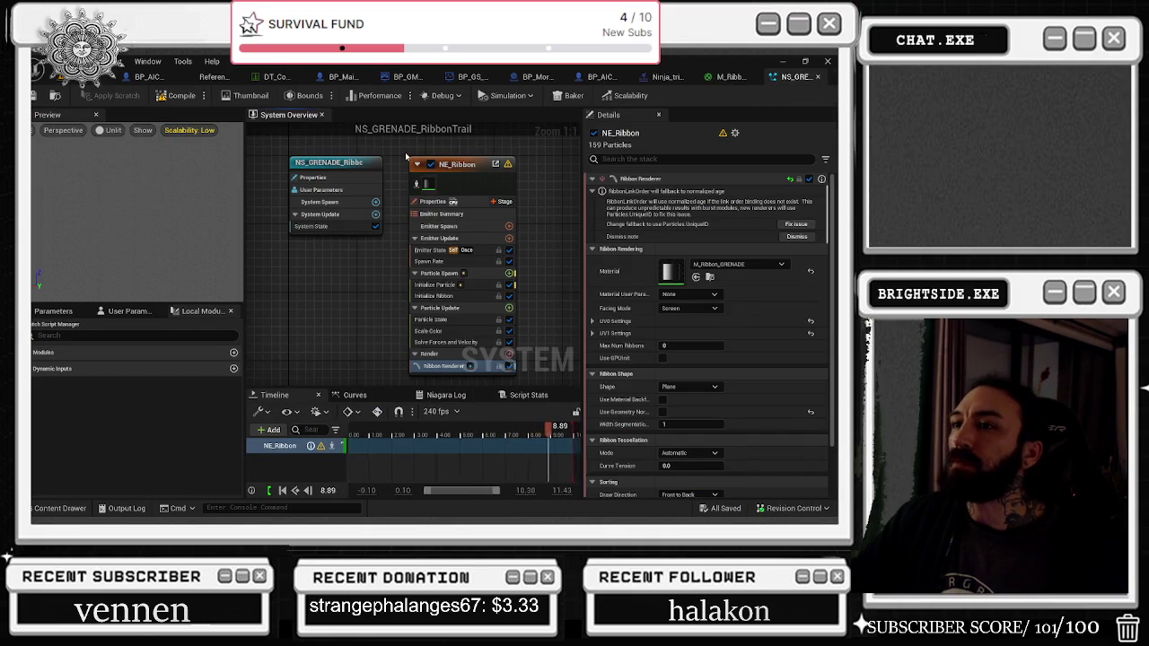
click(437, 165)
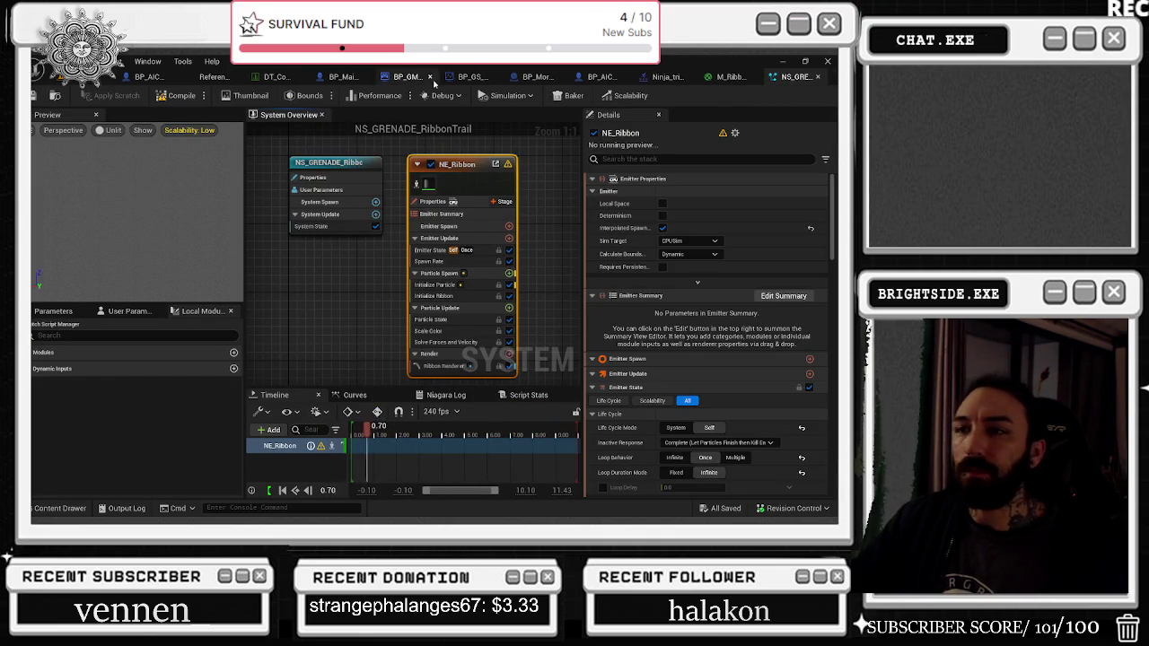
click(814, 78)
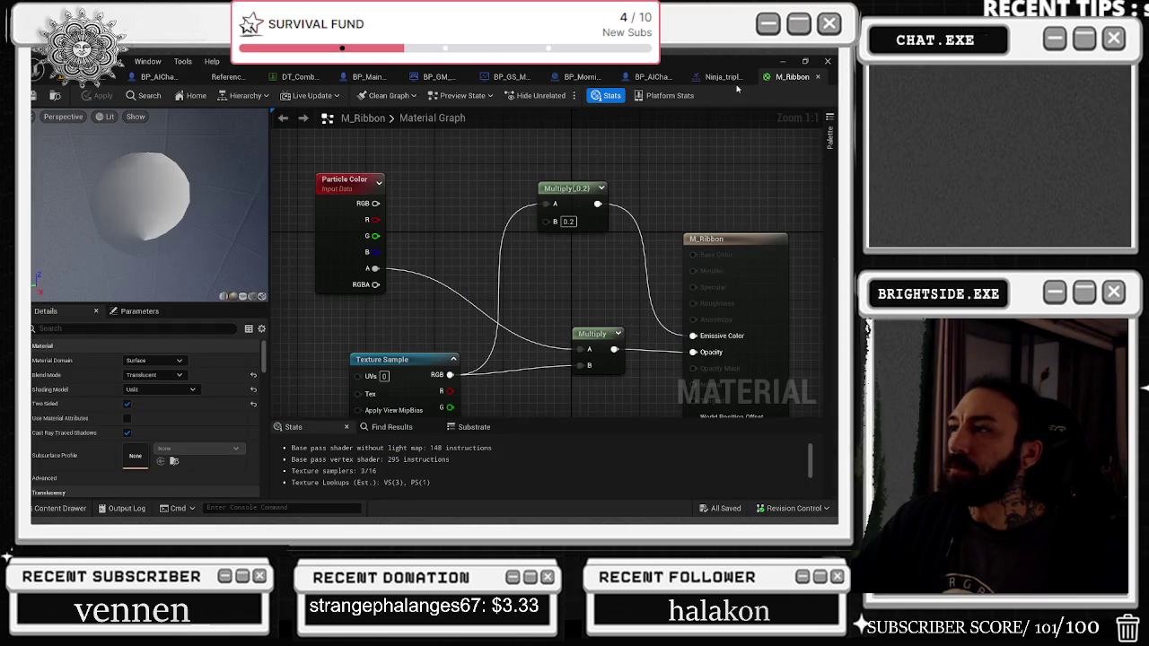
click(817, 76)
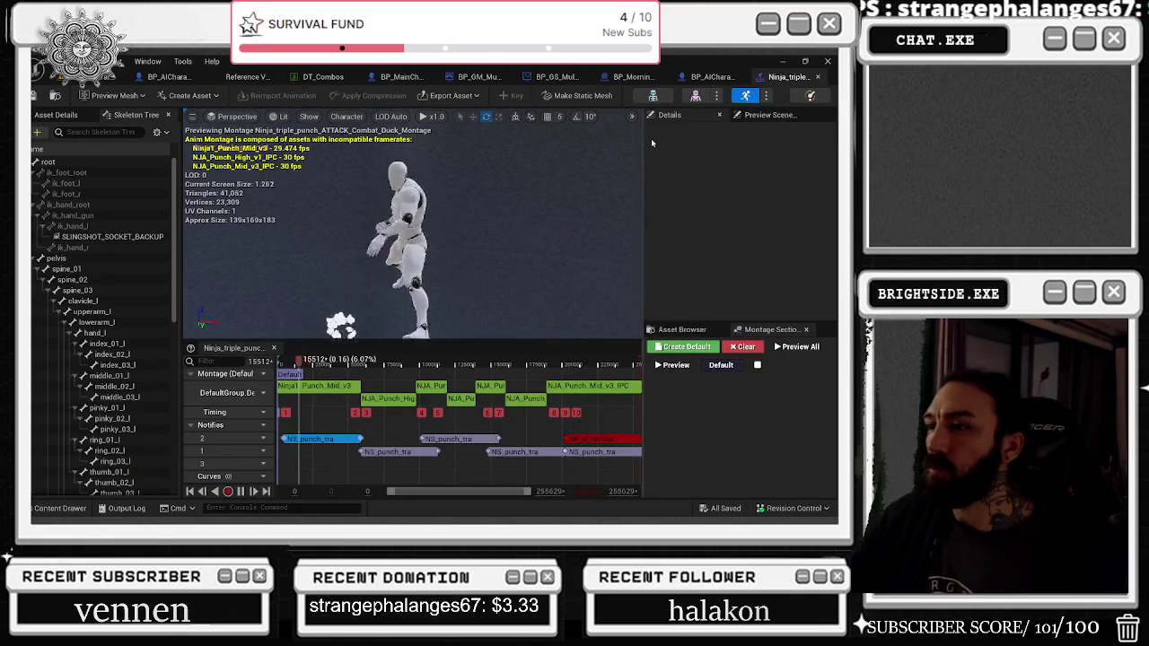
click(817, 76)
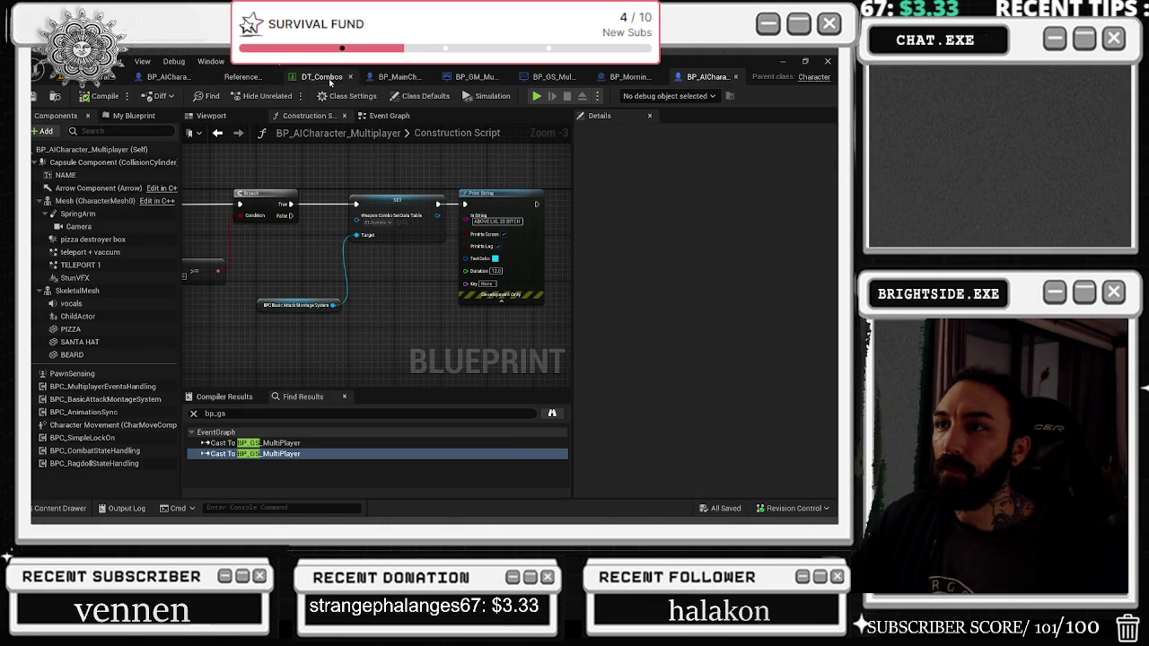
click(99, 77)
key(ctrl+s)
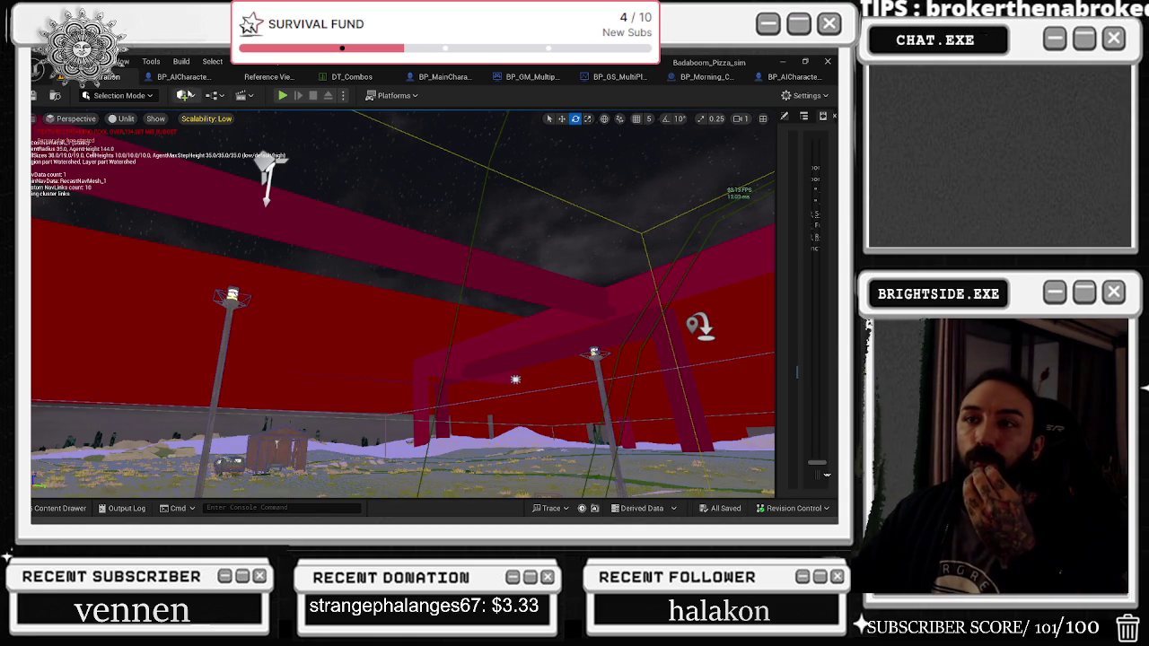
click(281, 97)
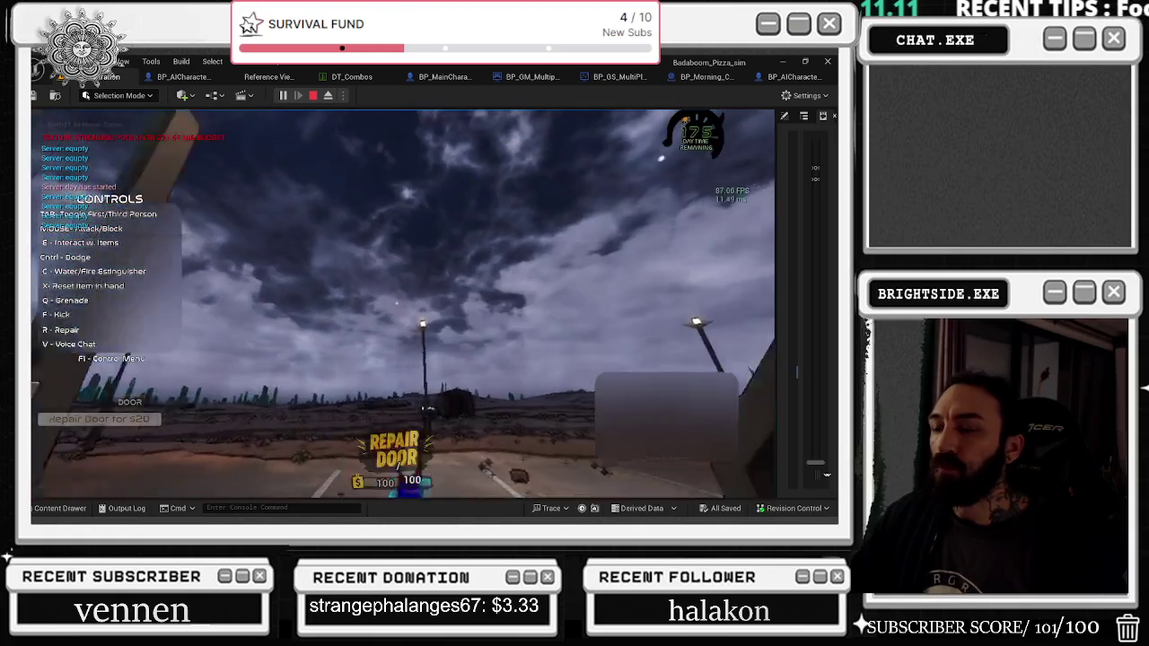
Step: Throw the held item, end the play-test, and open the BP_AICharacter_Multiplayer_Vending_machine event graph
click(397, 302)
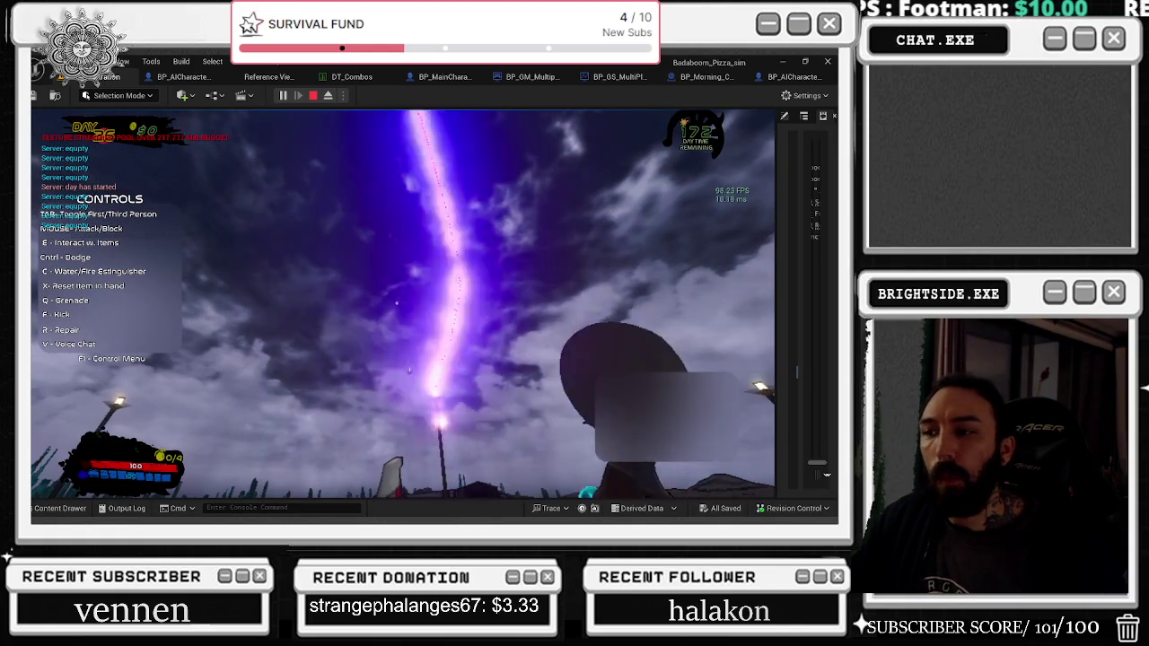
key(Escape)
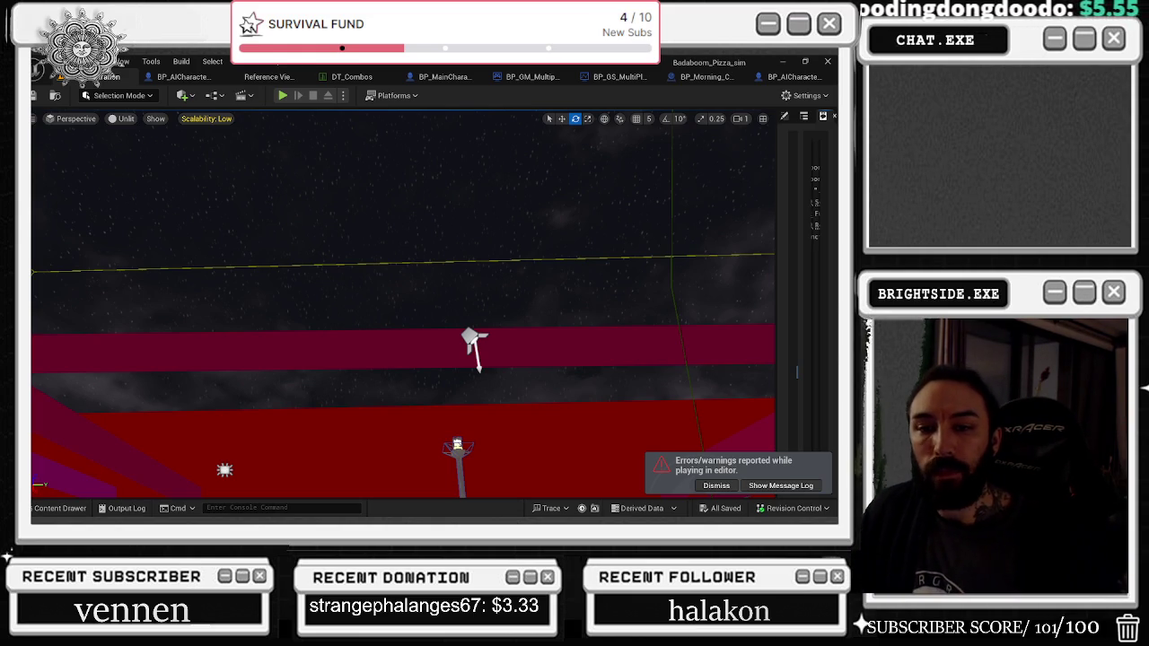
click(184, 77)
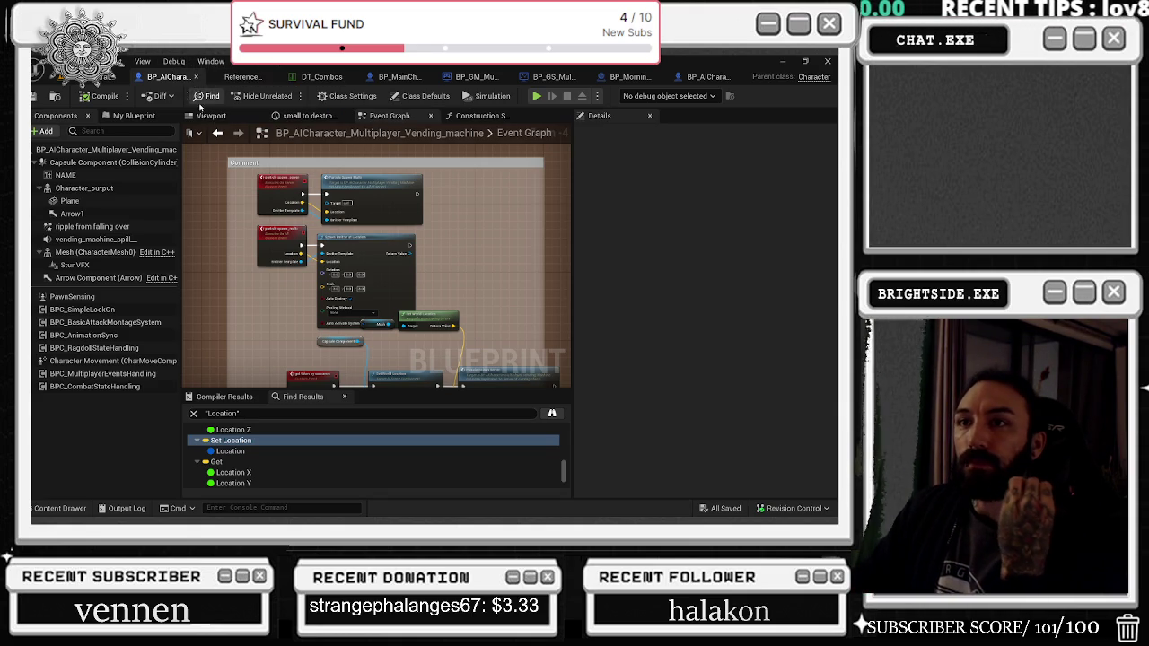
Step: Close the reference graph, check BP_MainCharacter's event graph, then return to the level at ground level
click(208, 116)
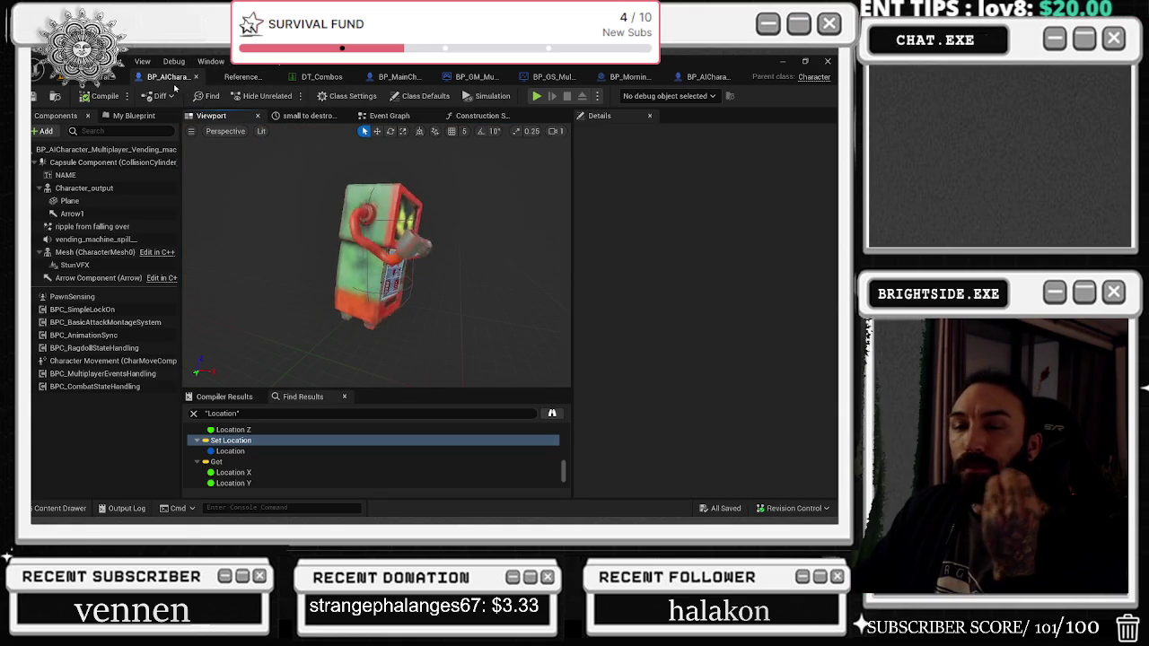
click(55, 97)
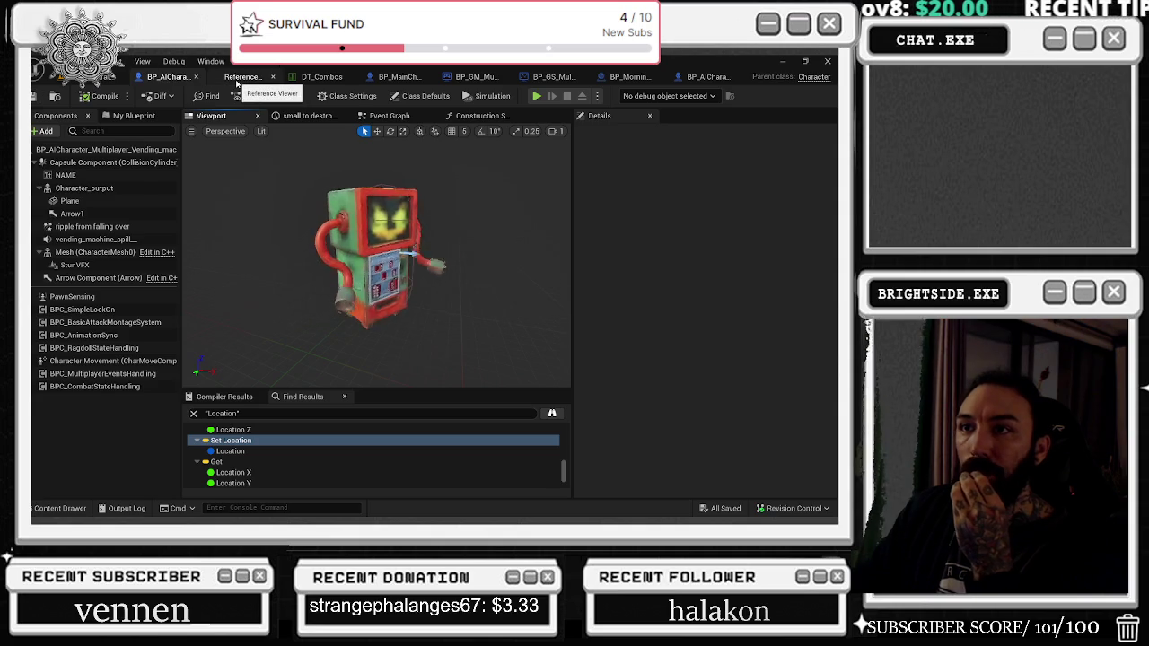
click(284, 78)
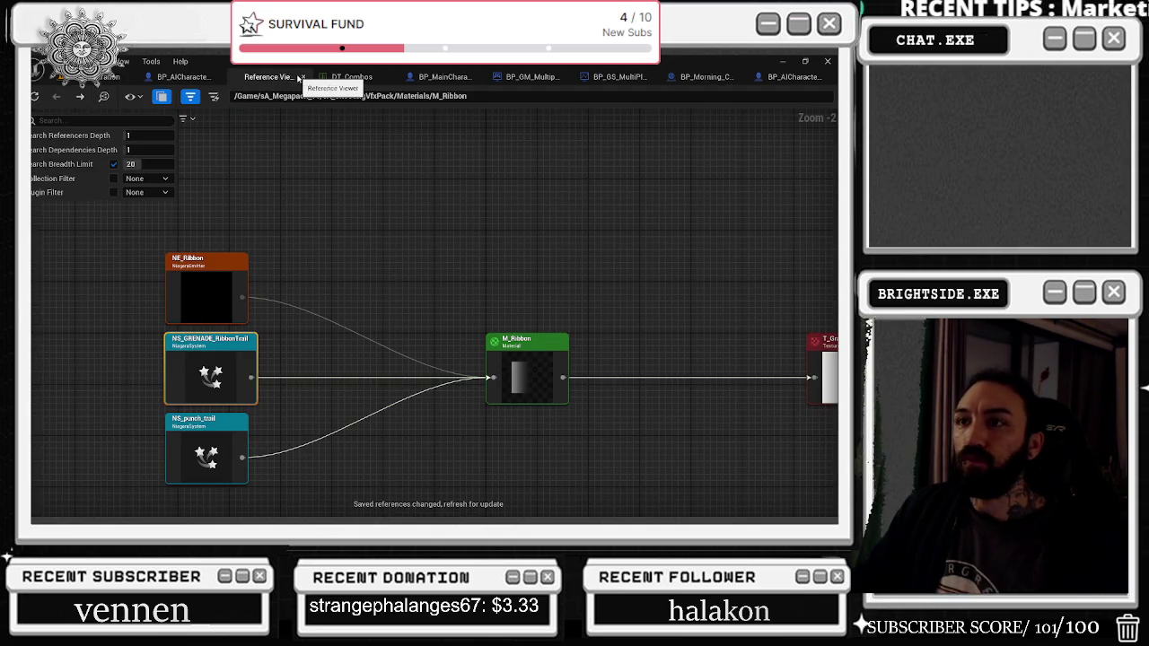
click(302, 78)
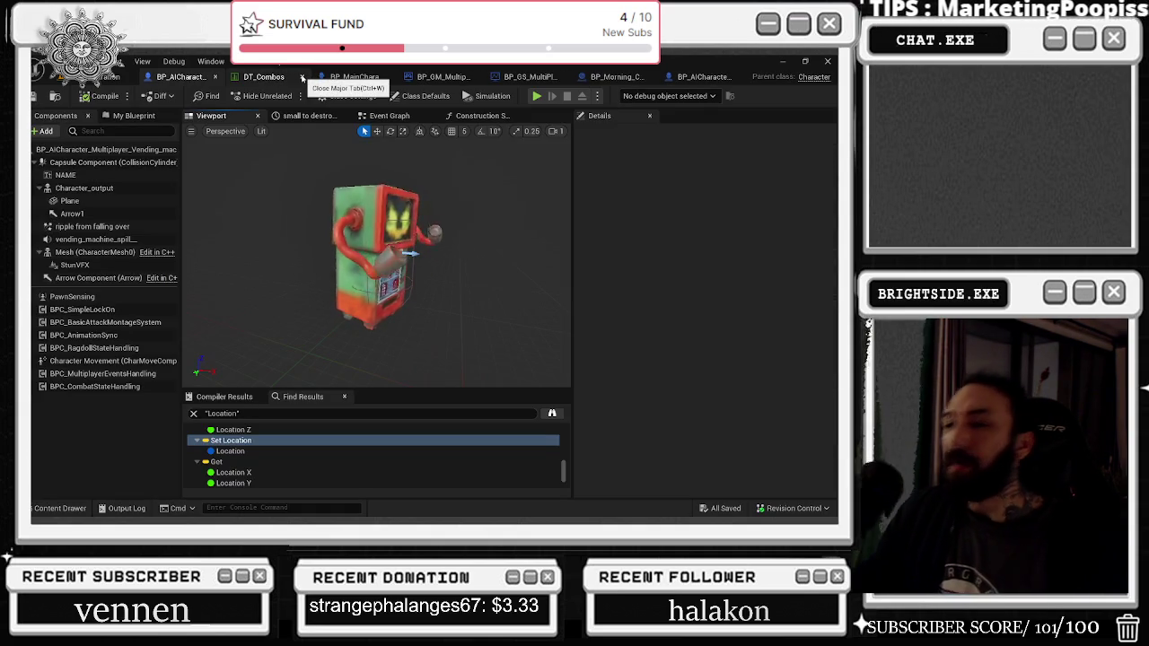
click(346, 78)
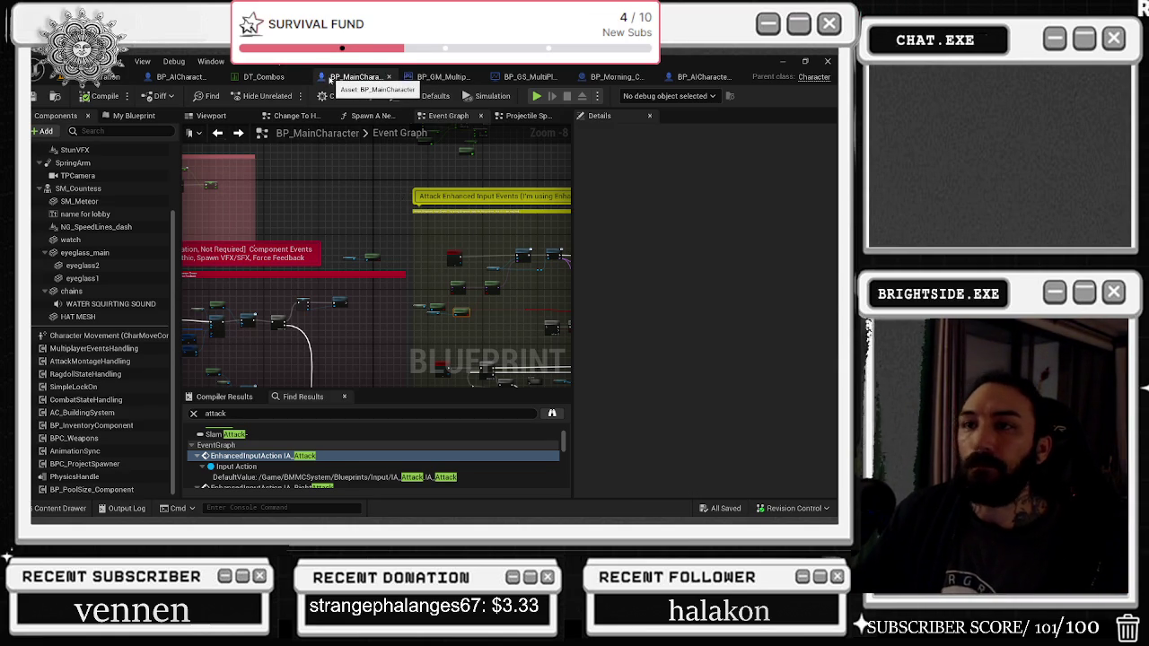
click(84, 80)
key(f)
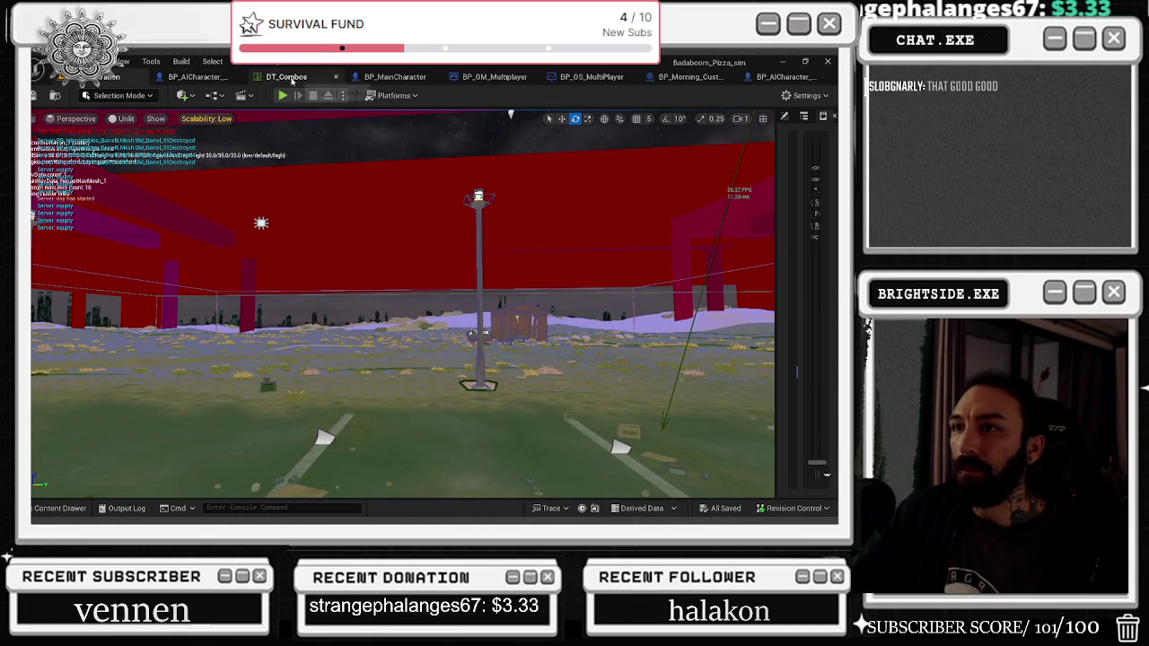
Step: In DT_Combos, scroll the Row Editor to the staff combo and expand FC3's montage details
click(287, 77)
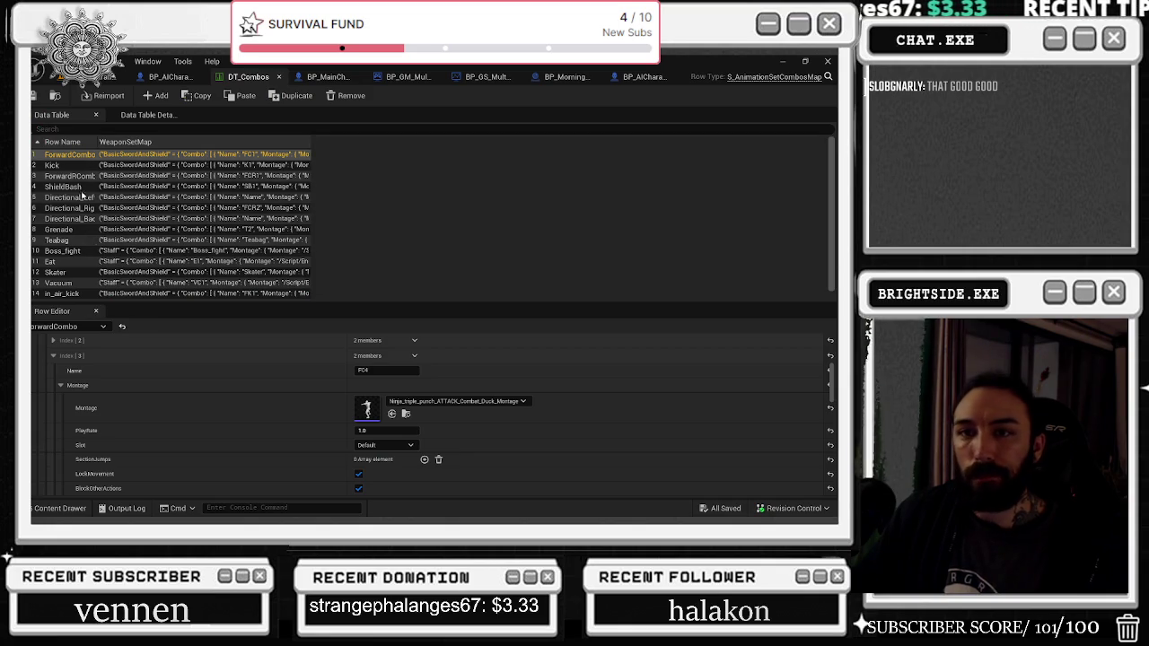
scroll(54, 431, up, 3)
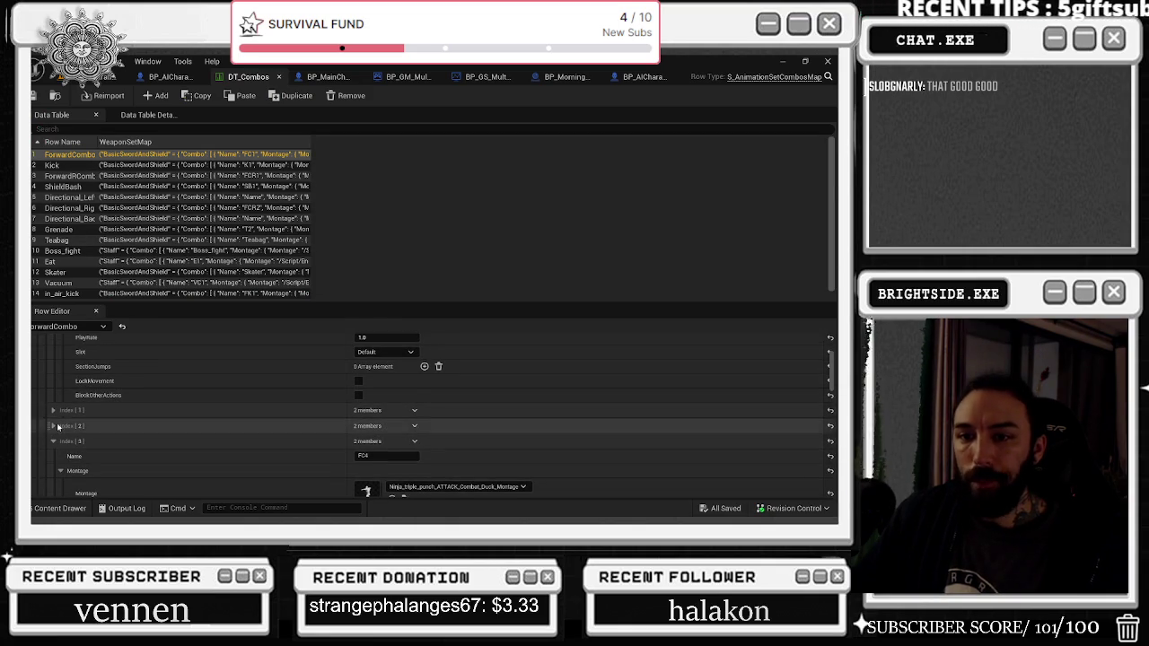
scroll(99, 431, down, 4)
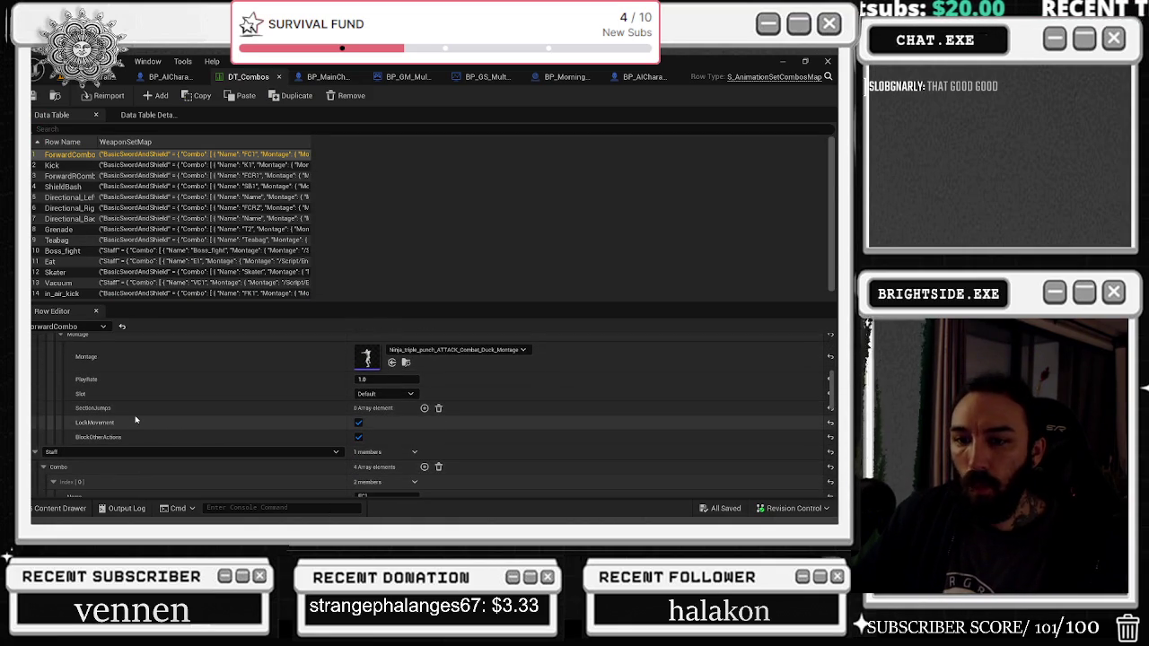
scroll(136, 420, down, 3)
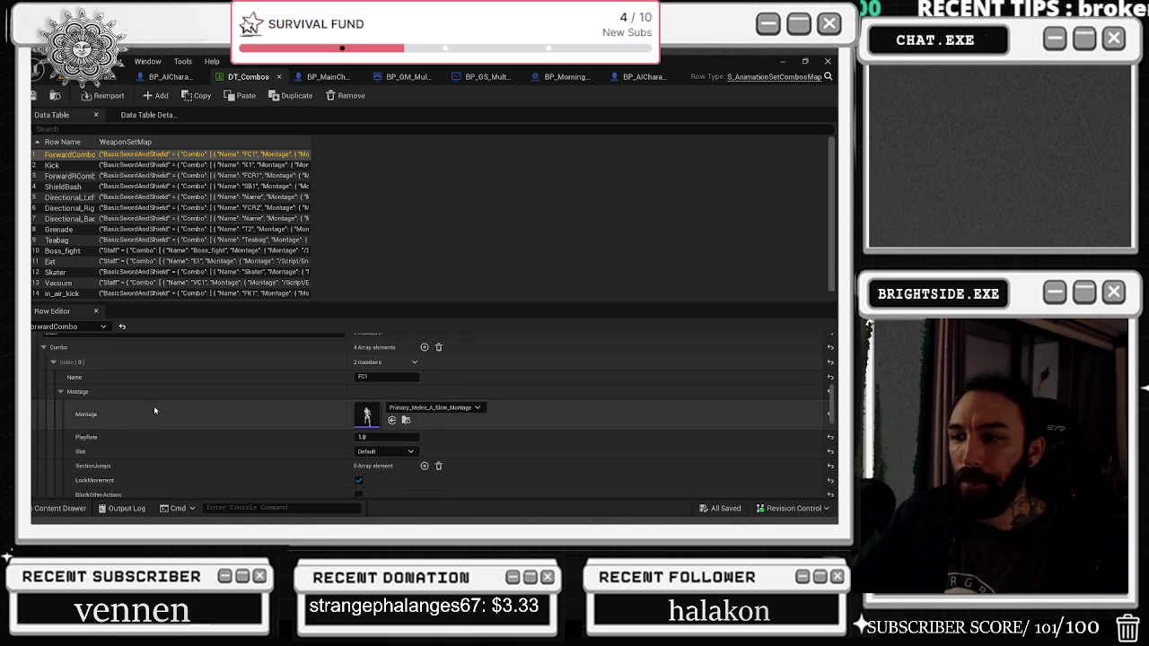
scroll(169, 404, down, 3)
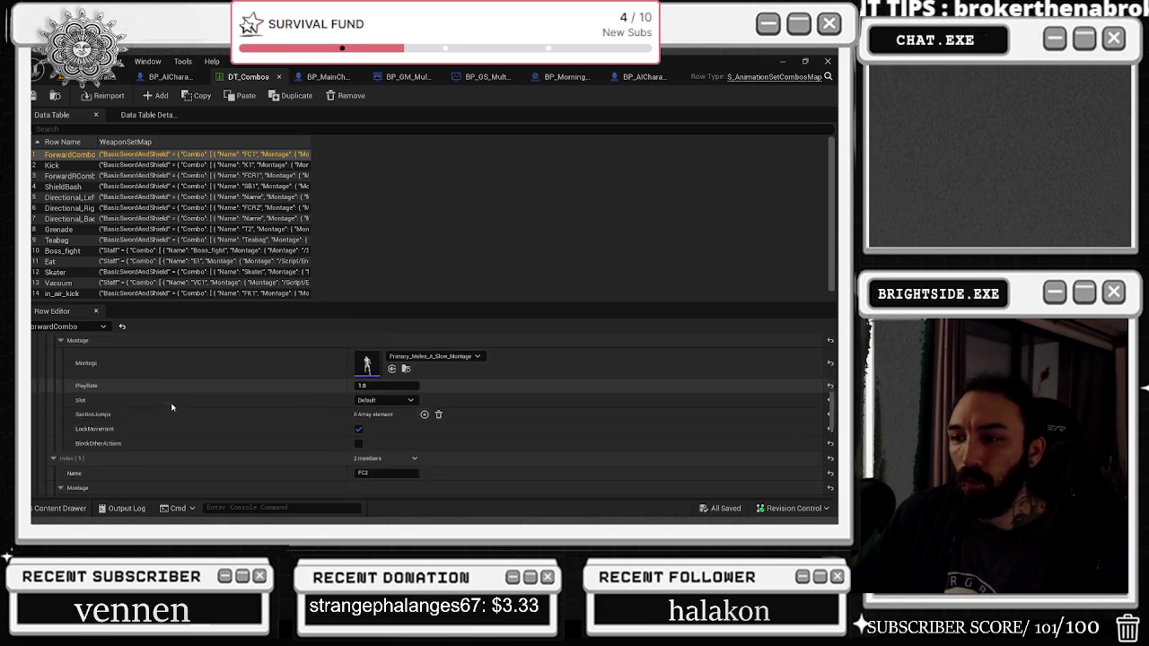
scroll(172, 408, down, 2)
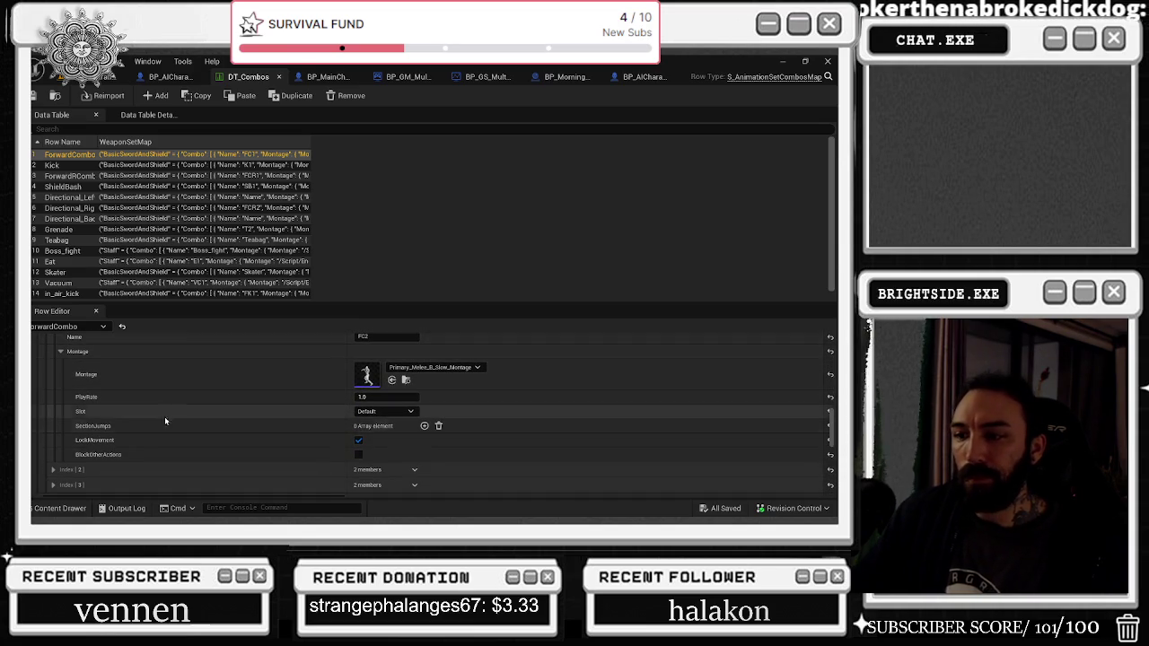
scroll(54, 449, down, 2)
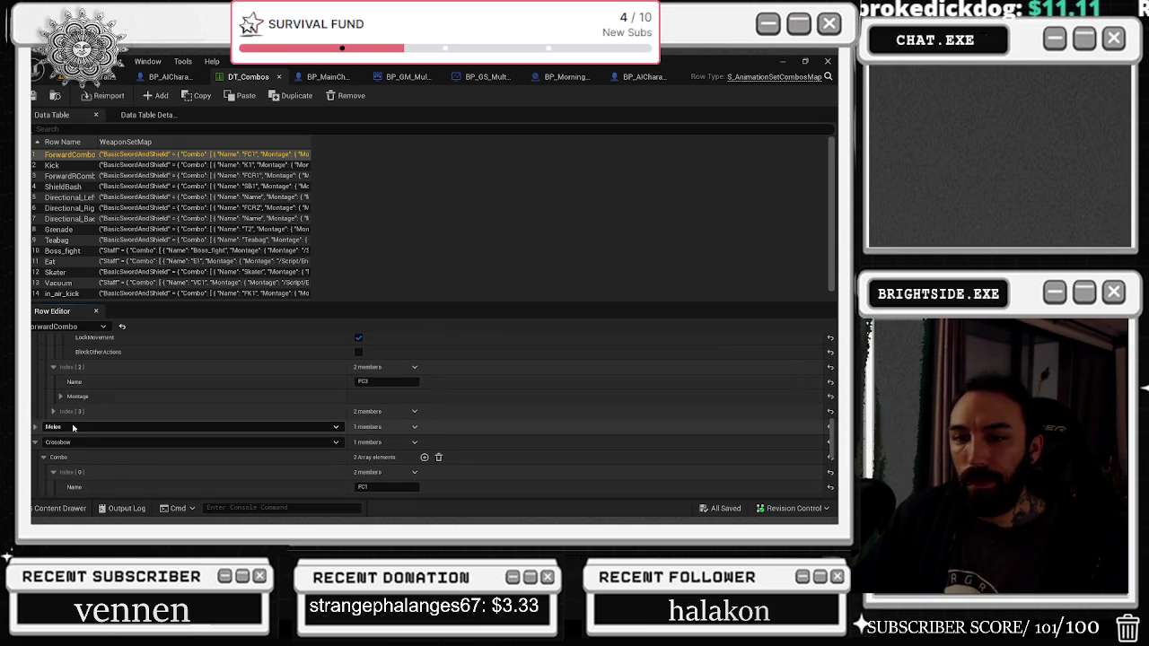
click(62, 397)
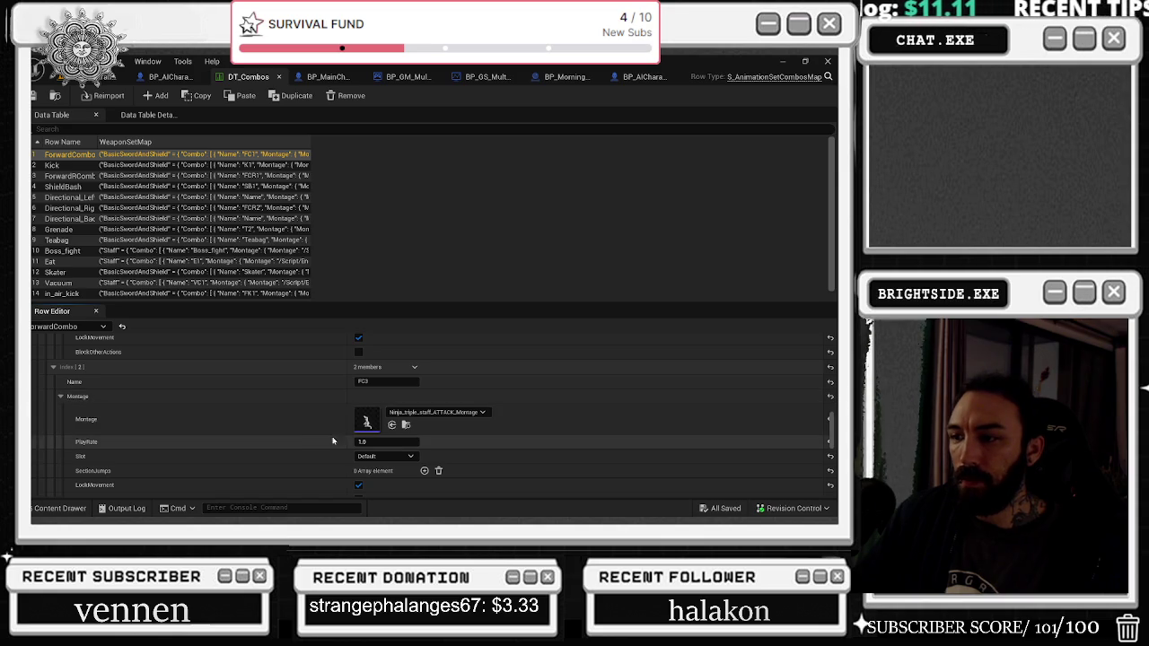
scroll(325, 409, down, 1)
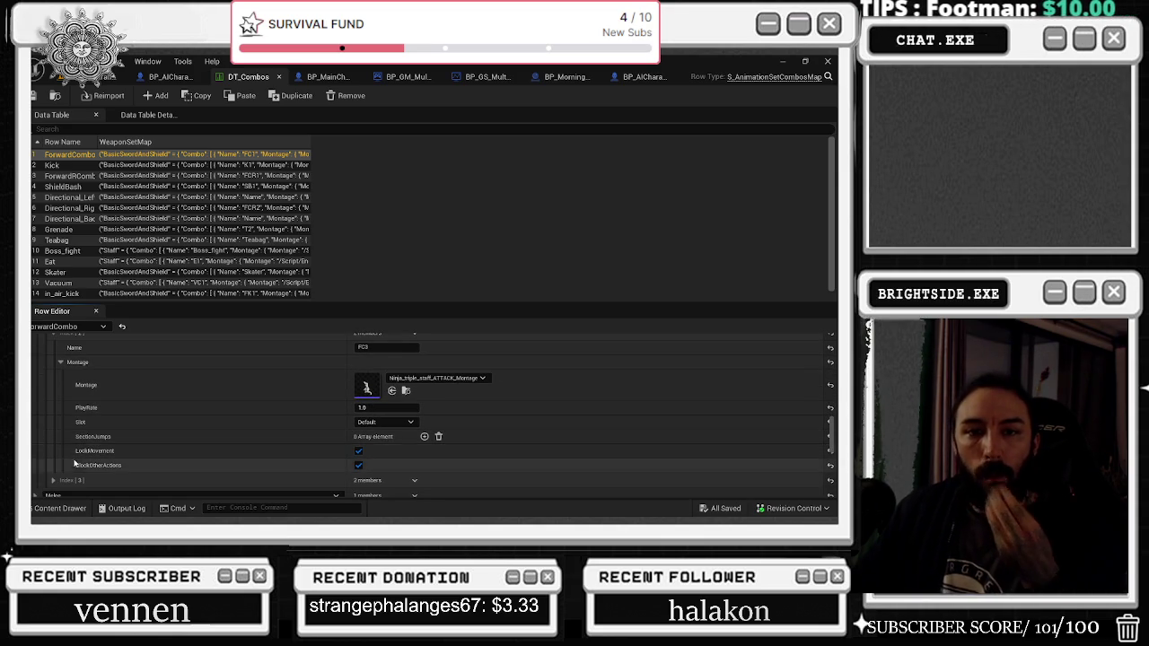
scroll(106, 429, down, 1)
Step: Expand FC4 and its montage settings, then open Primary_Melee_SPIN_STAFF_Montage
click(114, 462)
scroll(155, 444, down, 1)
scroll(155, 445, down, 1)
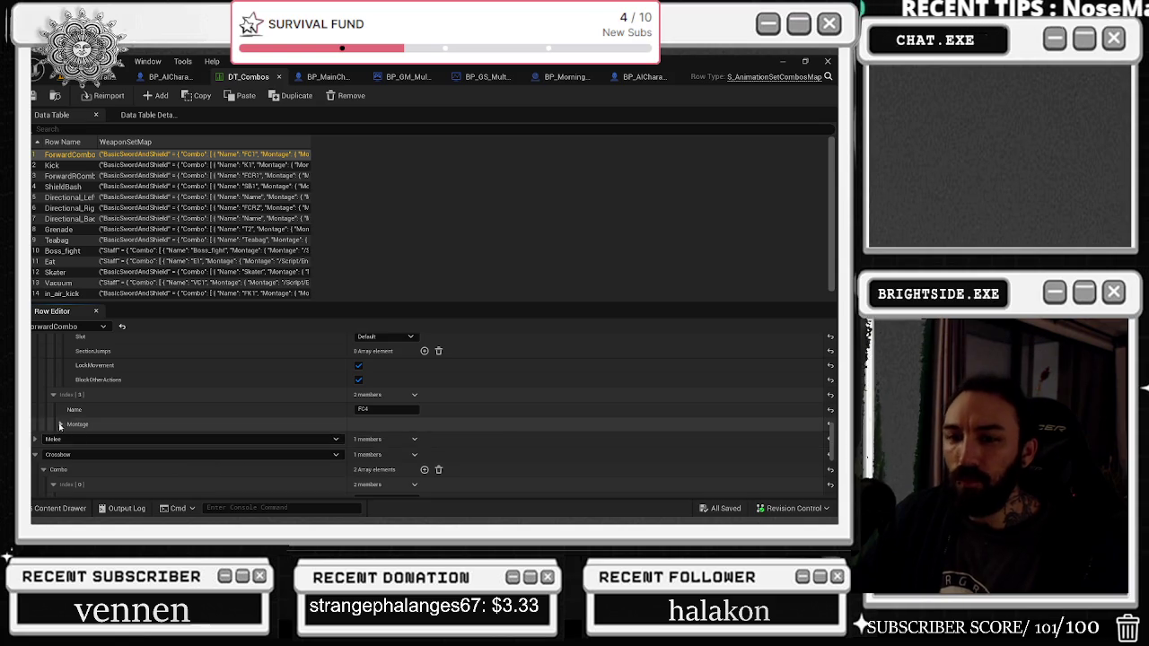
click(60, 441)
scroll(352, 453, down, 1)
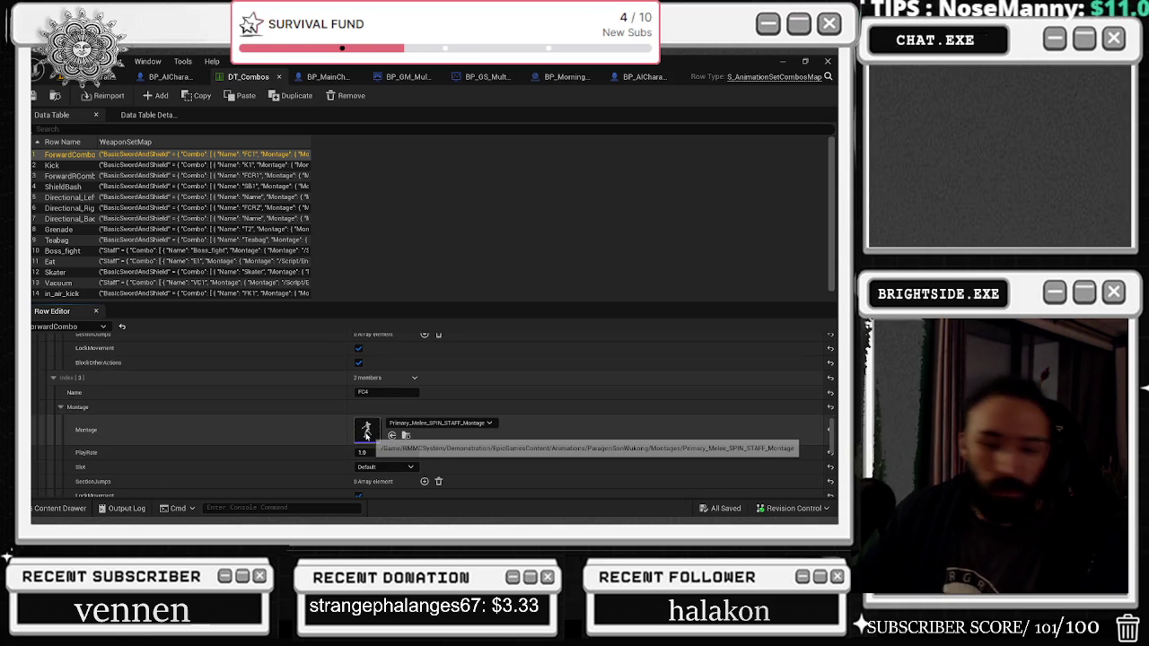
double_click(366, 431)
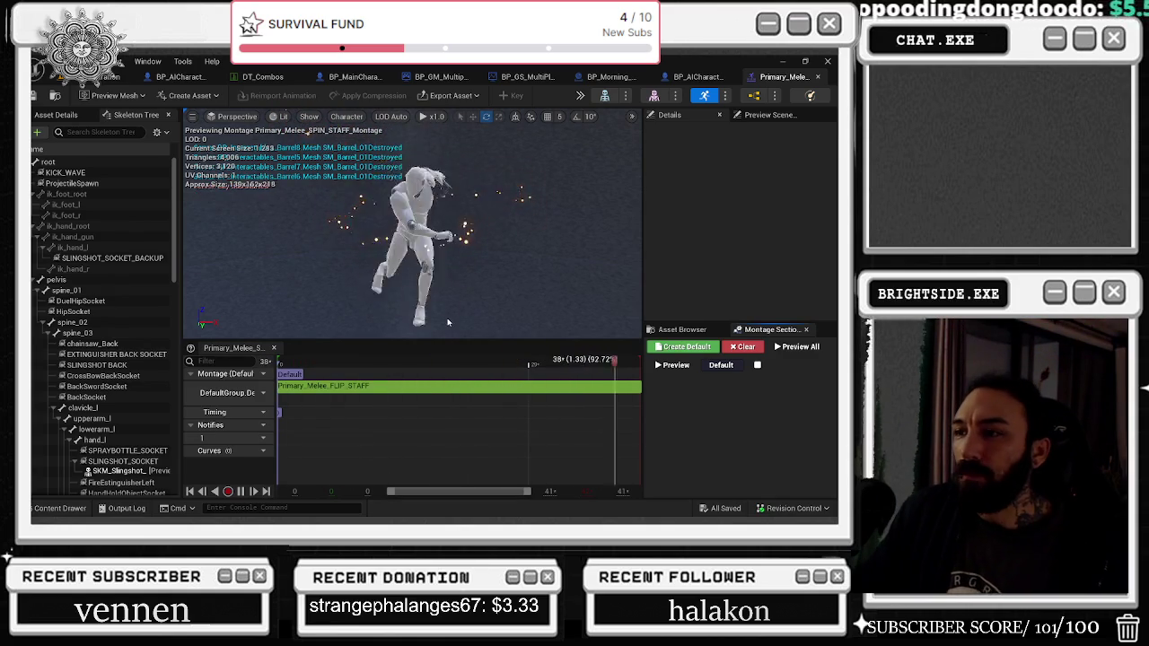
Step: Open the FLIP_STAFF animation behind the montage's segment to see its notifies
click(342, 386)
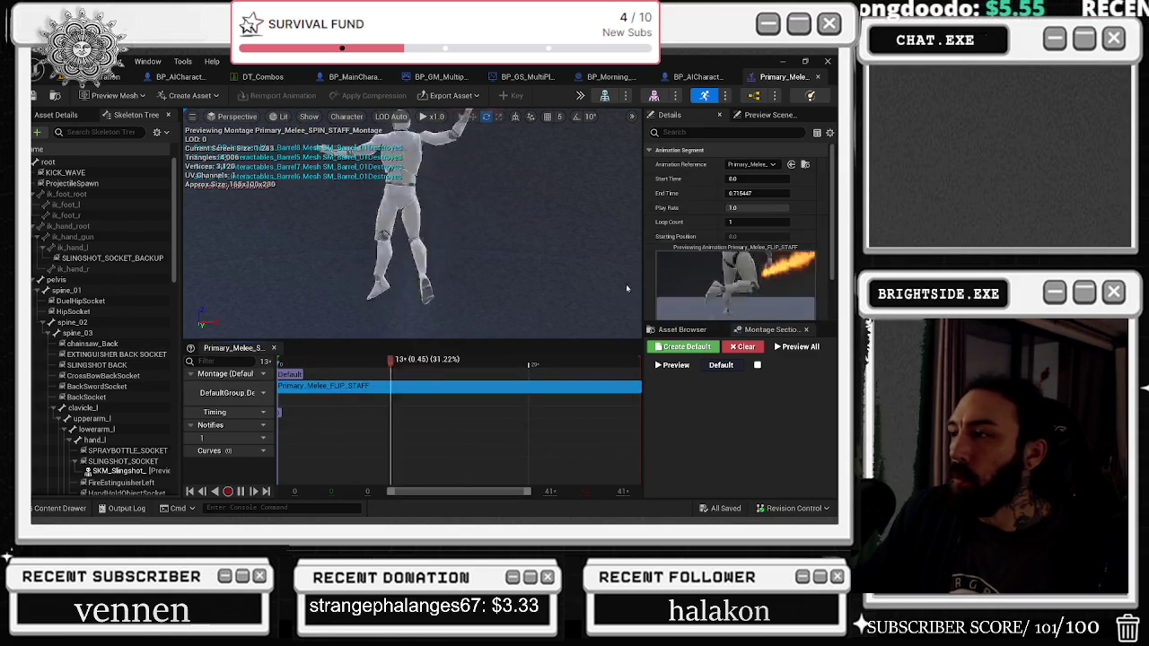
right_click(530, 386)
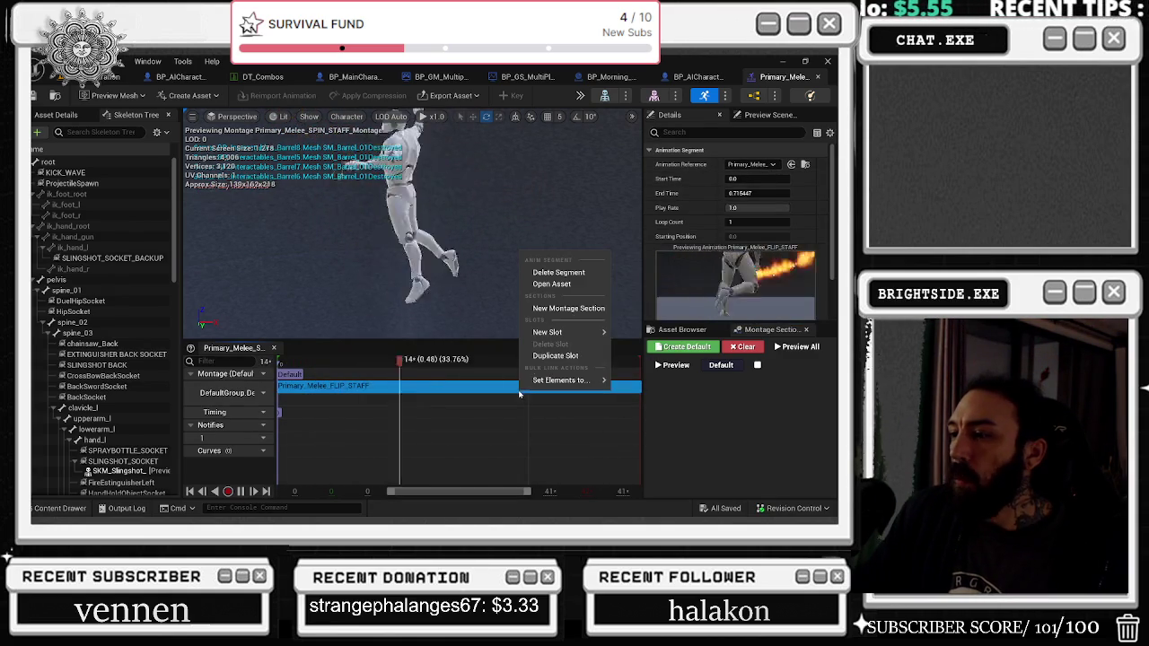
click(554, 285)
double_click(355, 388)
Step: Open the NS_Flame_Trail system from its notify and select the NE_Flame_Basic emitter
click(467, 413)
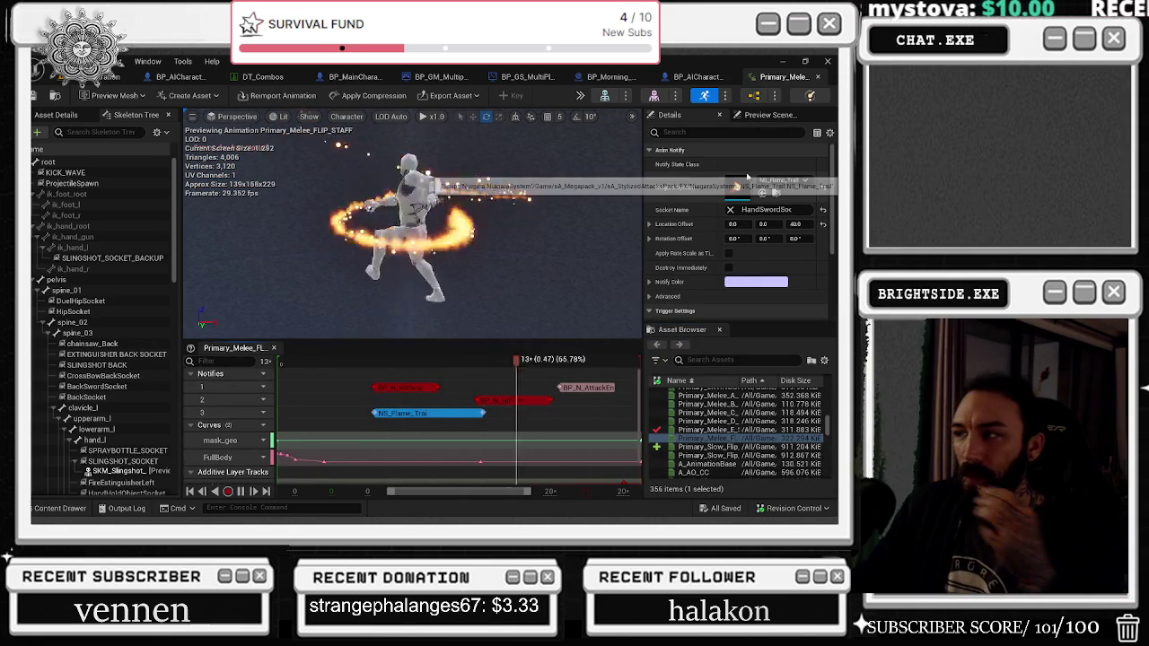
double_click(746, 180)
click(413, 162)
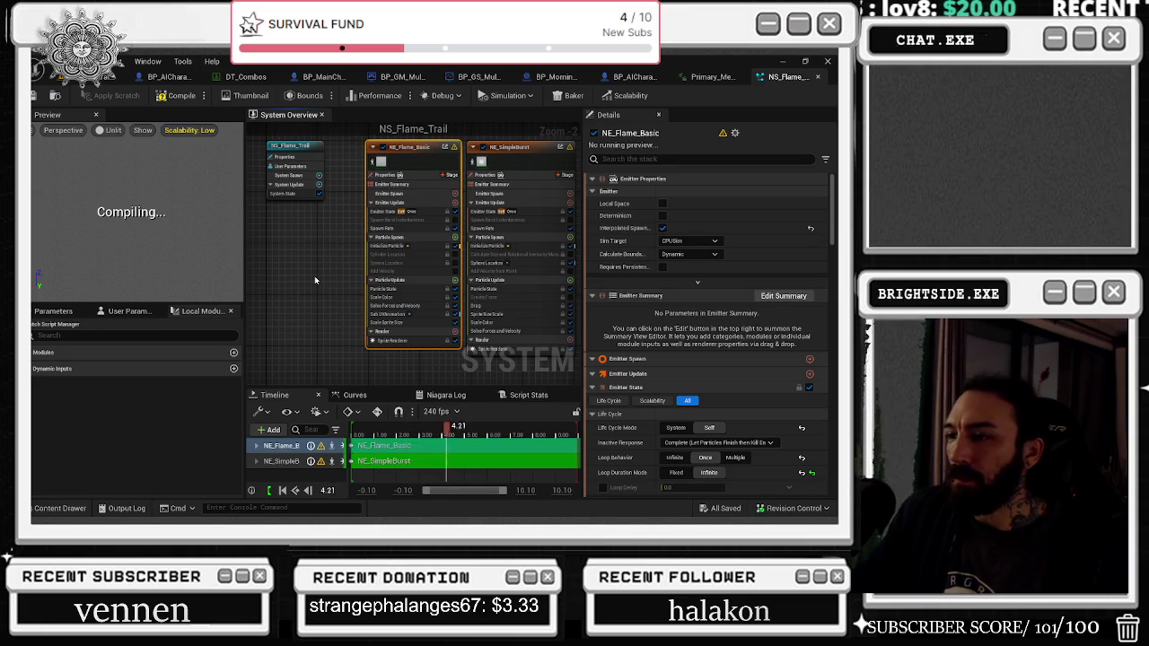
right_click(356, 225)
click(356, 166)
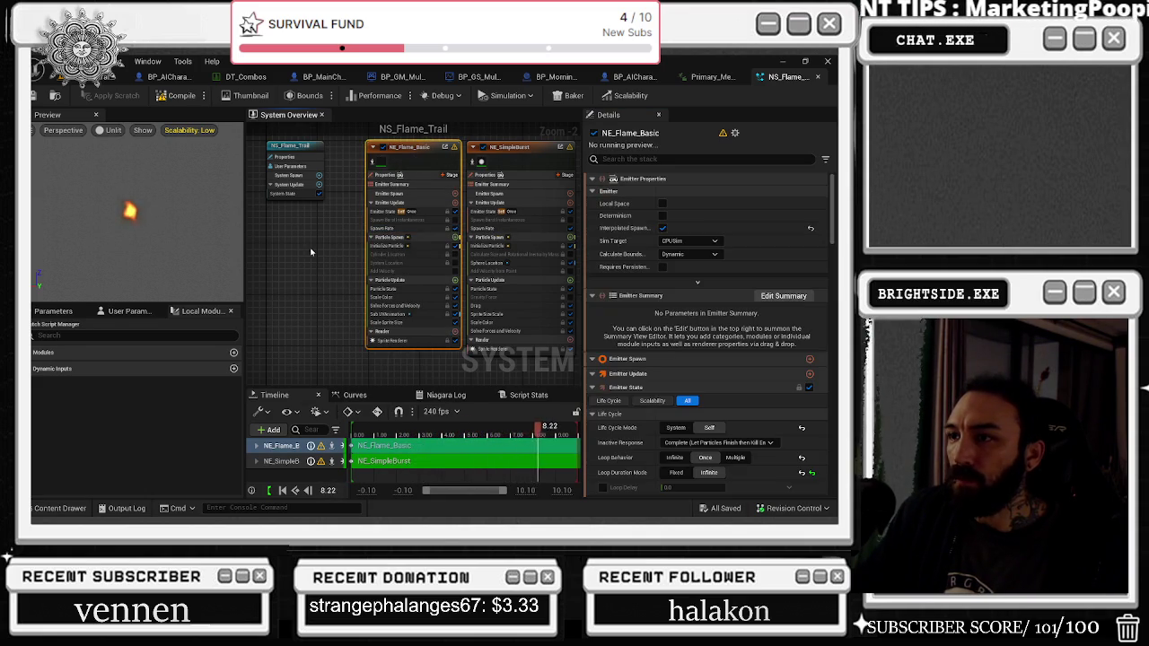
drag(386, 252, 287, 249)
scroll(287, 249, up, 1)
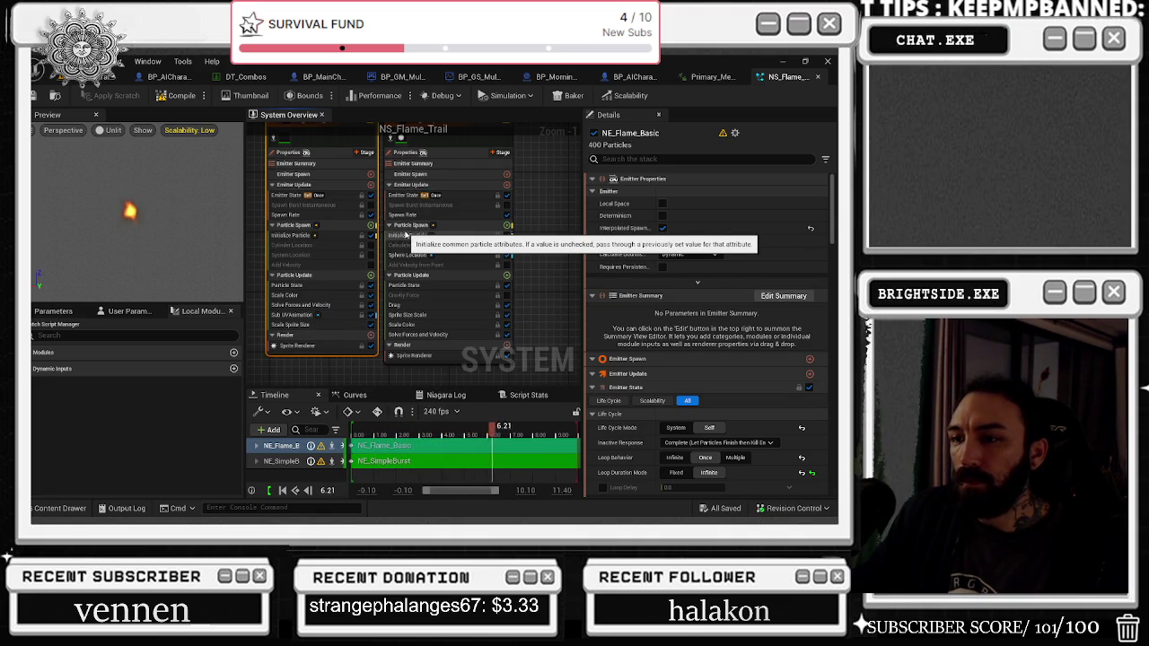
drag(551, 228, 552, 257)
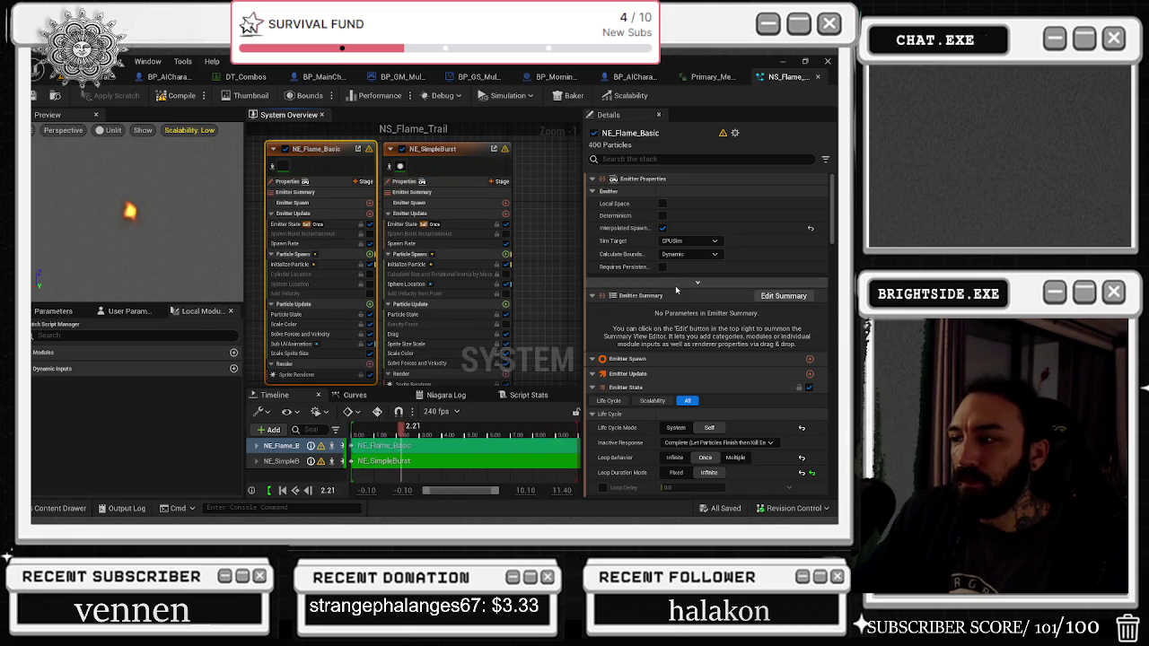
scroll(772, 249, down, 6)
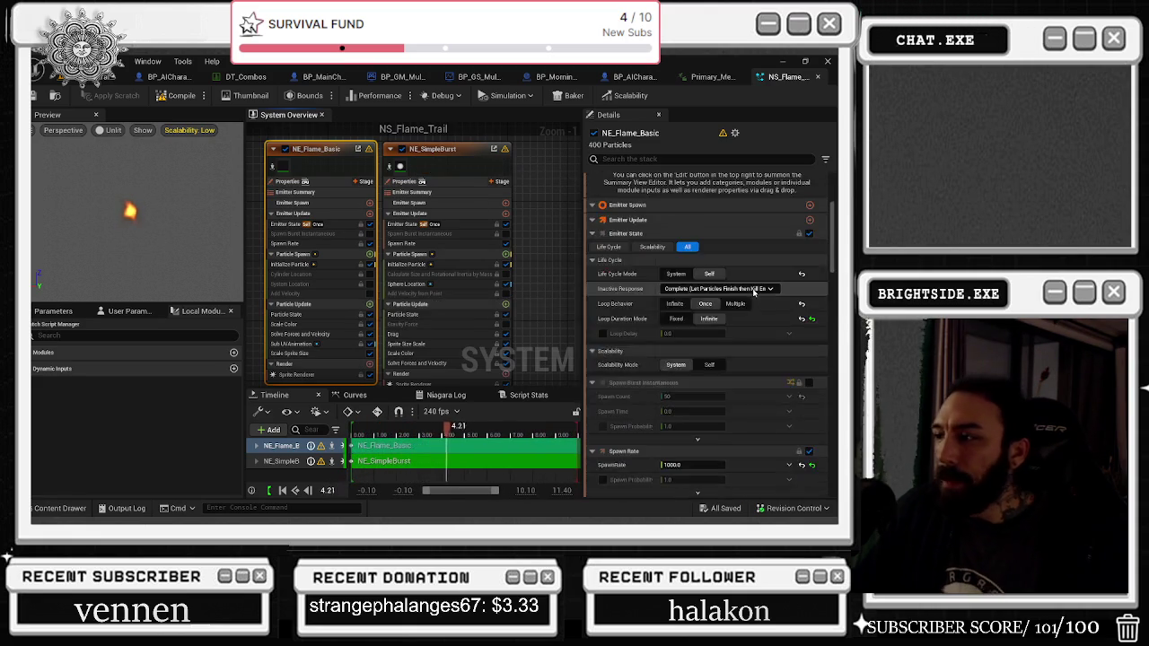
scroll(754, 301, down, 3)
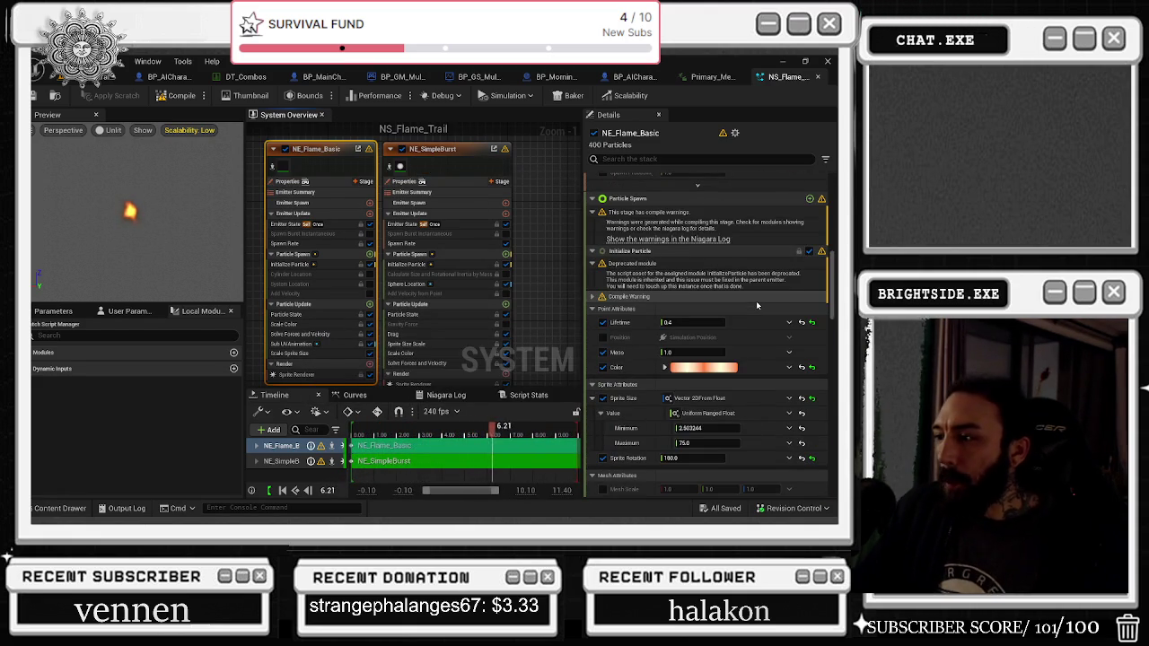
scroll(756, 306, down, 1)
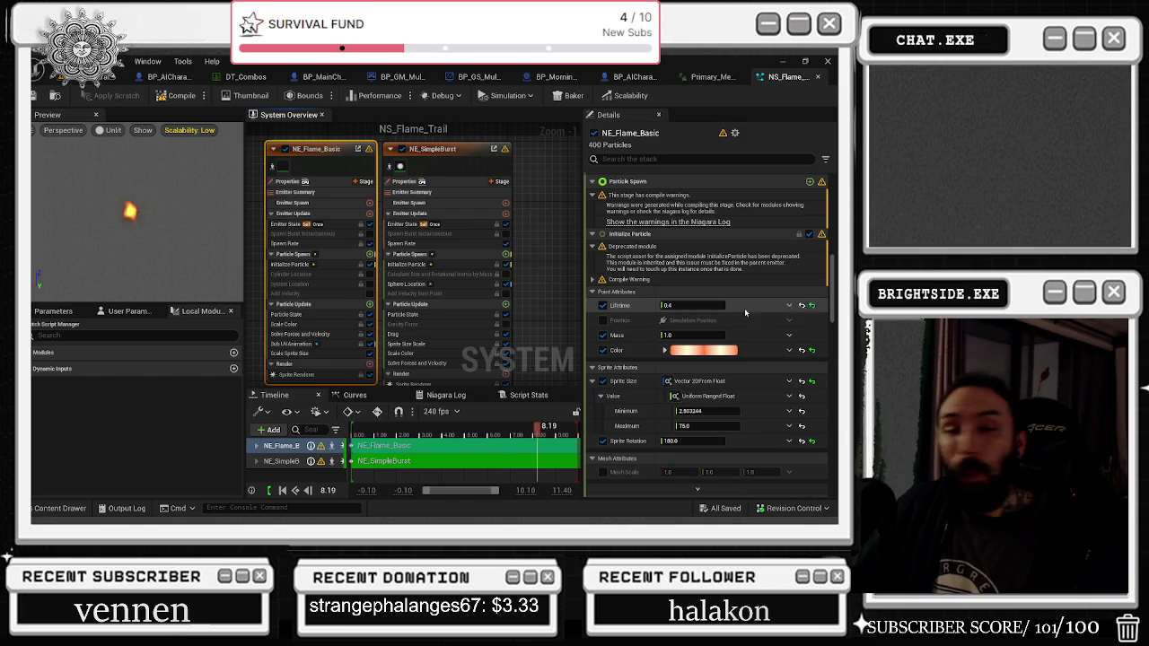
scroll(710, 332, down, 4)
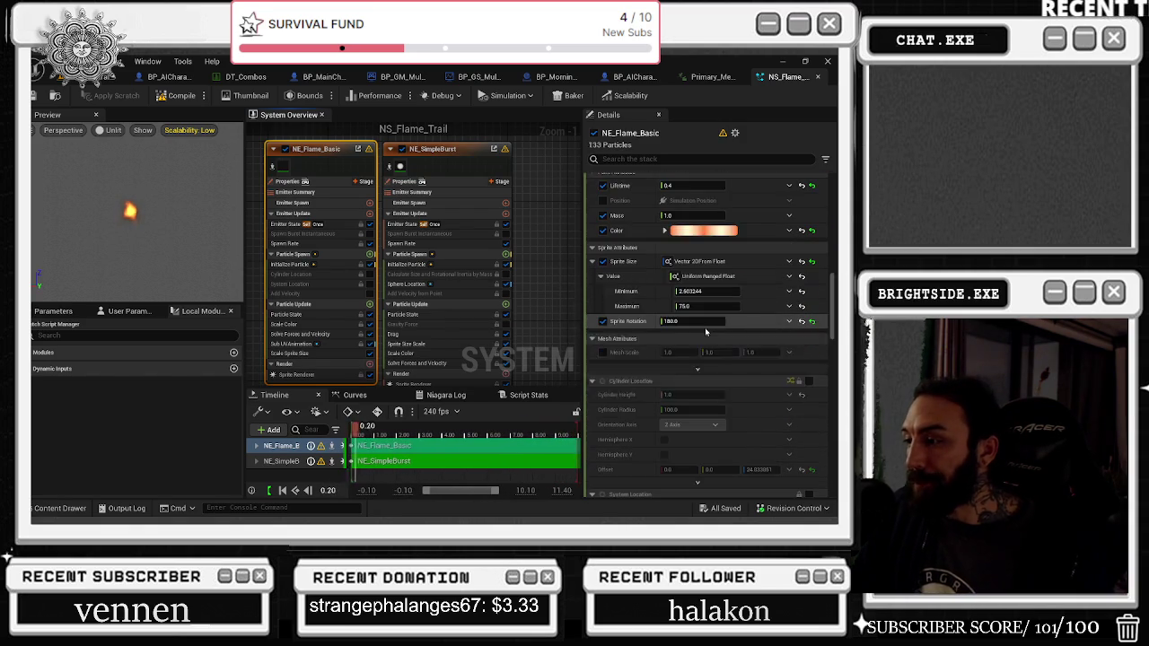
scroll(705, 332, down, 1)
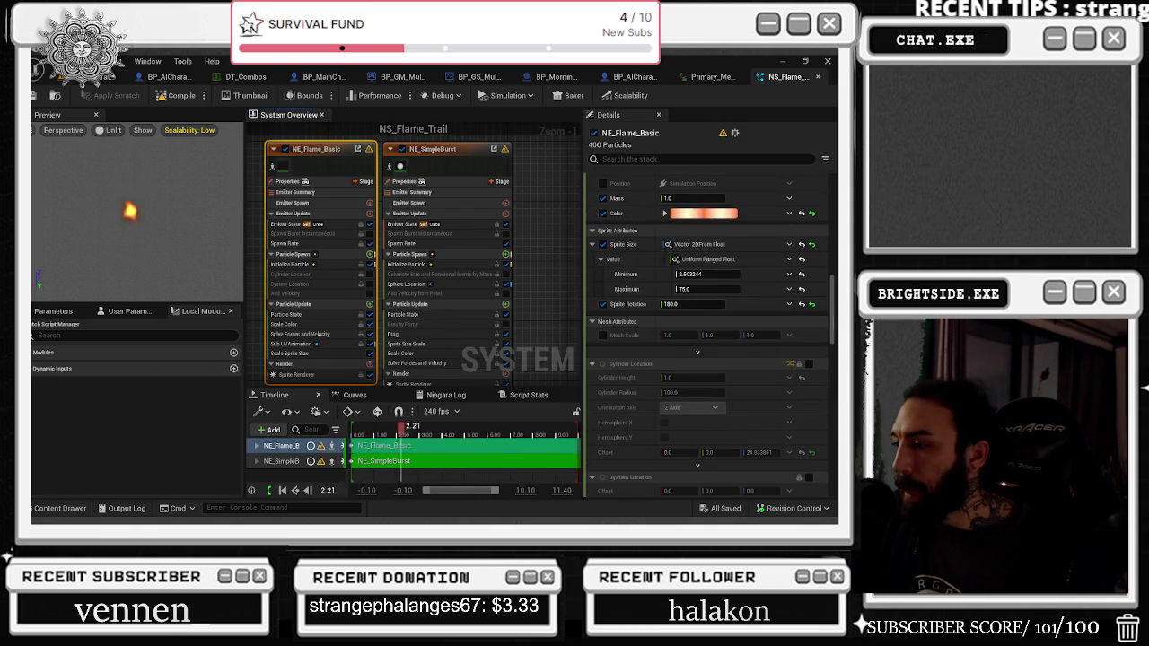
scroll(790, 389, down, 10)
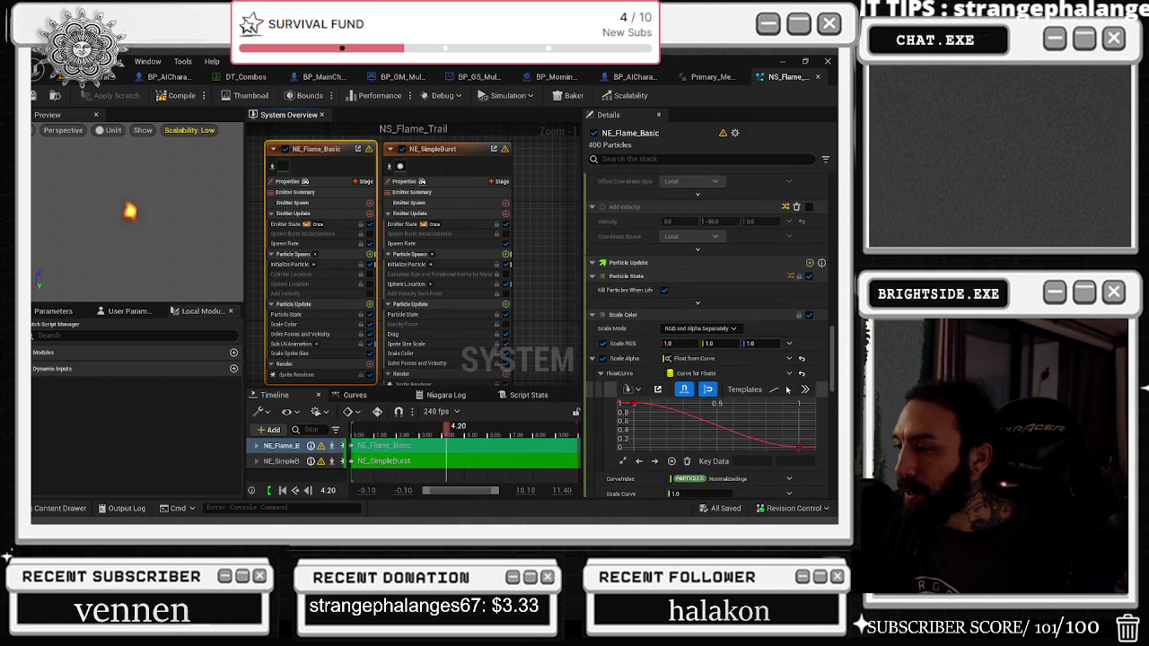
scroll(790, 390, down, 2)
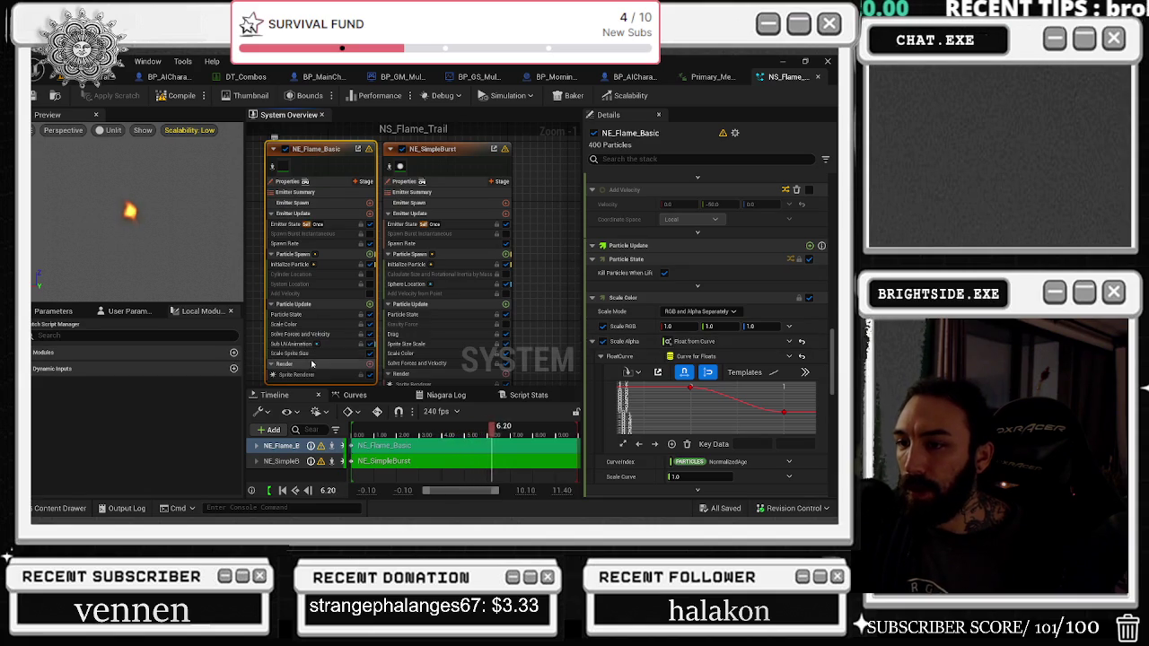
click(292, 352)
Step: Set NE_Flame_Basic's spawn rate to 500
click(285, 324)
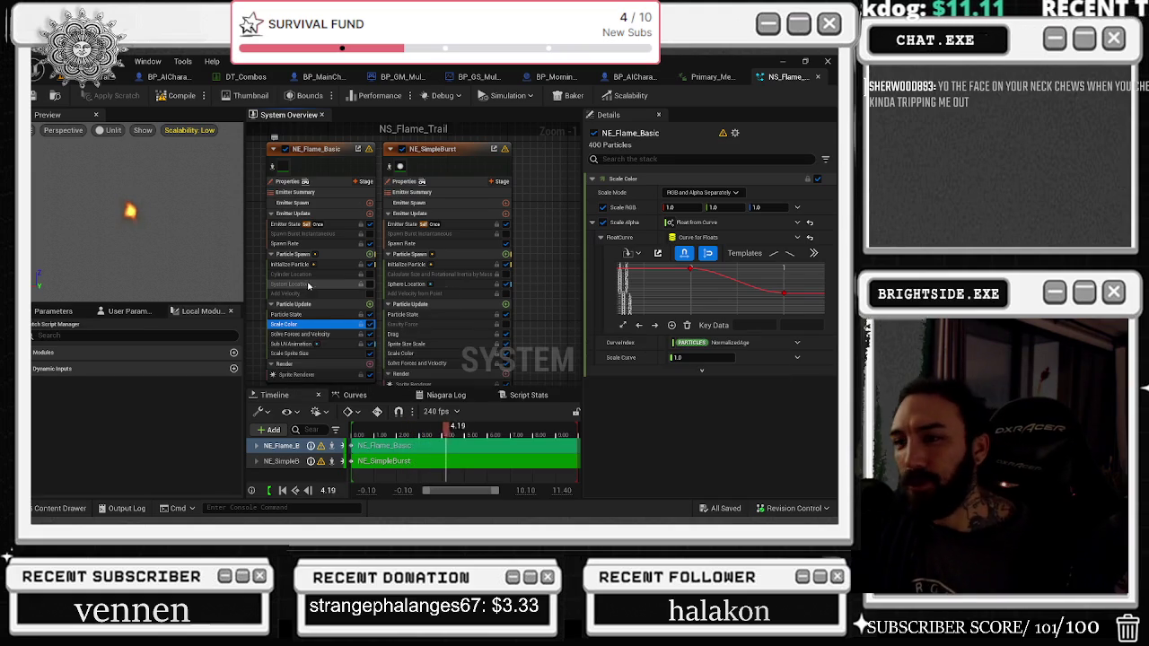
click(332, 226)
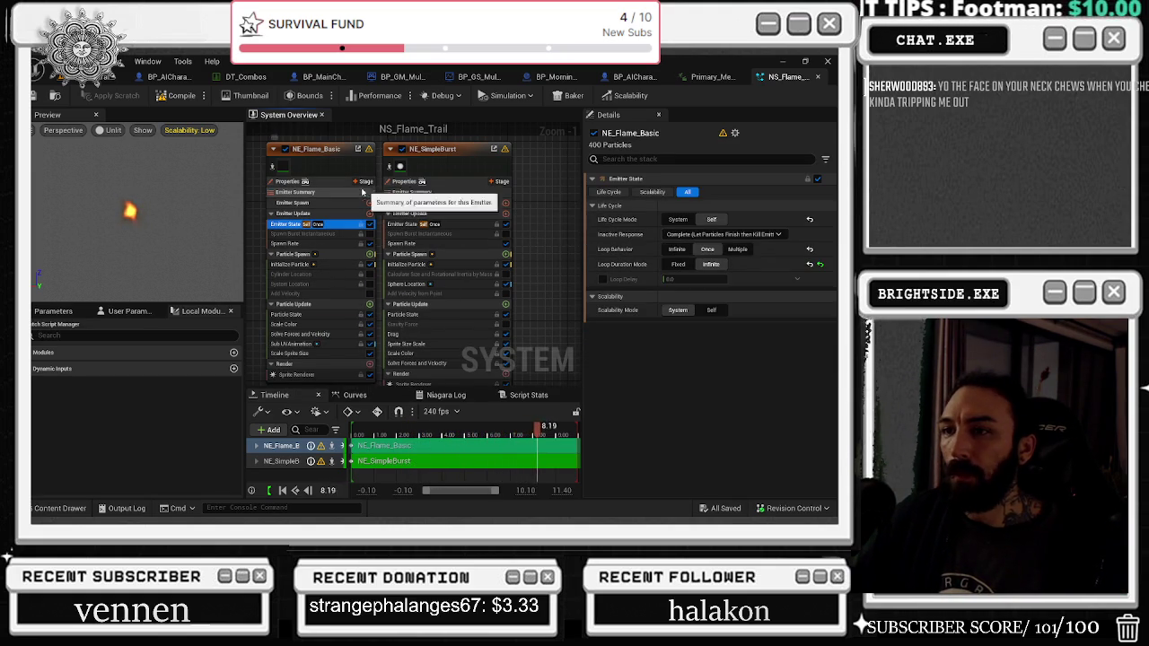
click(332, 157)
scroll(734, 244, down, 5)
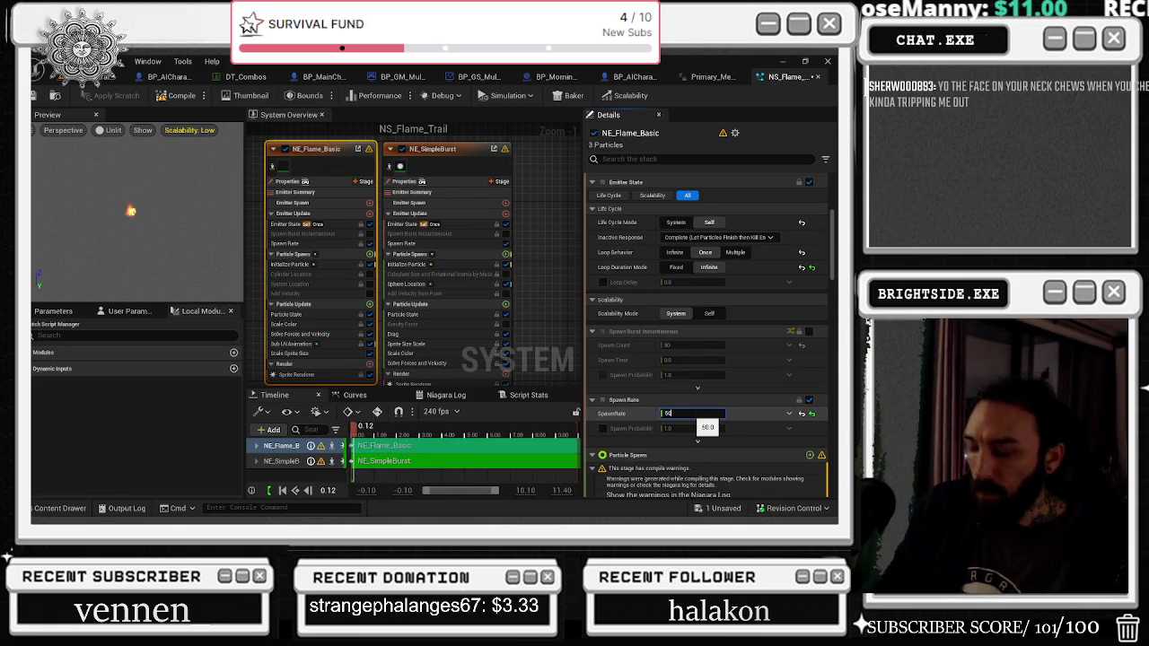
text(0.0)
key(Return)
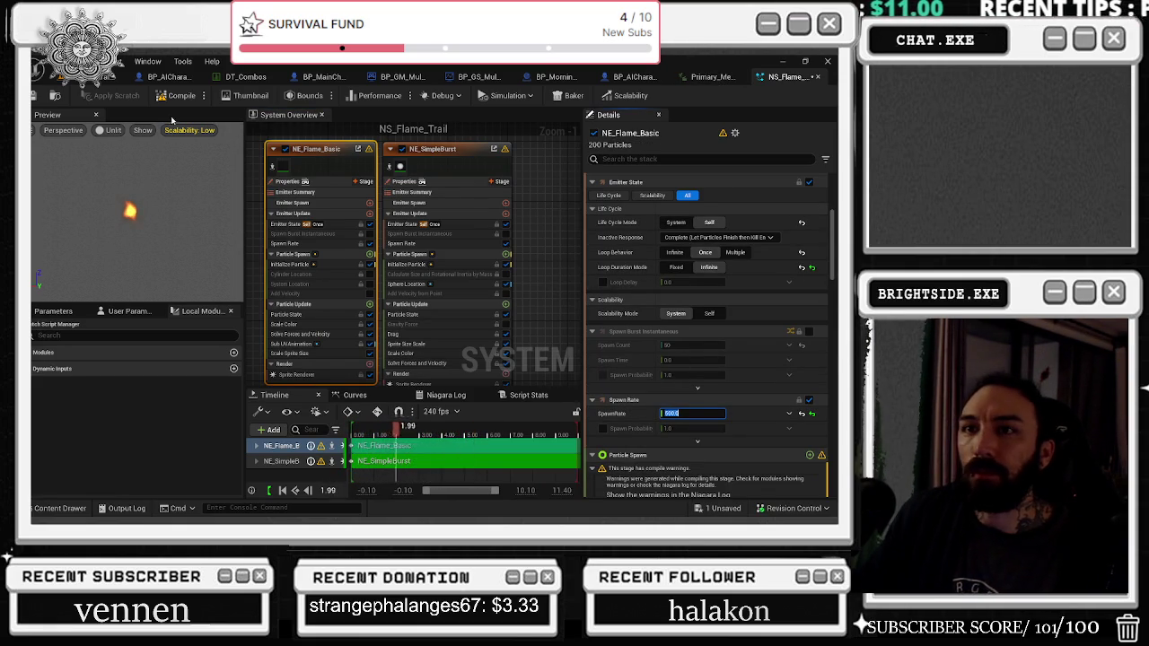
Step: Compile NS_Flame_Trail and preview it on the flip staff animation
click(711, 78)
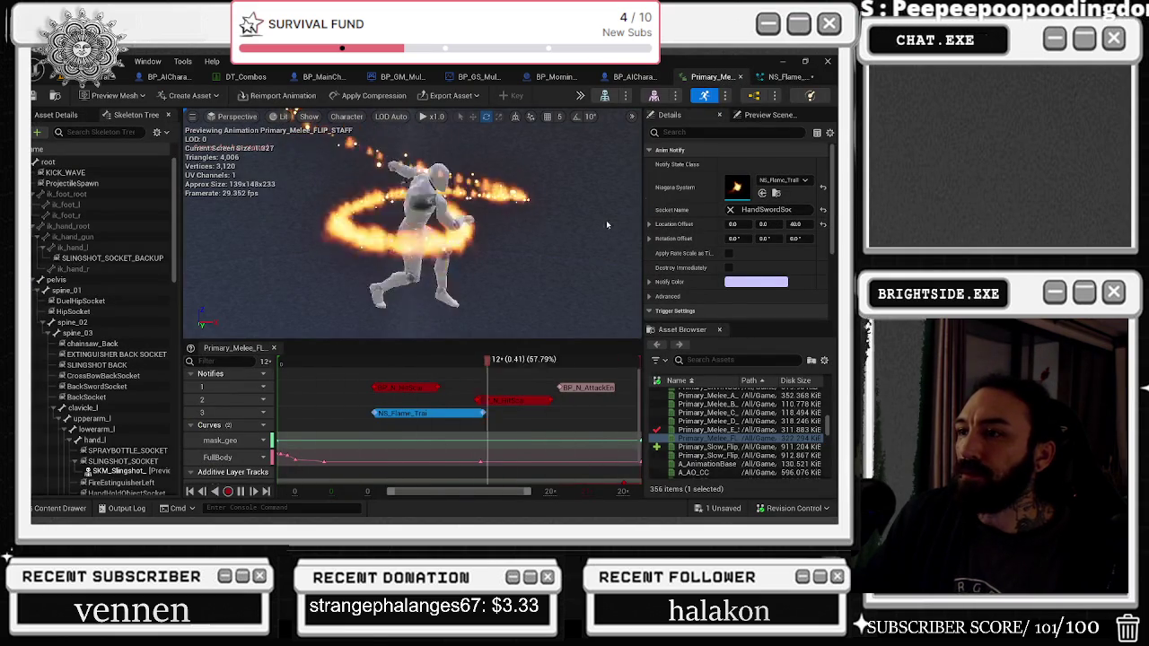
click(788, 76)
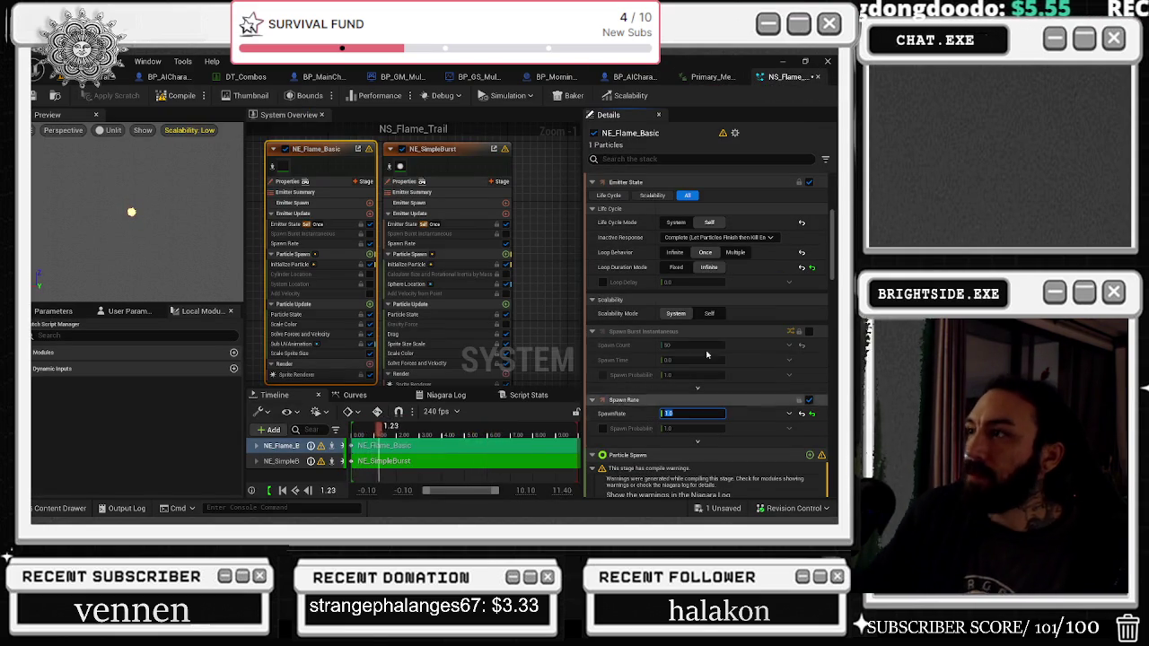
click(166, 97)
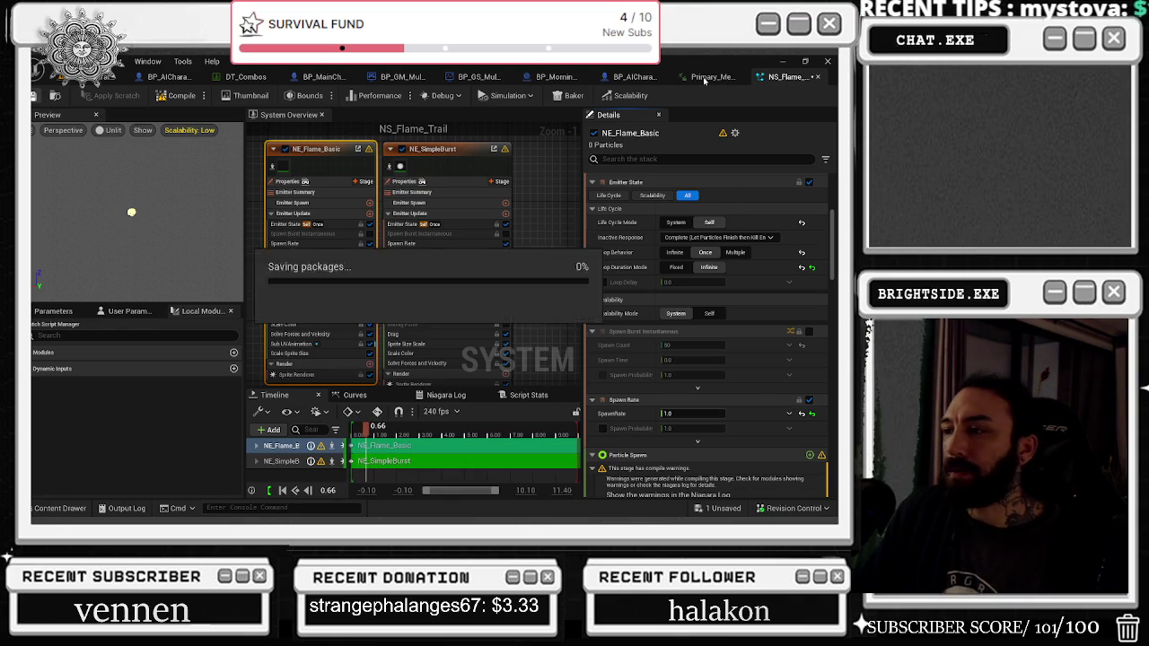
click(705, 79)
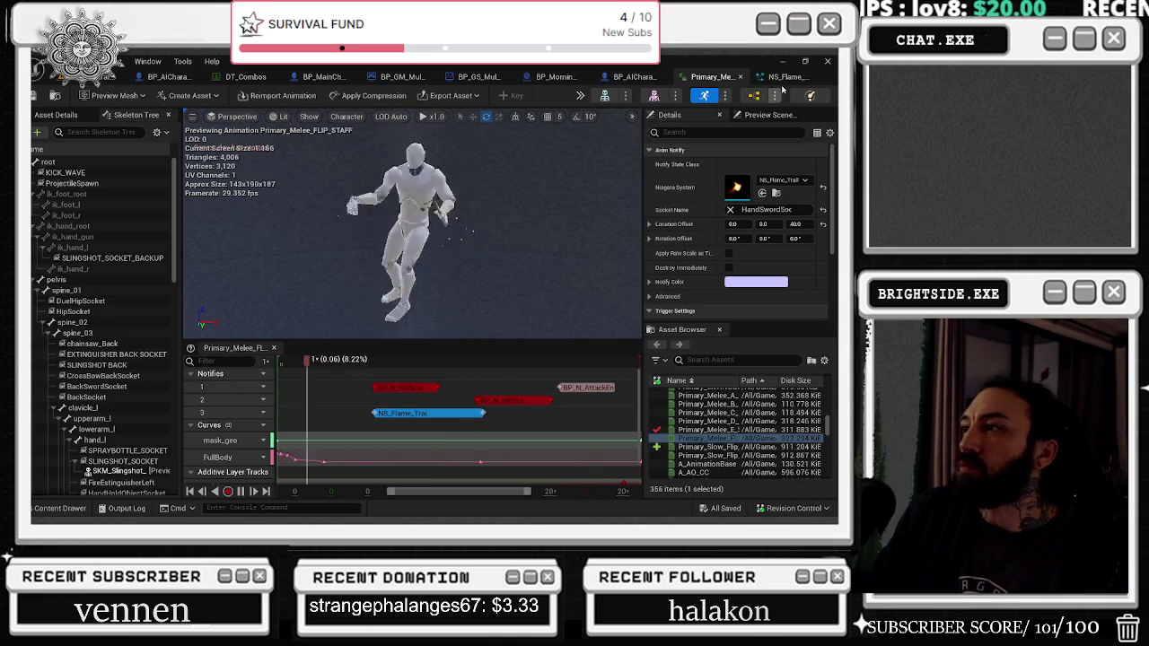
click(745, 77)
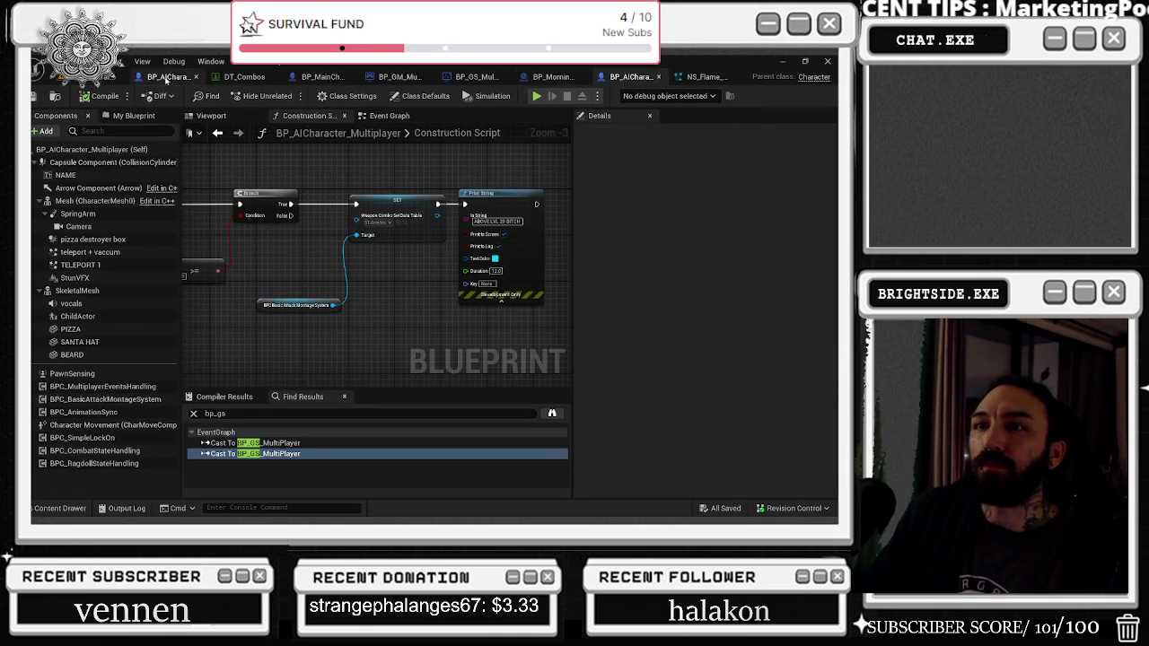
Step: Drop the spawn rate to 50 and preview the spin montage
click(220, 77)
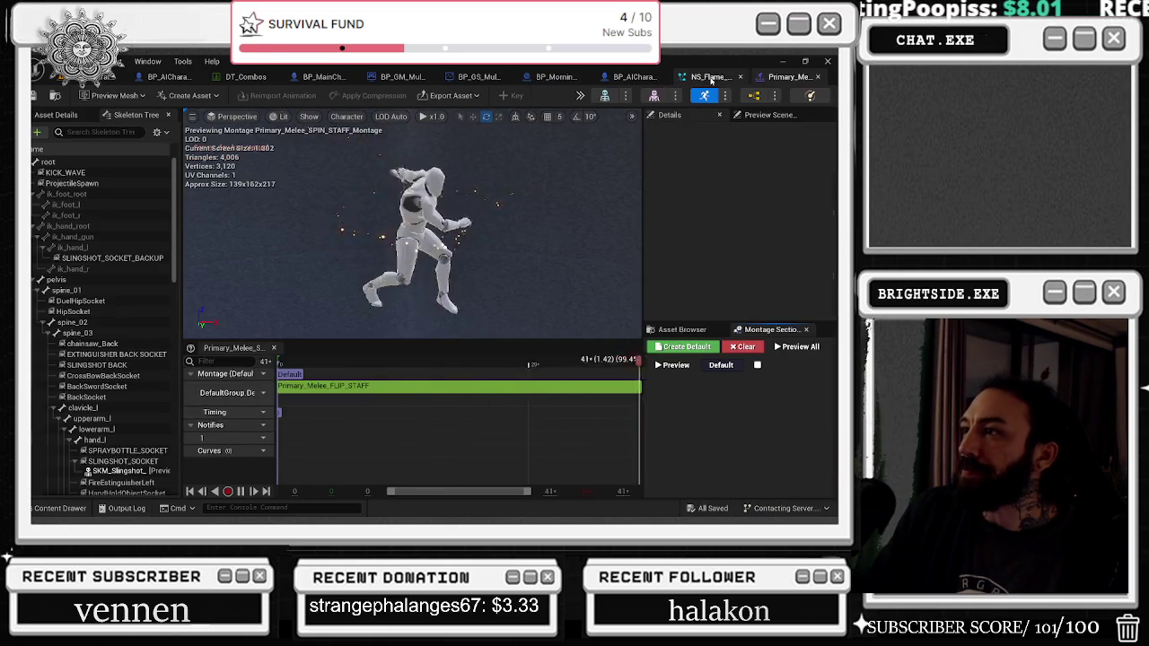
click(709, 77)
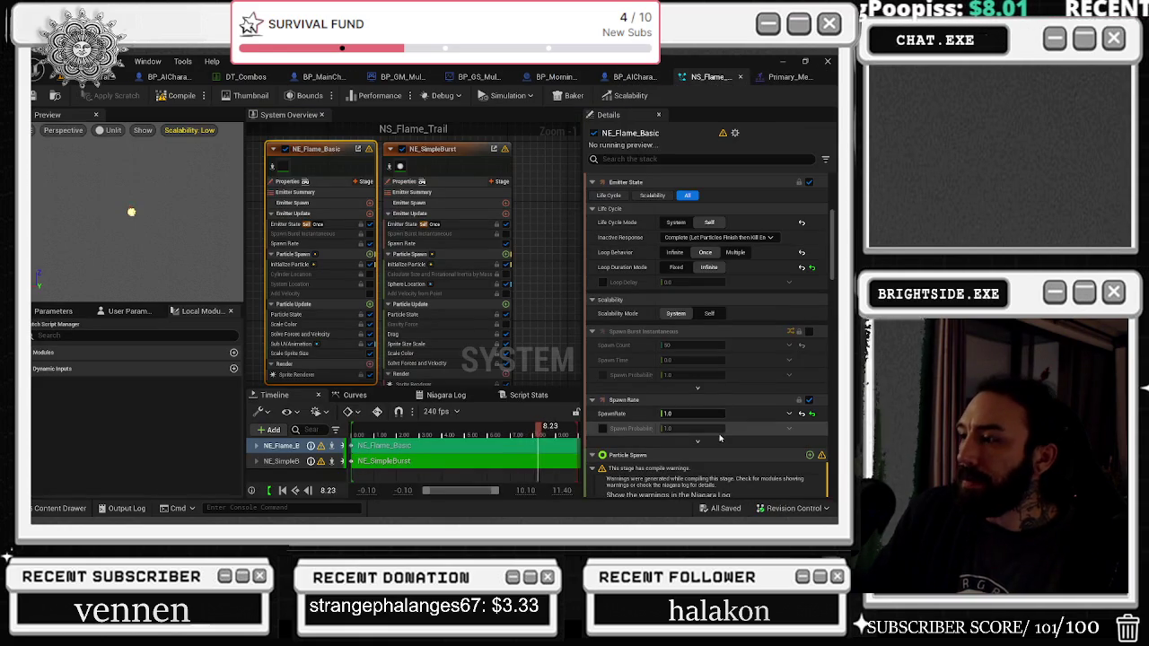
click(691, 413)
text(50)
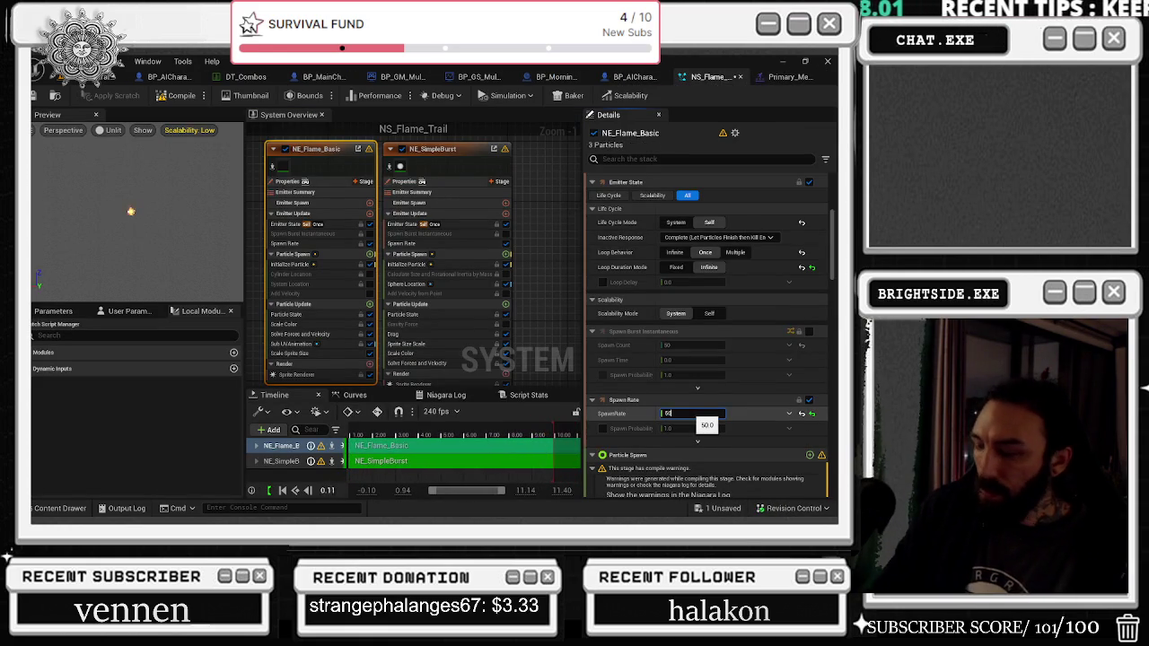
key(Return)
click(790, 76)
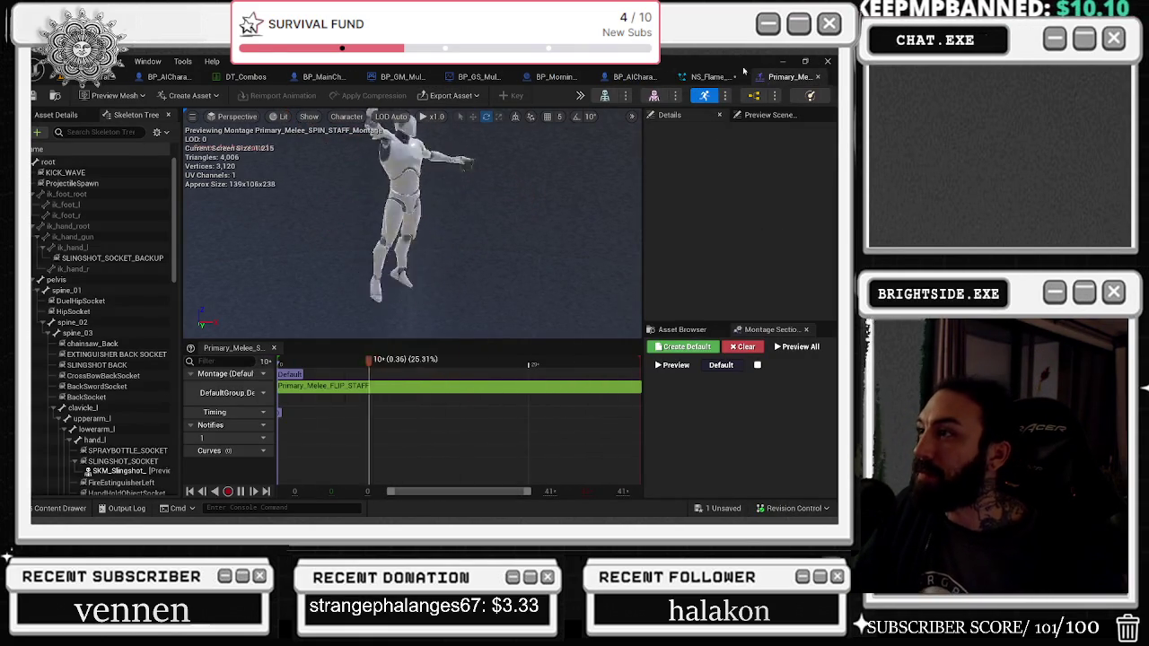
Step: Raise the spawn rate to 250 and preview the spin montage flame trail
click(709, 76)
click(691, 413)
text(2)
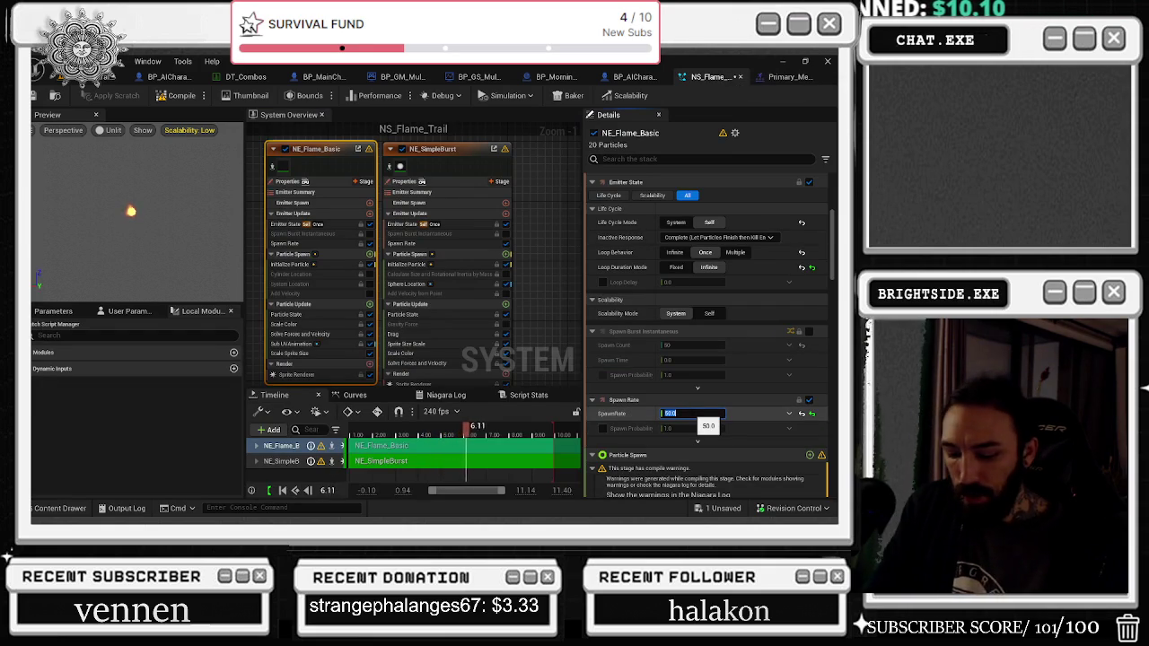
text(50)
key(Return)
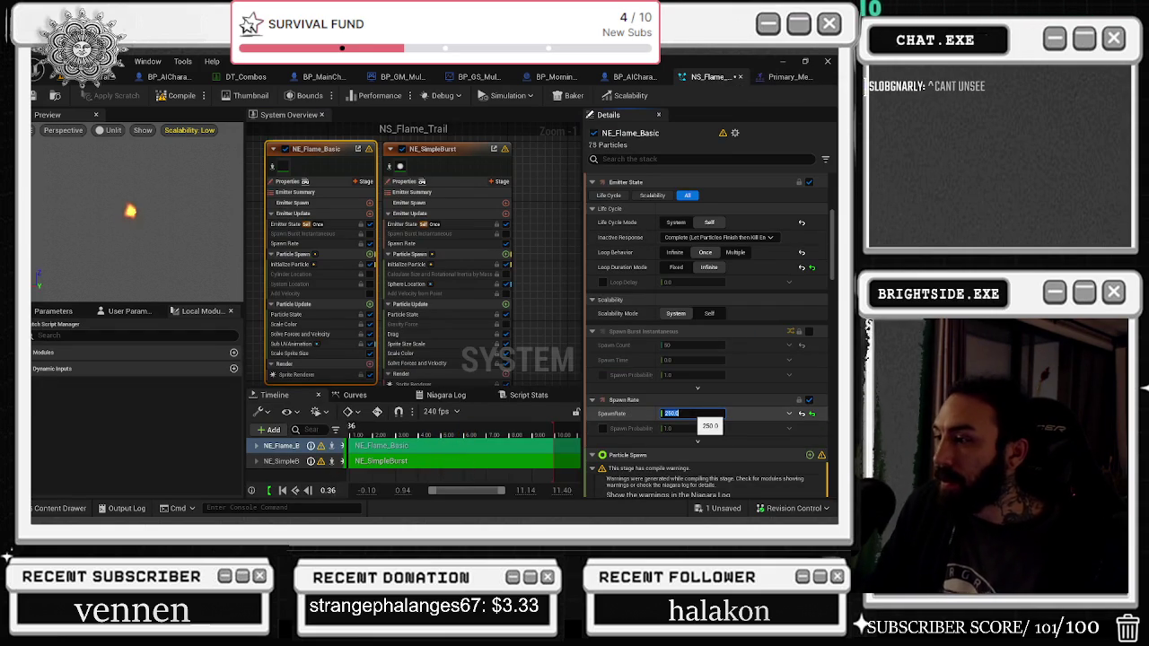
click(788, 77)
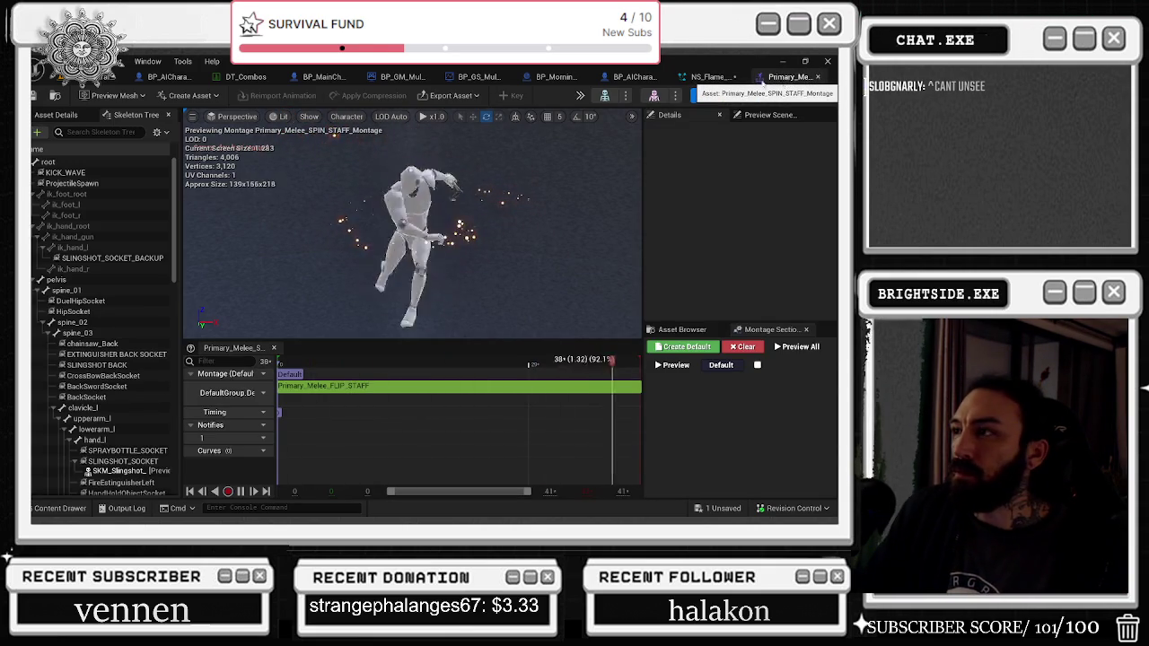
Step: Set the spawn rate to 200 and preview the spin montage again
click(707, 77)
click(691, 413)
text(250.0)
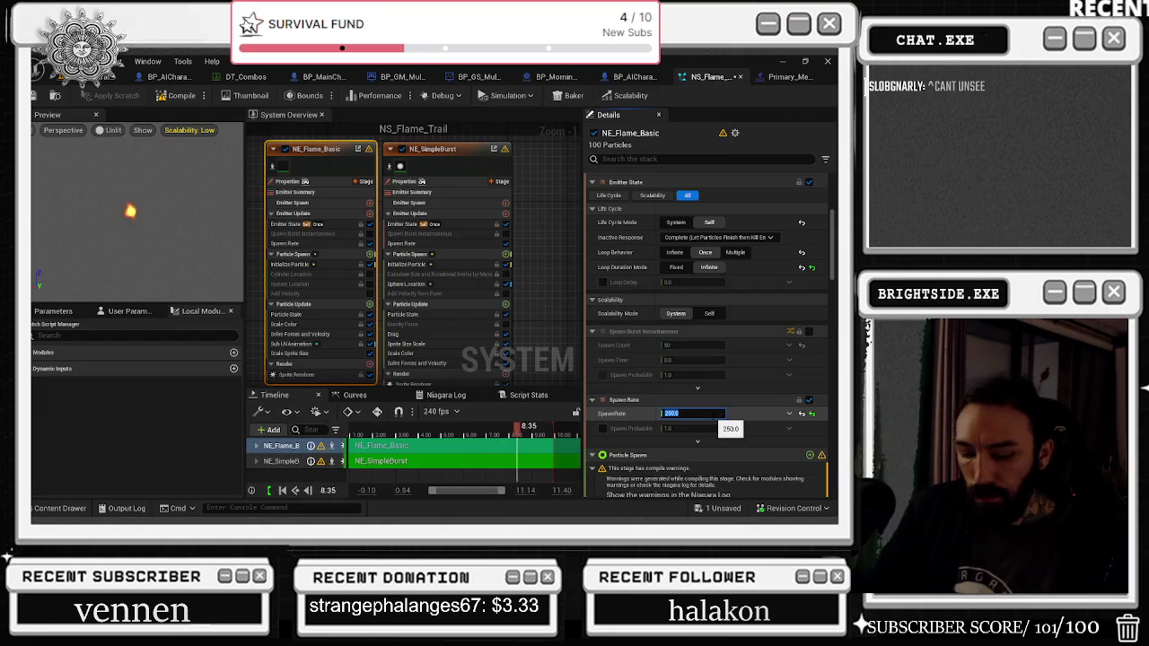
key(Return)
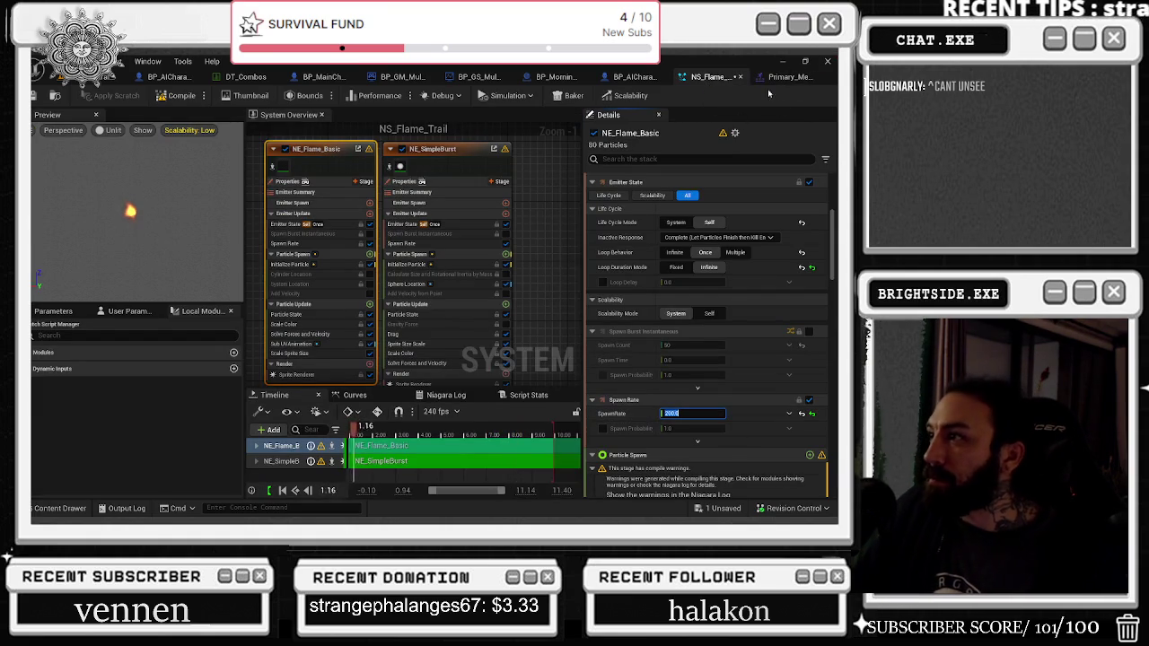
click(763, 77)
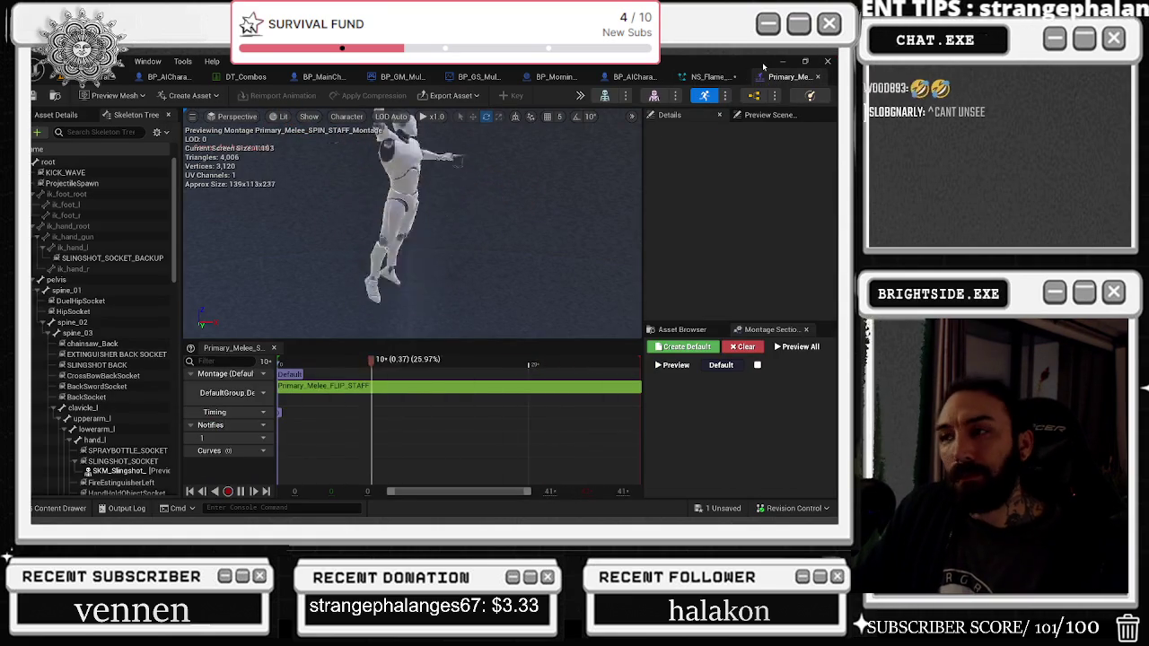
Step: Lower the spawn rate further, preview the spin montage, then bring OBS Studio forward
click(695, 79)
click(681, 413)
text(1)
key(Return)
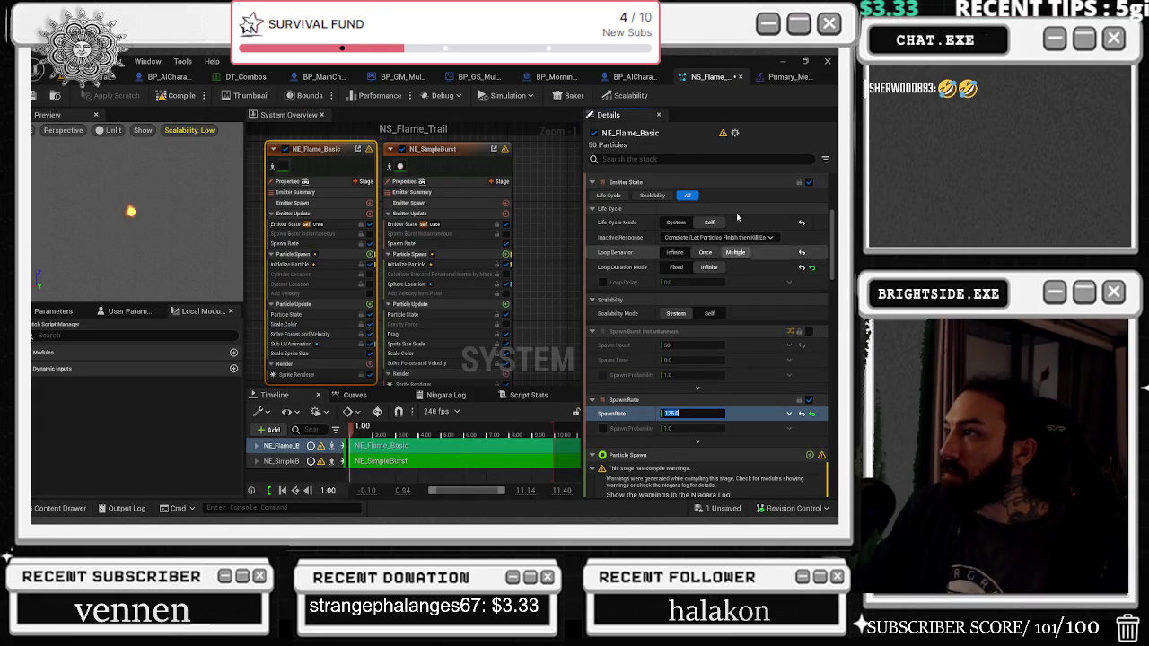
click(772, 76)
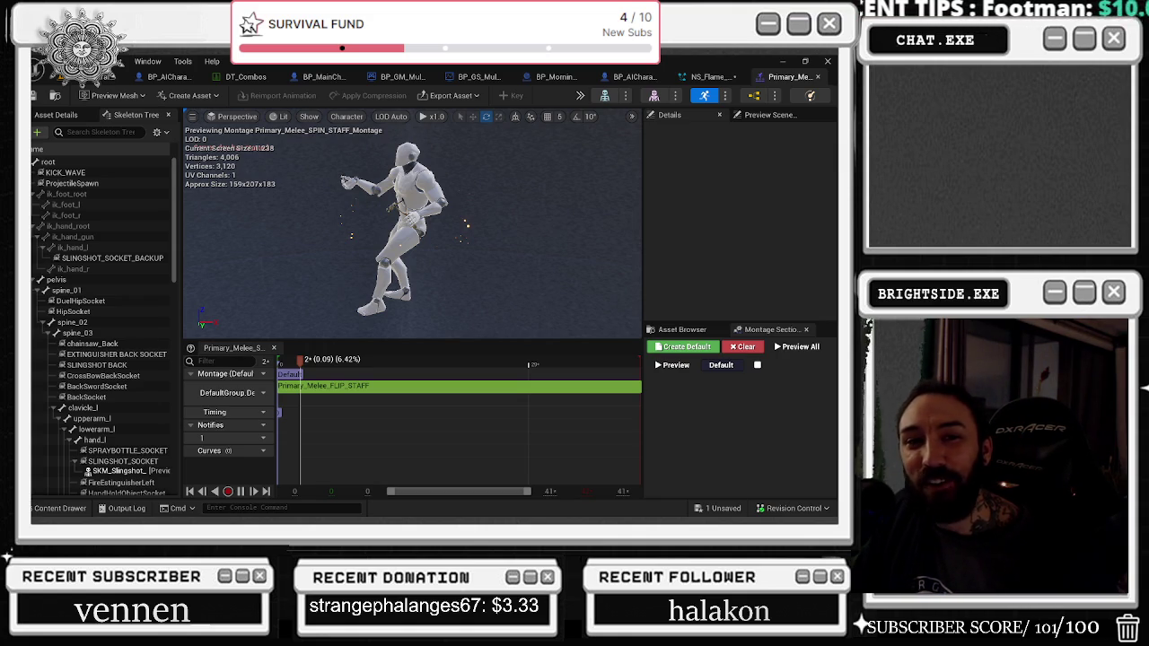
key(alt+Tab)
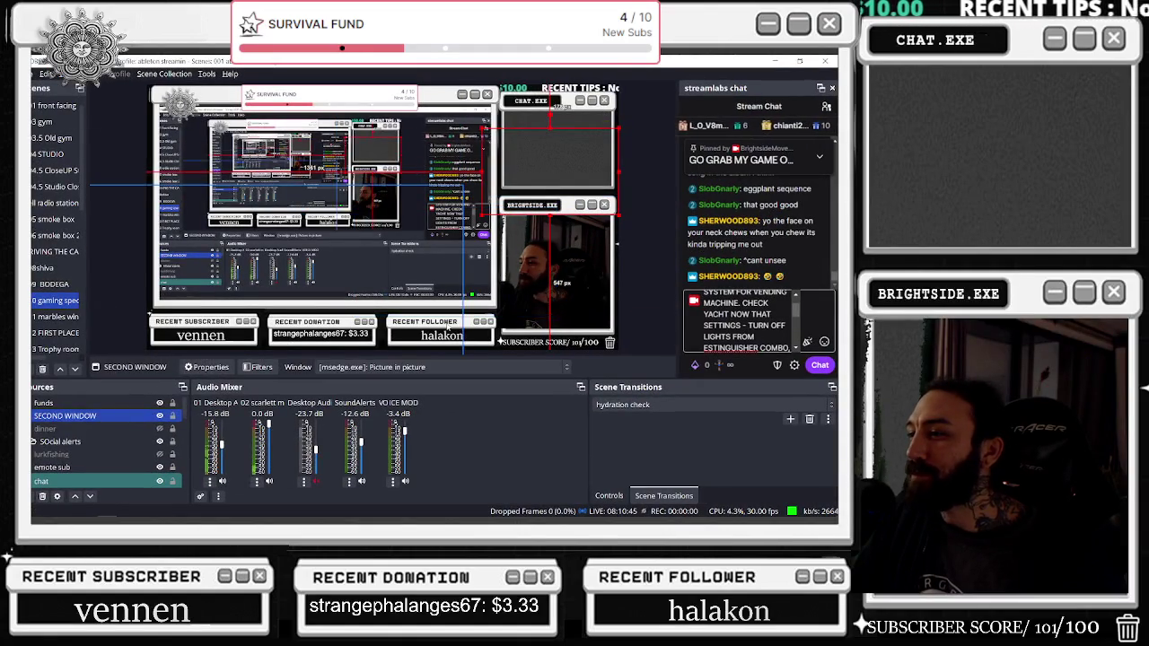
Step: Enlarge the front facer webcam leftward and downward, minimize OBS, and save the montage
click(449, 329)
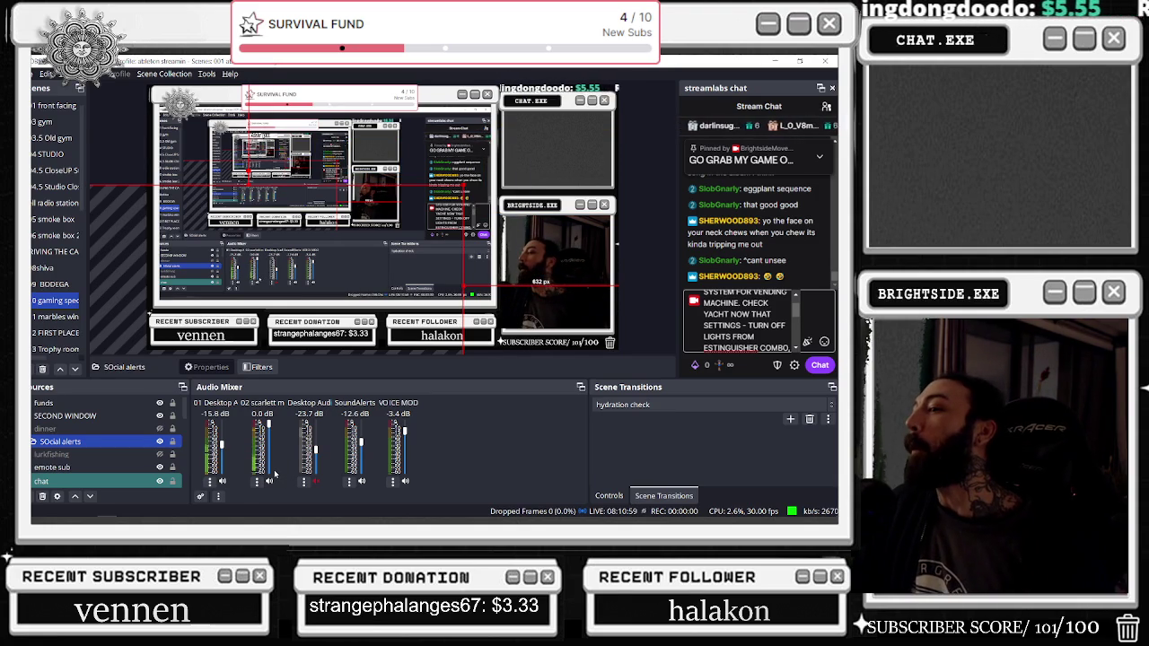
click(557, 309)
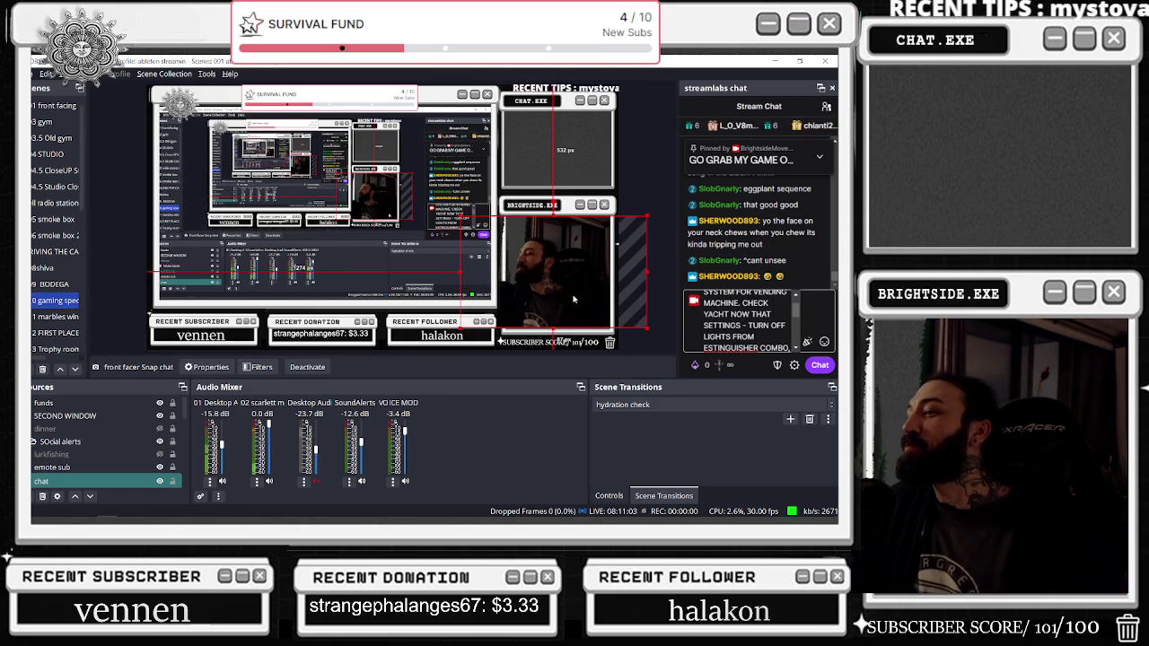
drag(354, 327, 557, 224)
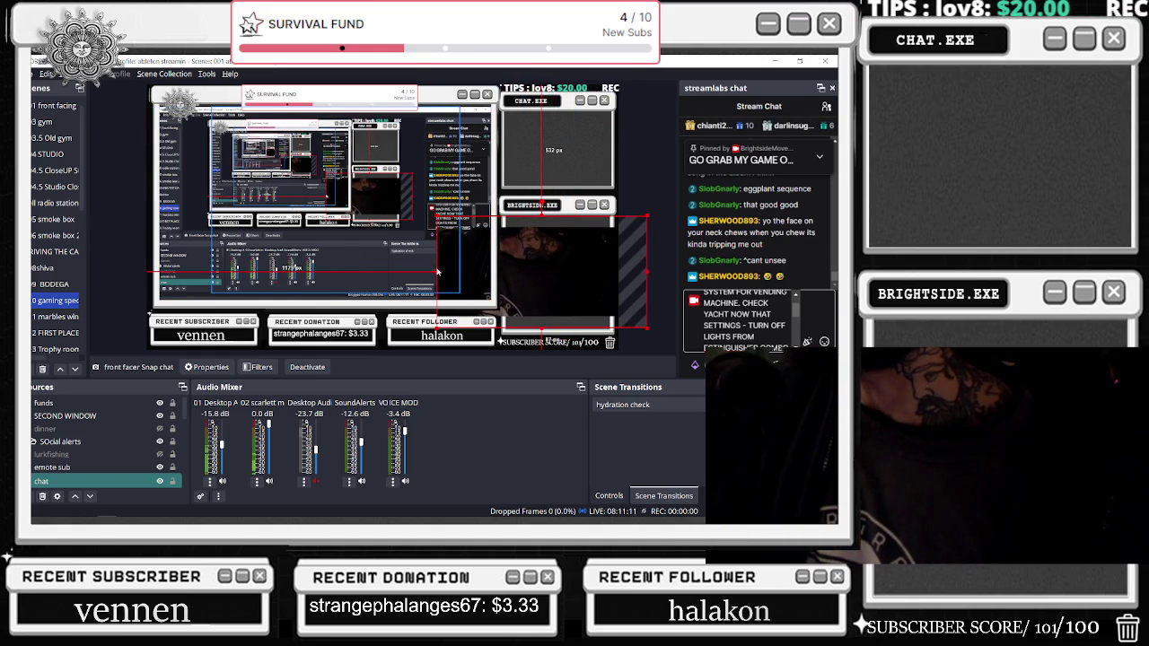
drag(436, 270, 449, 277)
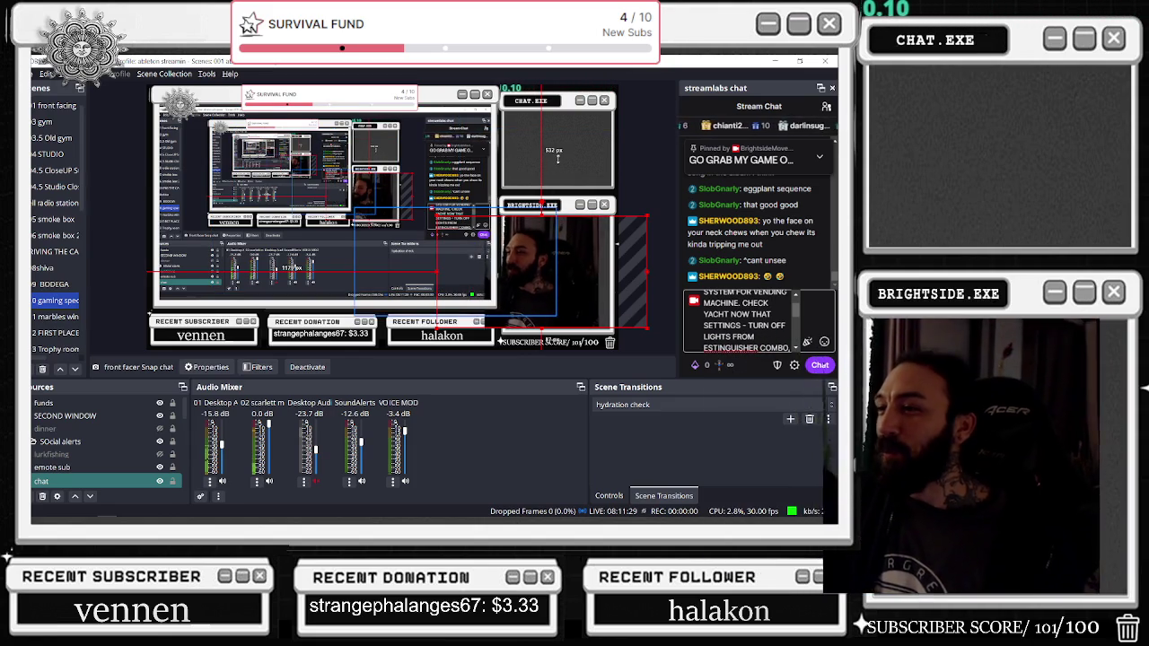
click(775, 61)
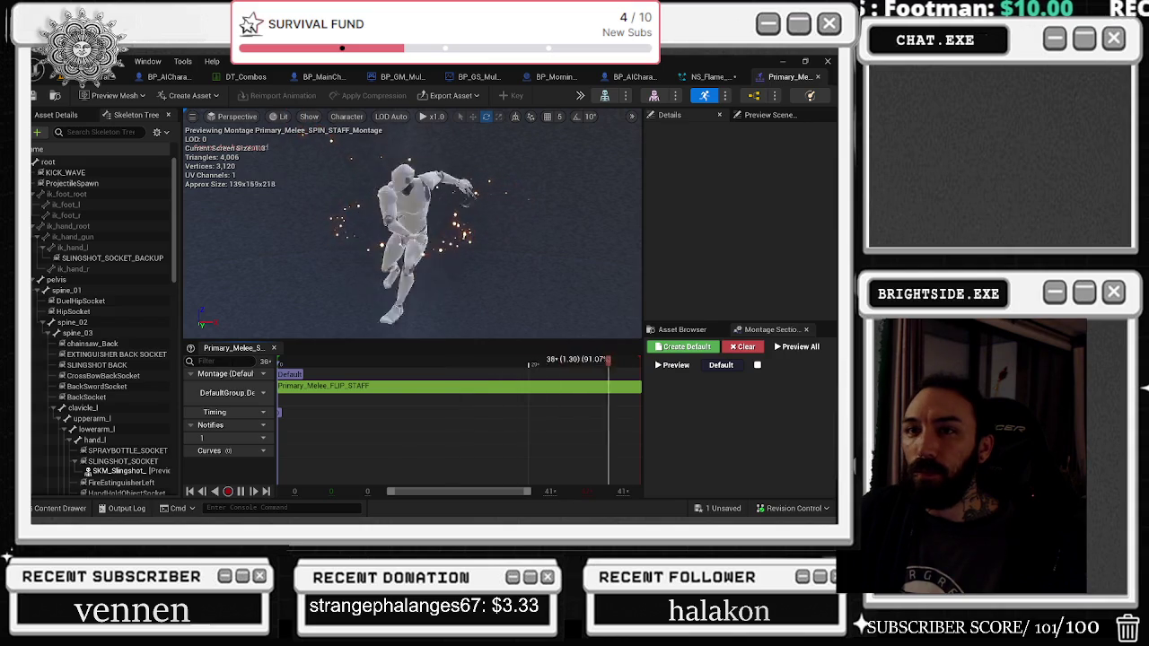
key(ctrl+s)
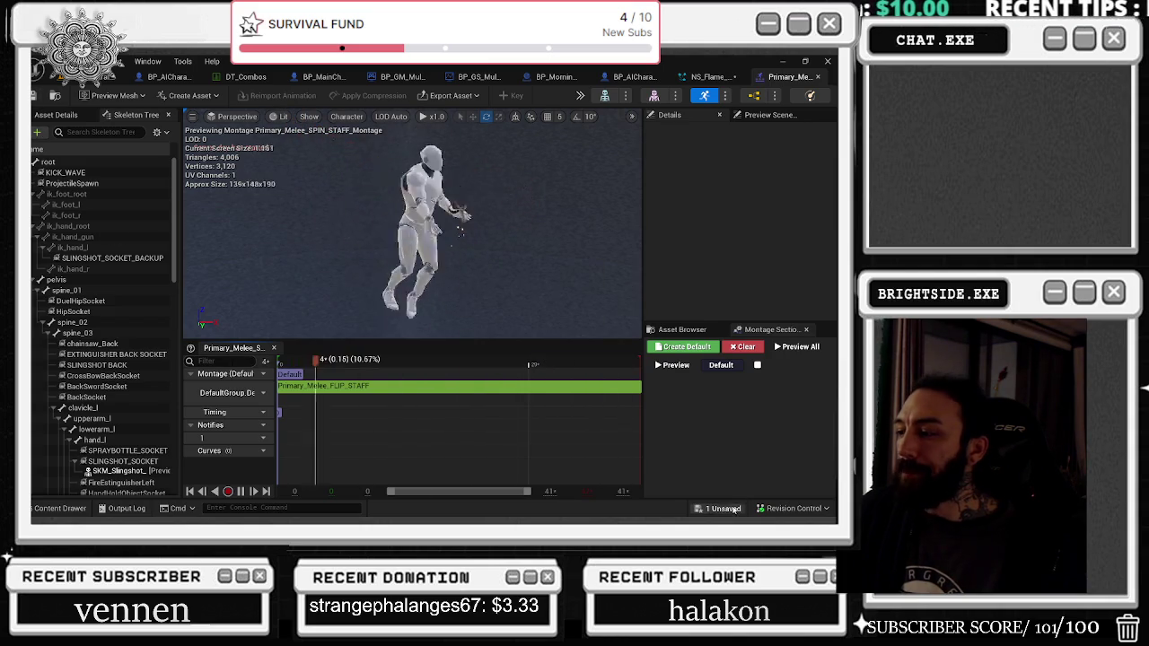
Step: Save all unsaved assets and return to the Badaboom_Pizza_sim level
click(719, 508)
click(511, 407)
click(35, 93)
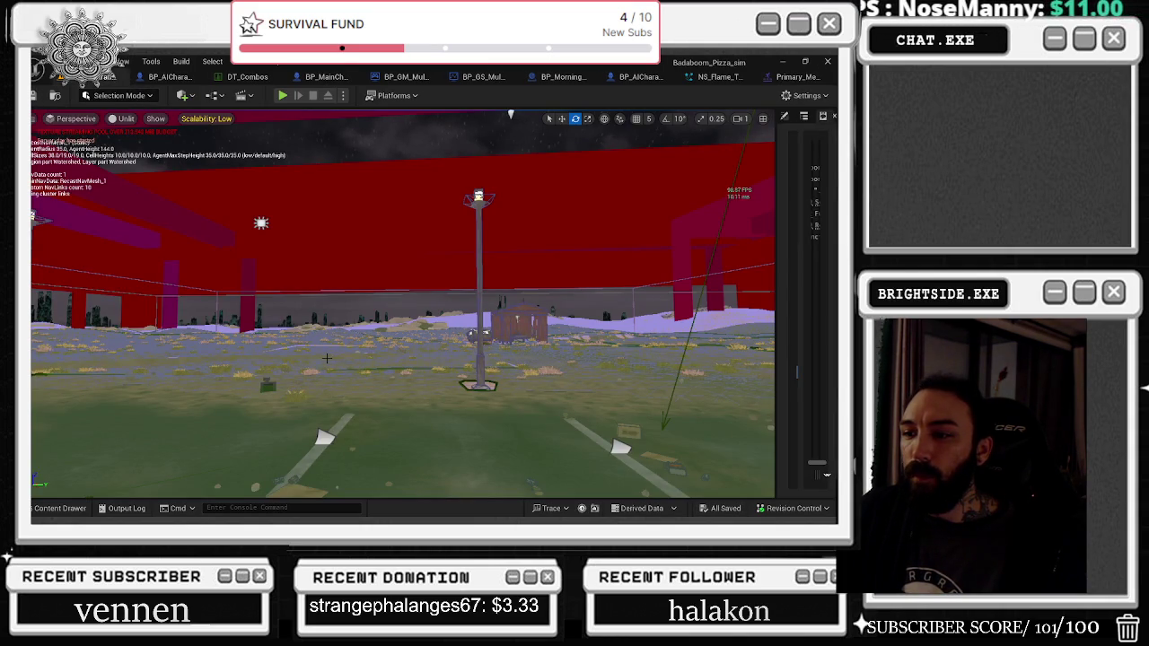
drag(327, 360, 315, 420)
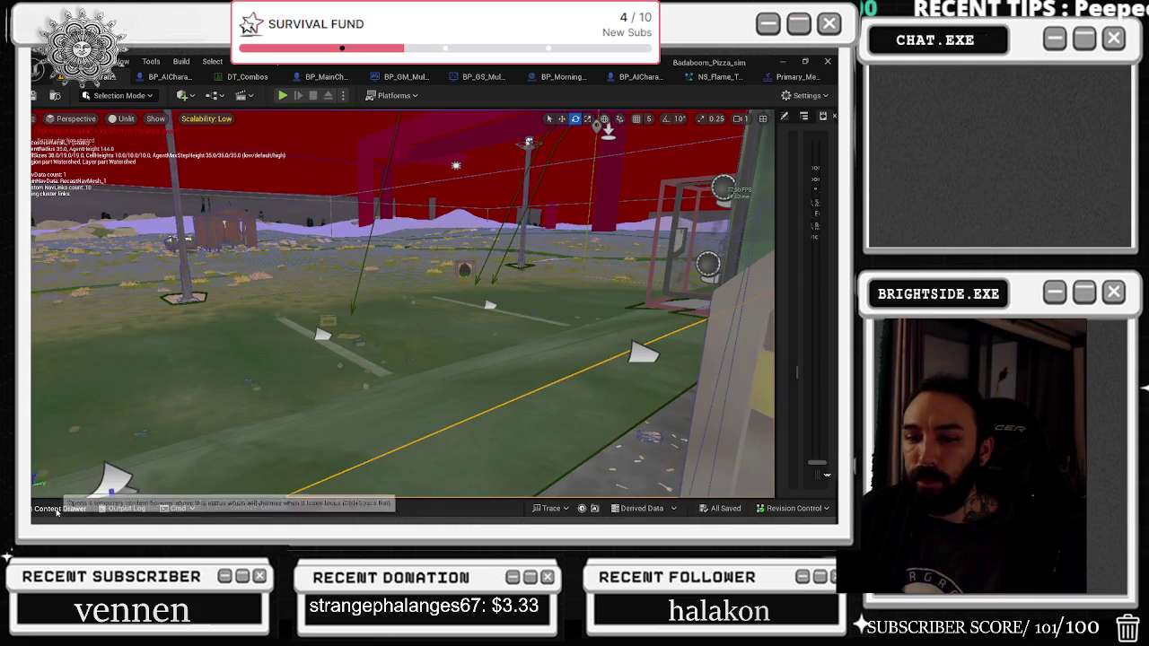
Step: Search all content for 'BP_WEAPO' and drop BP_WeaponSpawner onto the level
click(59, 508)
scroll(156, 452, up, 5)
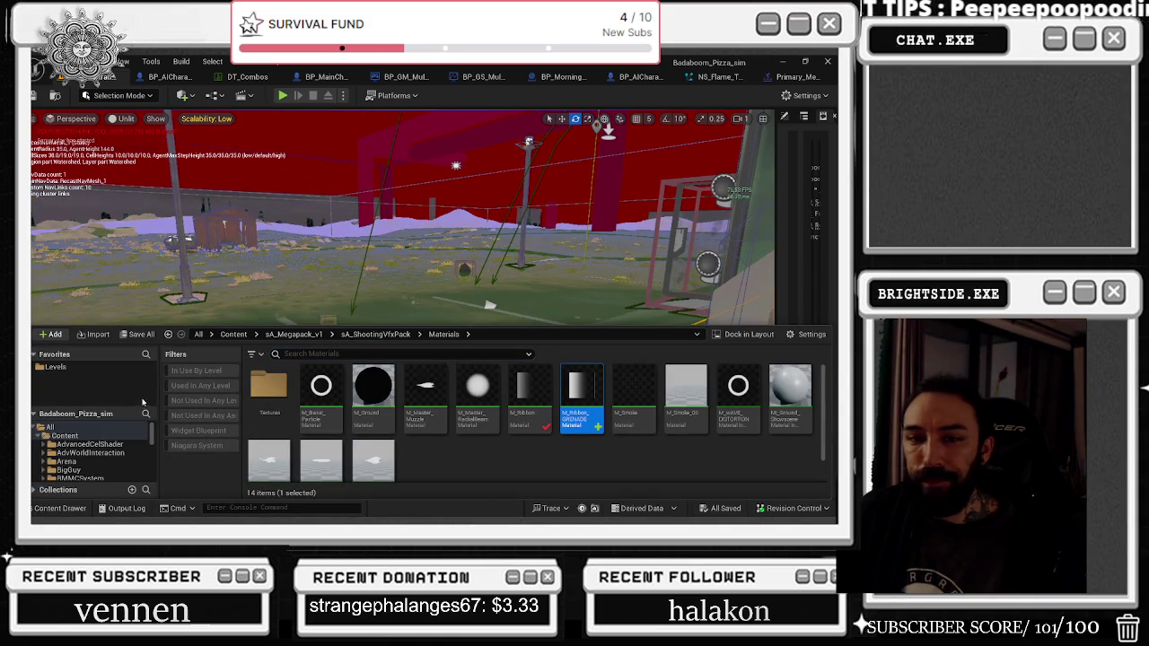
click(81, 426)
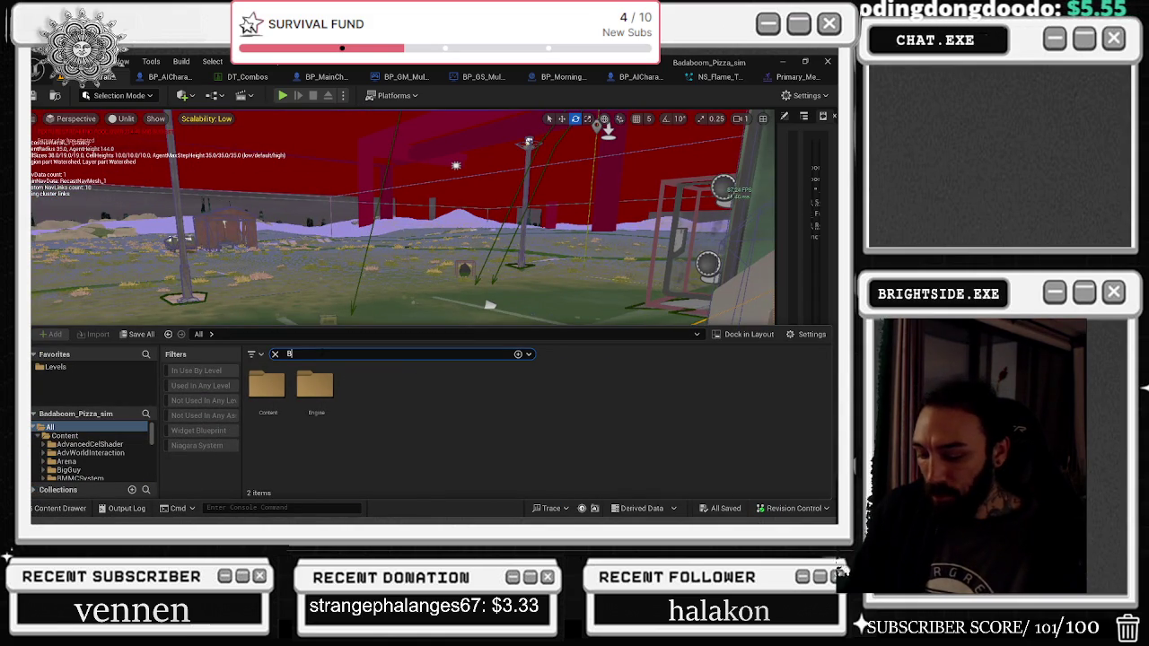
text(BP_WEAPO)
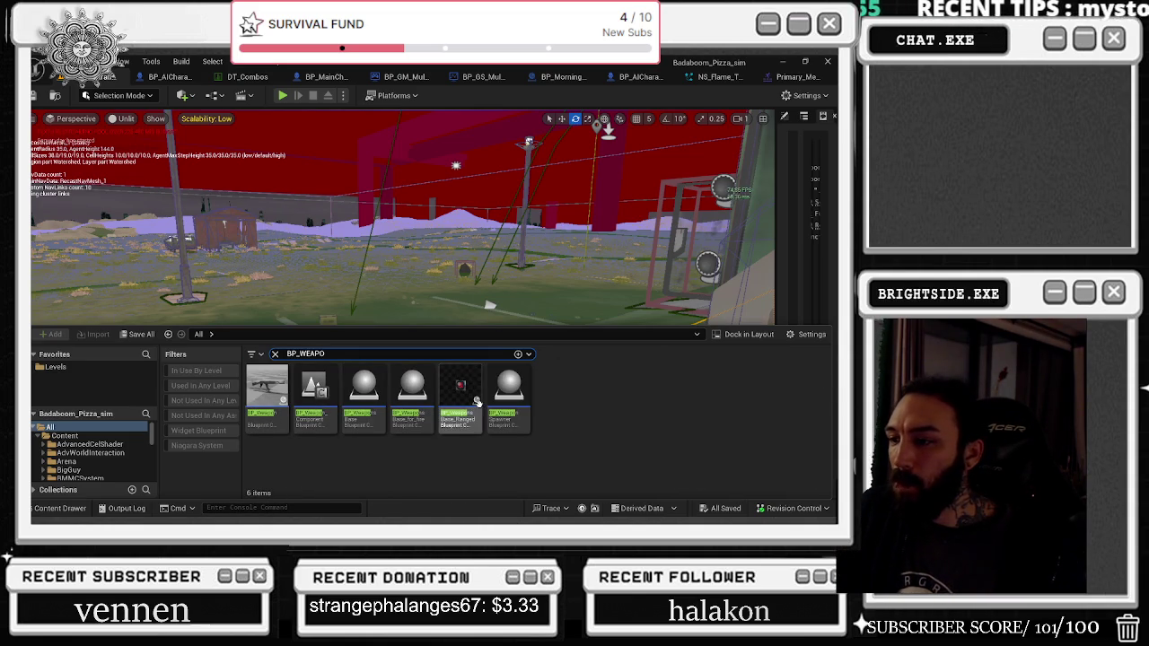
click(371, 303)
Step: Change the spawner's Weapon Name from BasicSword to Staff, save the level, and press Play
click(311, 337)
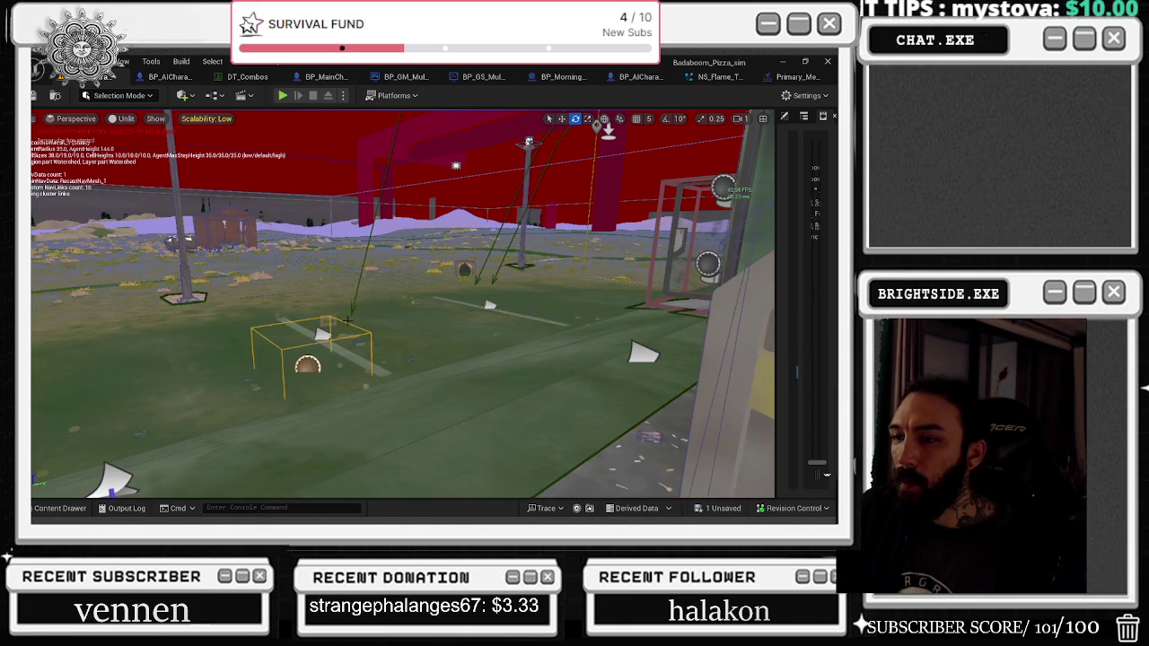
drag(775, 116, 575, 116)
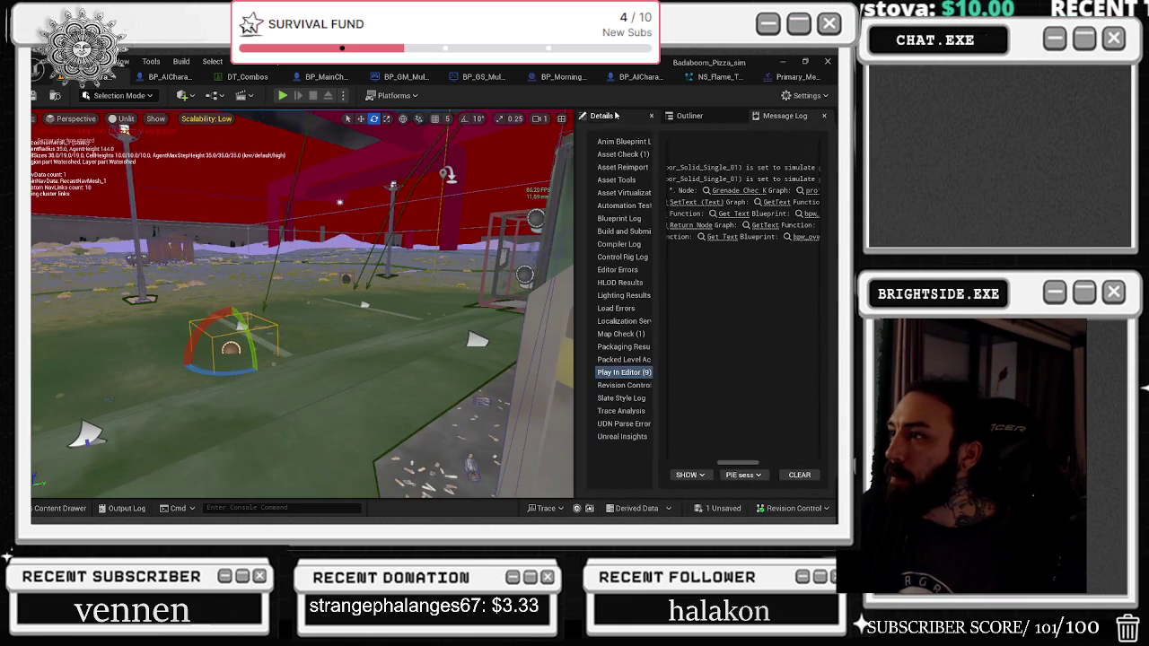
click(626, 116)
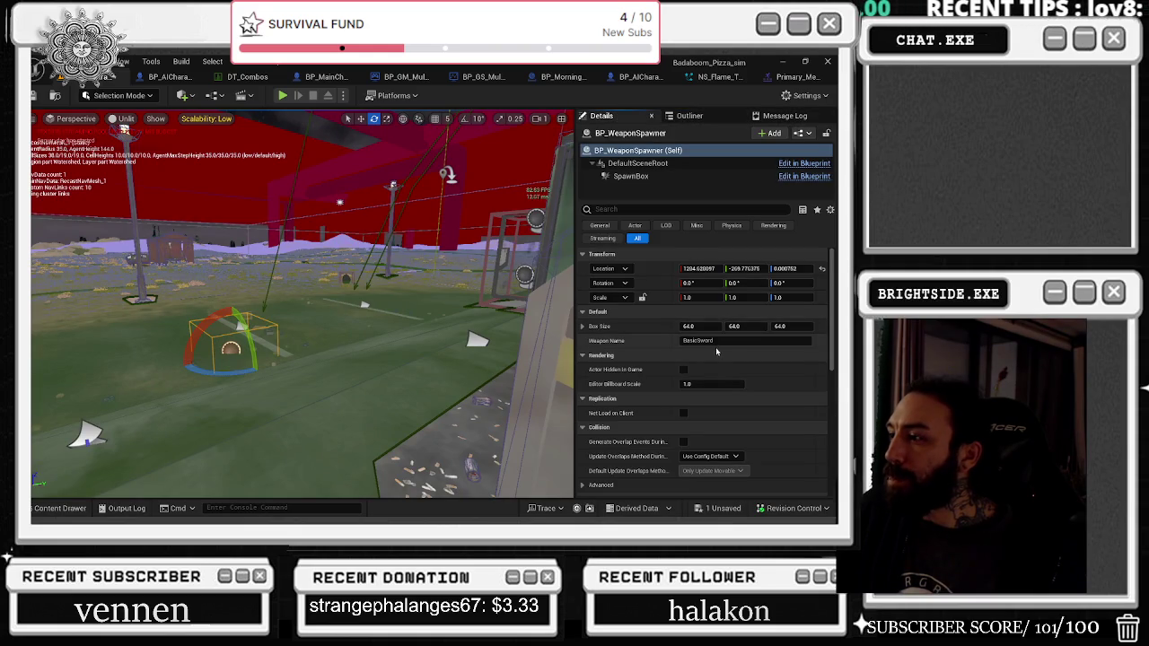
key(BackSpace)
text(Staff)
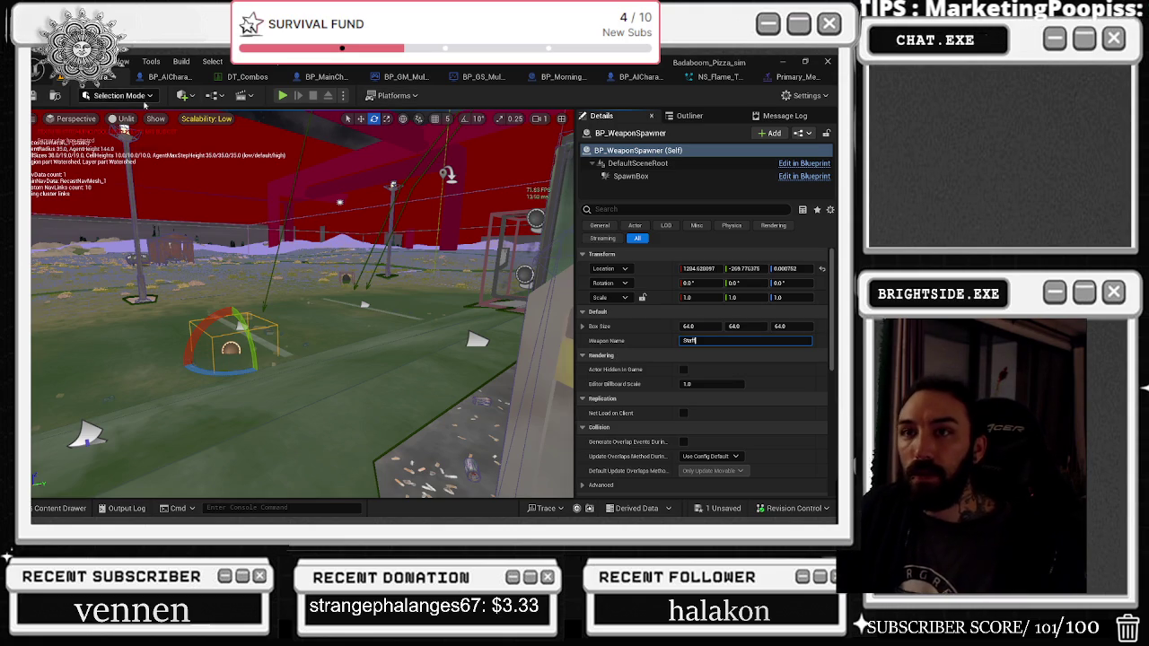
click(35, 96)
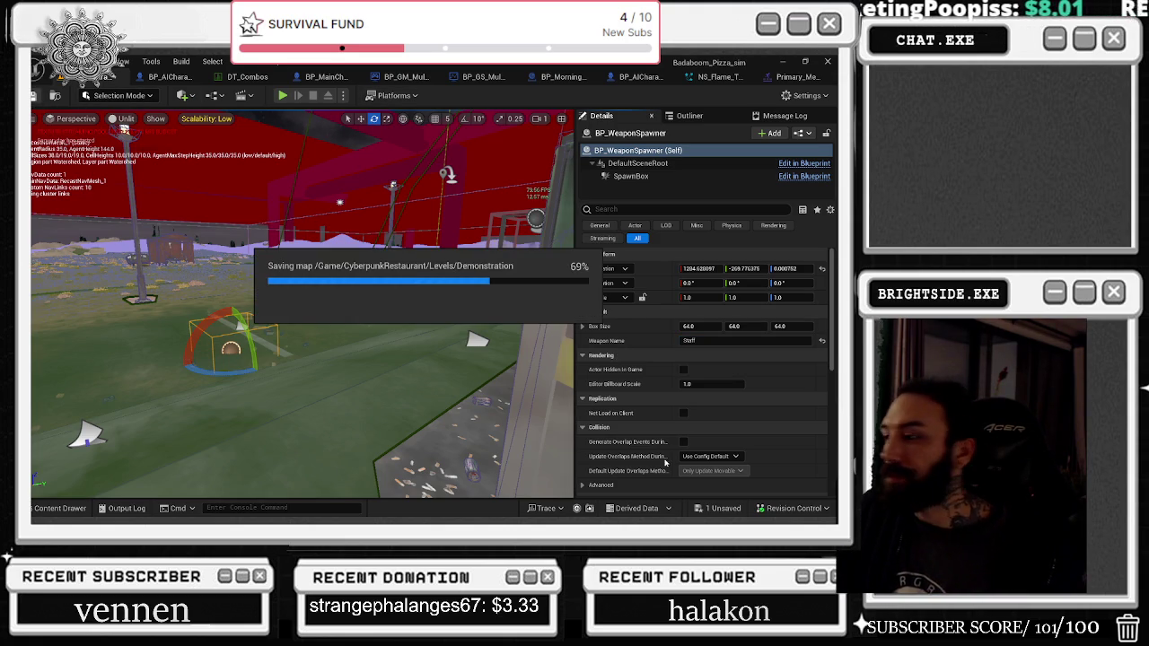
click(282, 97)
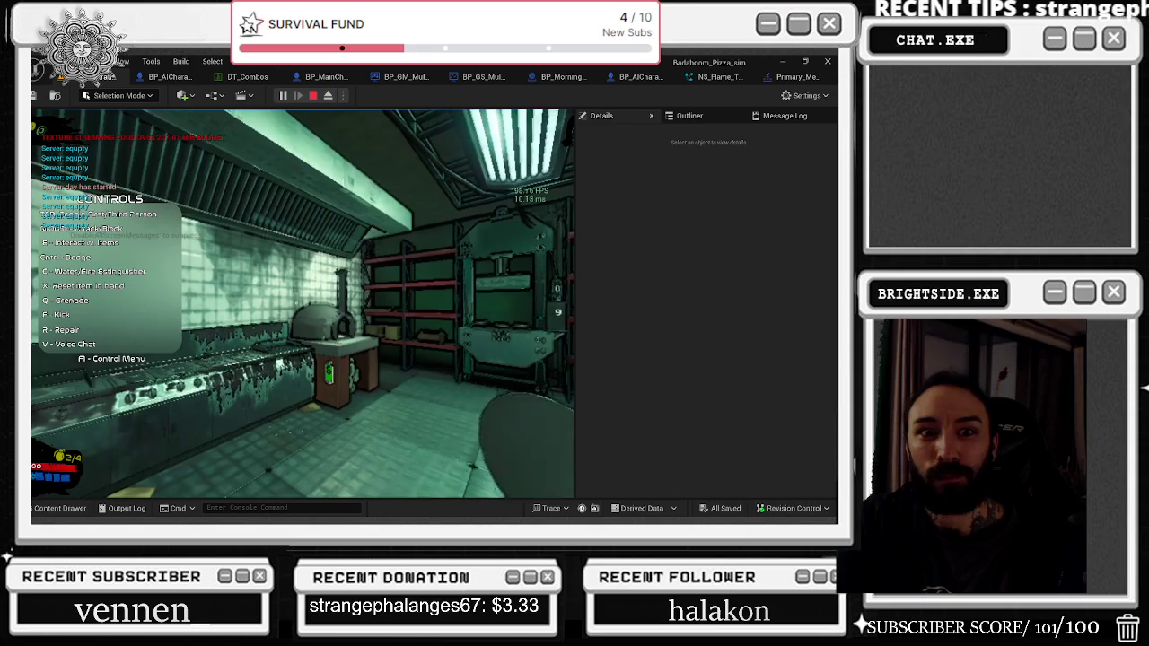
Step: Hide the Controls overlay with F1 and walk around the pizza kitchen
key(F1)
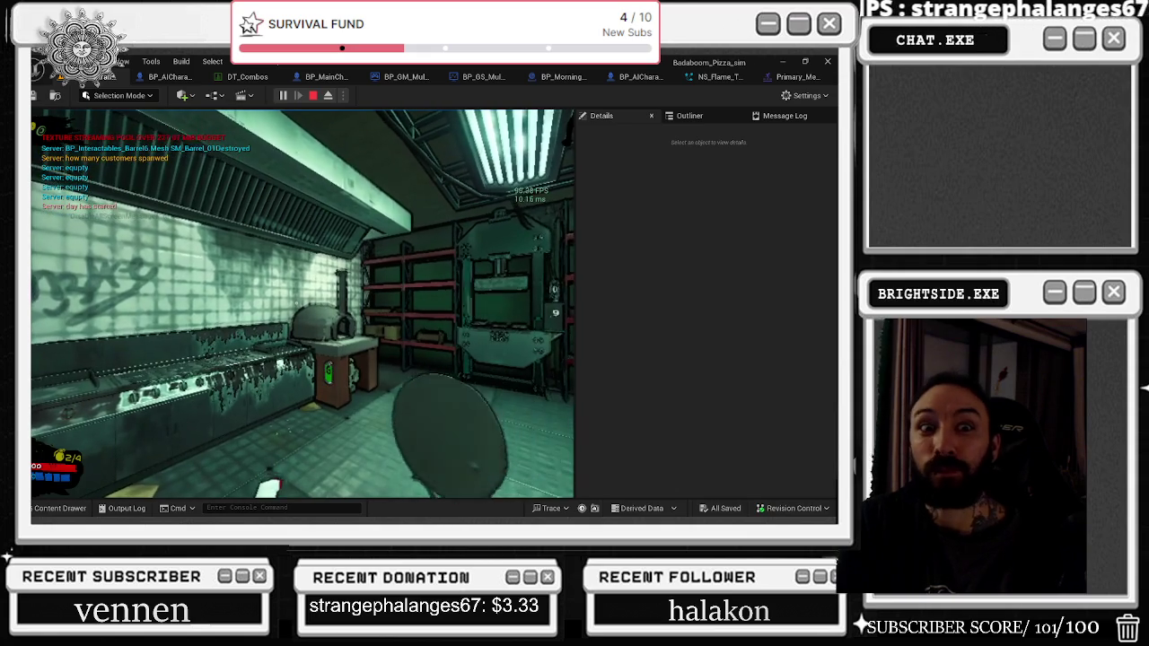
key(w)
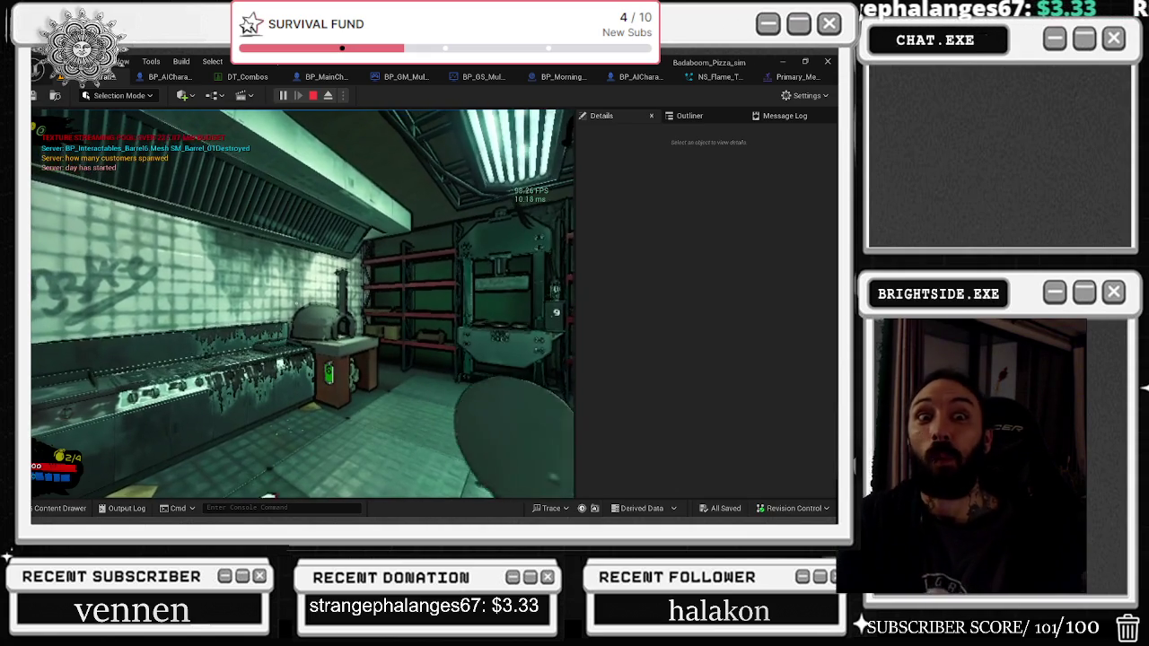